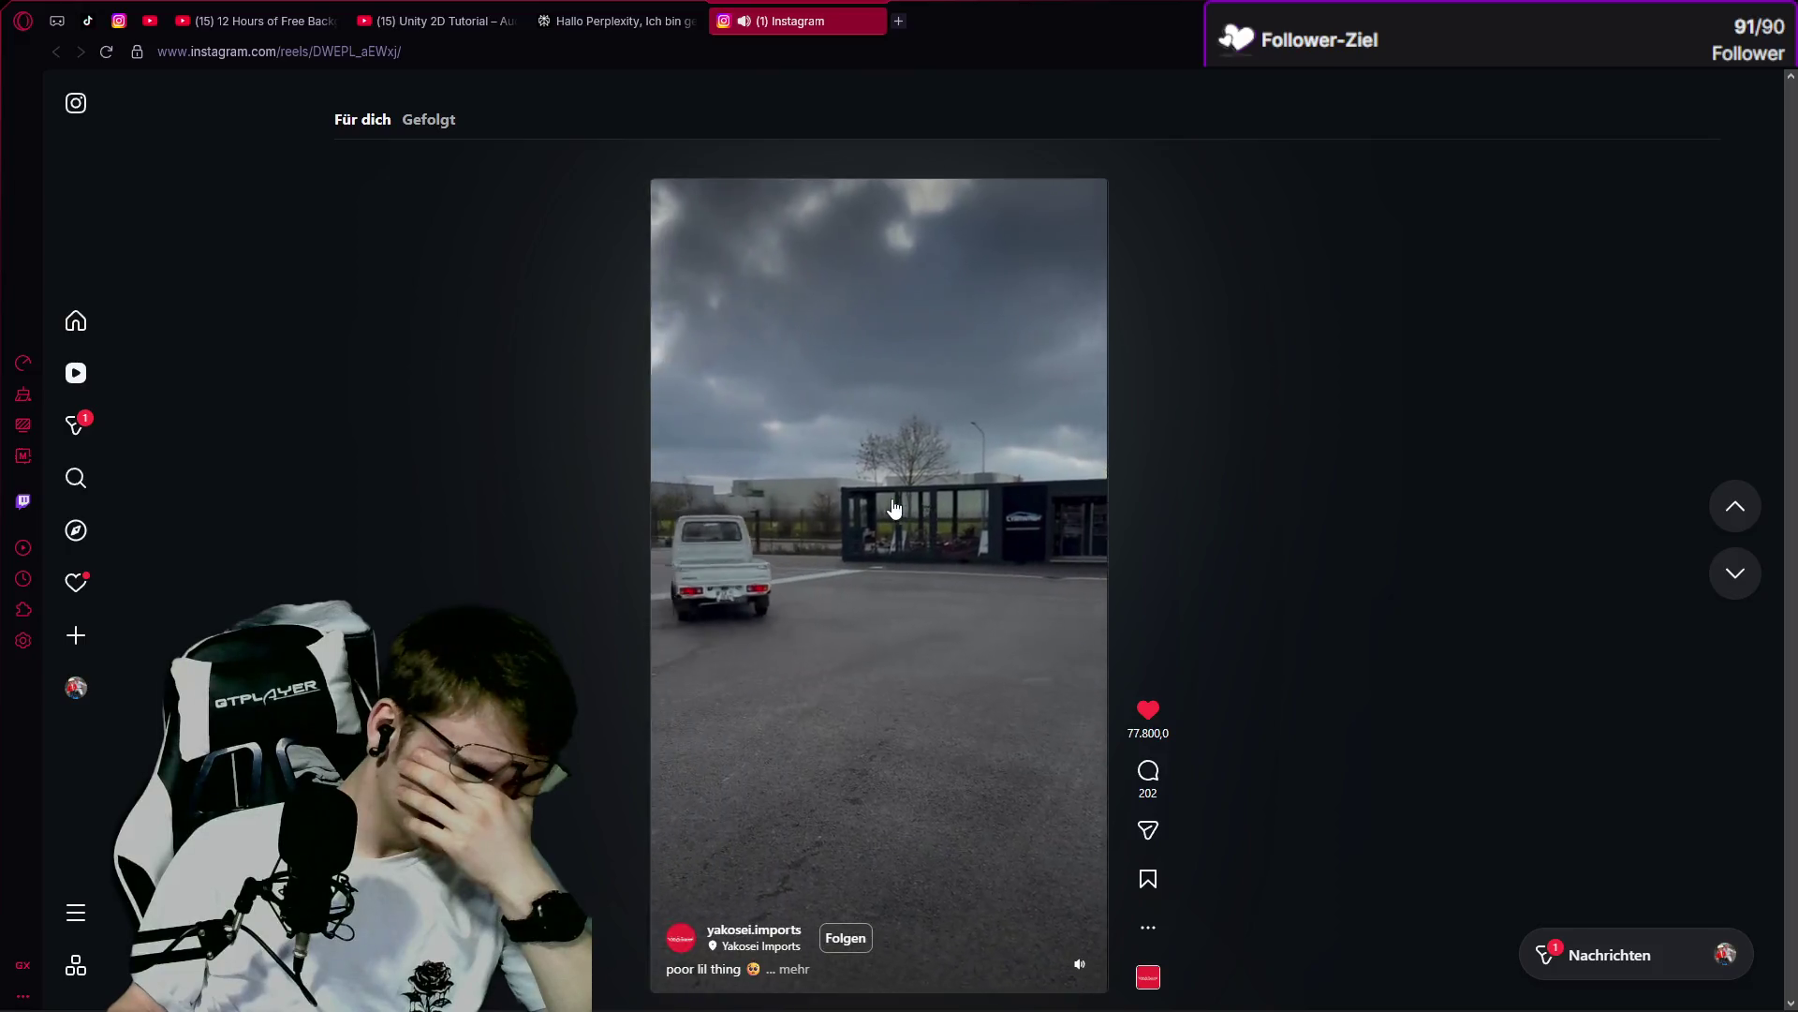
Pause the car reel and close the Instagram Reels tab.
click(894, 507)
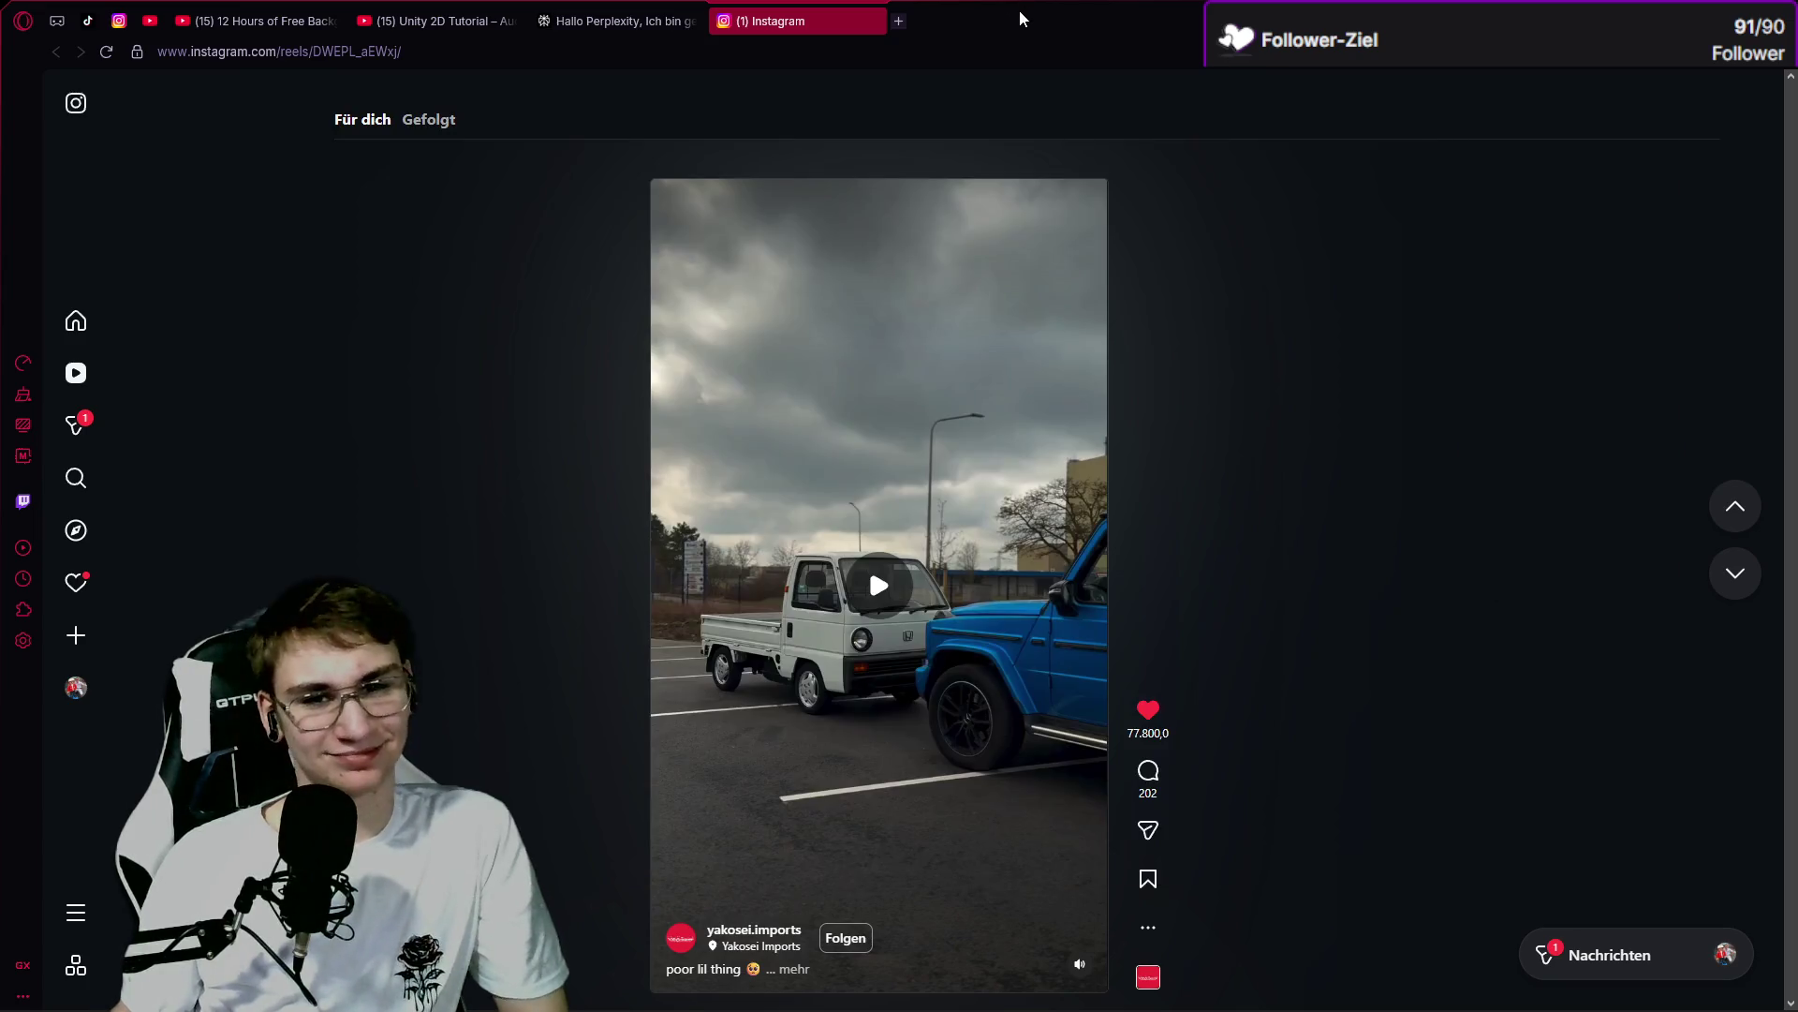
click(870, 20)
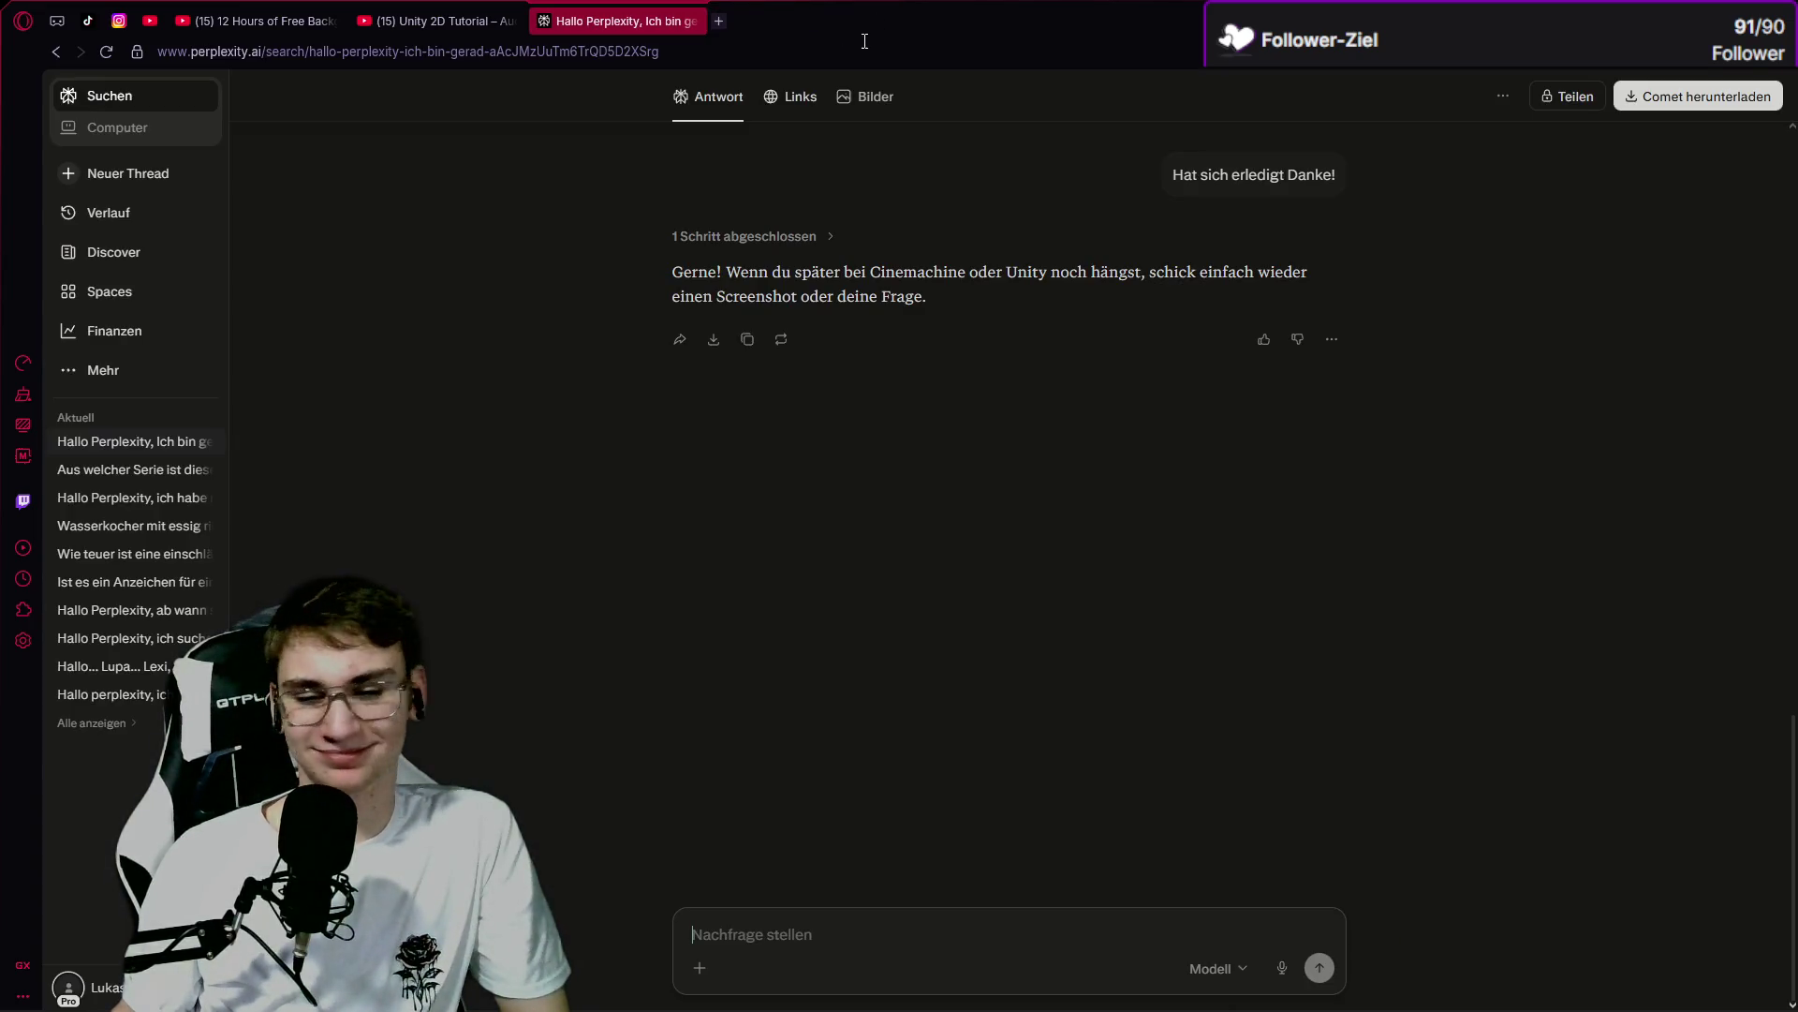
Switch to the Unity 2D tutorial tab, then bring Discord to the front.
key(ctrl+shift+Tab)
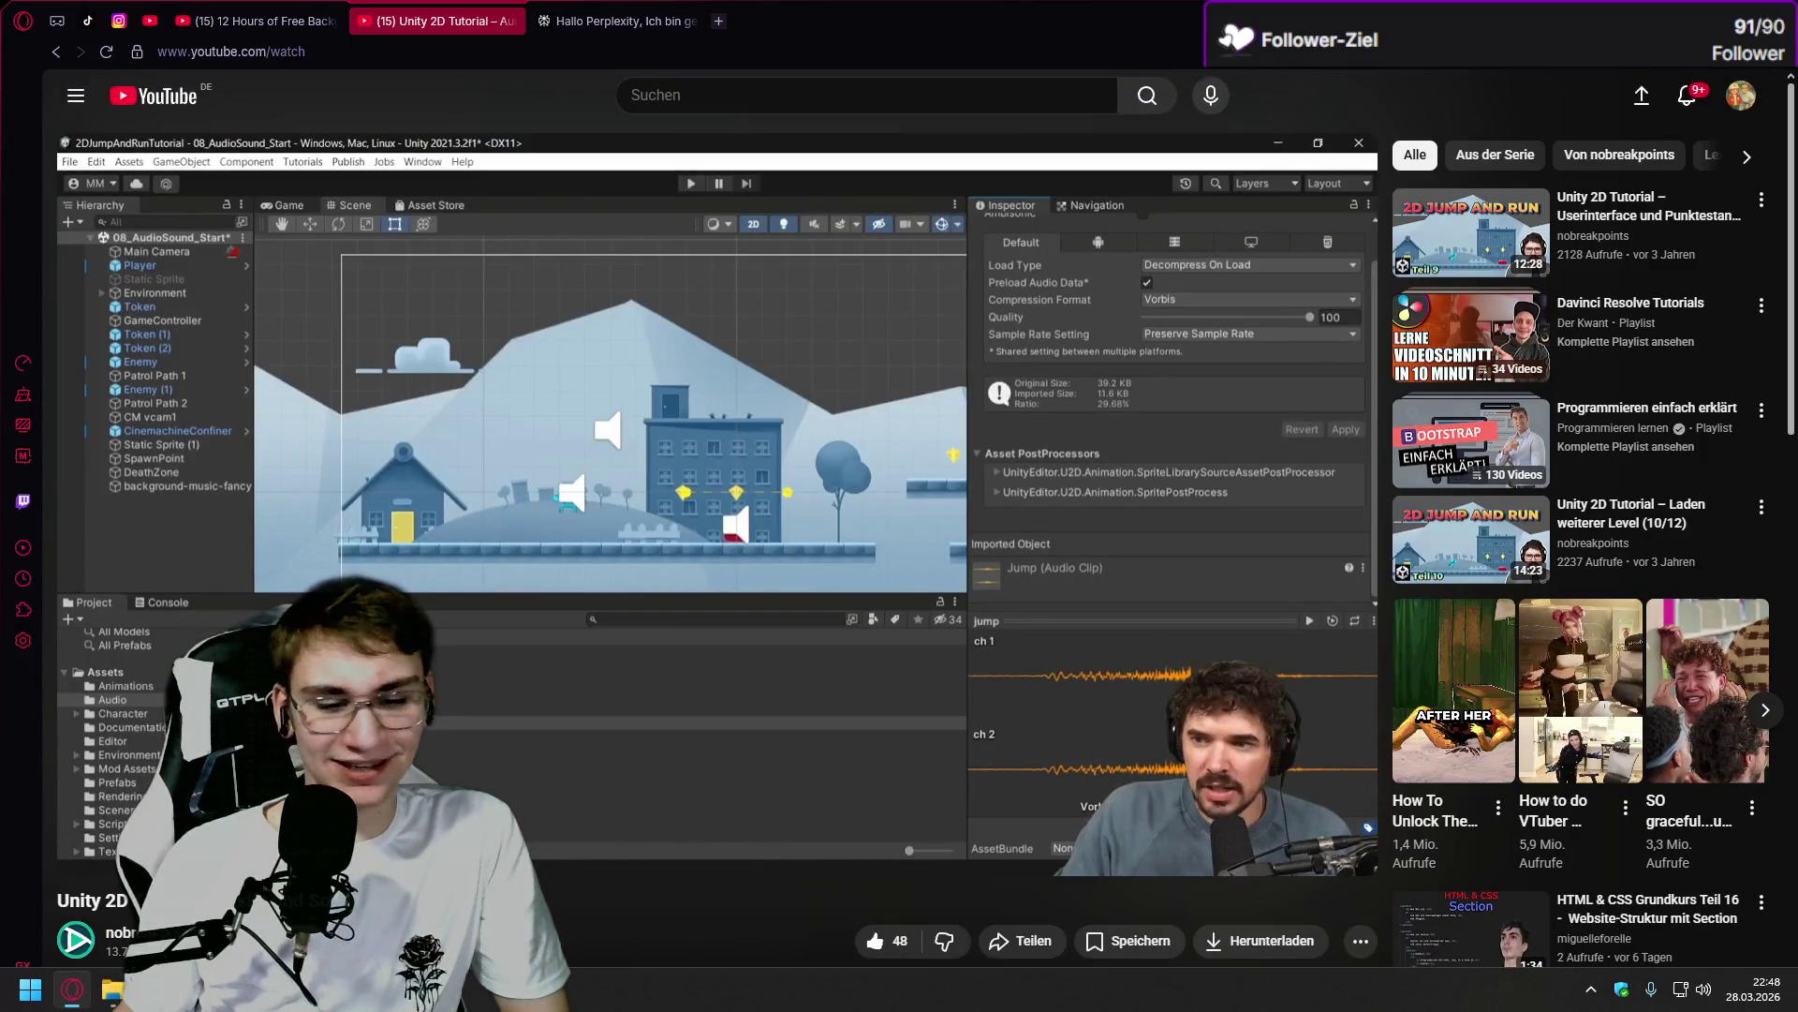
click(153, 1000)
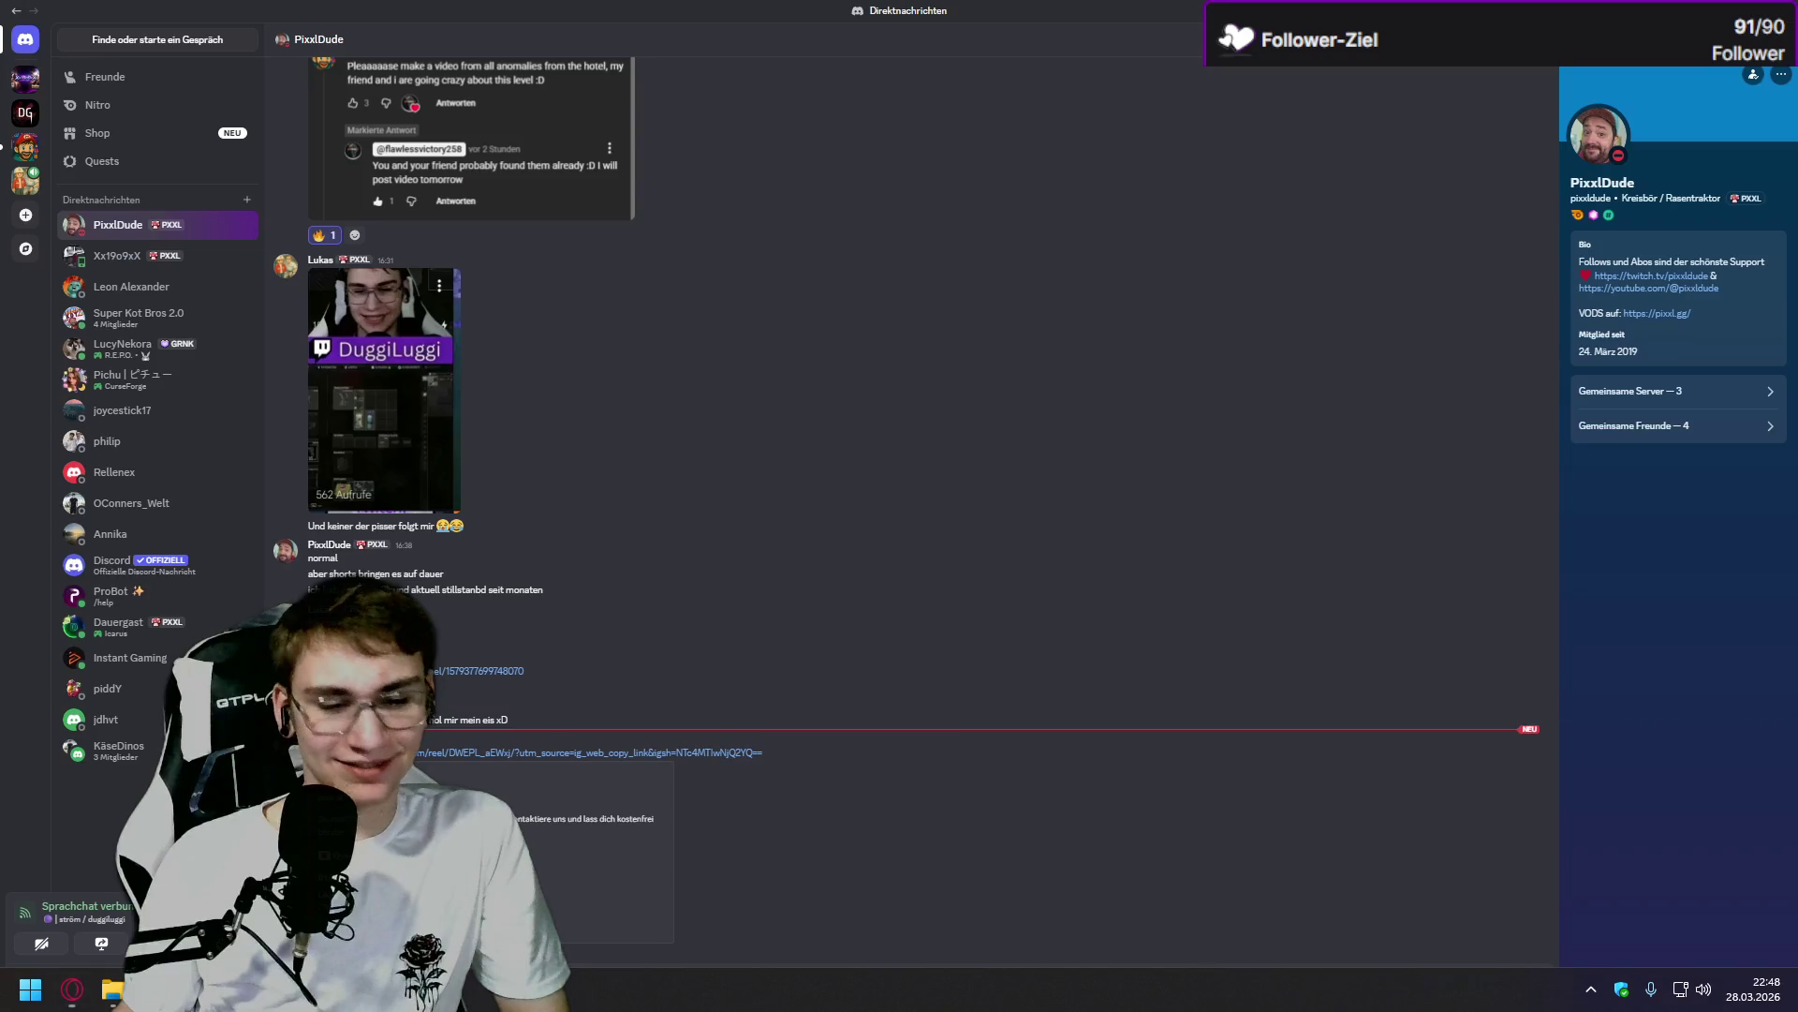
View and zoom into the webcam photo and newest image posted in the server's #chat.
click(25, 180)
click(562, 530)
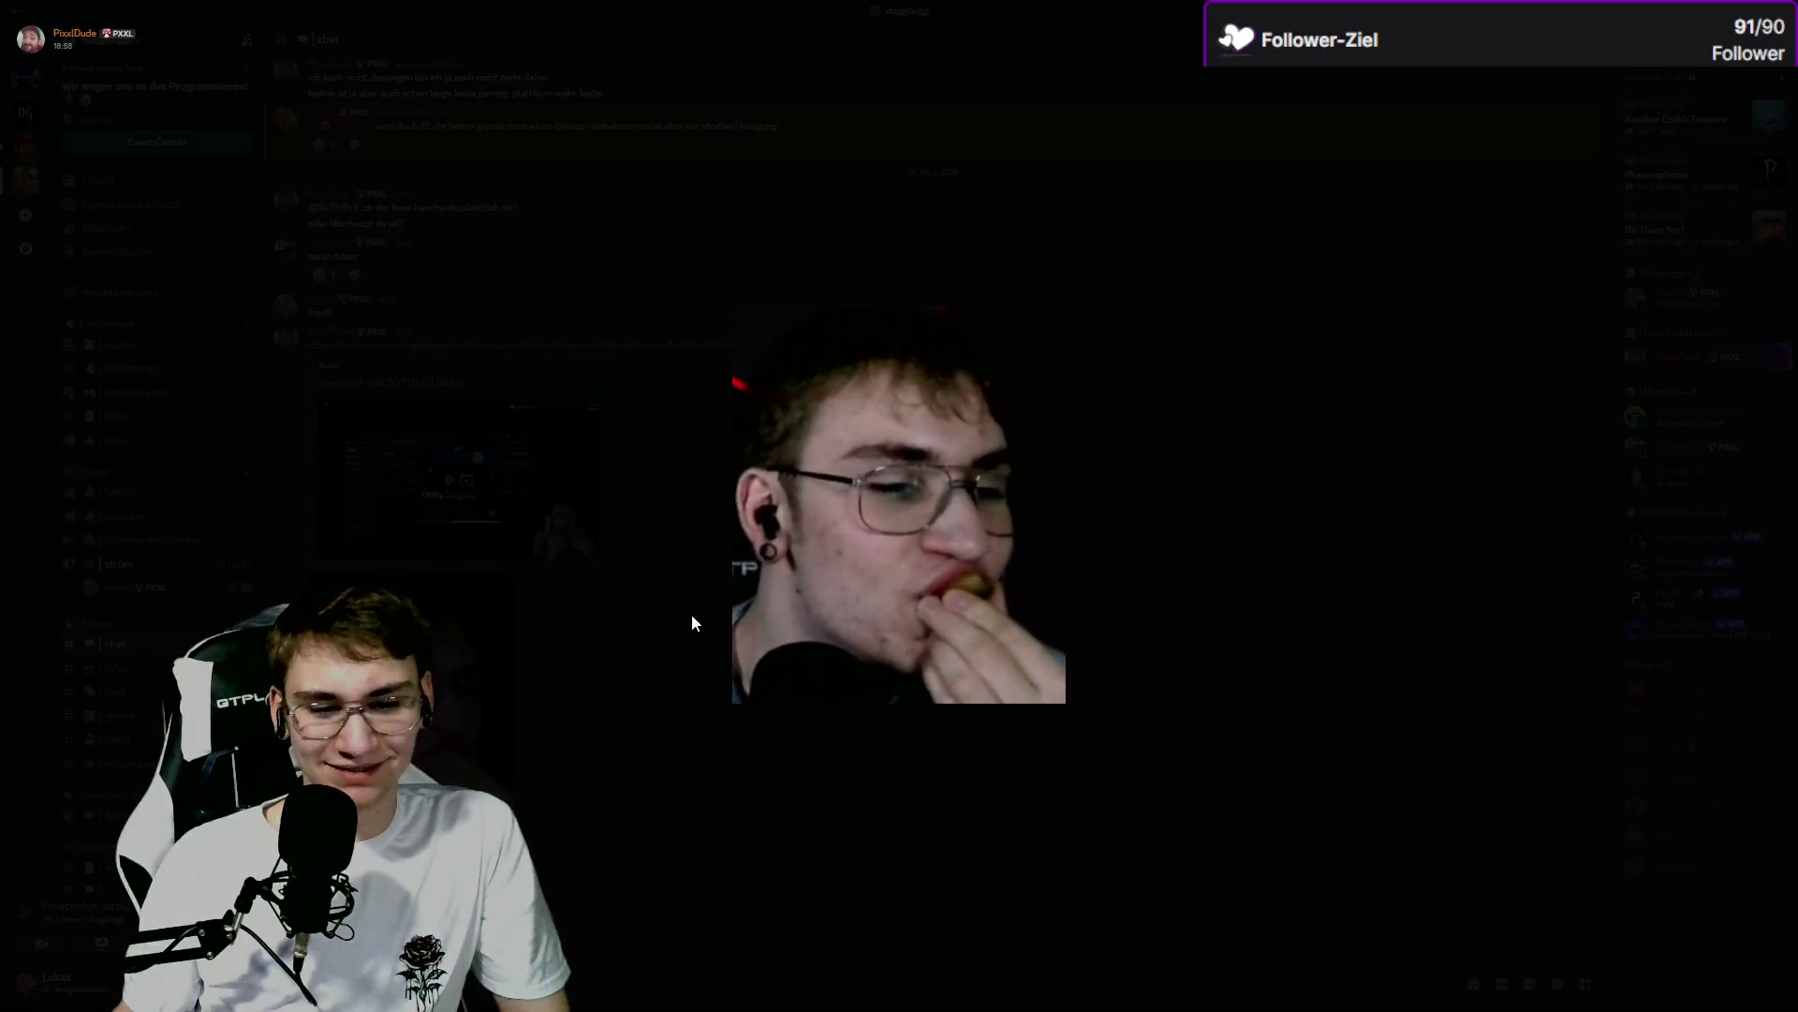
click(905, 546)
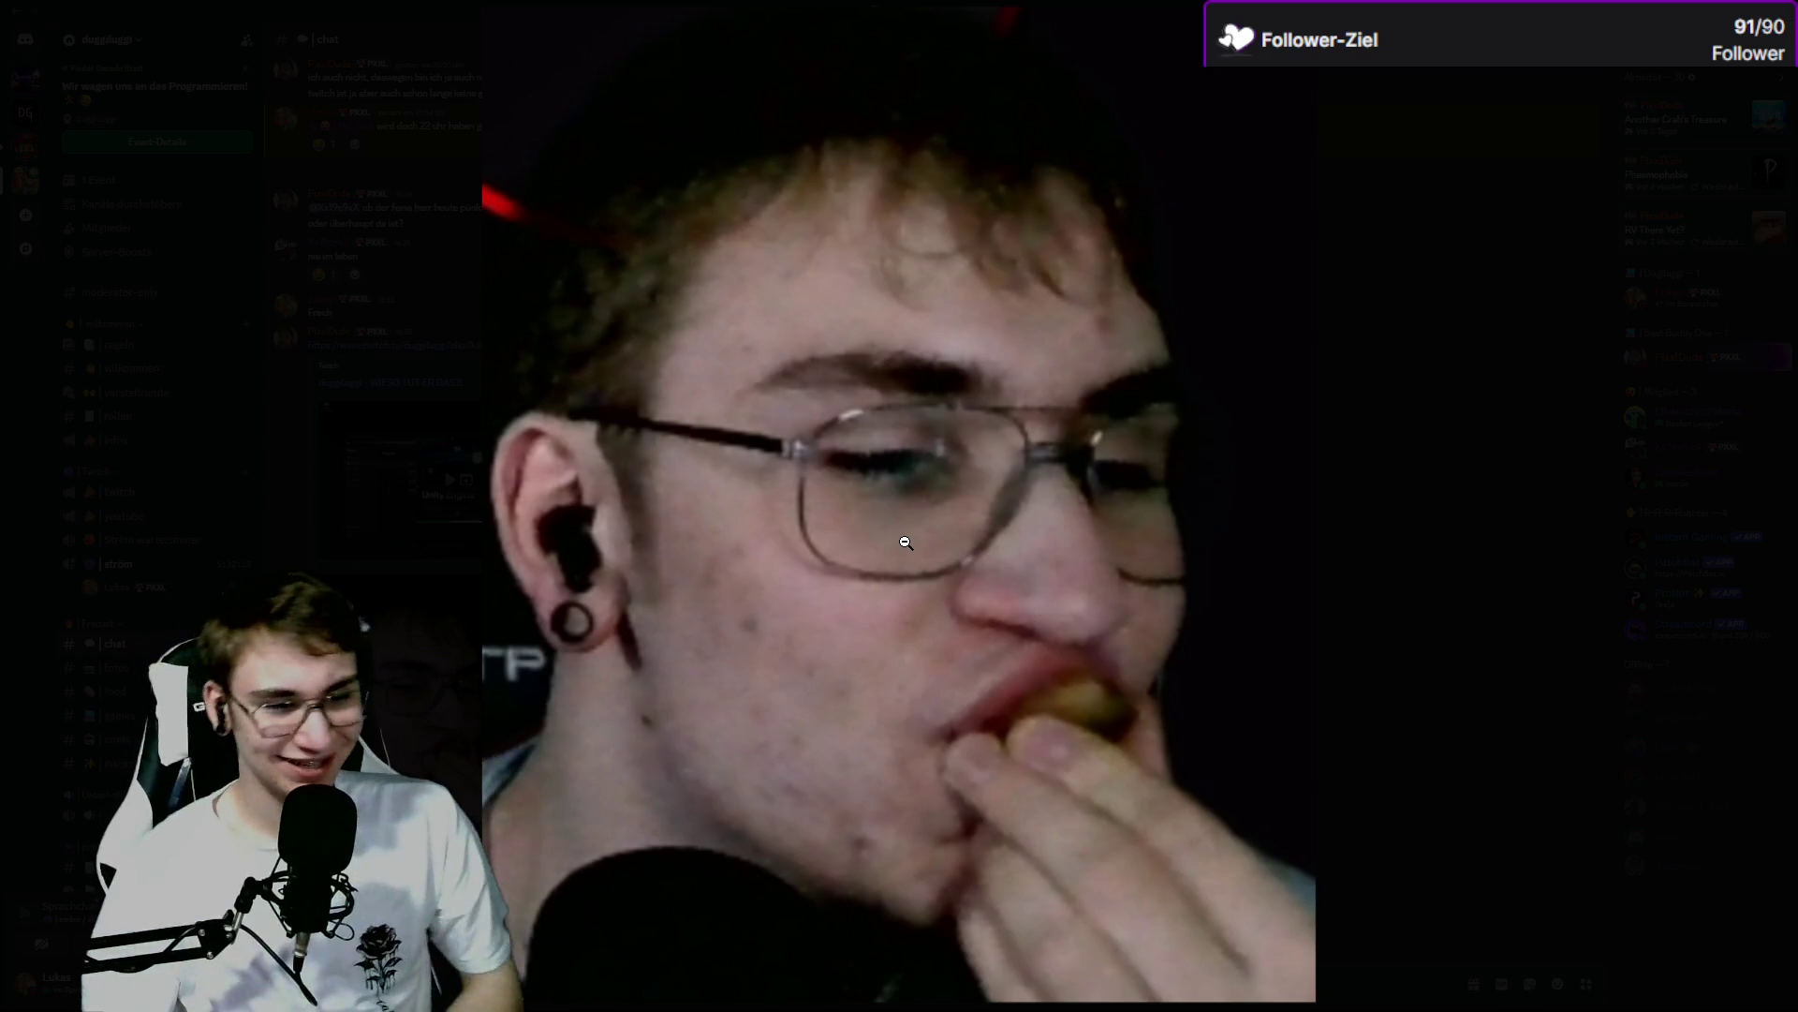
click(367, 442)
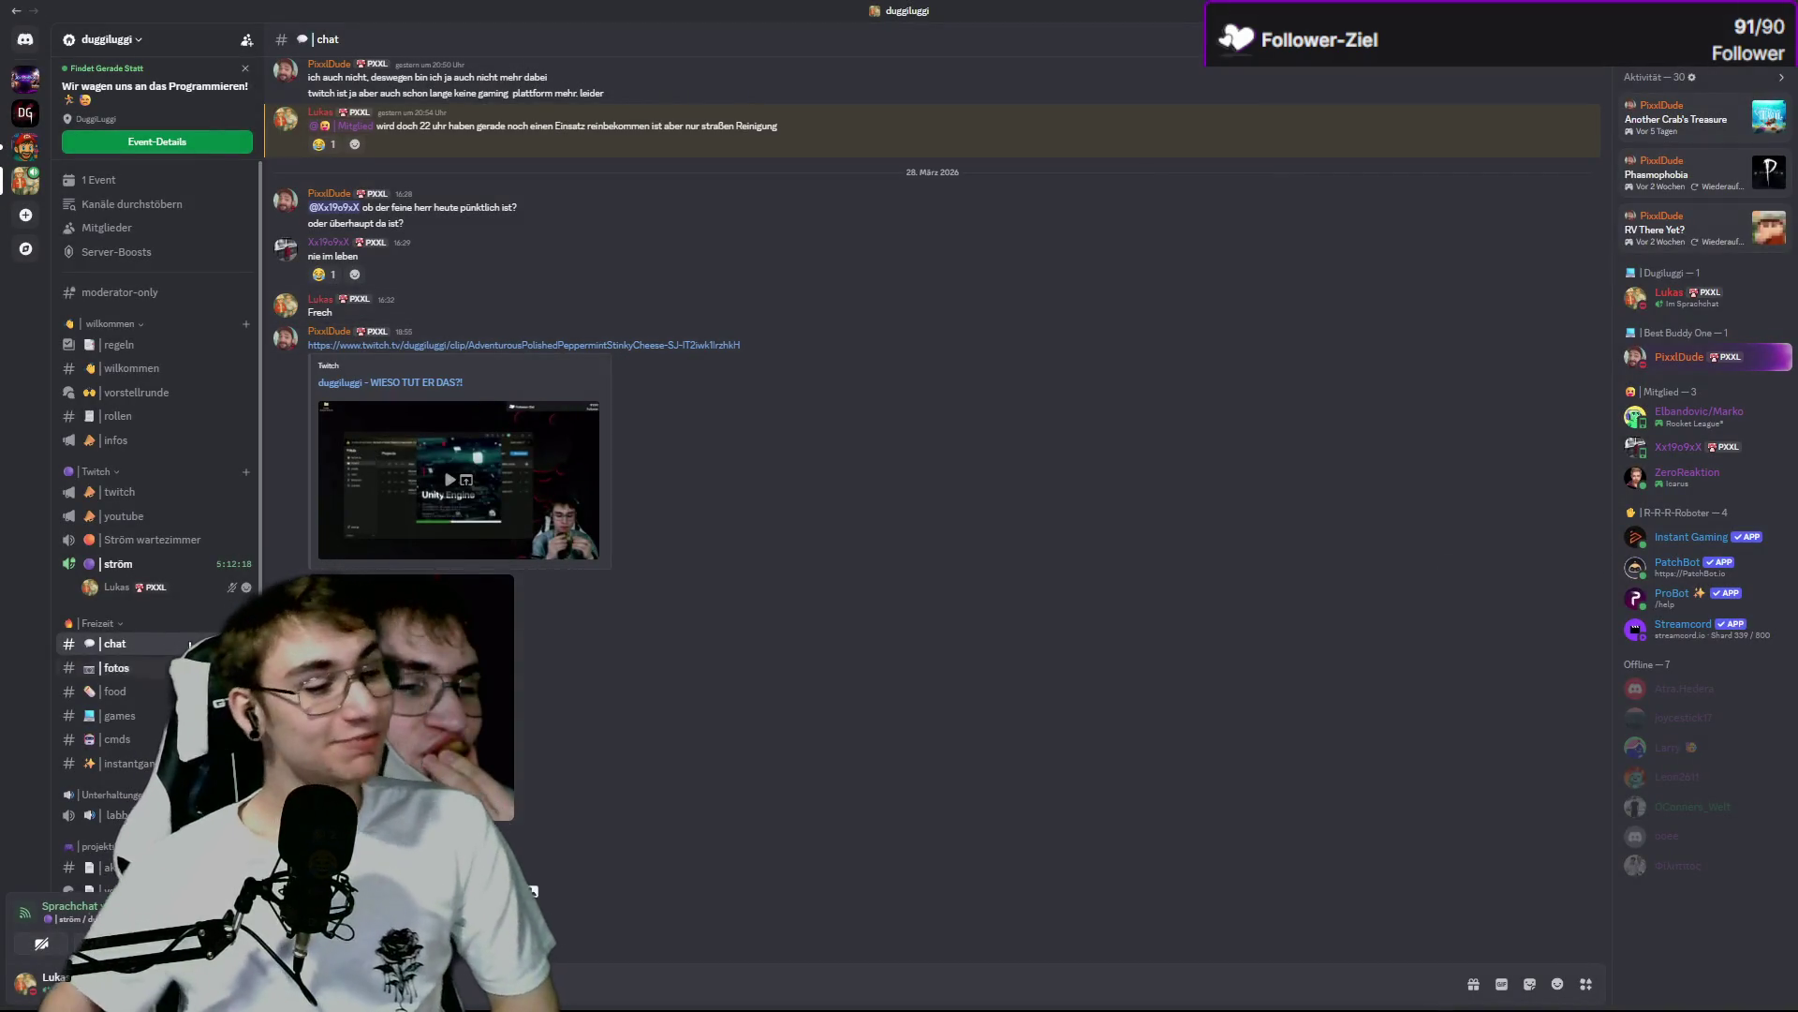
click(450, 675)
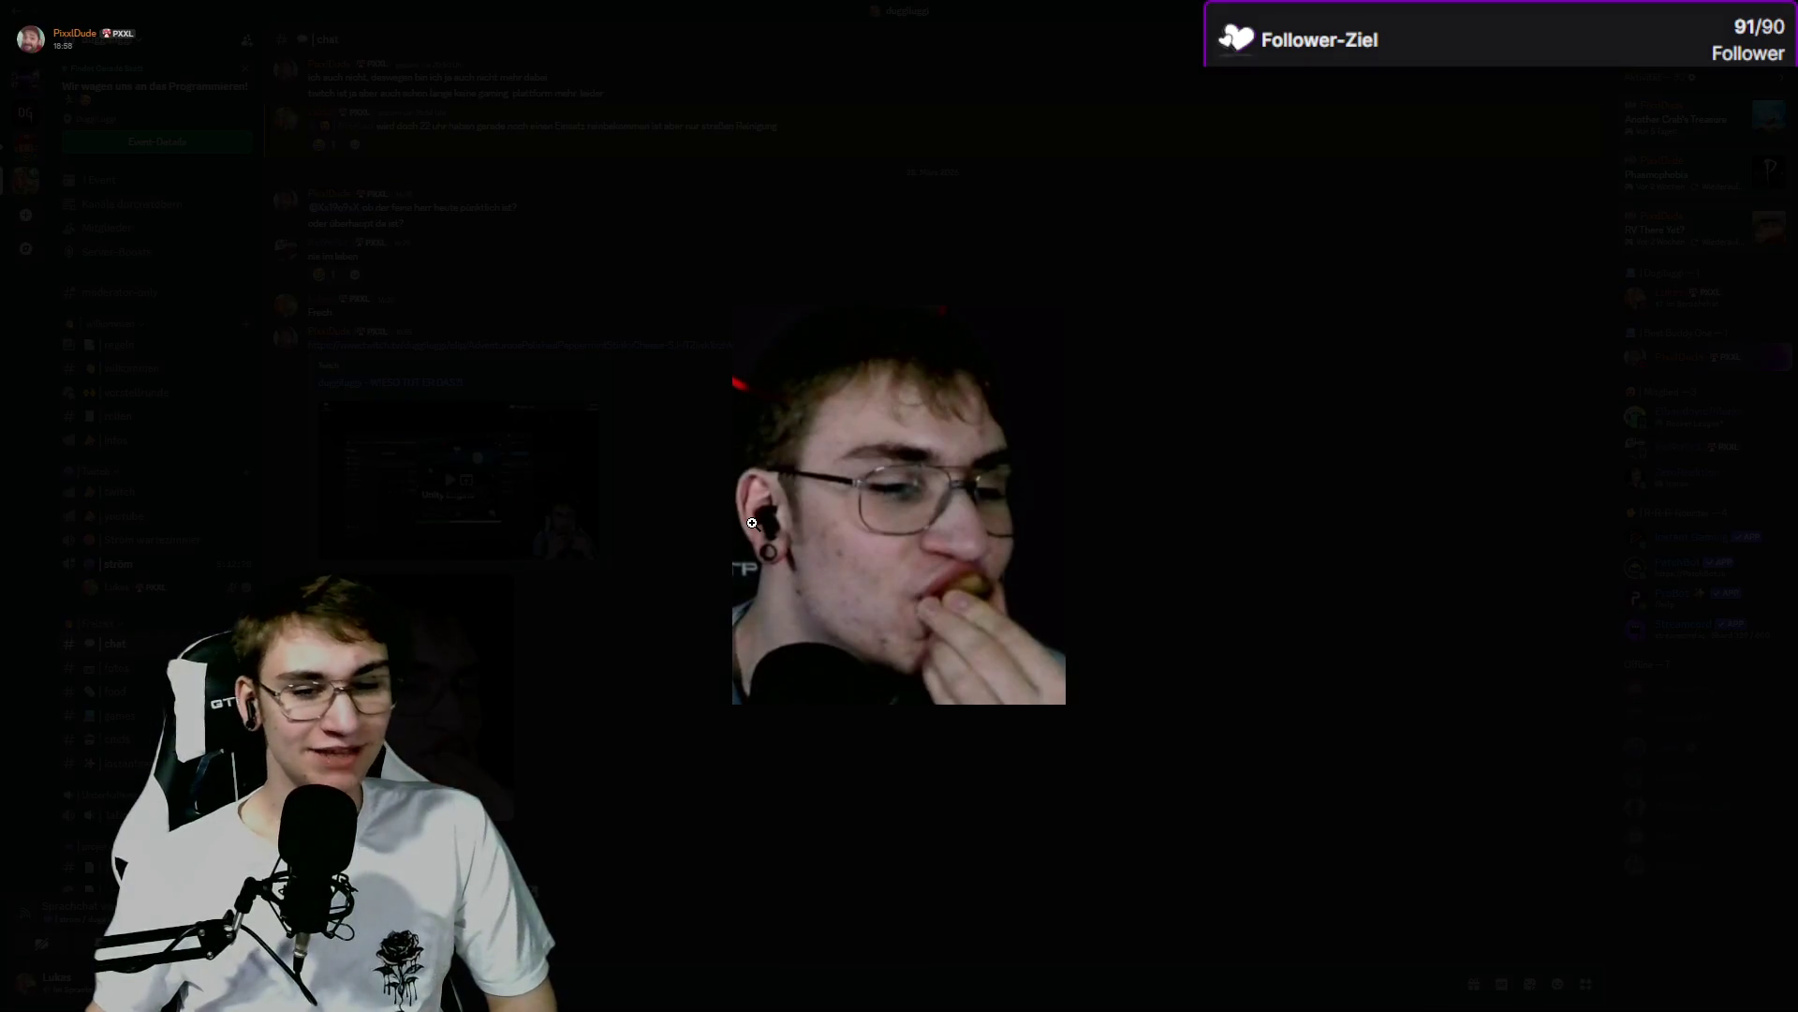
click(852, 488)
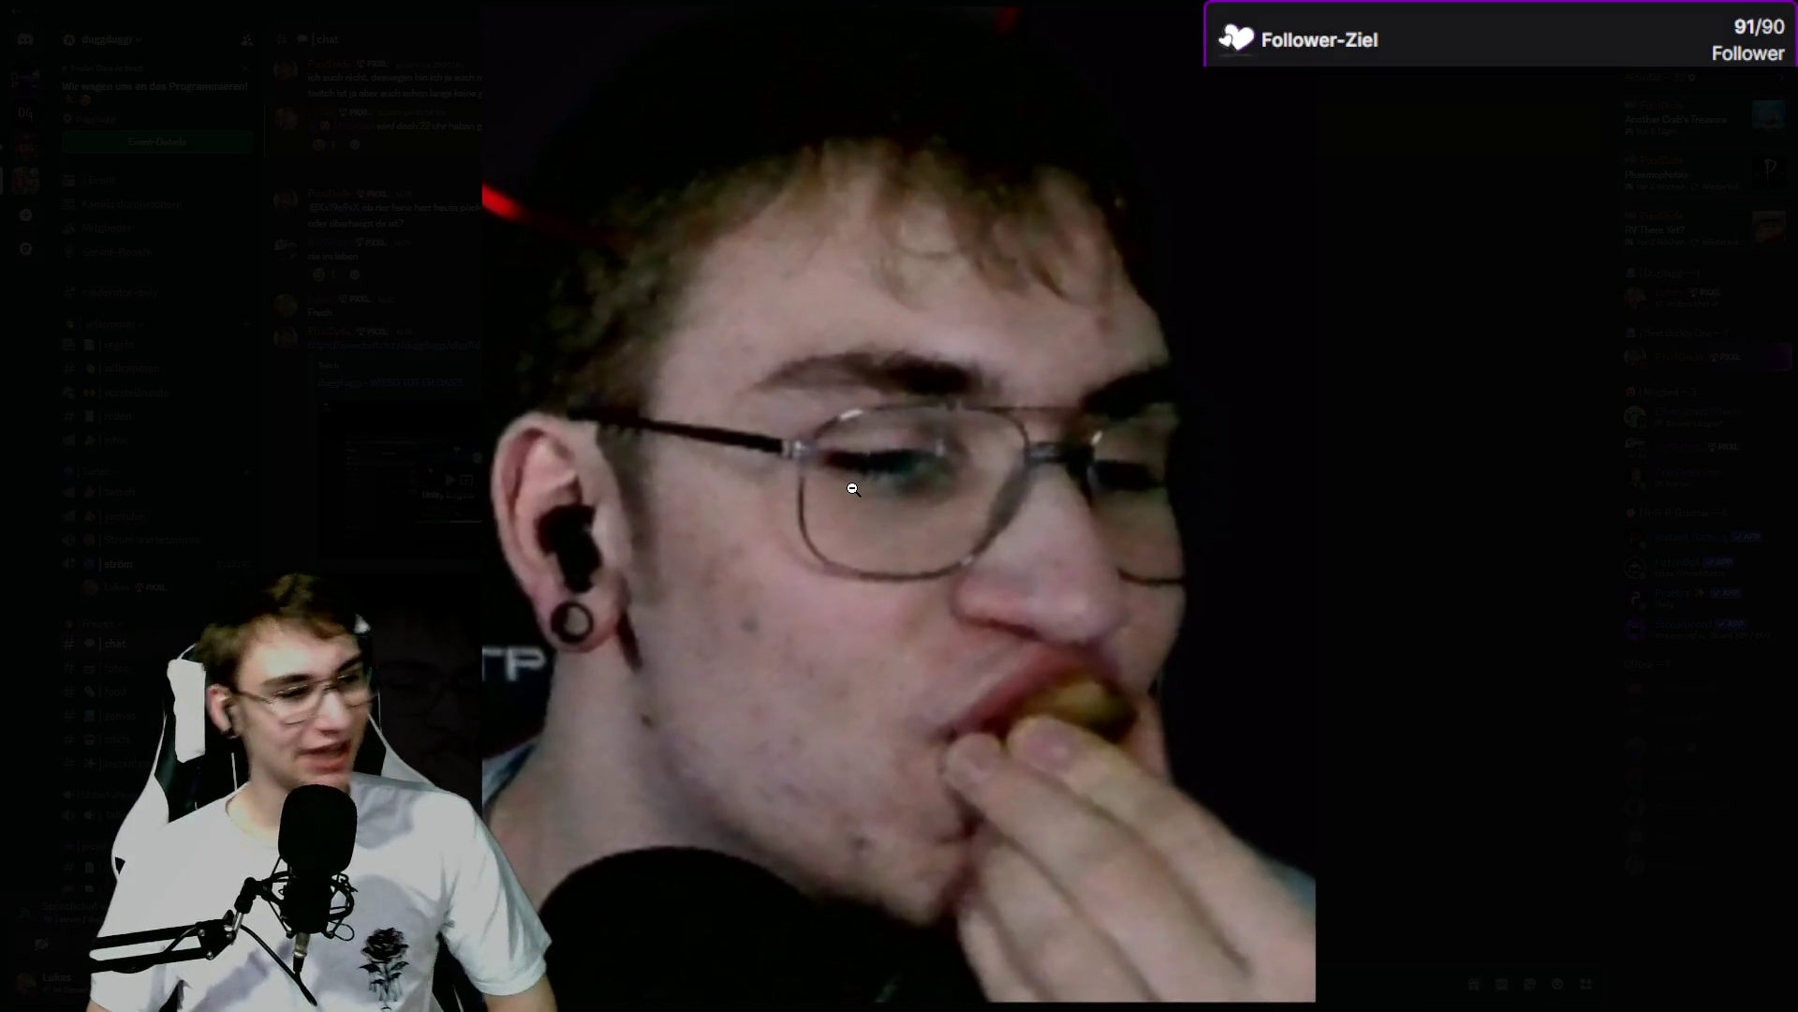
click(443, 560)
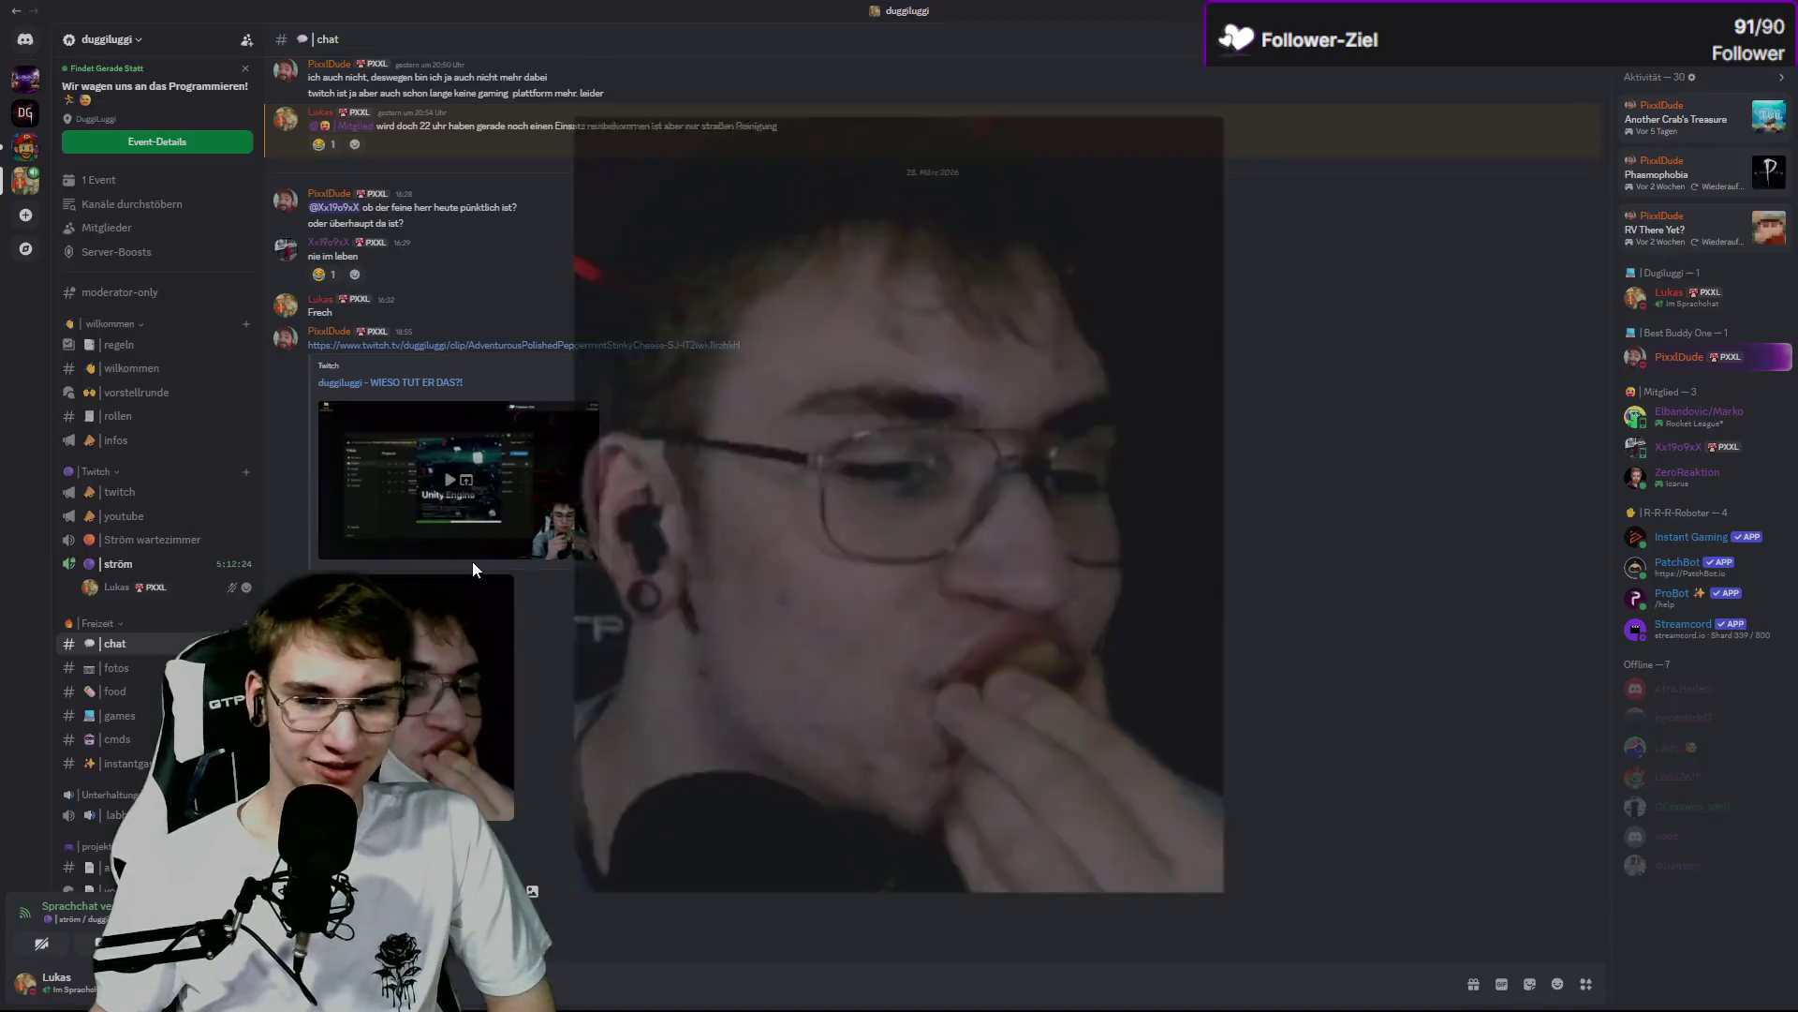
click(450, 487)
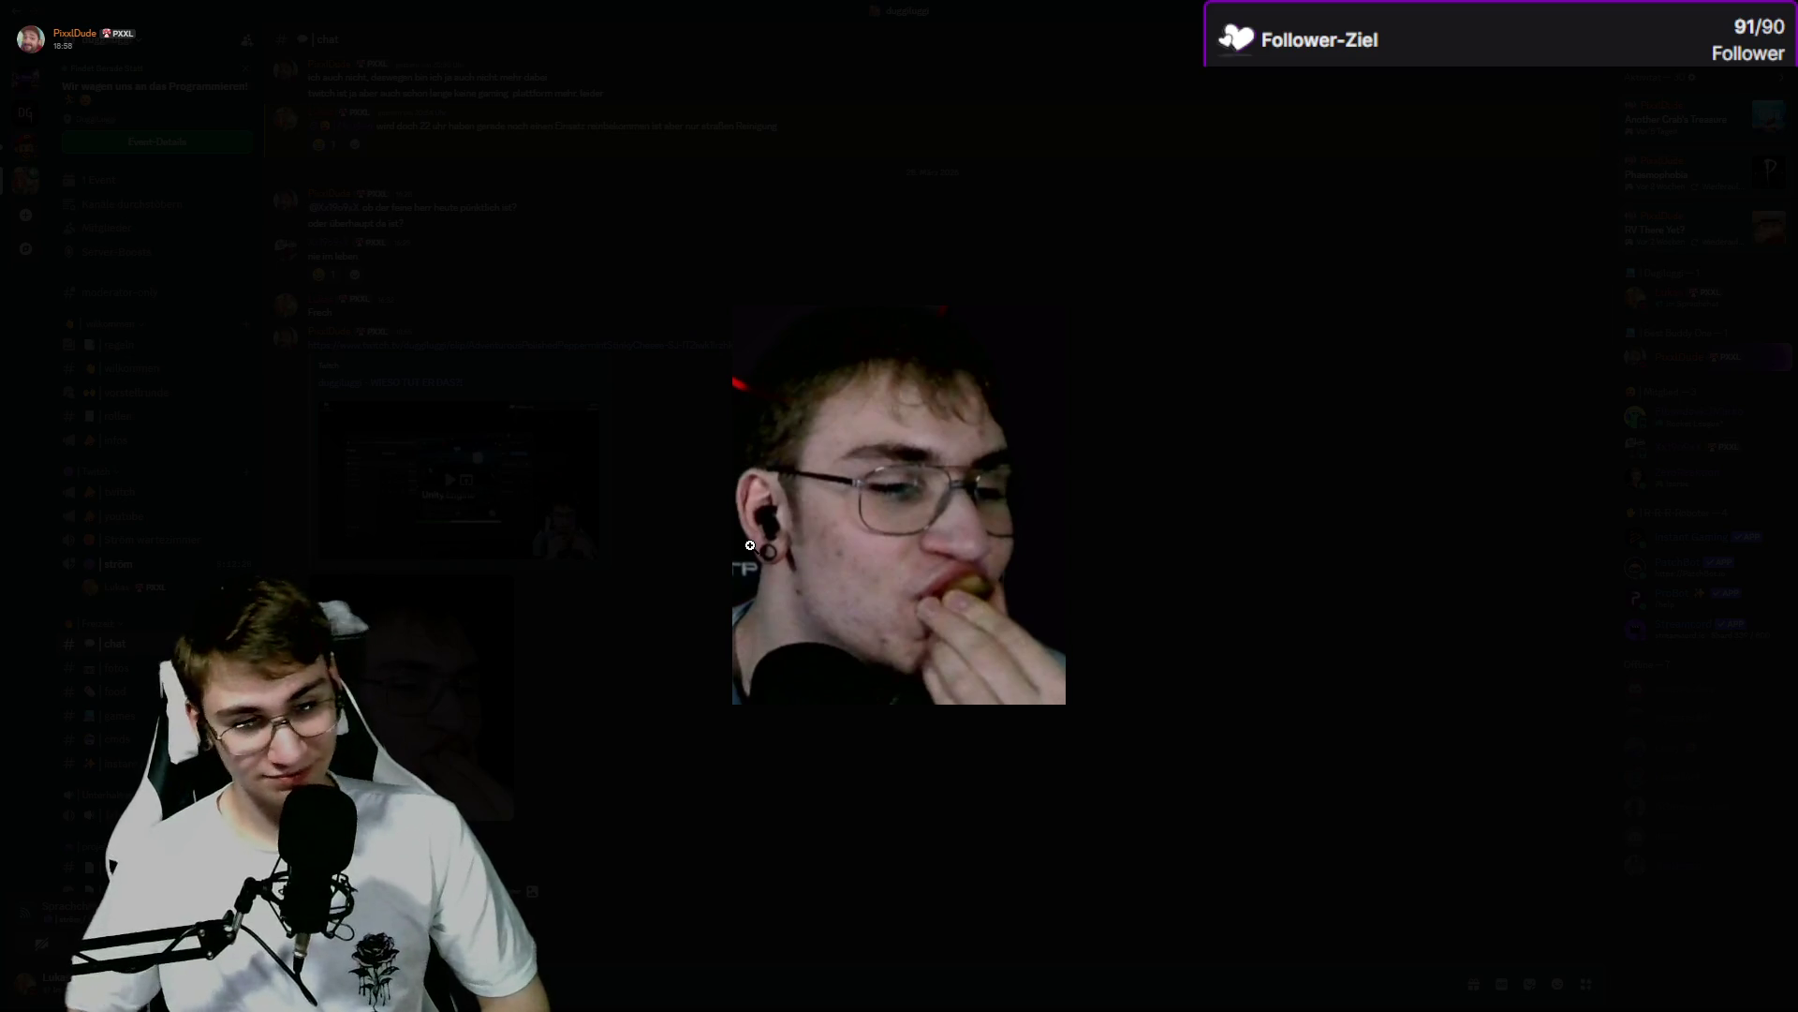
click(590, 488)
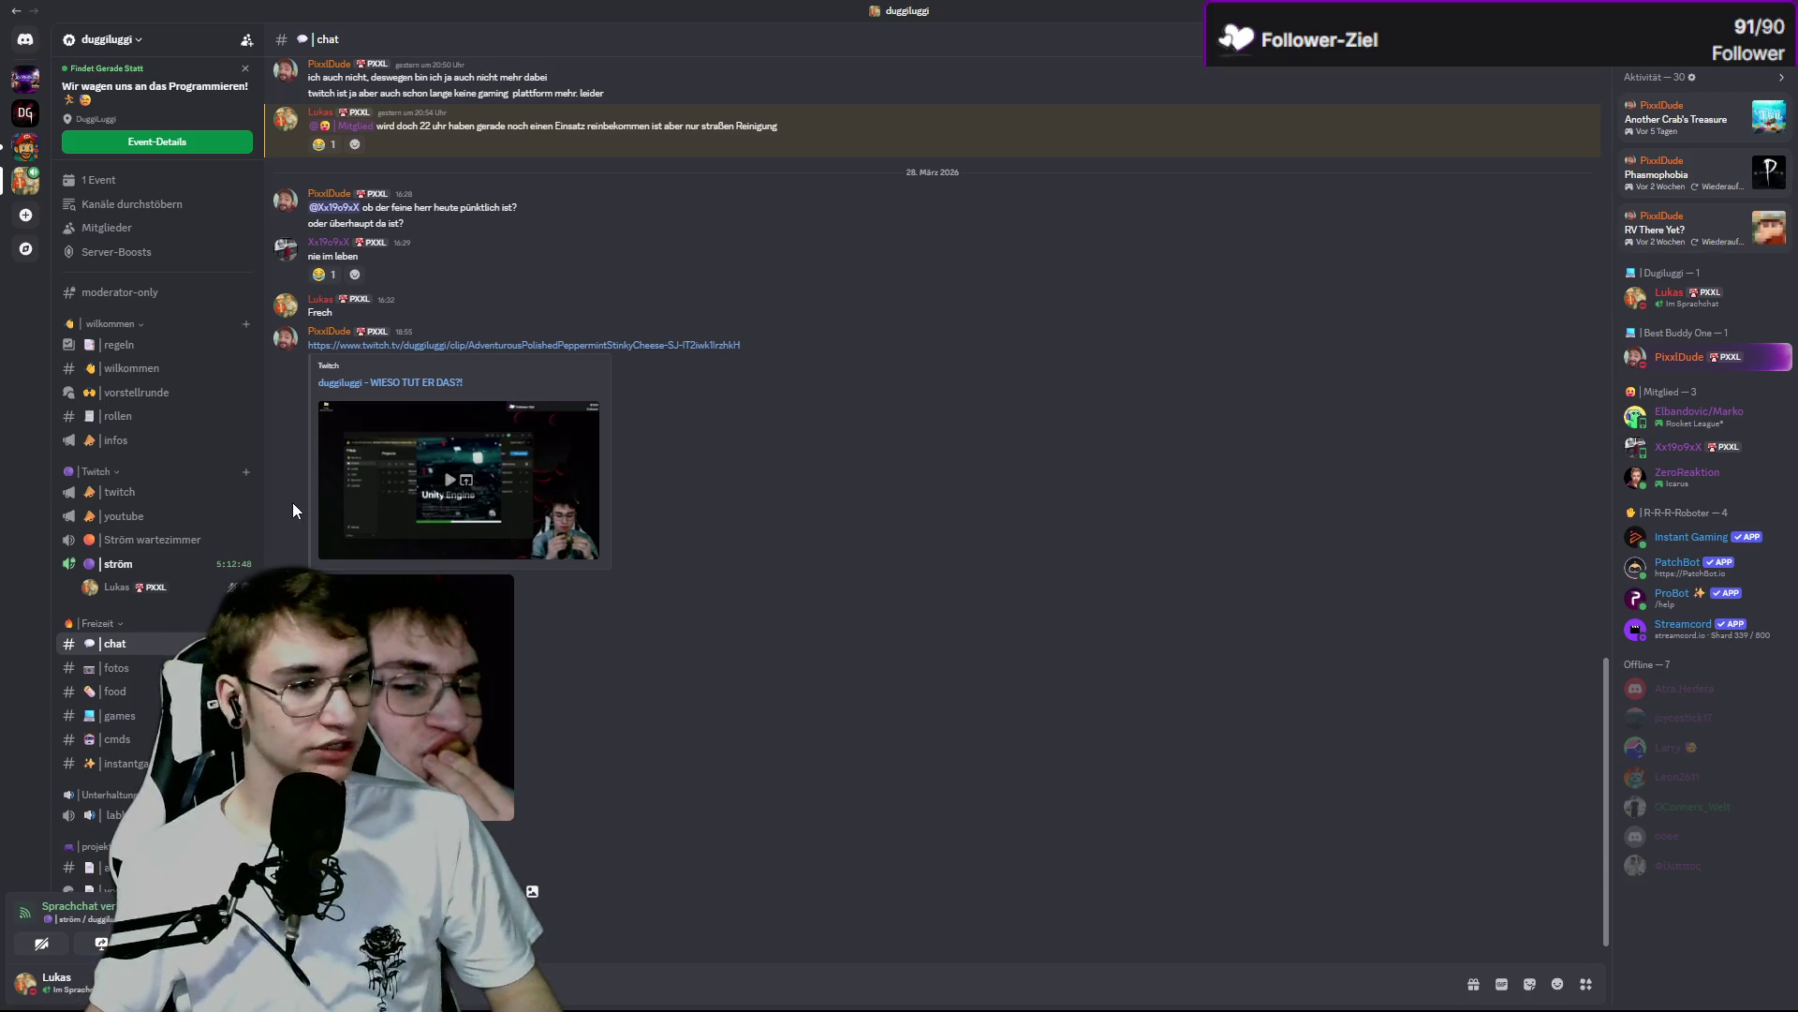
Browse the video announcements in the server's #youtube channel, pausing the embedded preview.
click(185, 517)
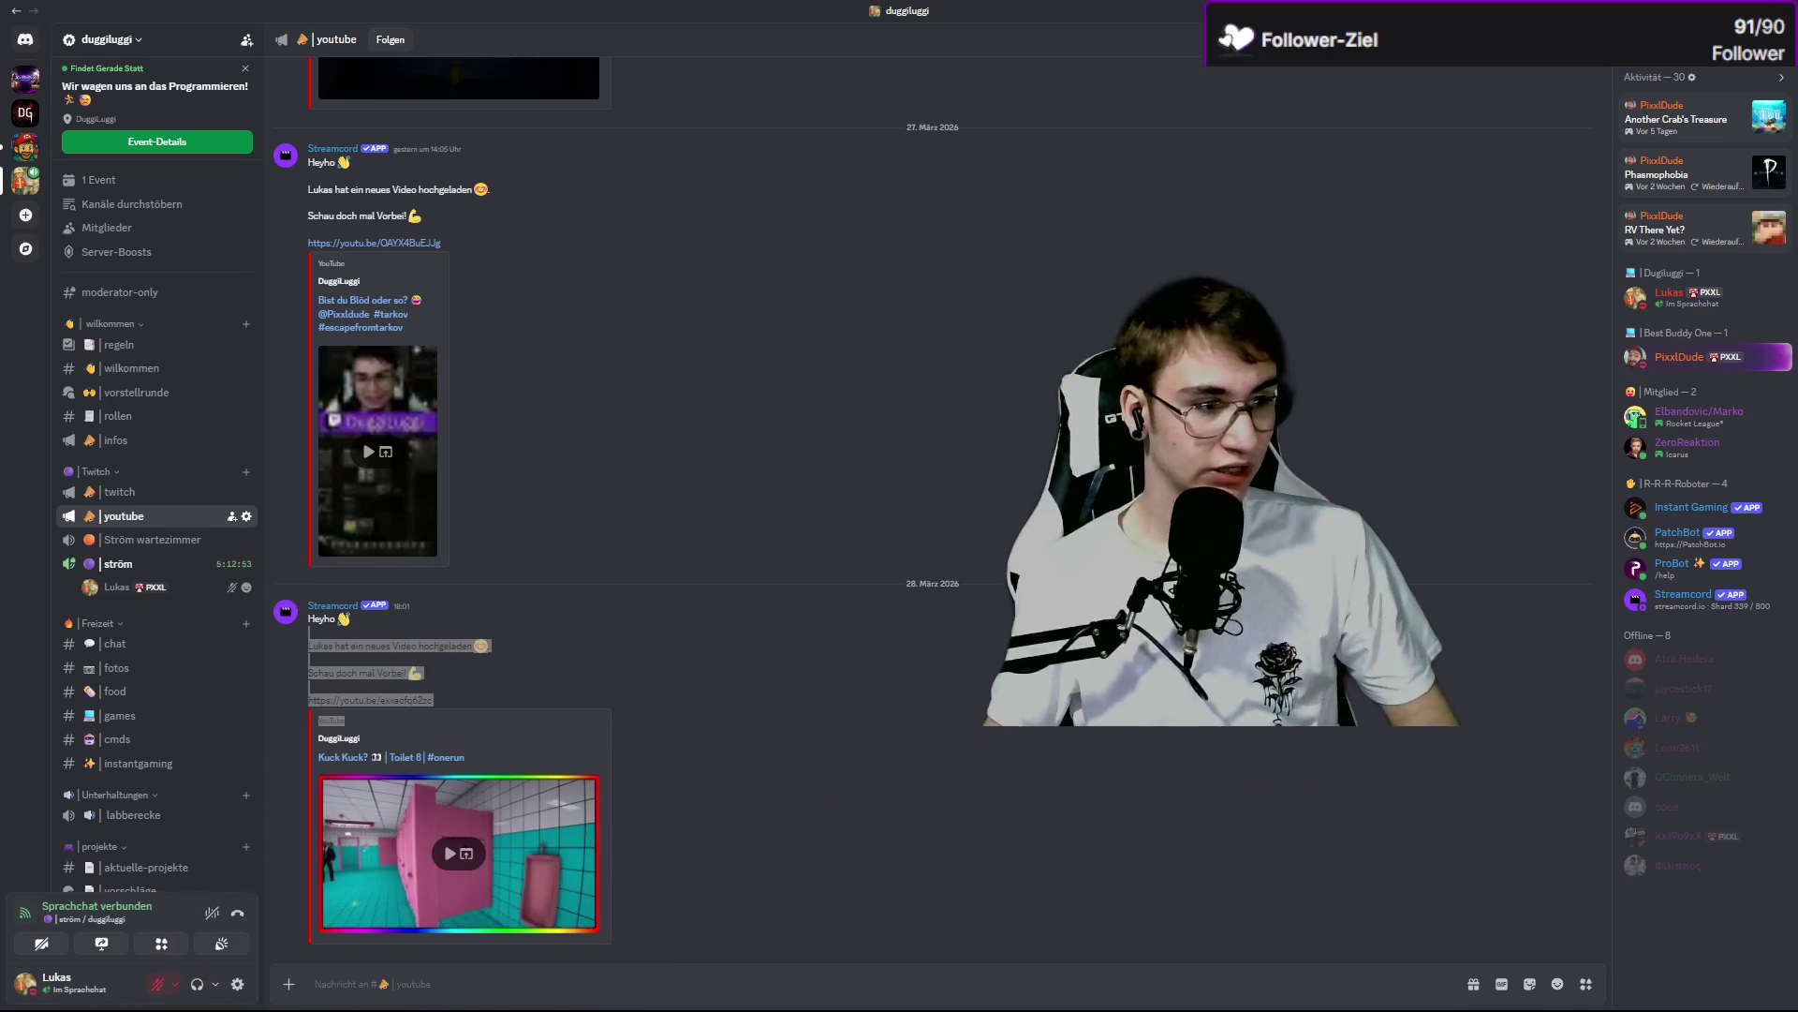
click(601, 605)
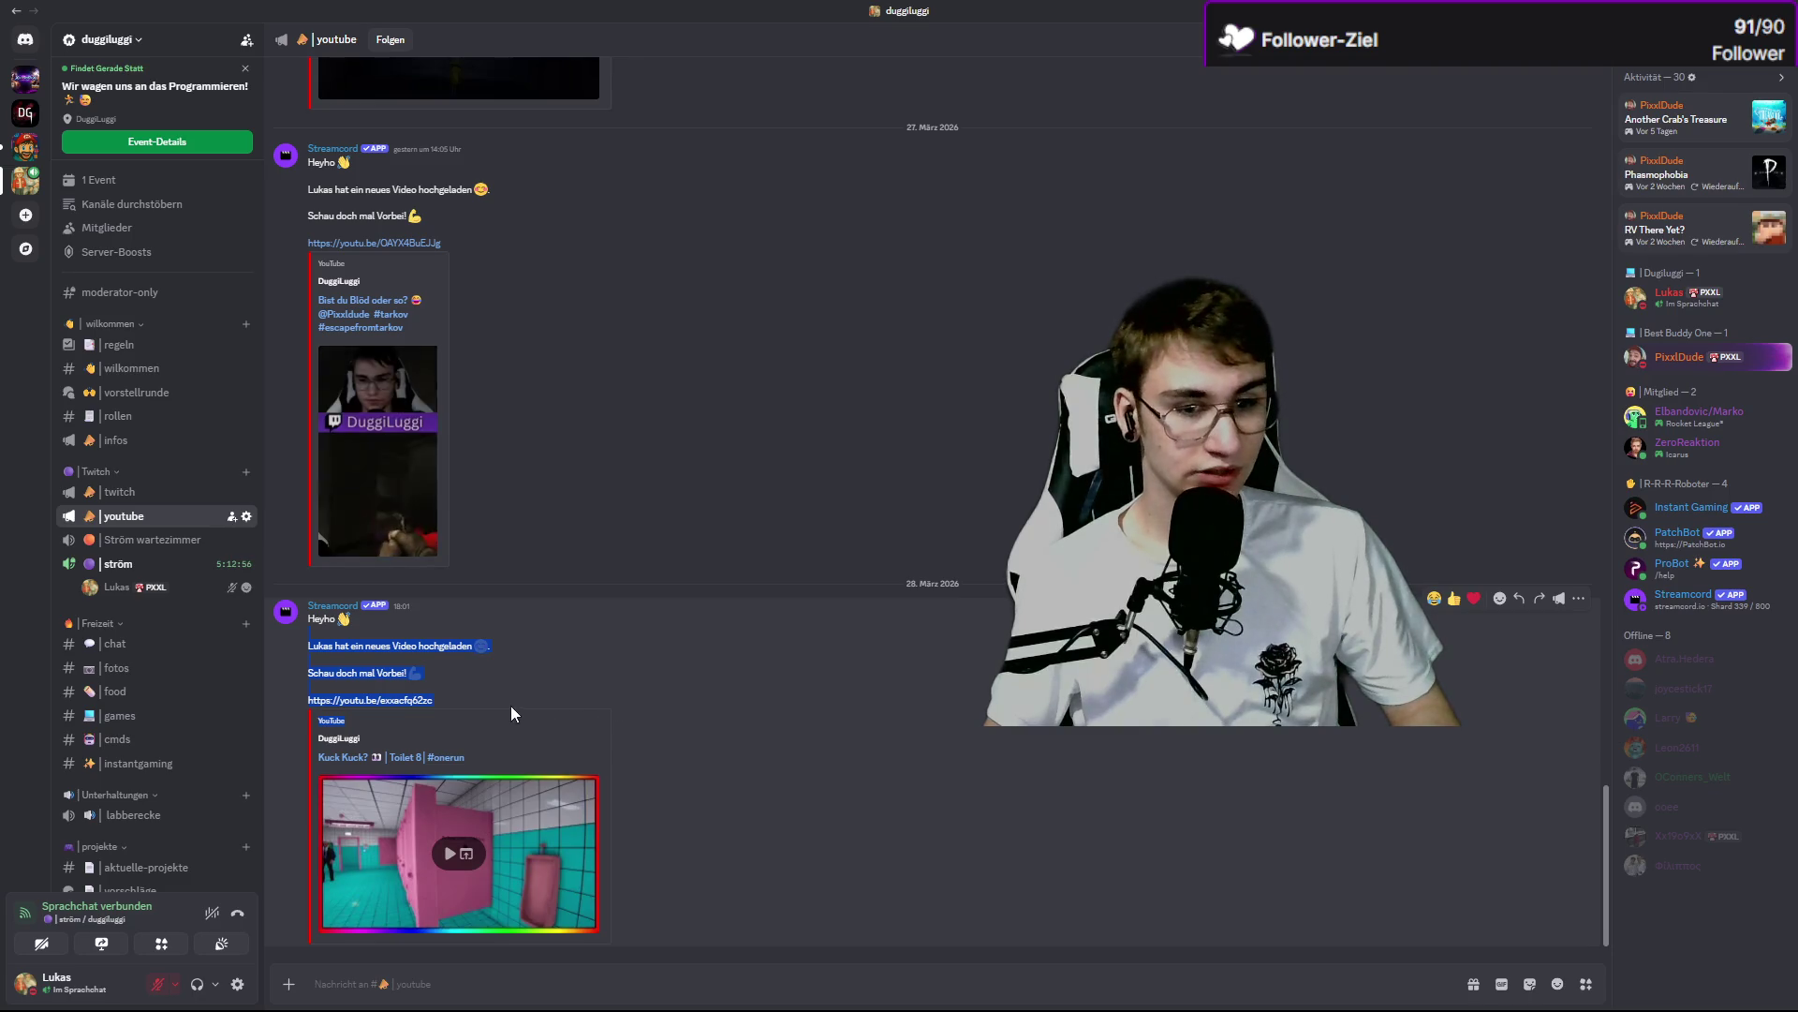
click(328, 463)
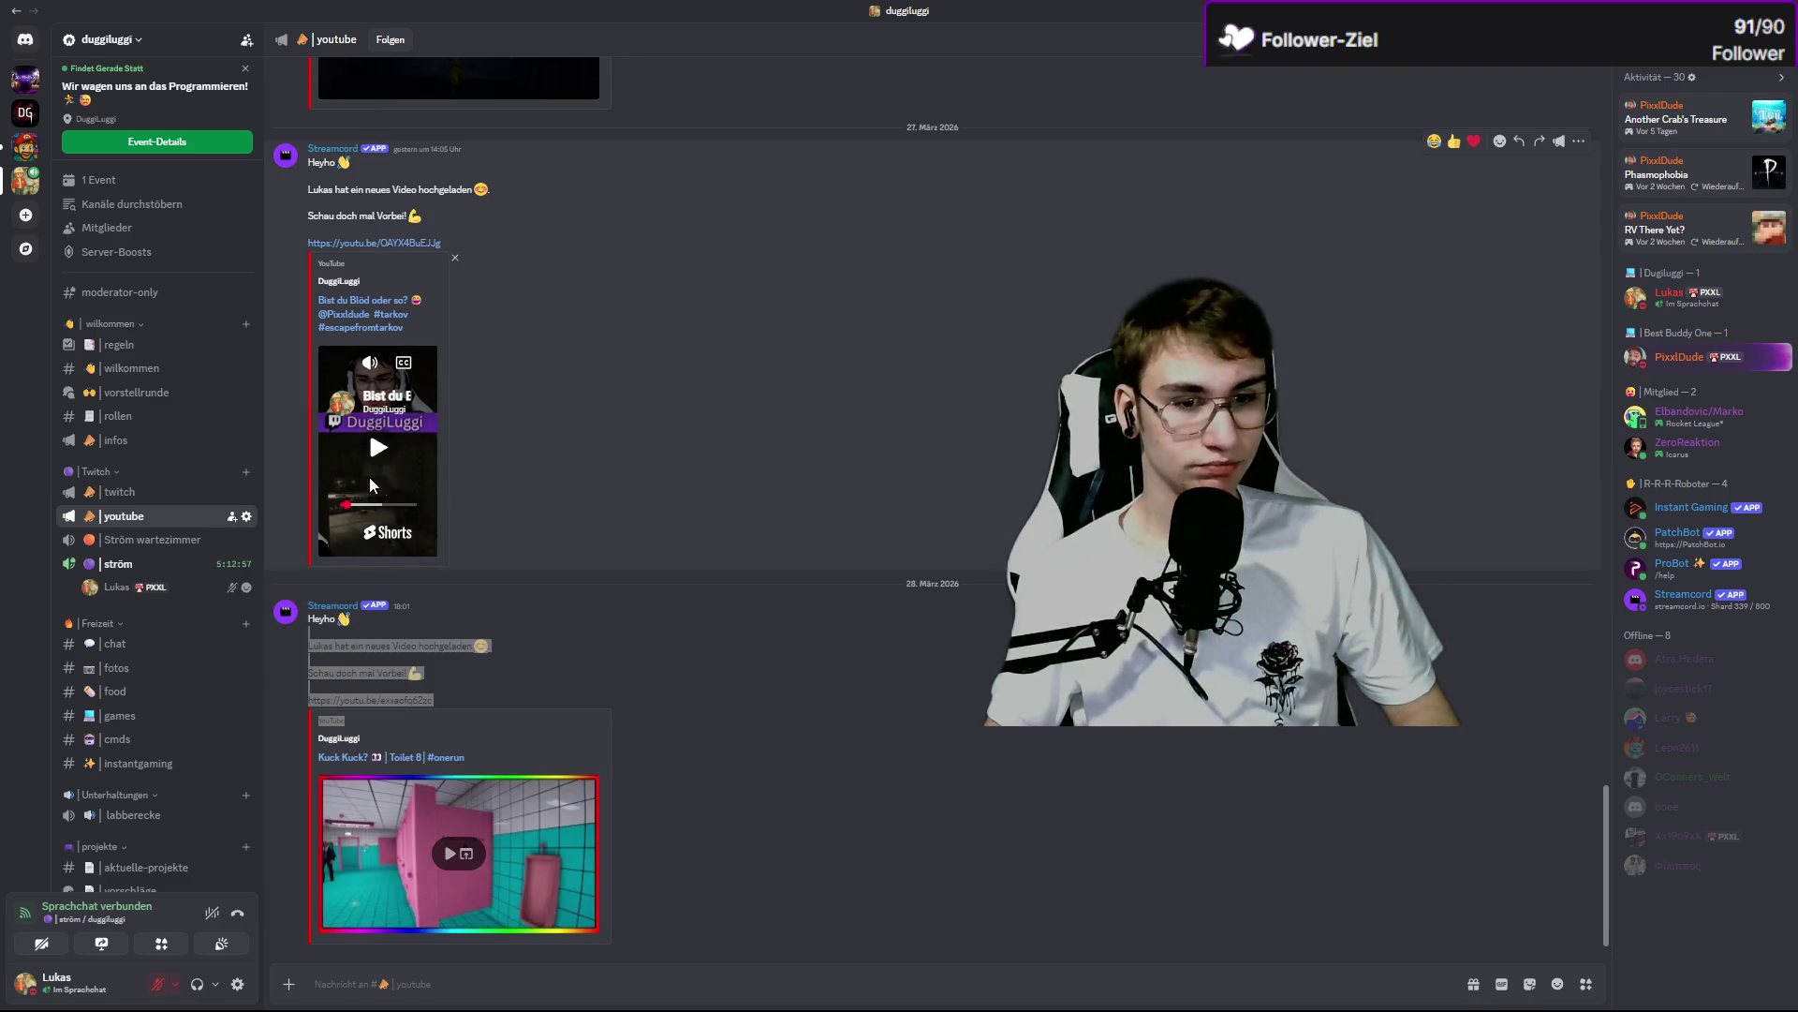
click(541, 667)
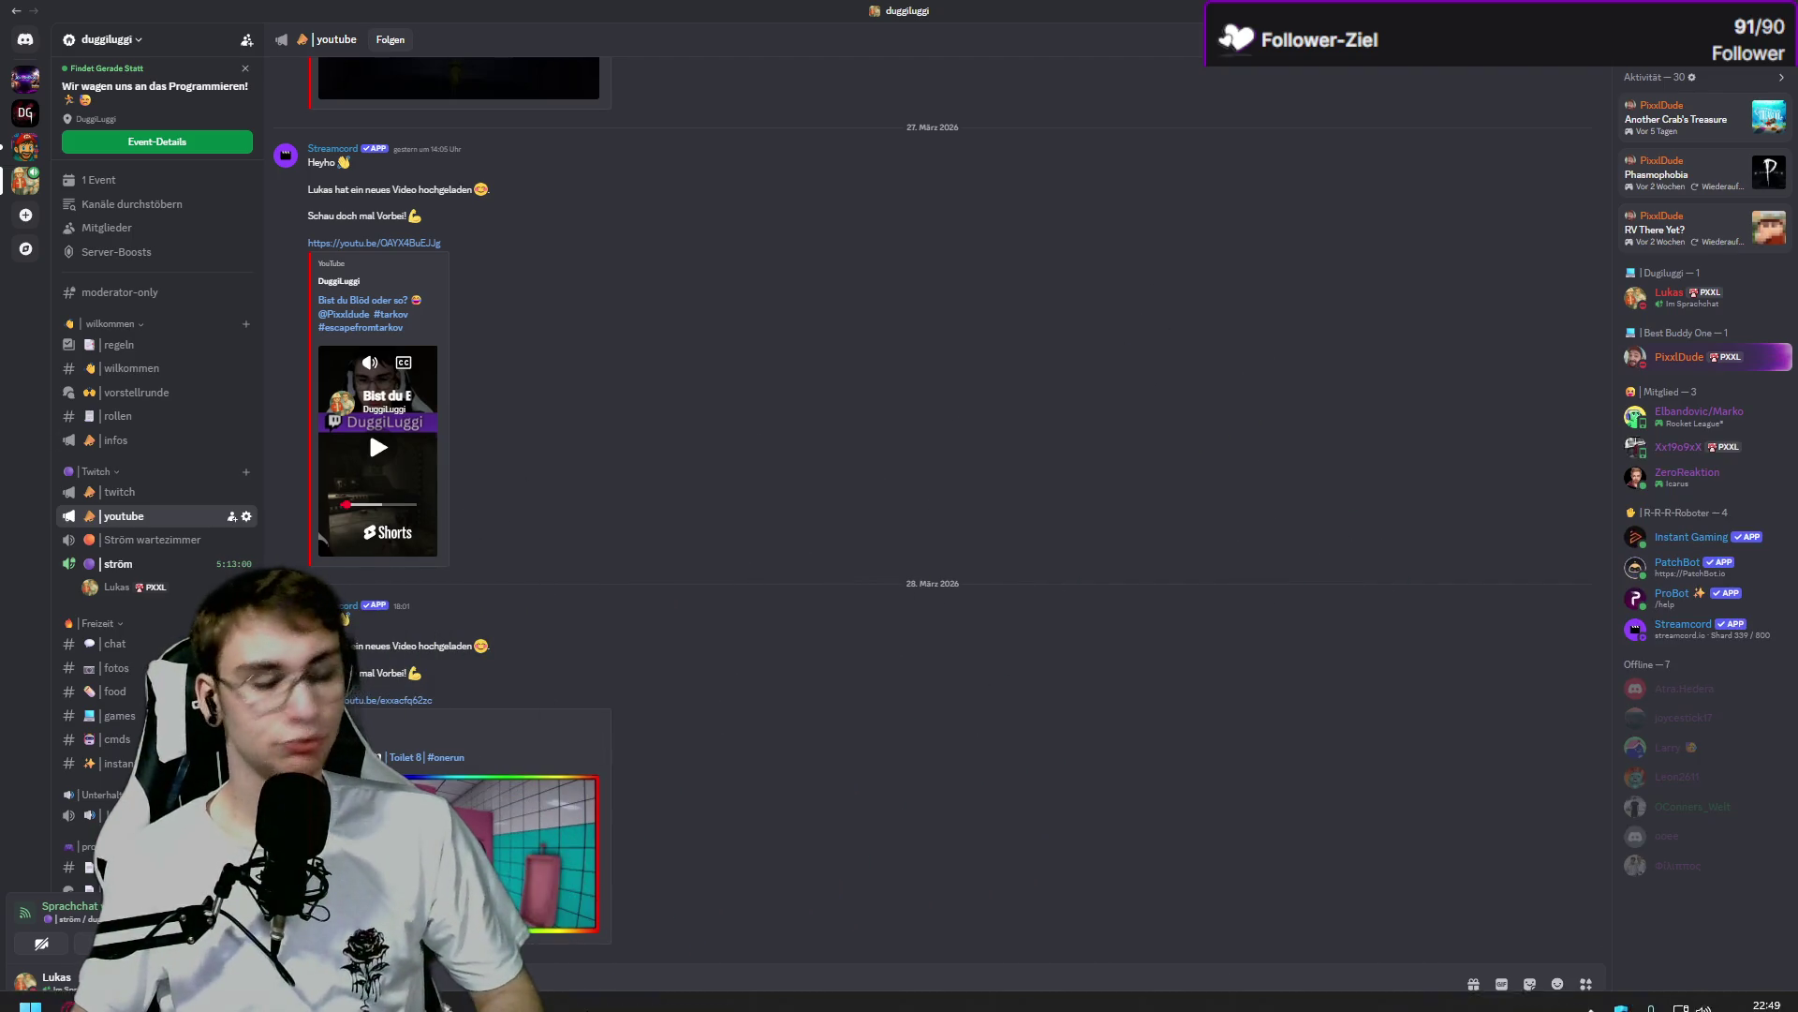
click(445, 1005)
Watch the tutorial fullscreen as Jump Audio is set to bounce-sound and play mode starts.
click(423, 708)
key(f)
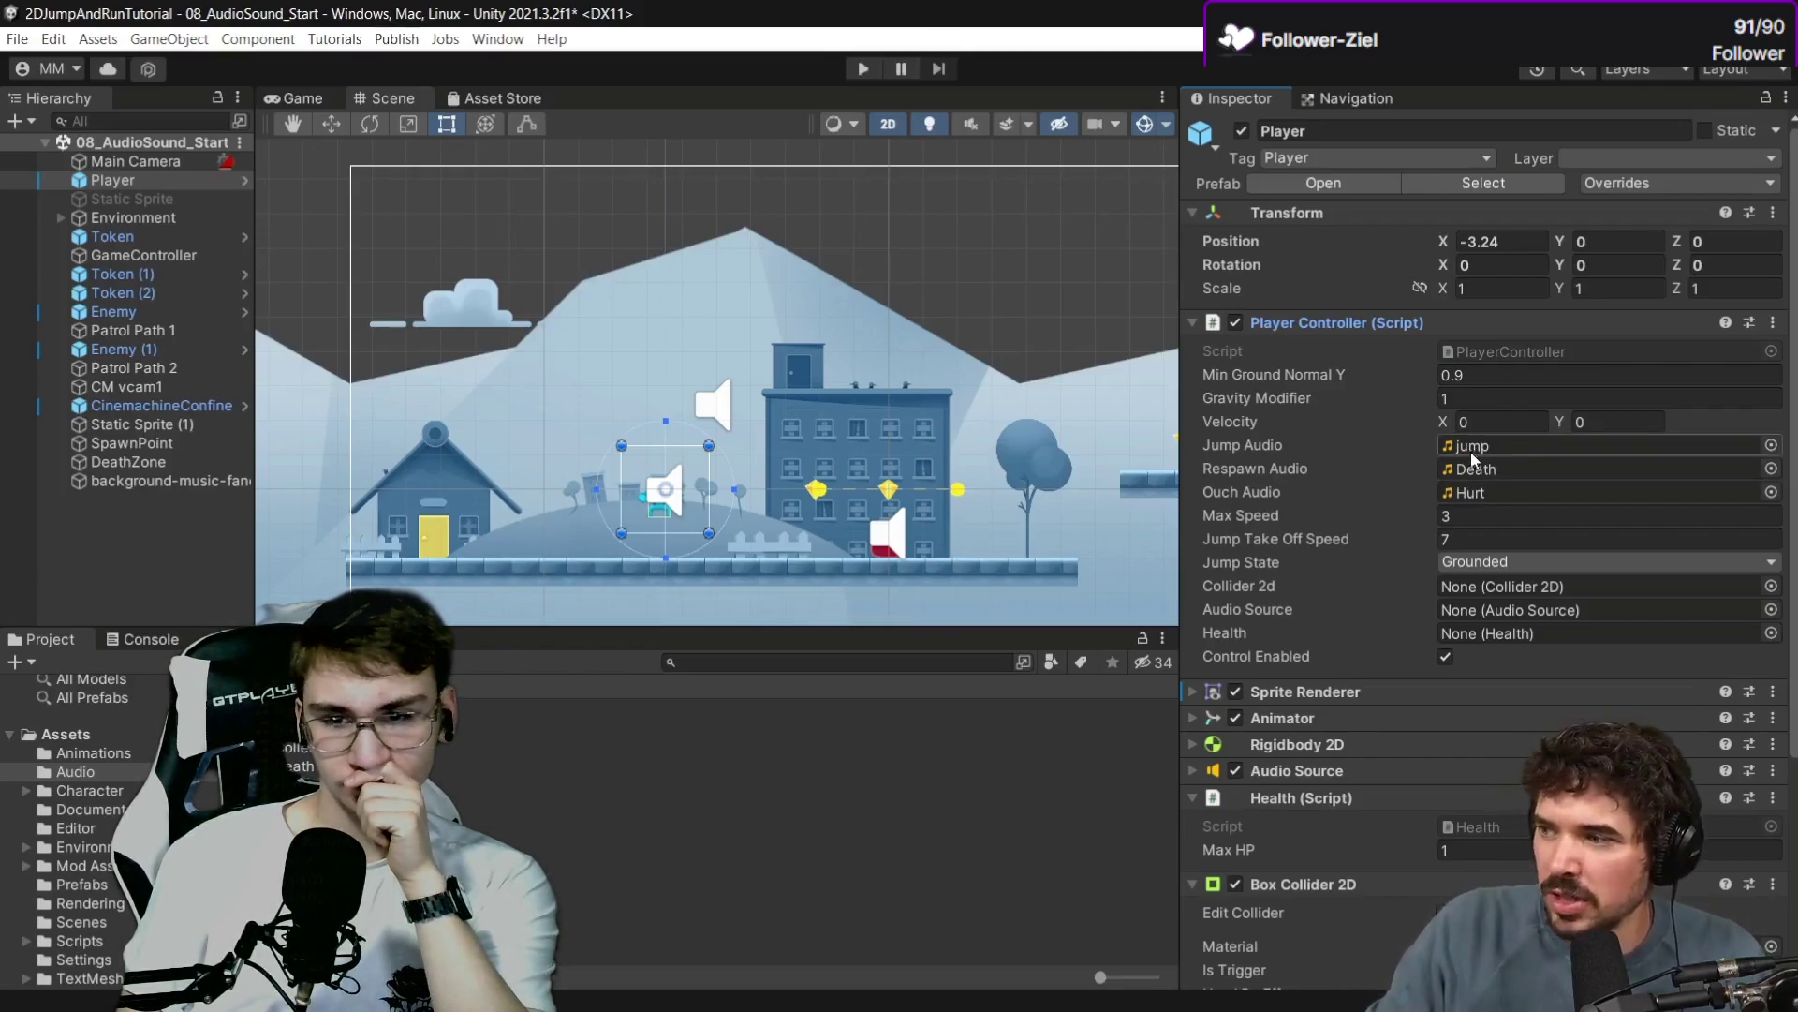
click(1771, 446)
drag(936, 413, 435, 245)
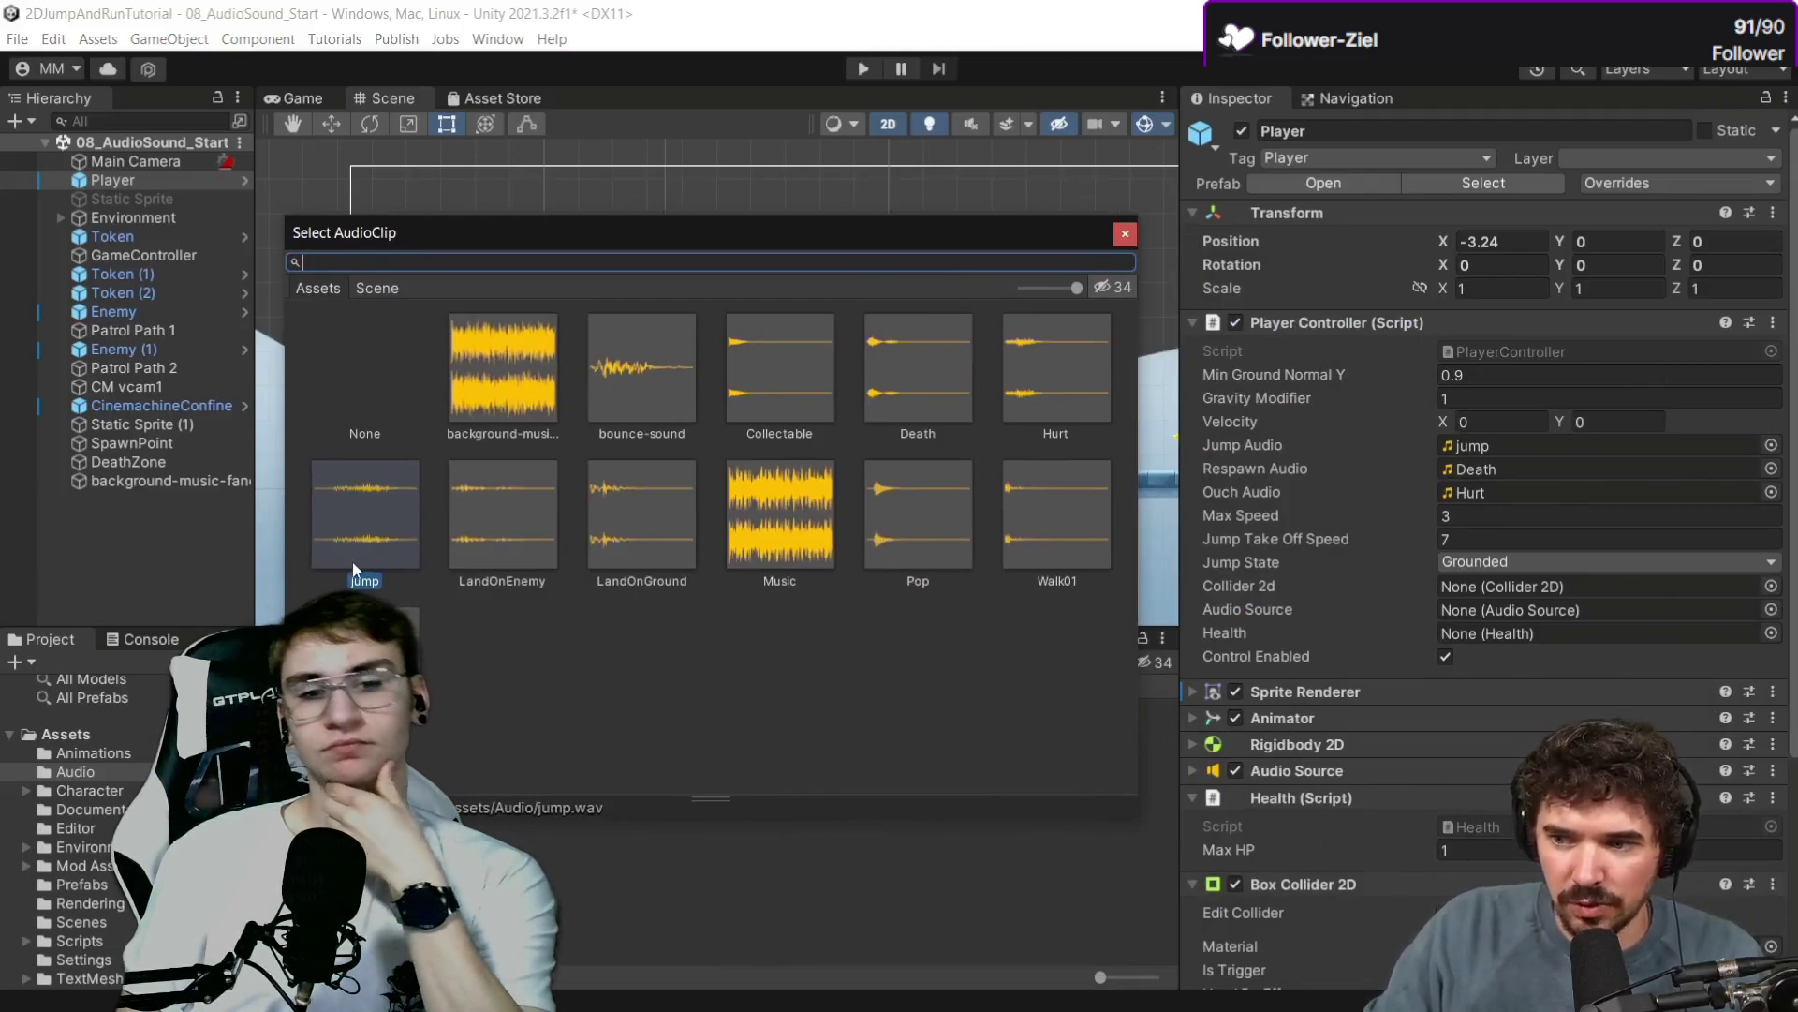
double_click(646, 375)
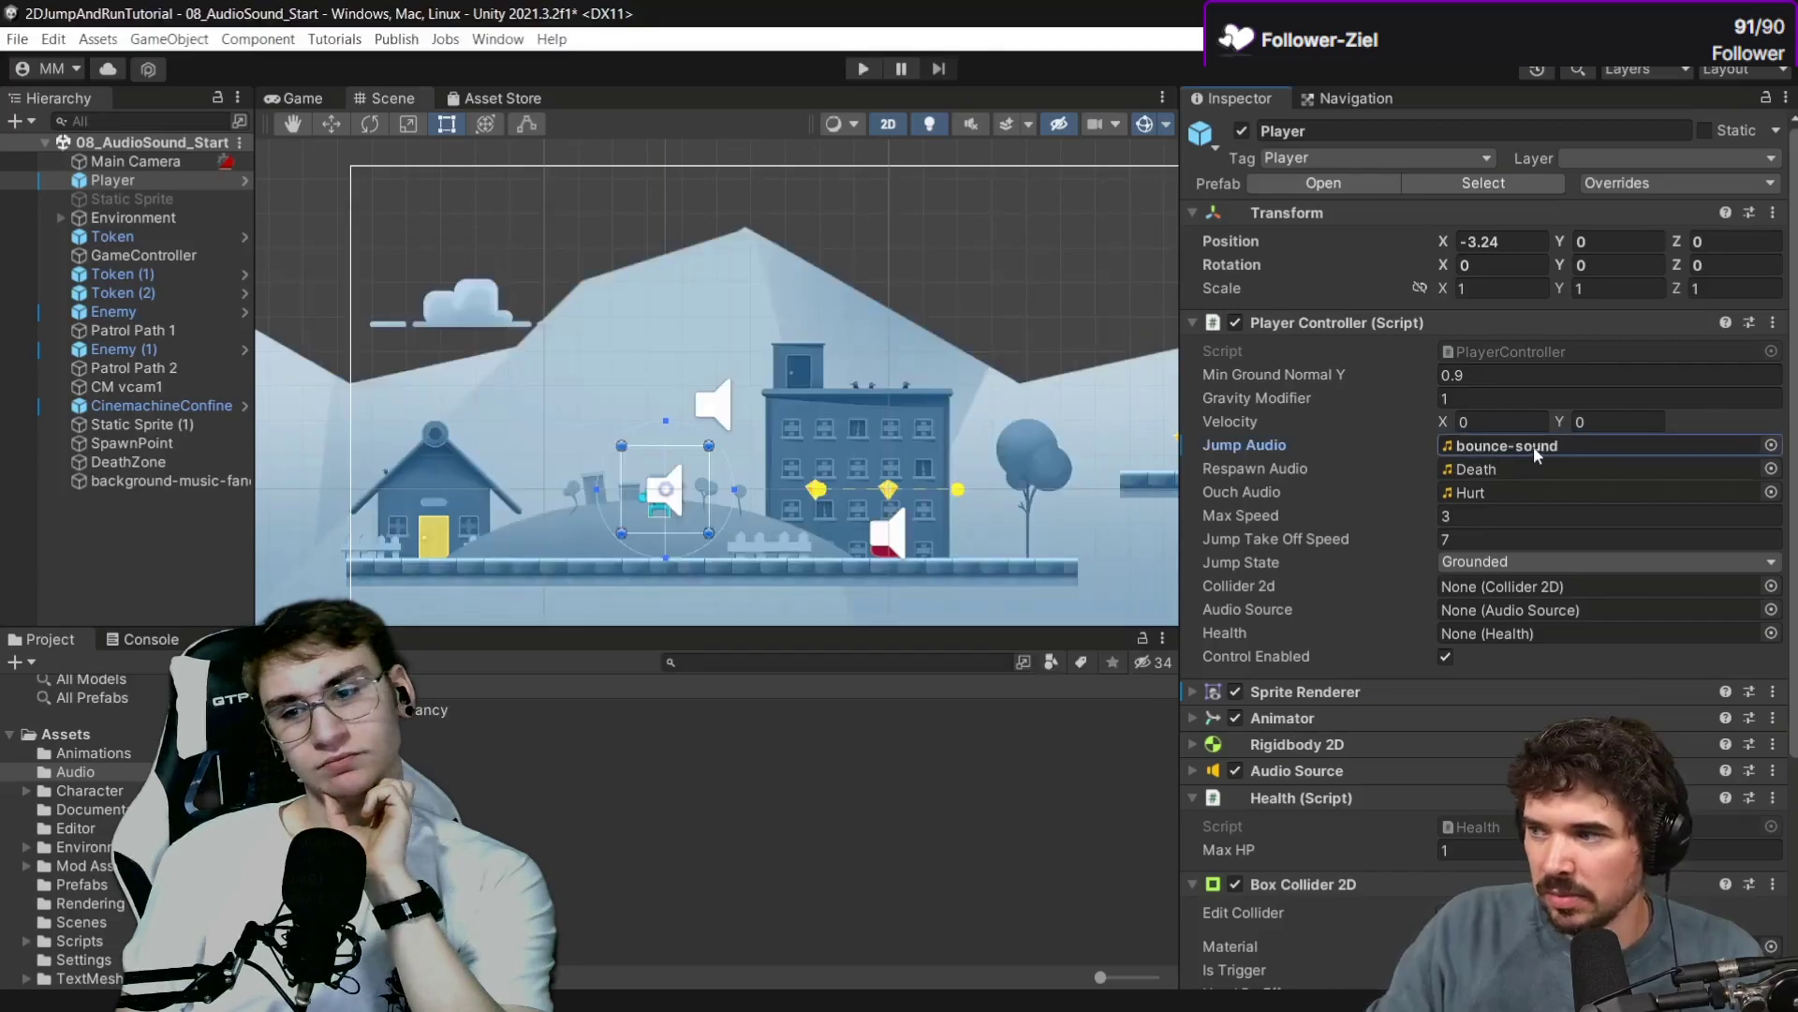
scroll(899, 477, up, 1)
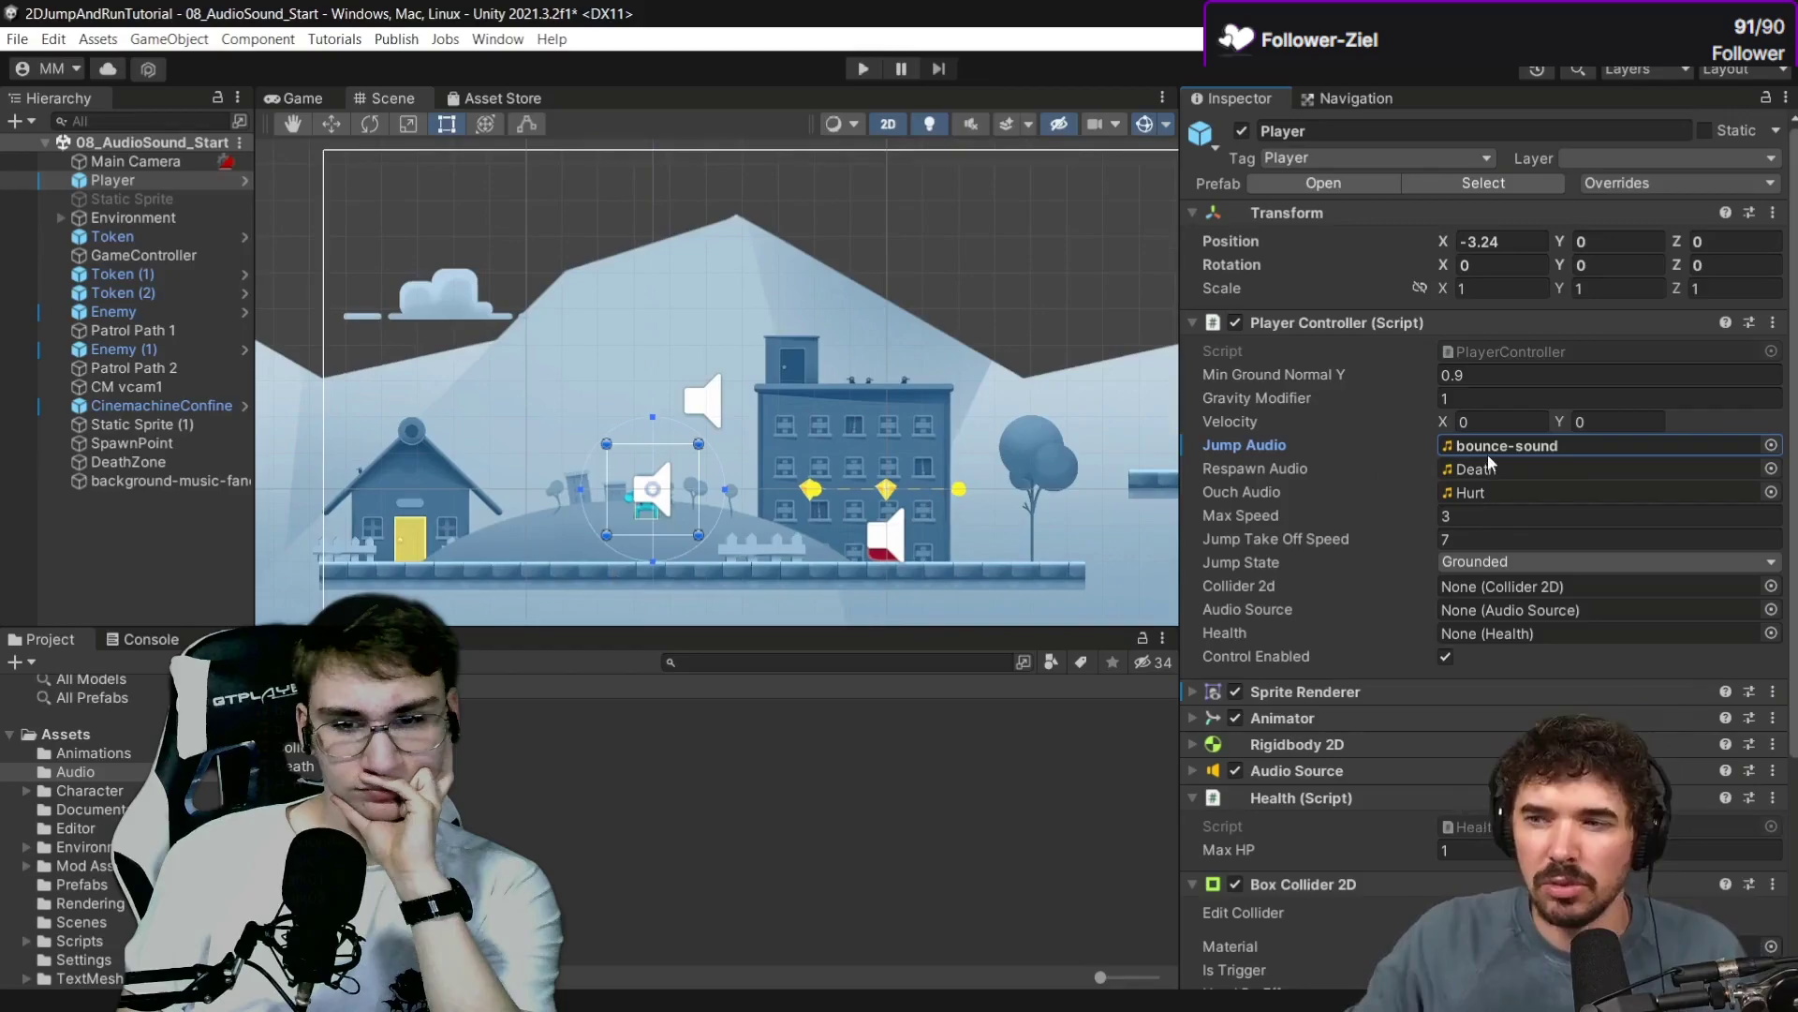
click(863, 66)
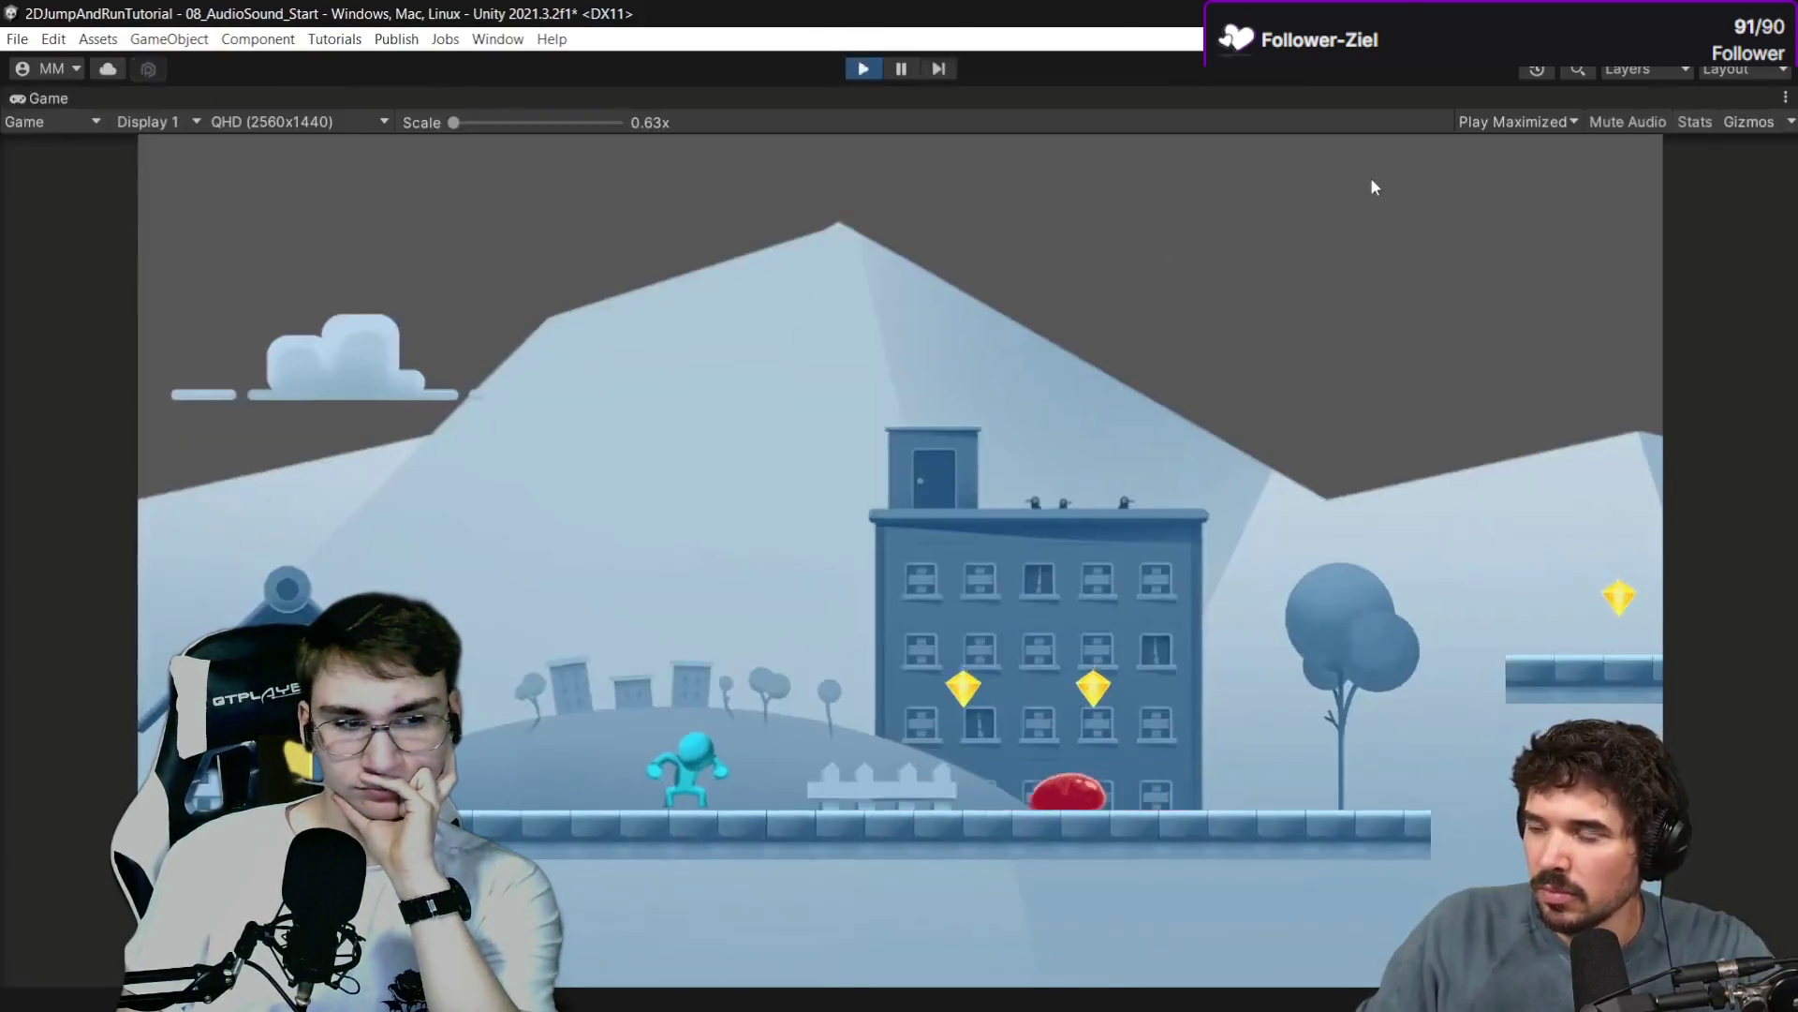
Test the jump sound, then inspect the background-music-fancy Audio Source settings.
key(space)
key(space)
key(space)
click(862, 69)
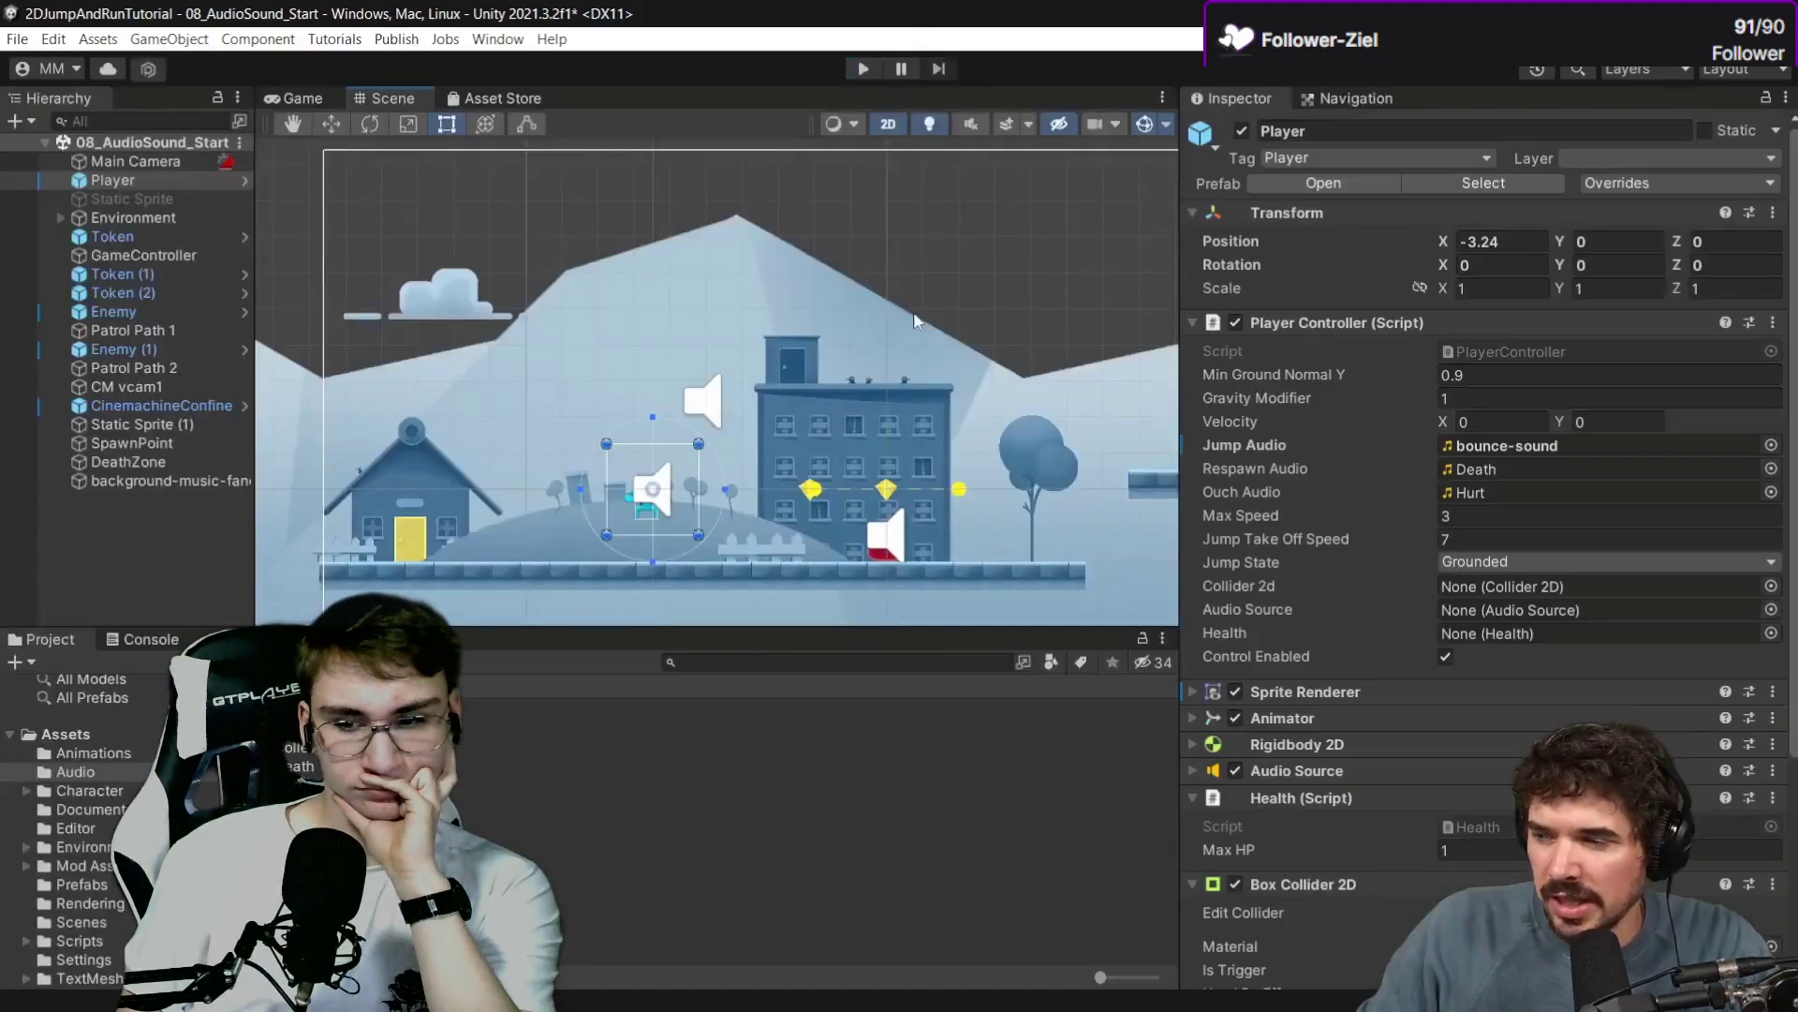
click(106, 483)
click(1210, 302)
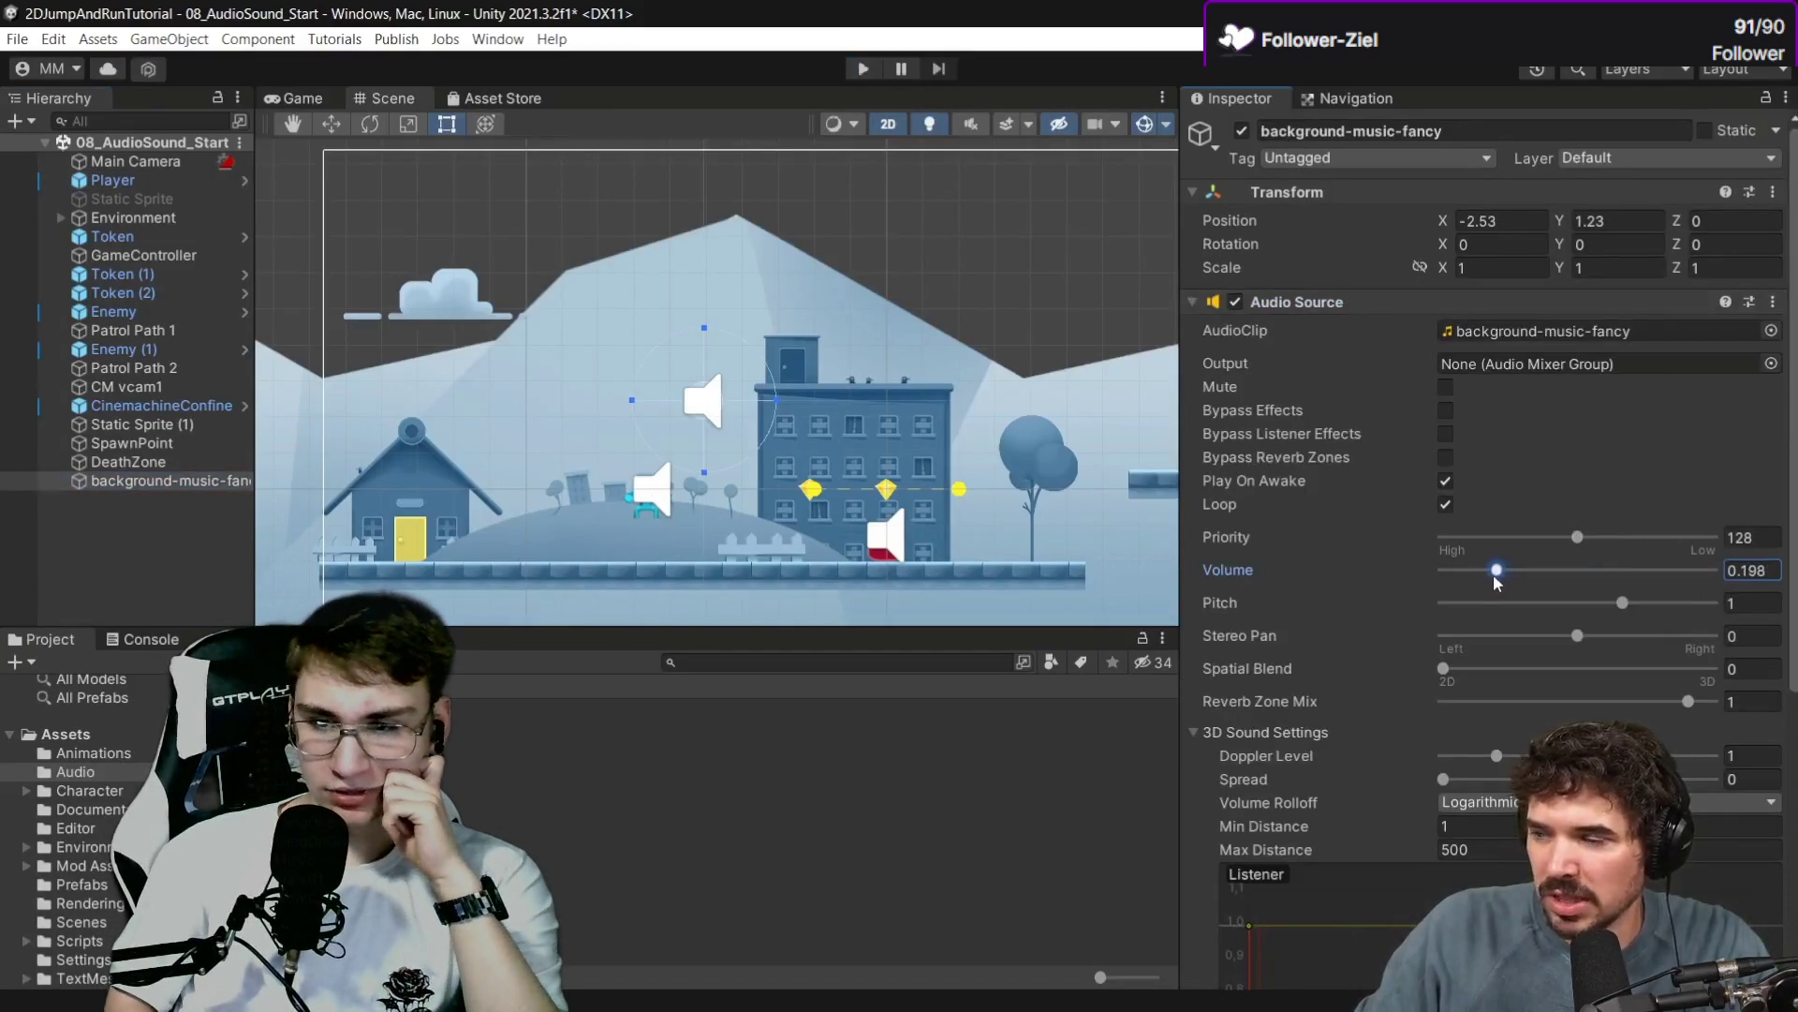
Rerun the game testing repeated jumps, stop it, and pause the tutorial.
click(859, 67)
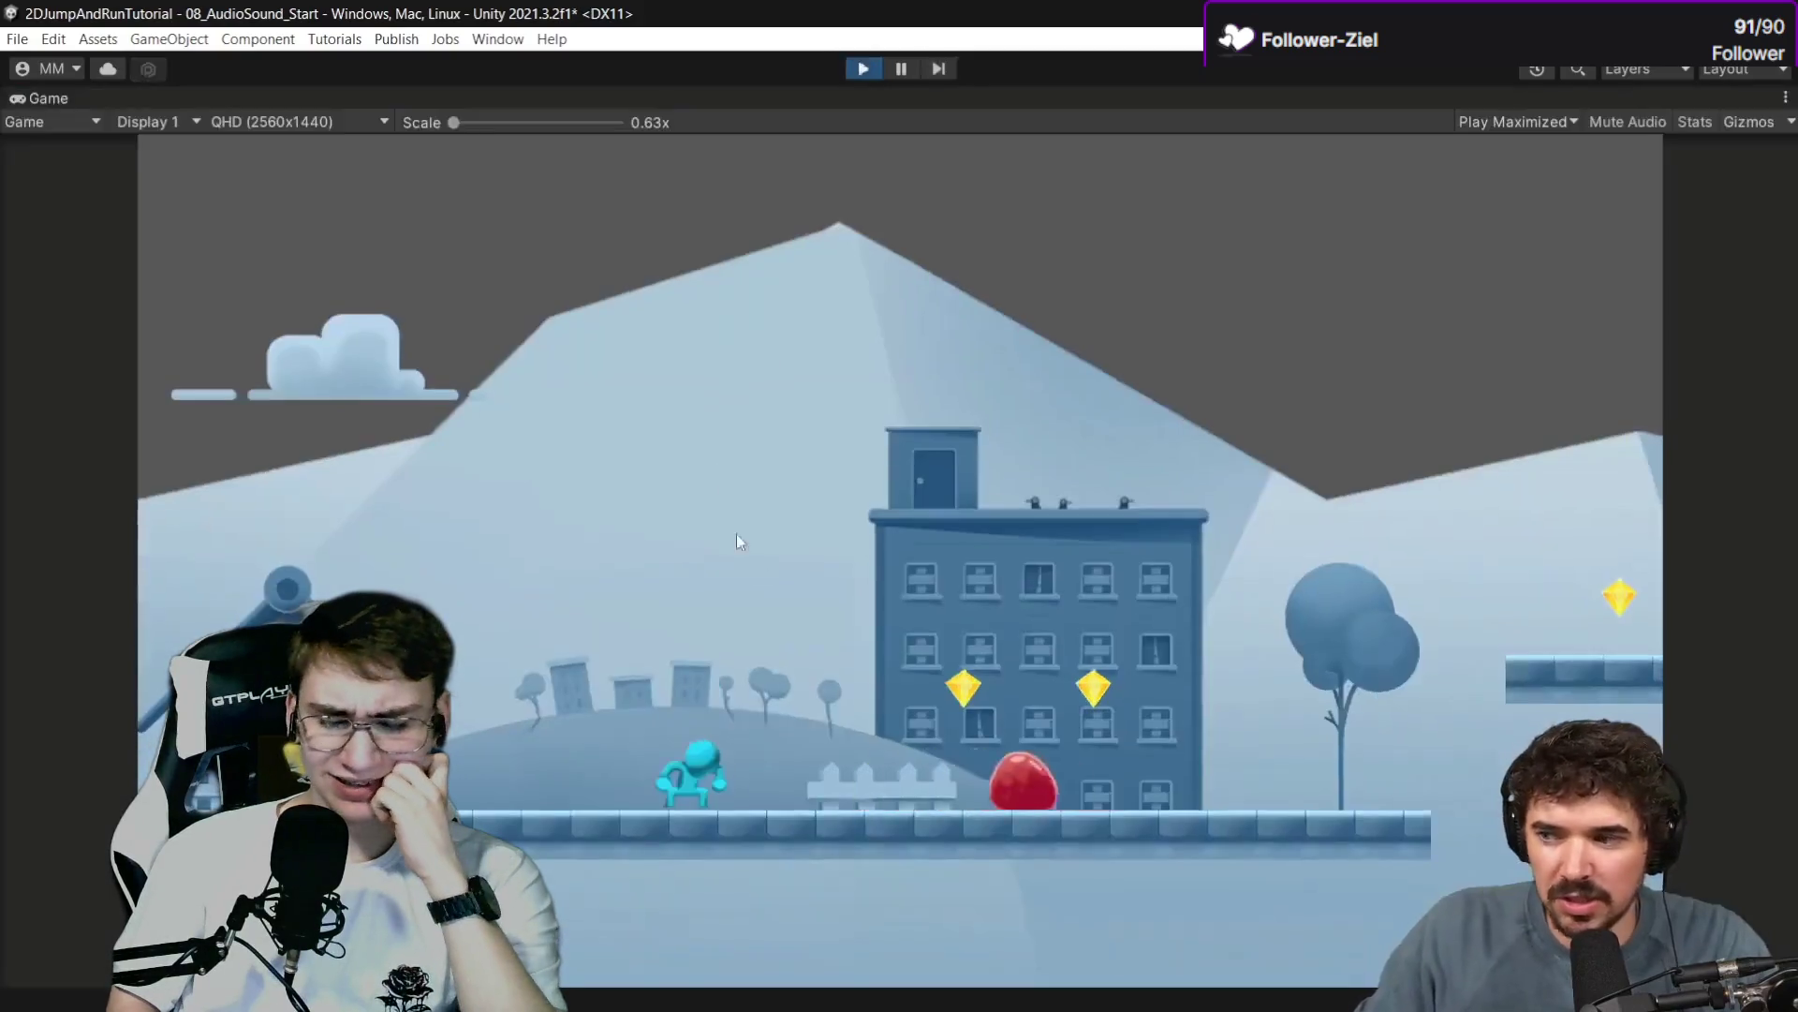
key(space)
key(space)
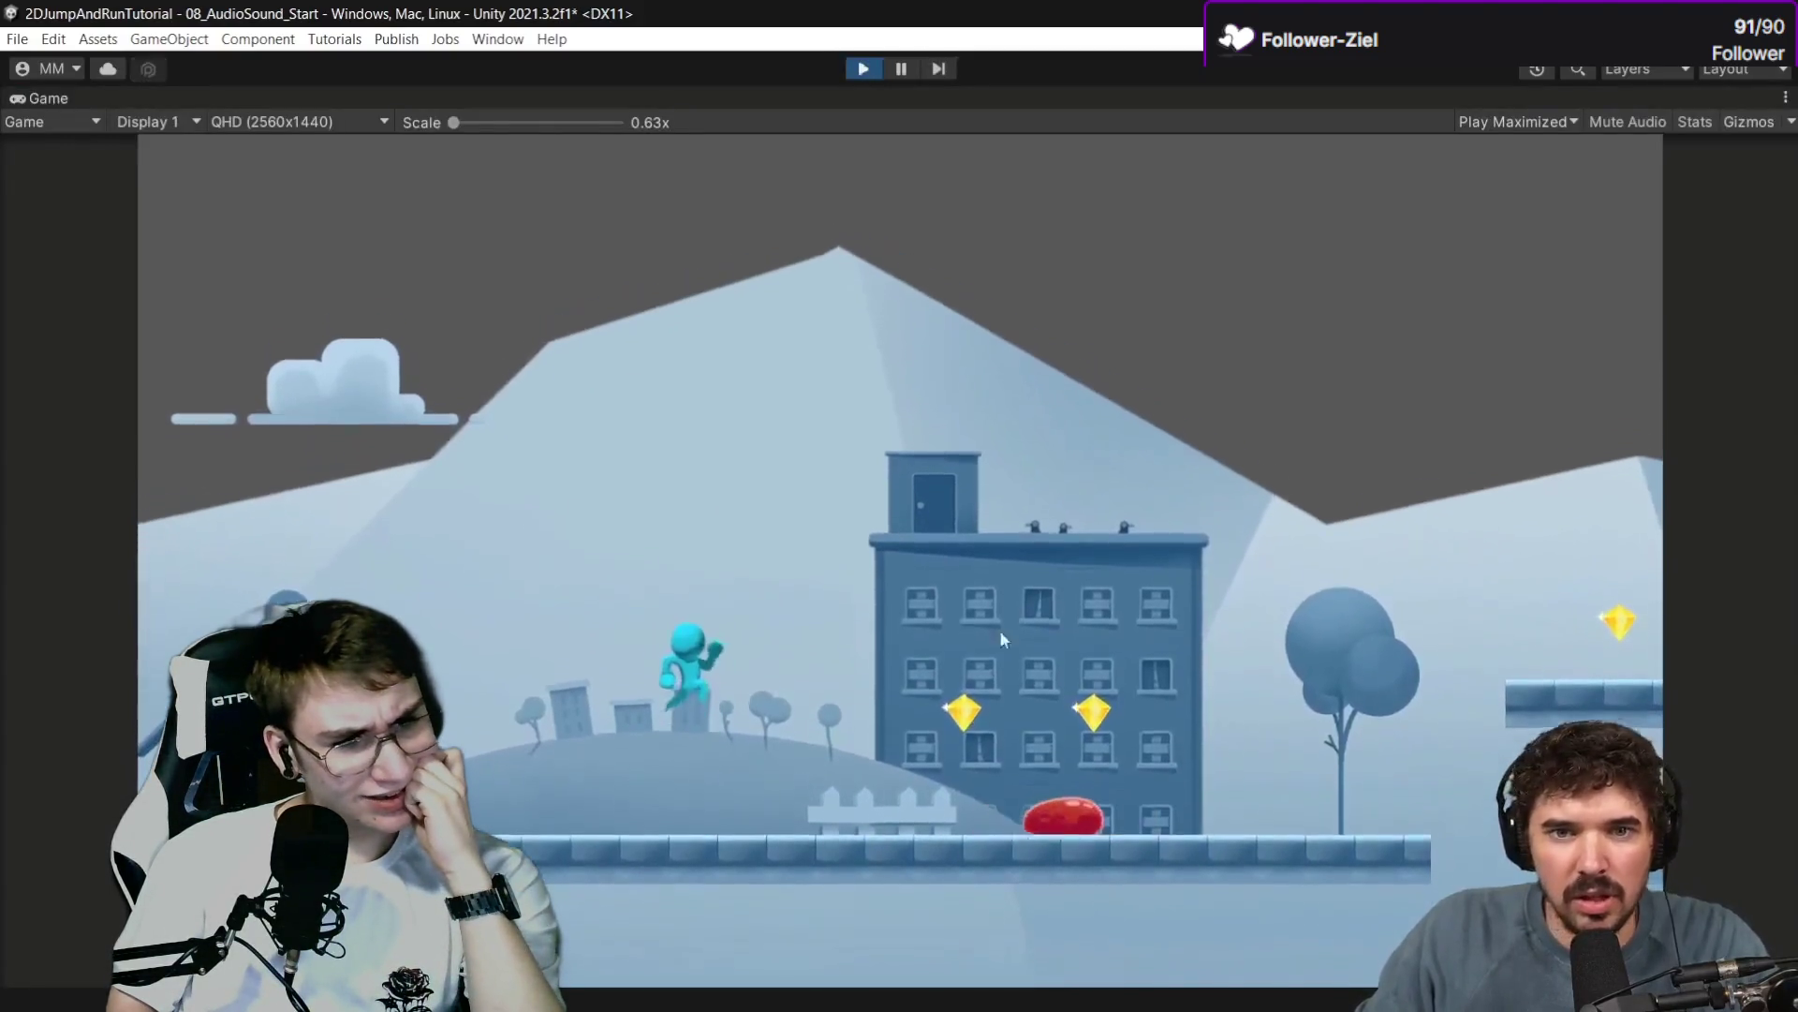
key(space)
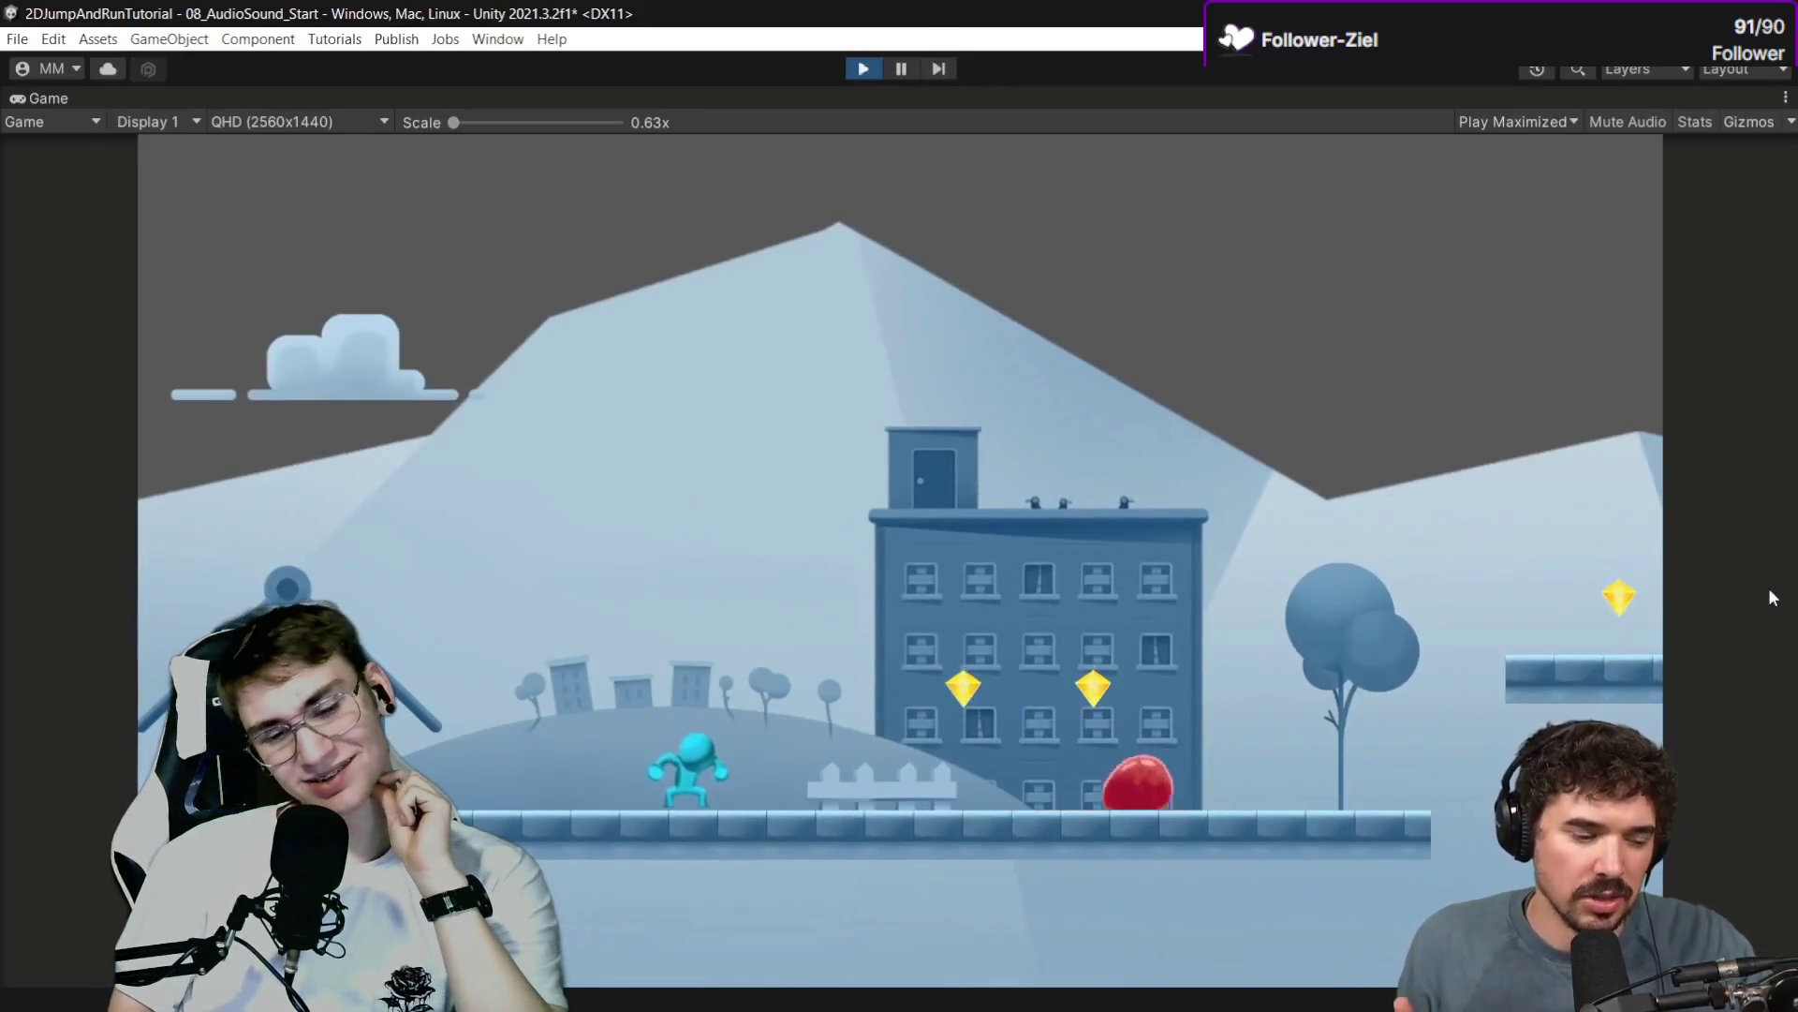
key(space)
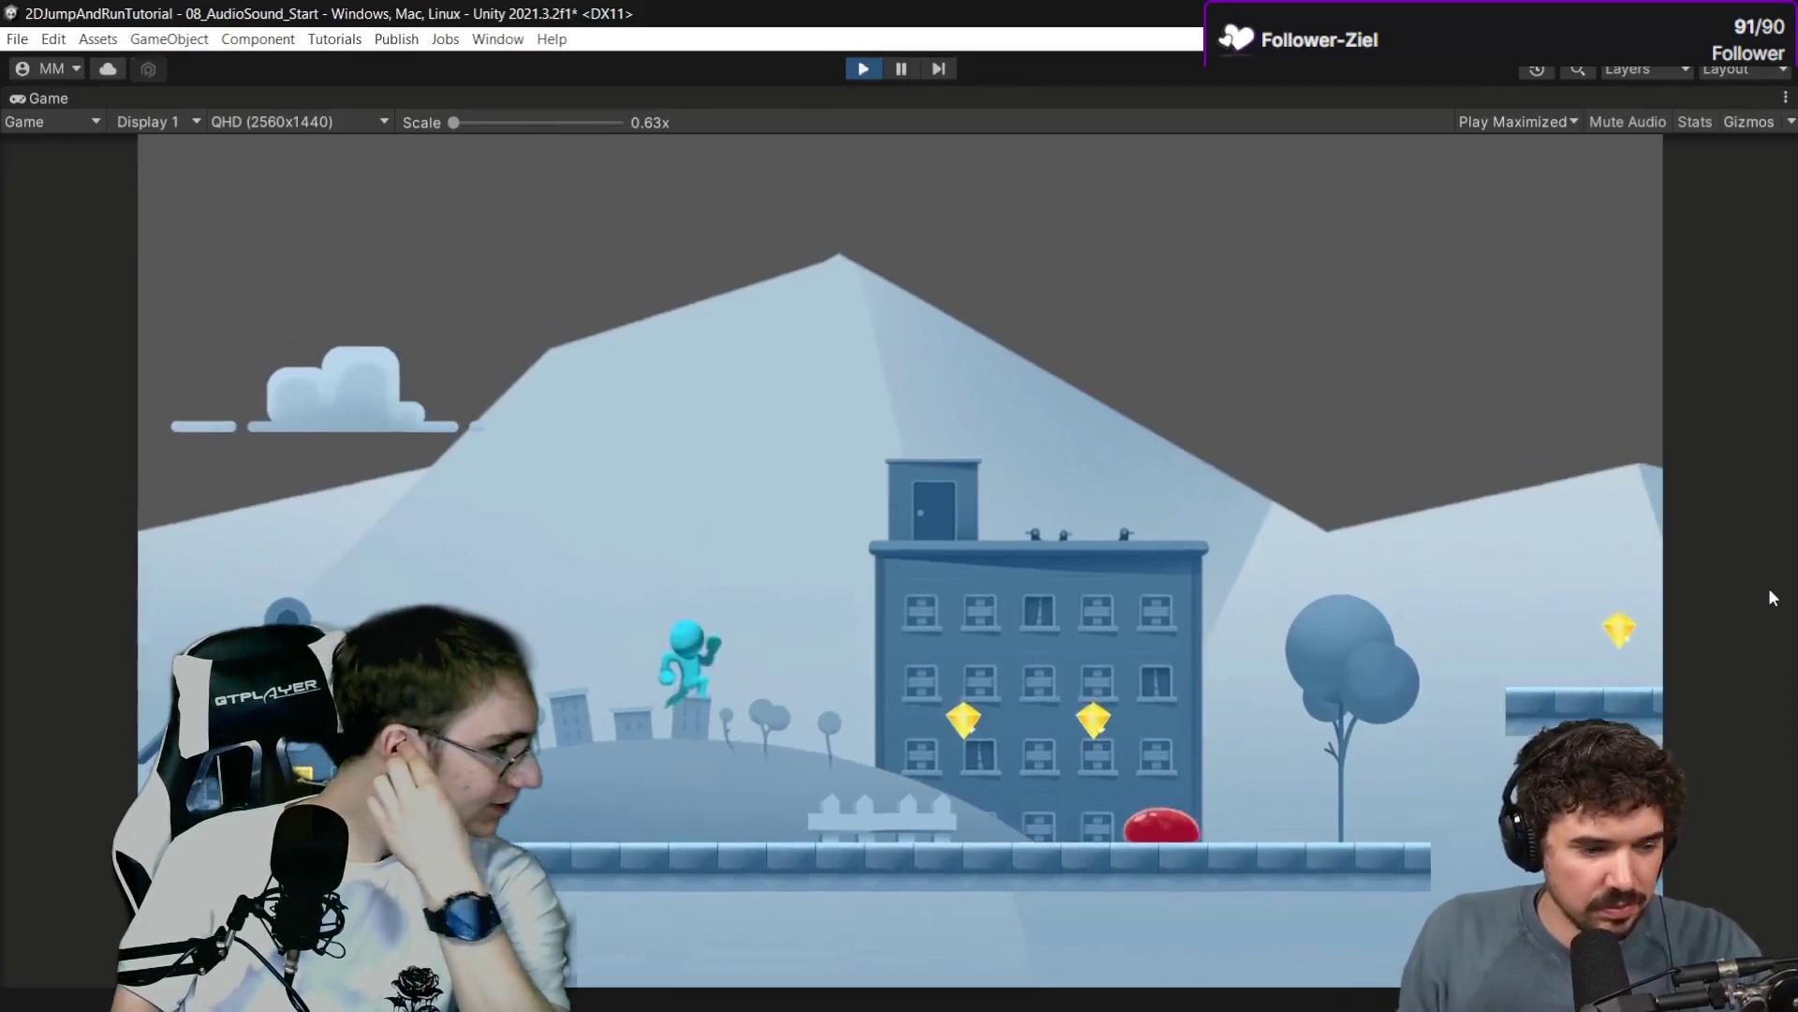
key(space)
key(ctrl+p)
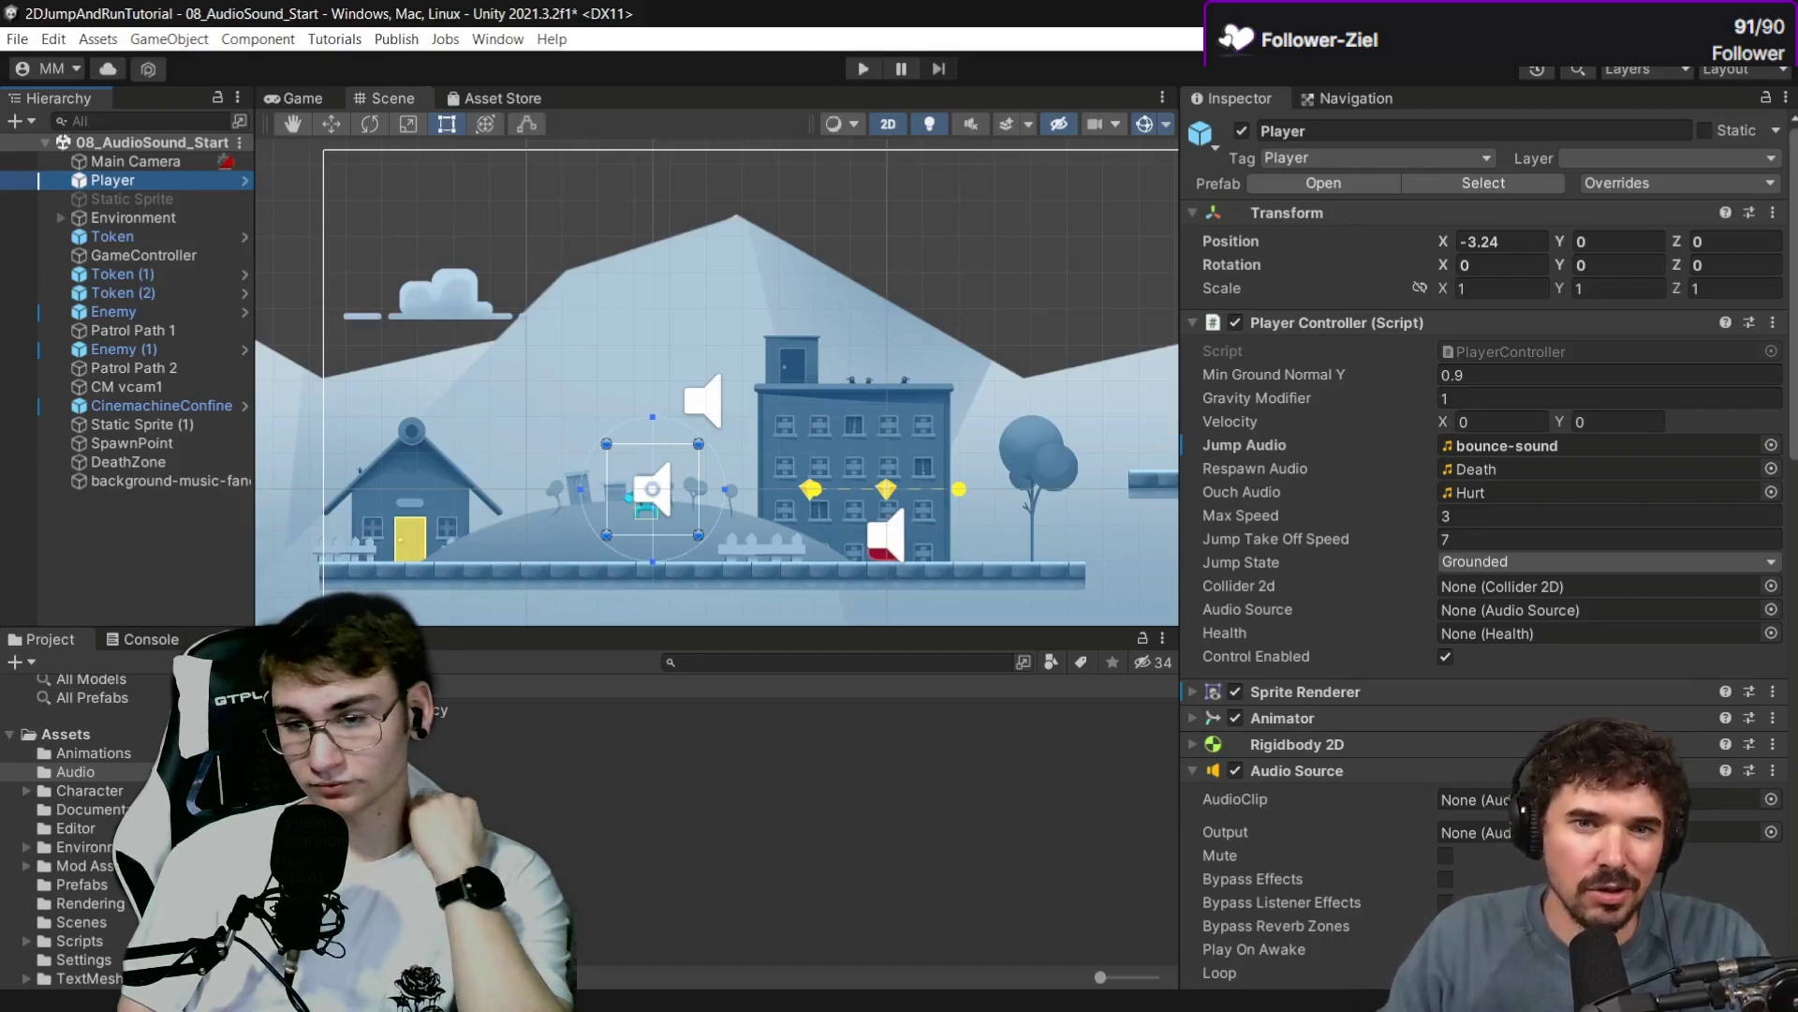
click(1744, 939)
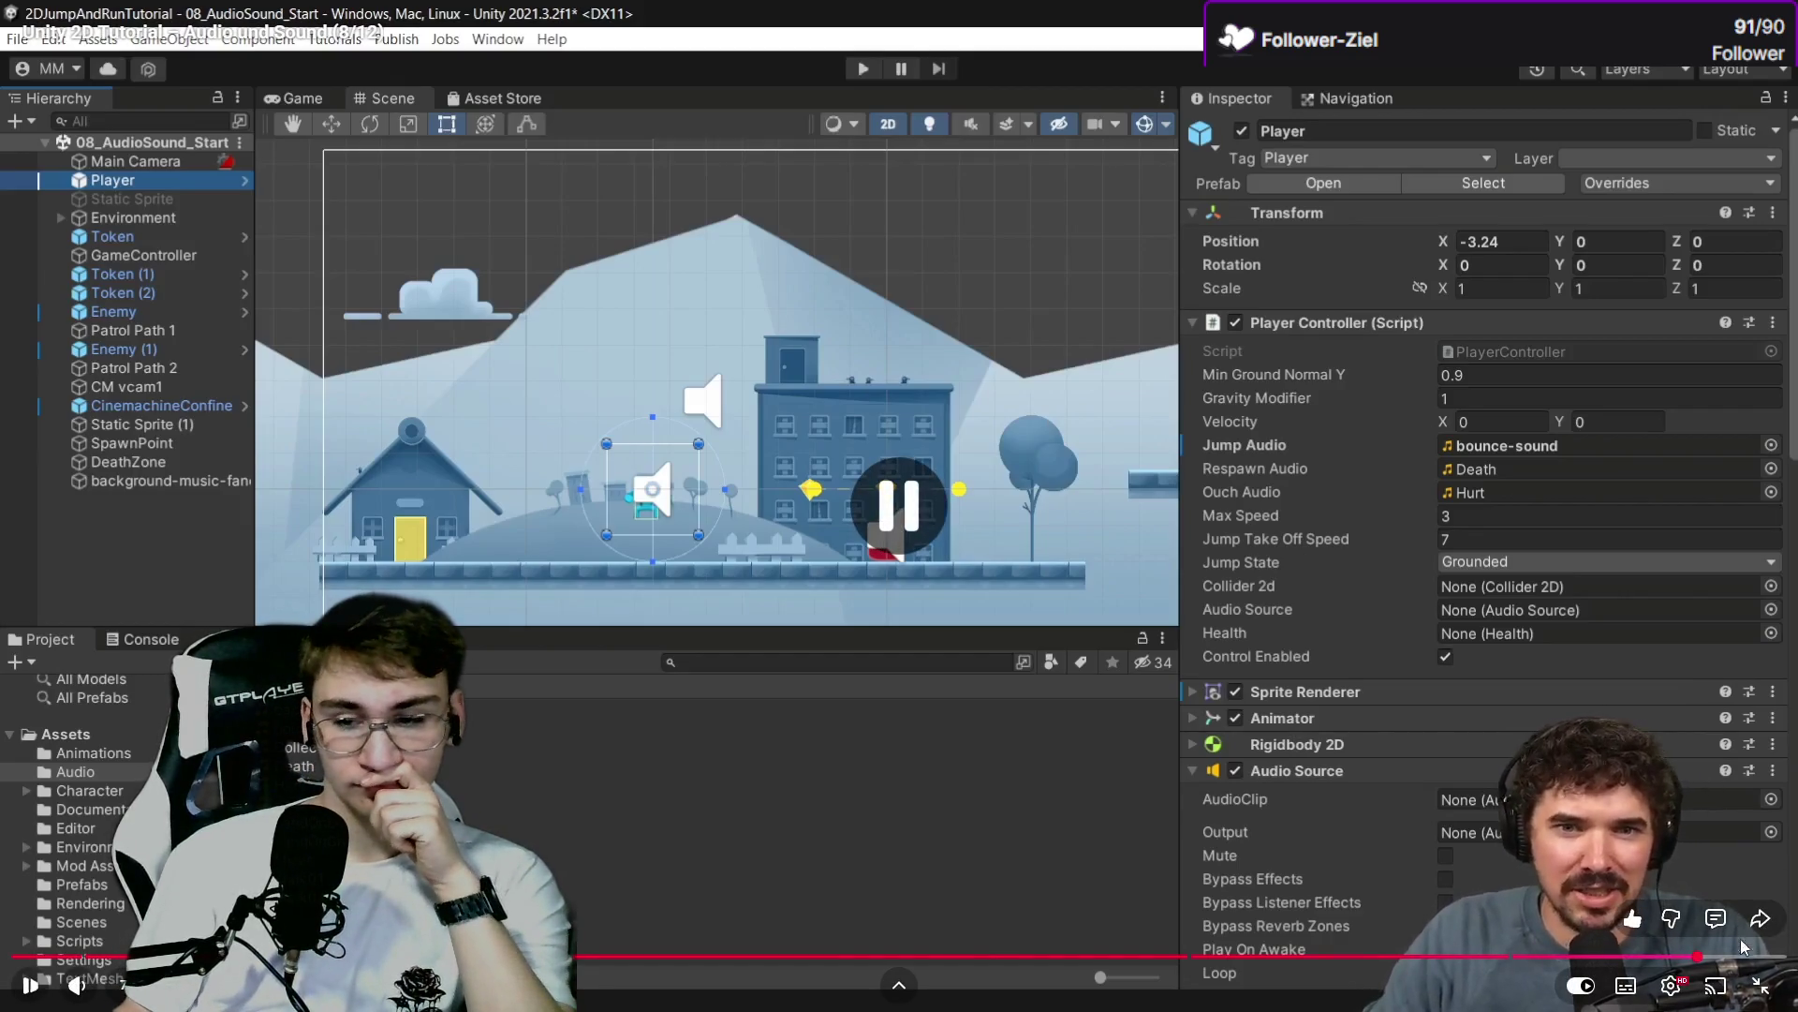
Open the Jump and Run tutorial playlist from the watch page and pause its first video.
click(1761, 984)
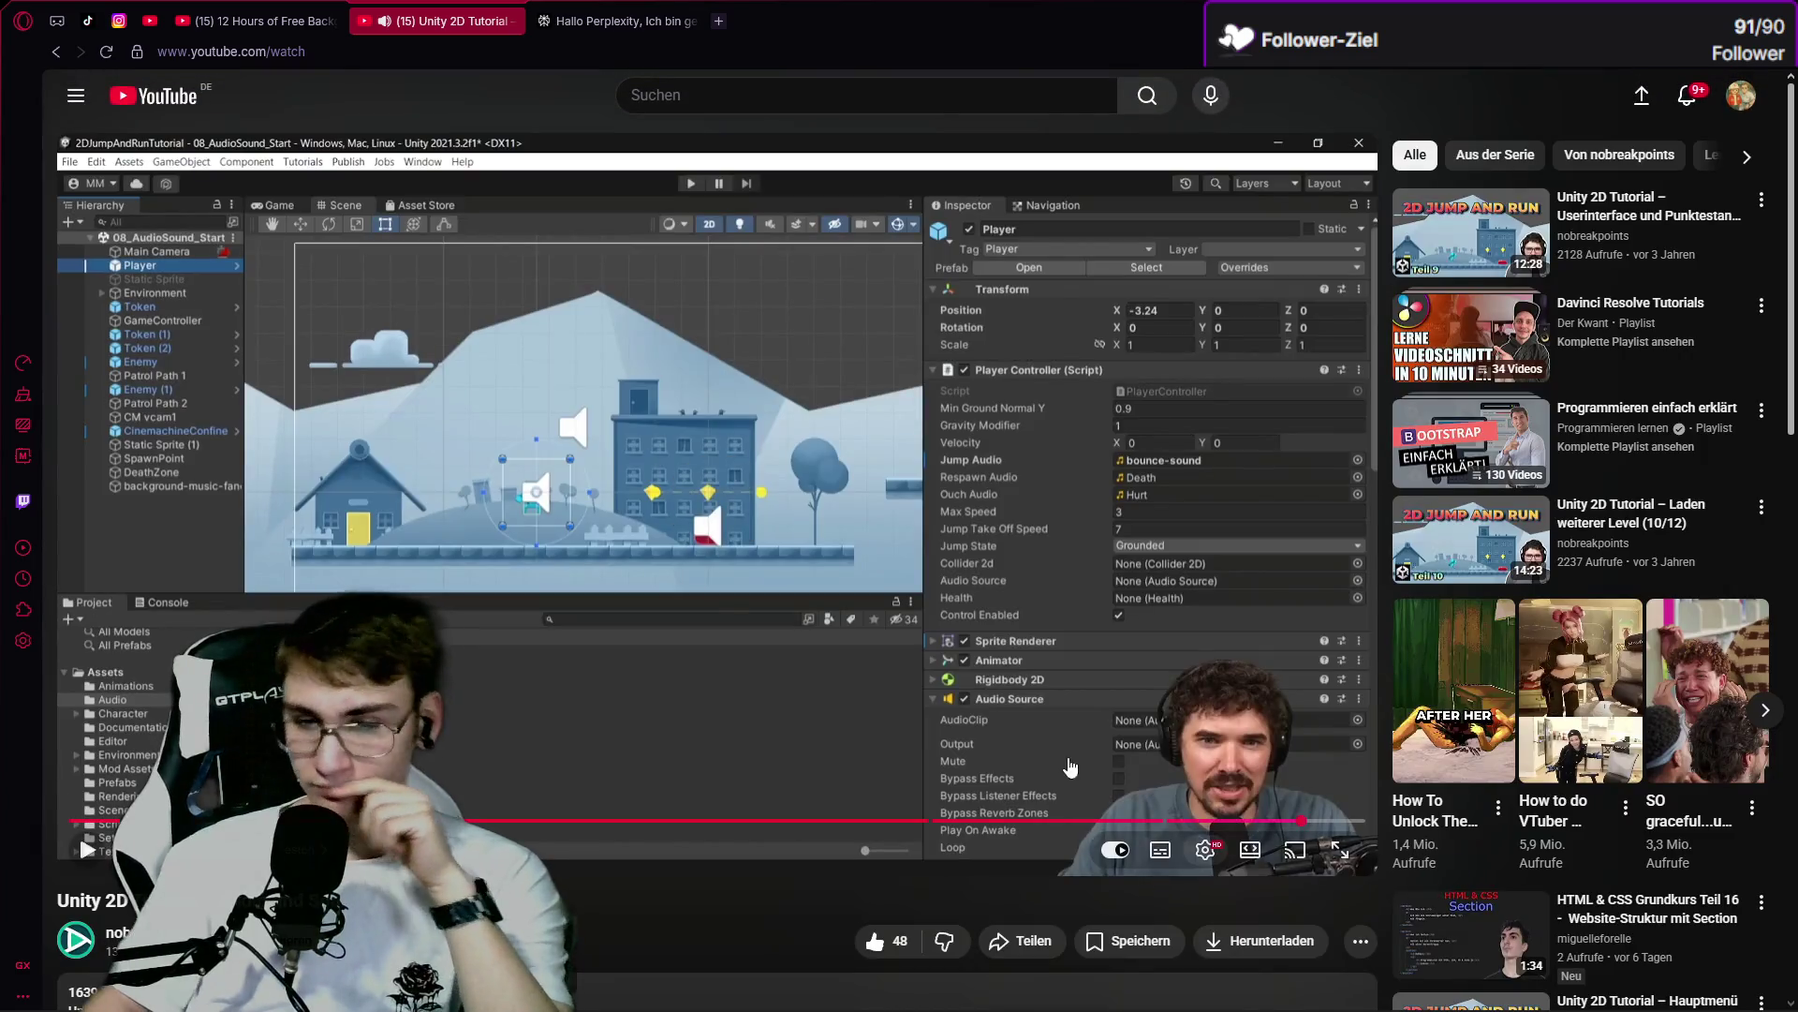
mouse_move(1427, 588)
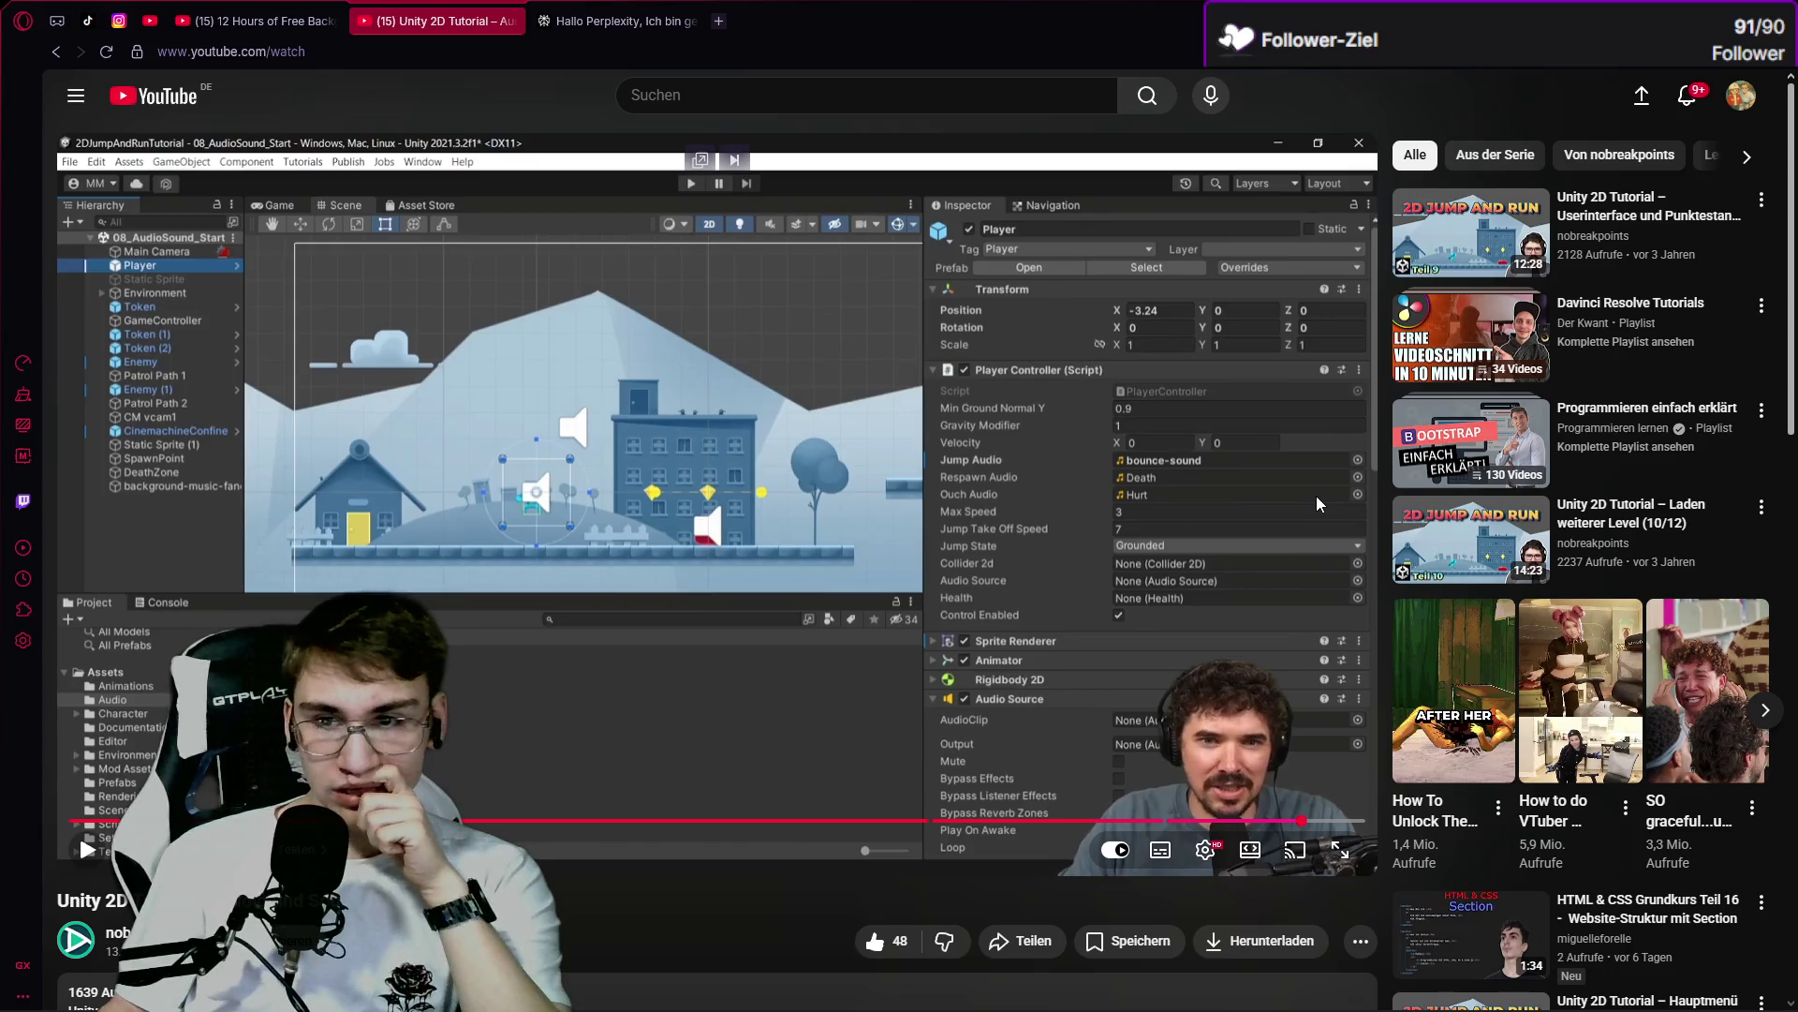
scroll(1318, 504, down, 4)
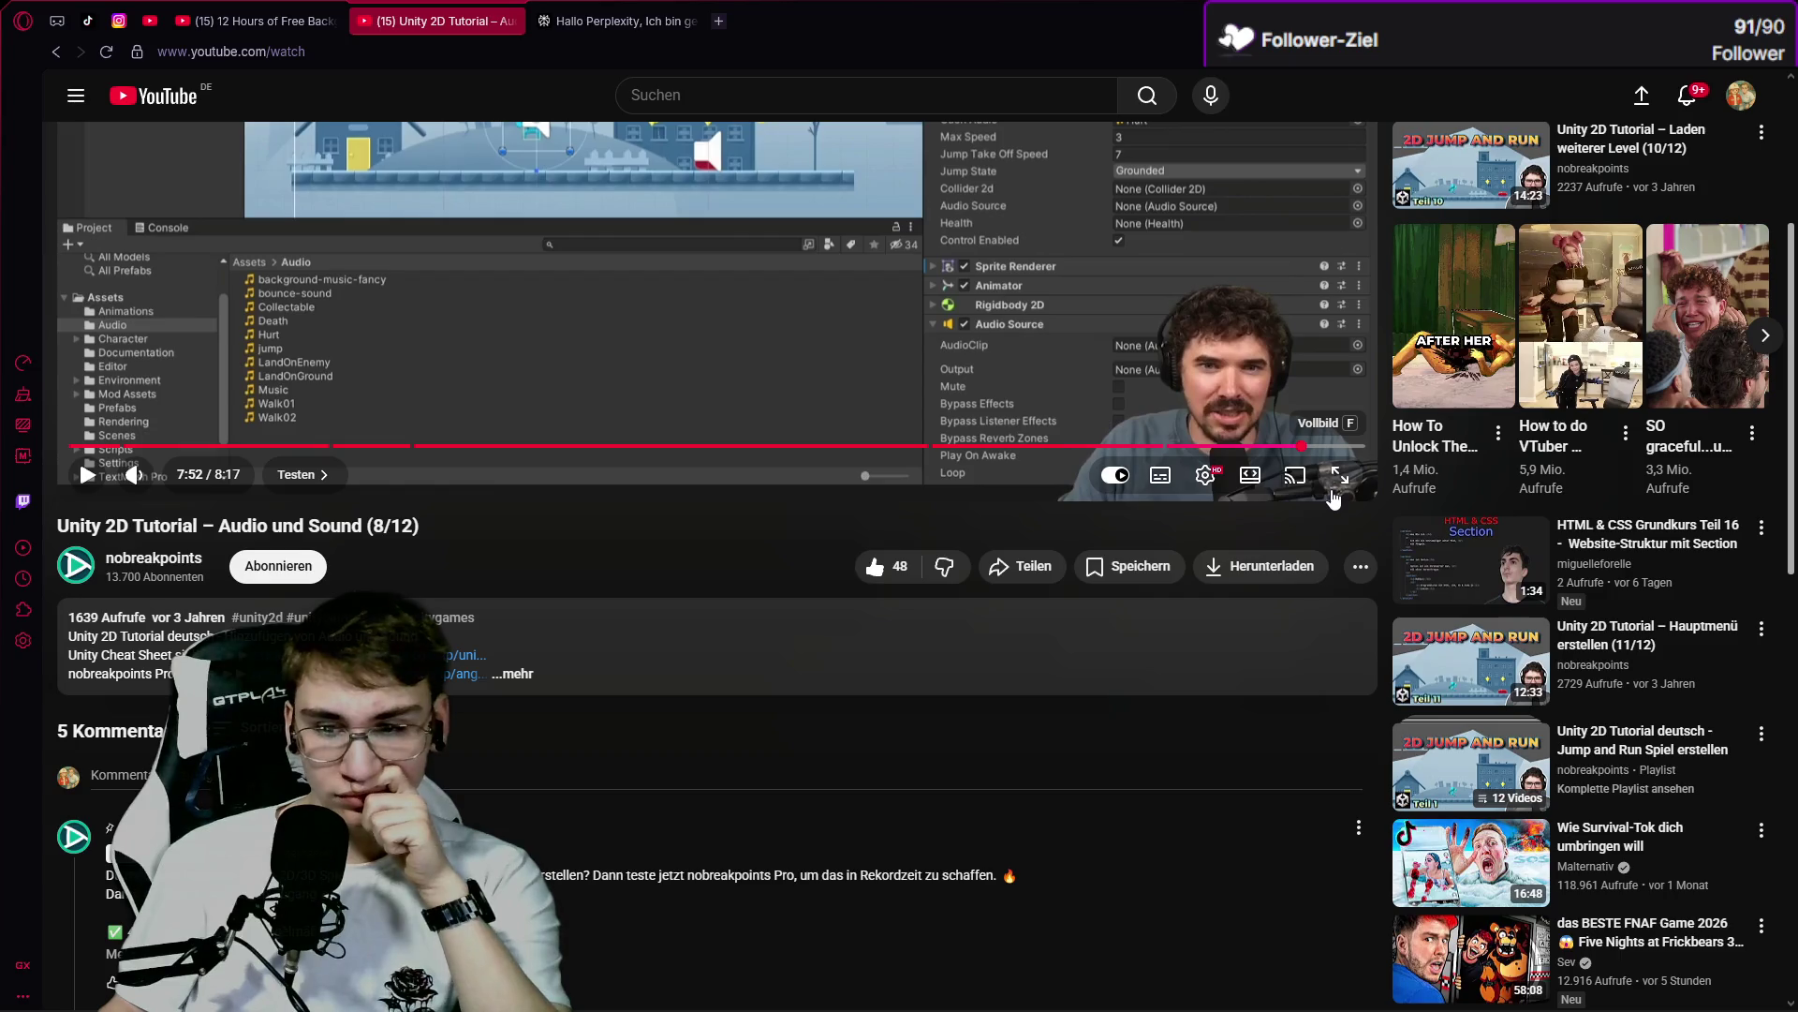
click(1471, 763)
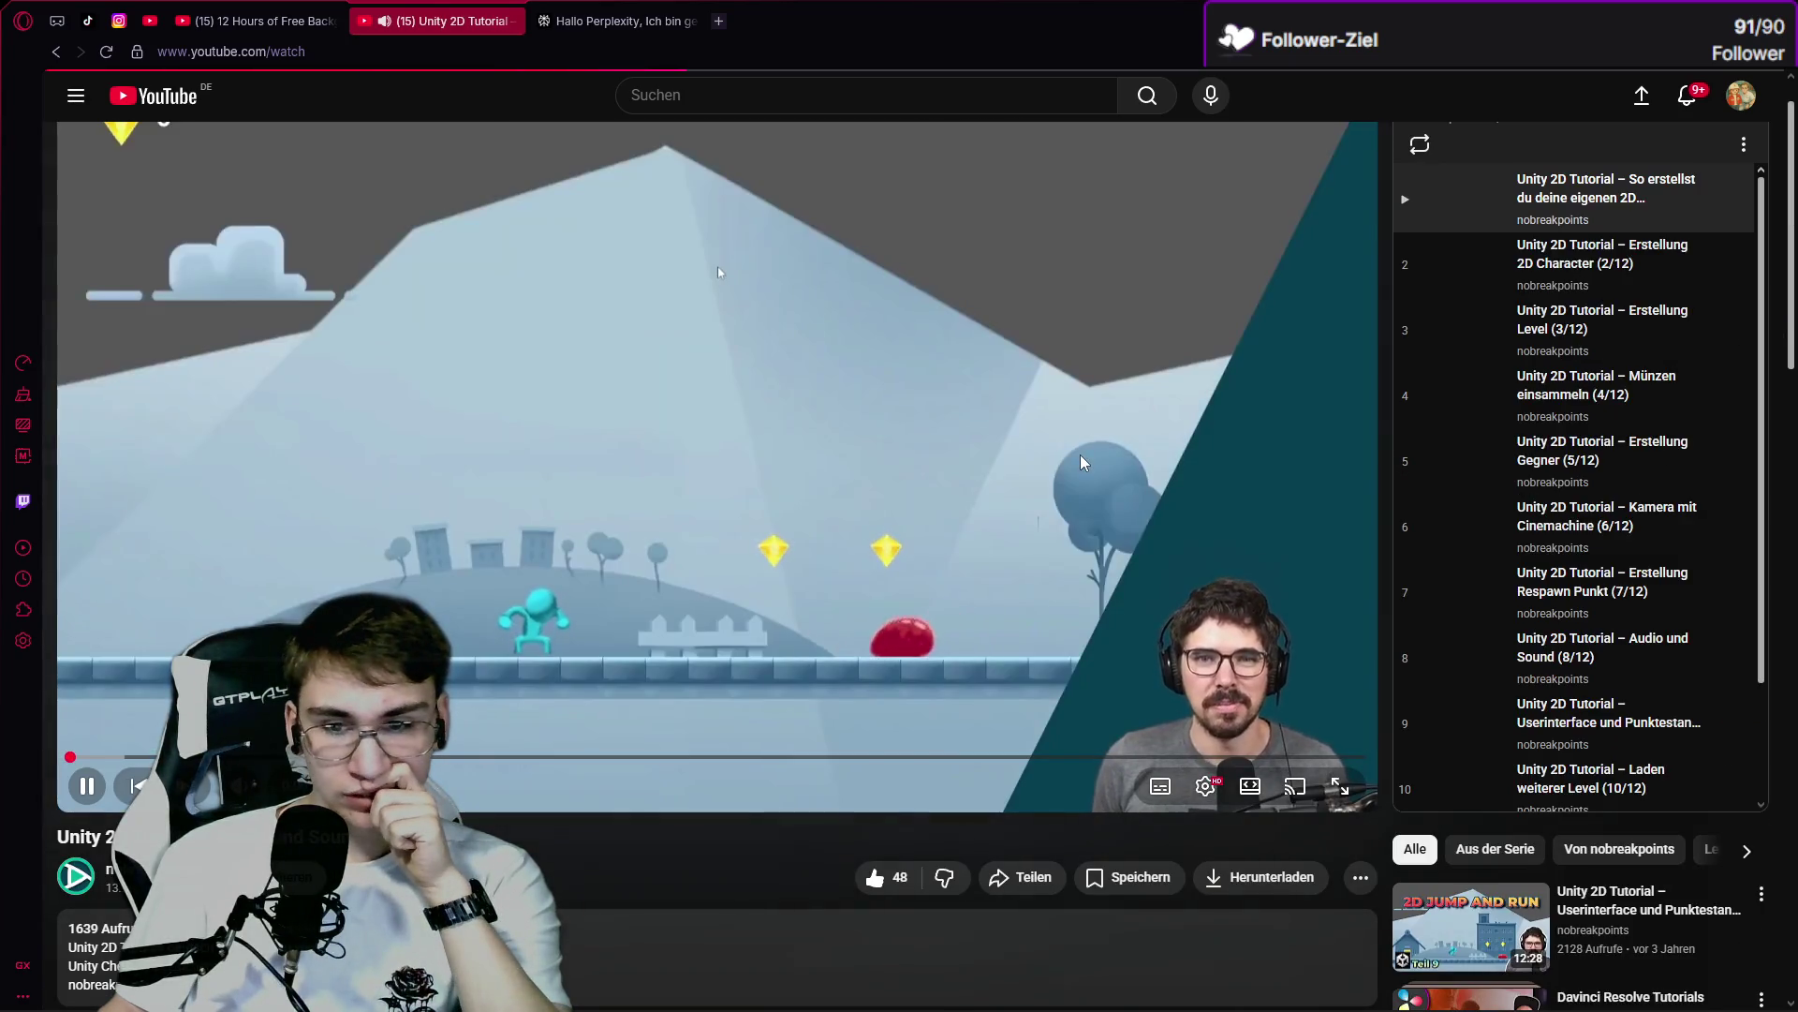
click(1081, 453)
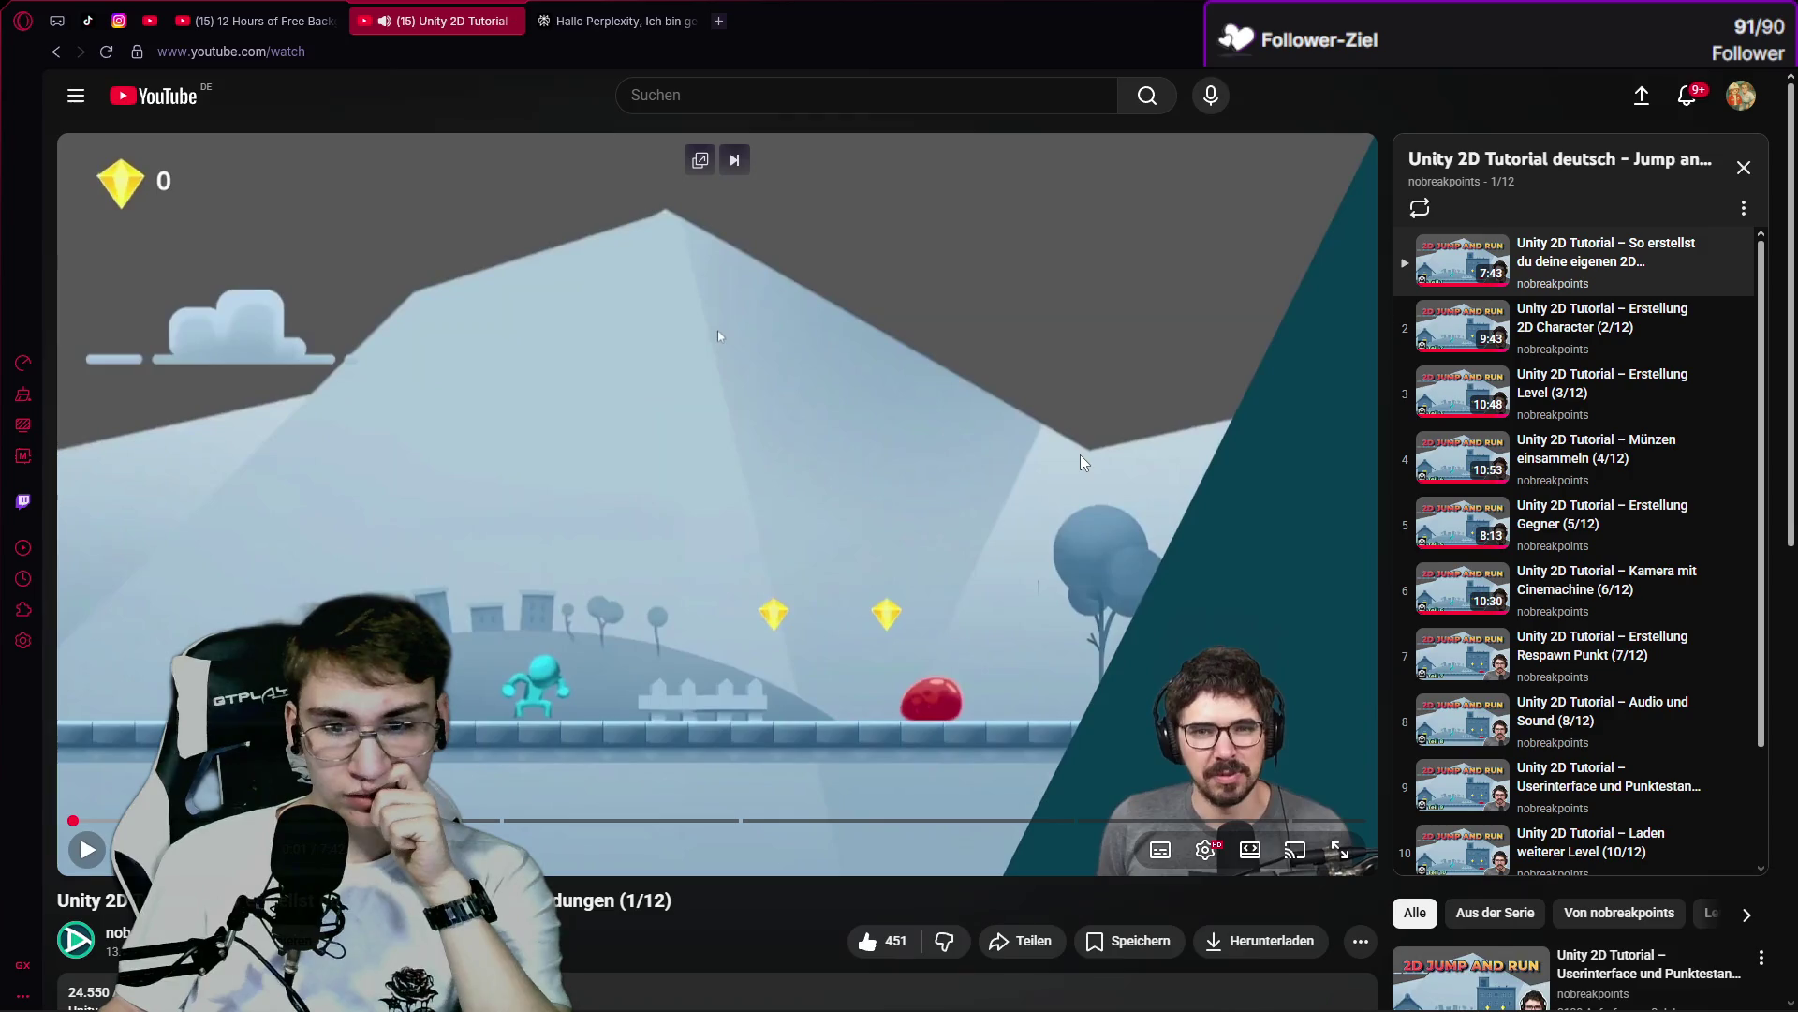
click(1081, 454)
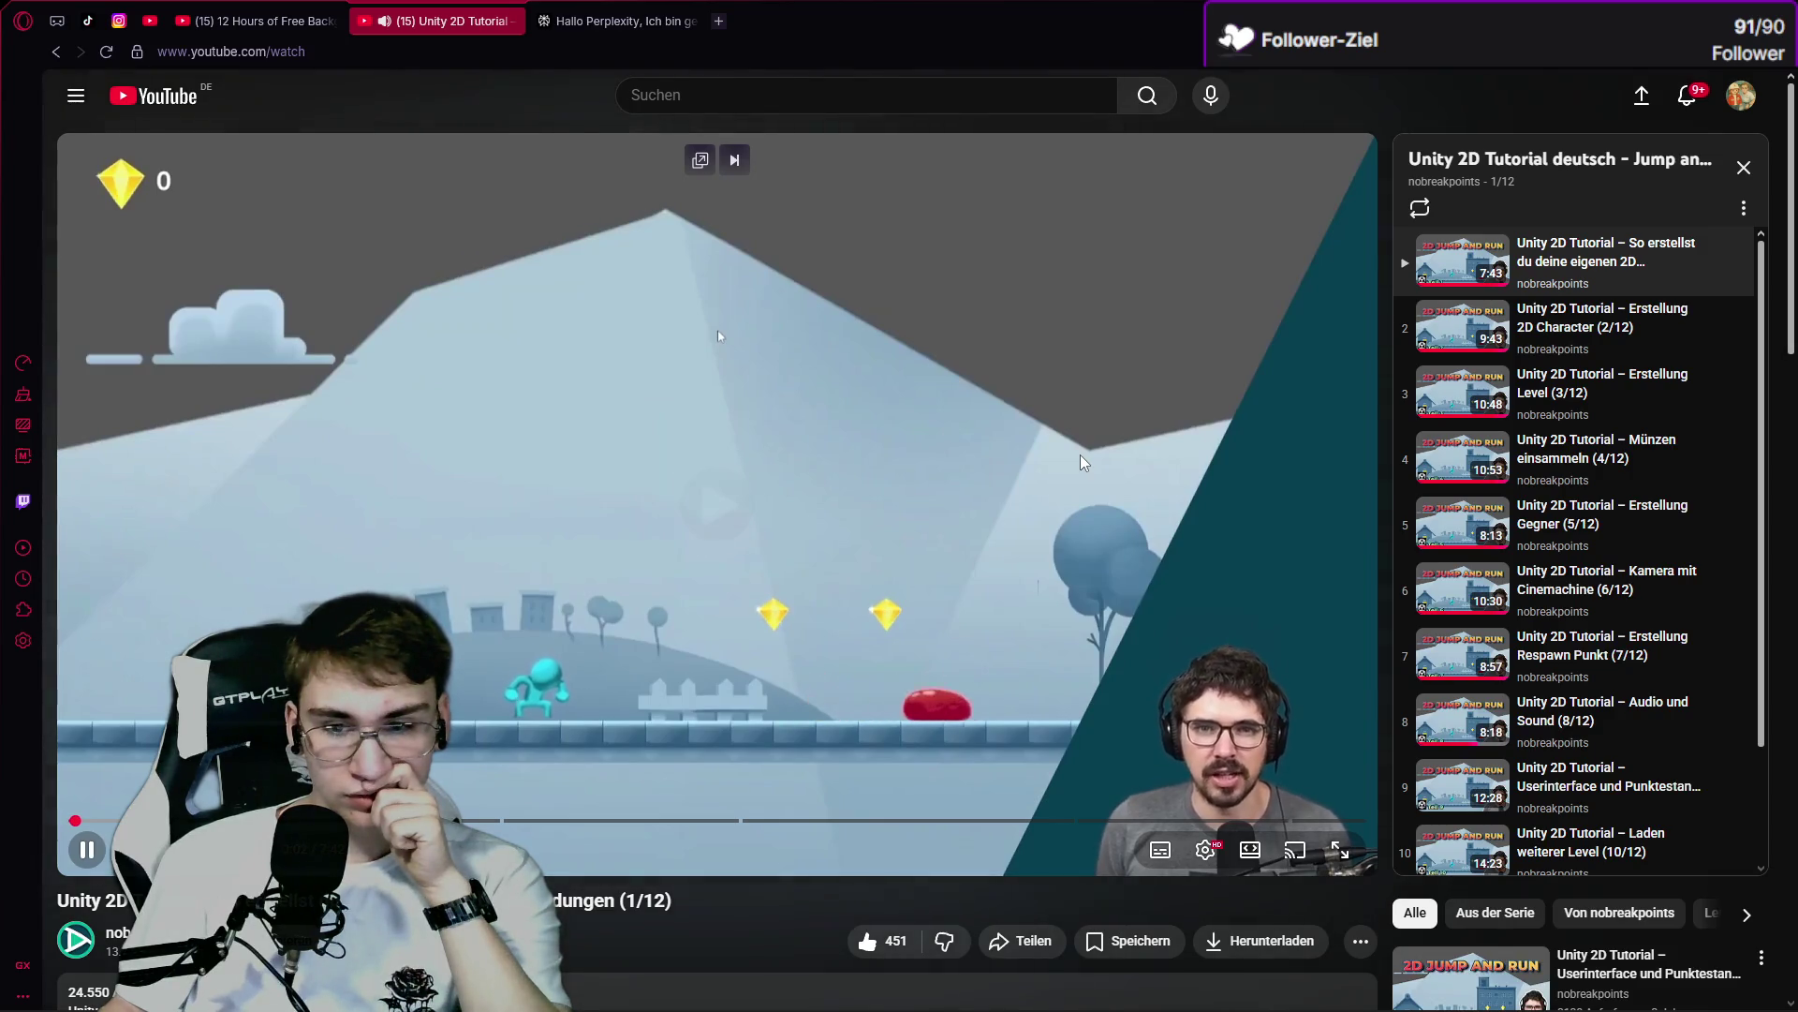
click(1081, 453)
scroll(1452, 514, down, 2)
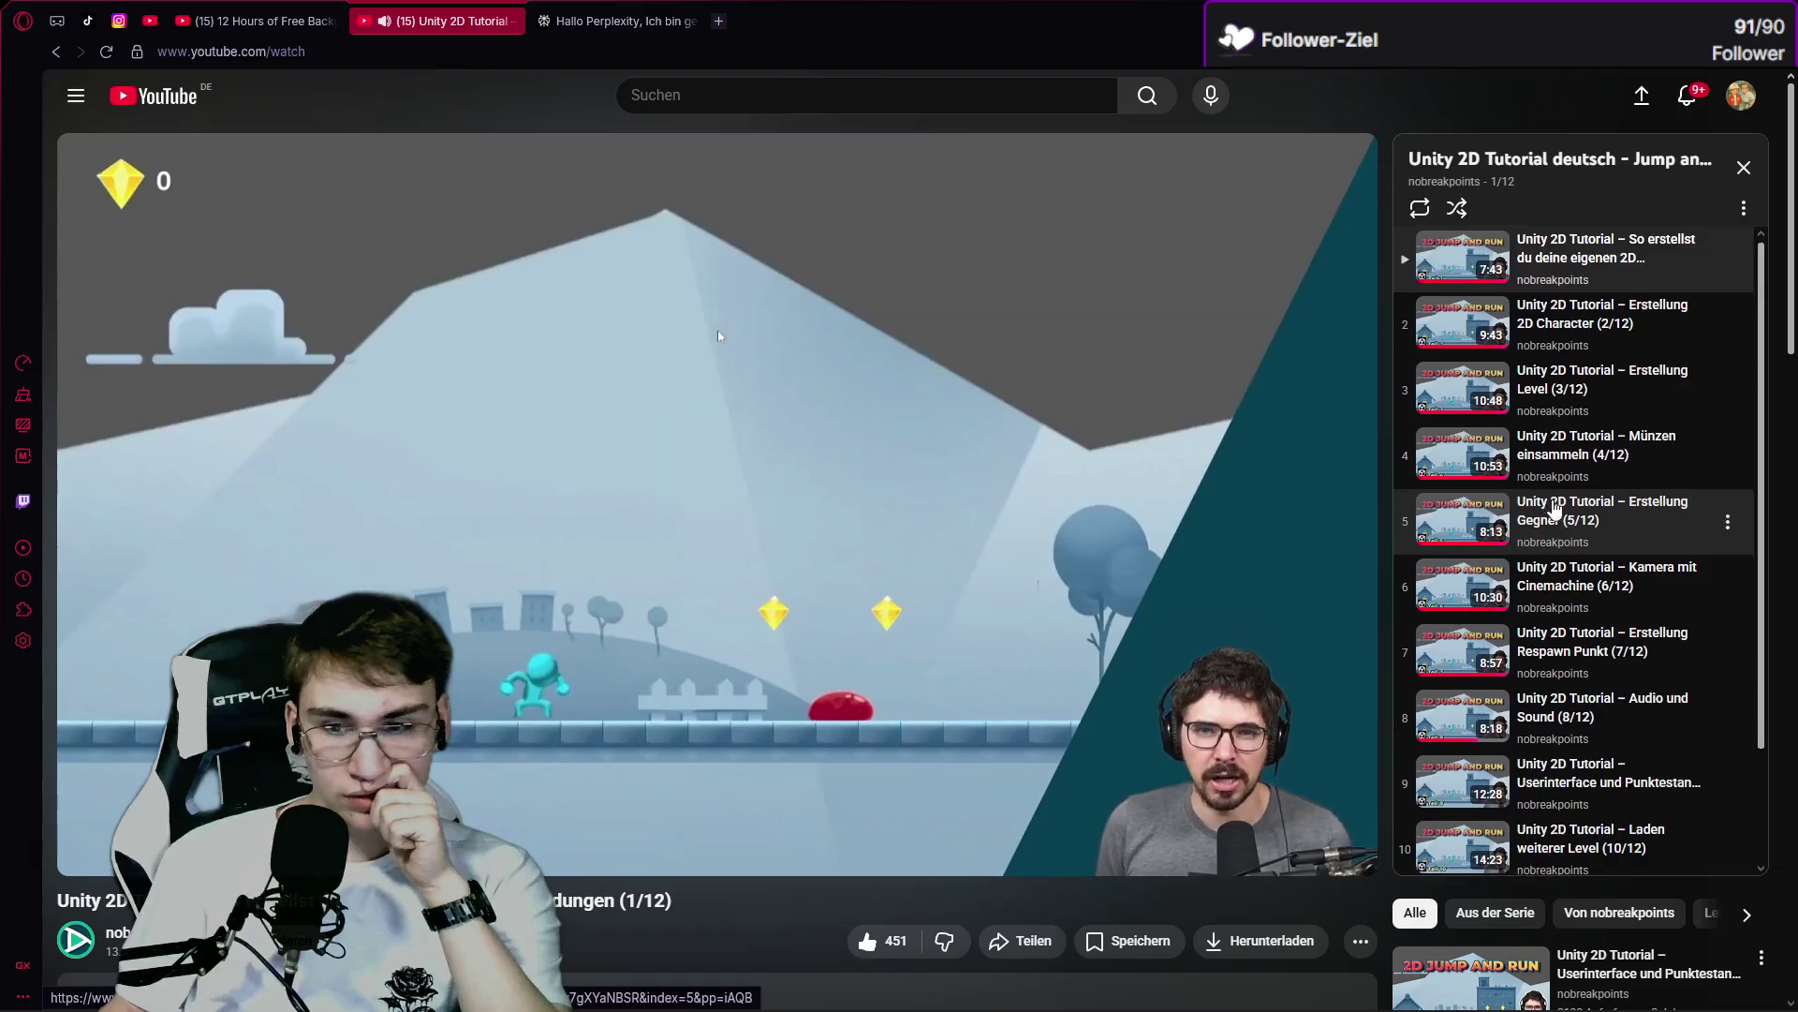
Load playlist video 9/12, Userinterface und Punktestand, and start it playing.
click(1454, 645)
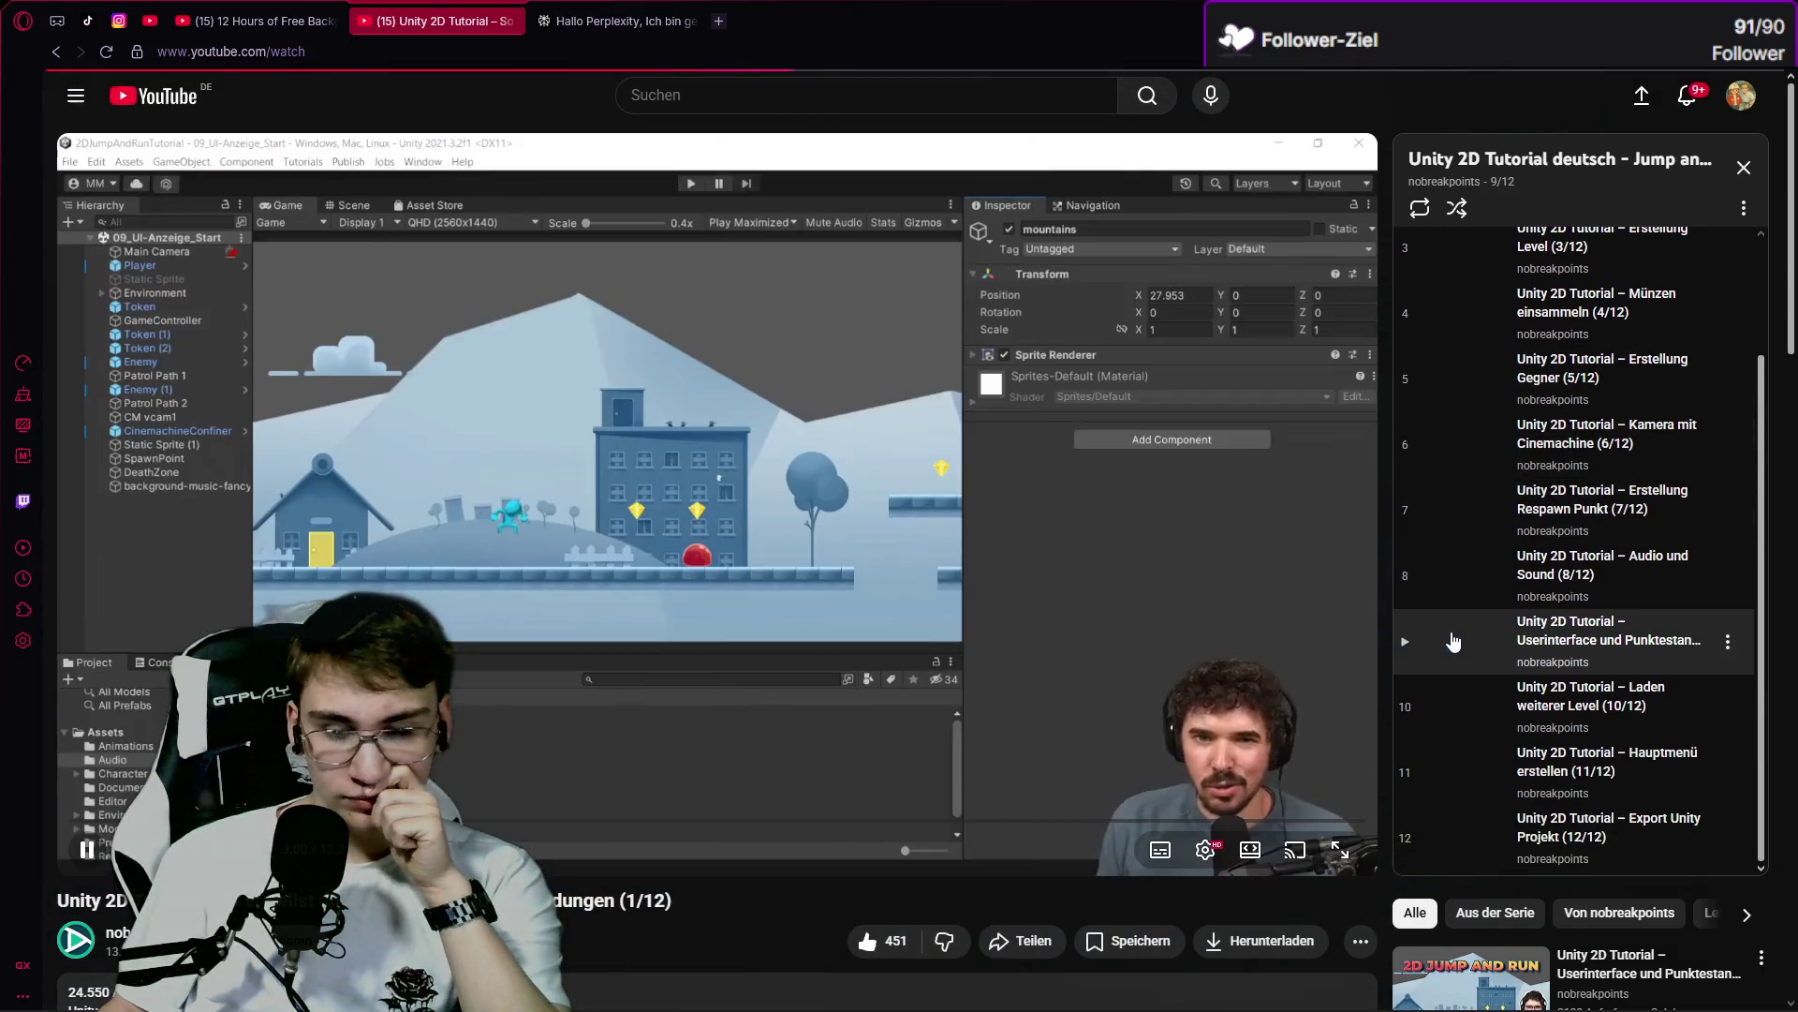
scroll(1458, 309, up, 2)
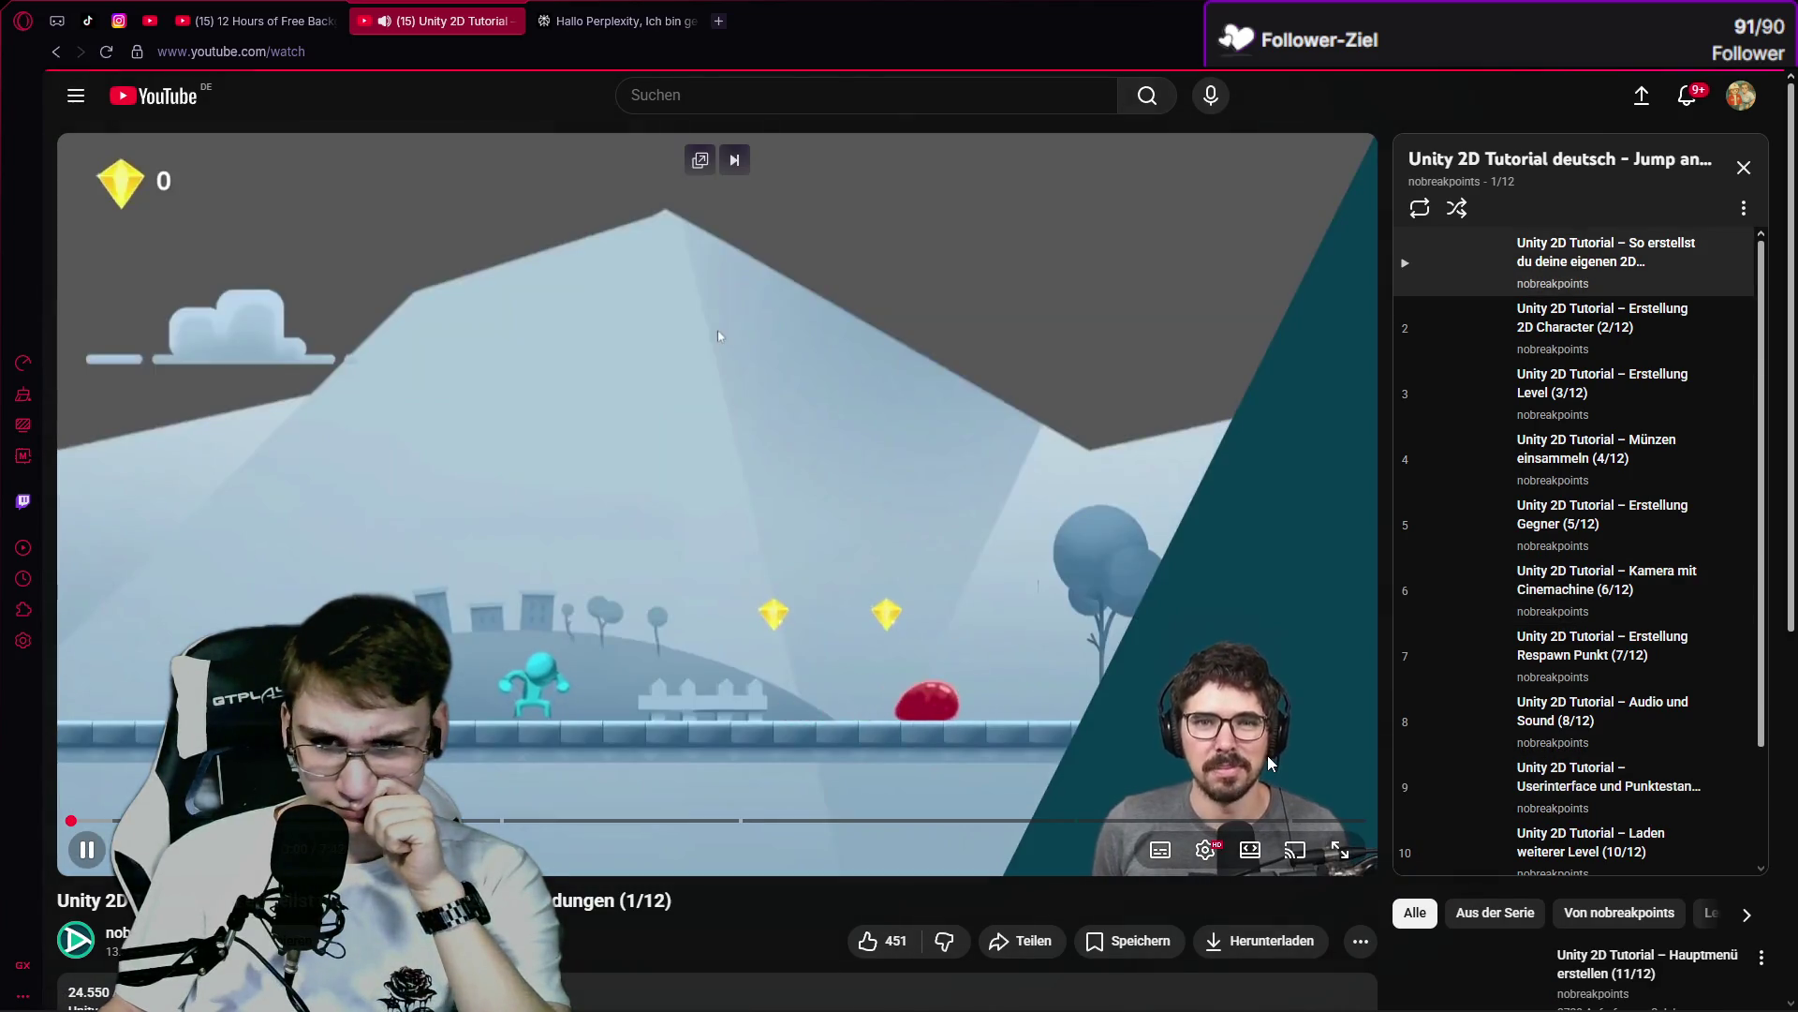
click(1267, 755)
click(1443, 787)
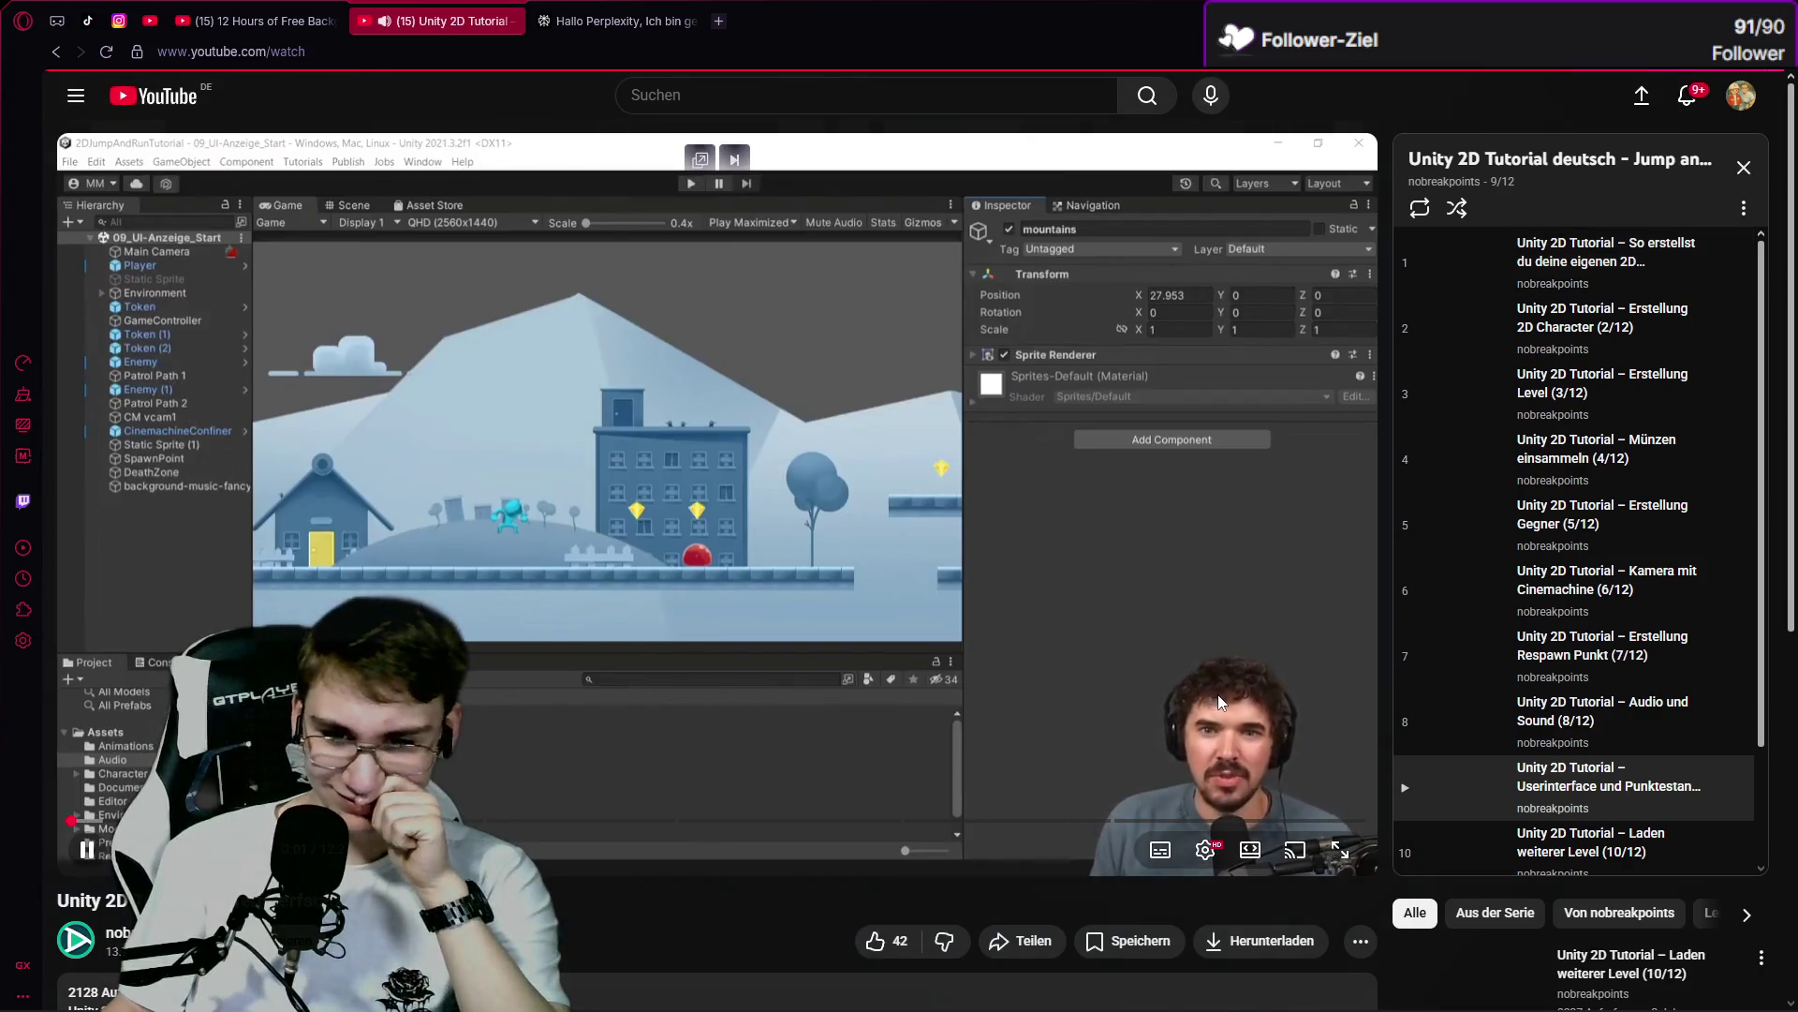
click(1224, 693)
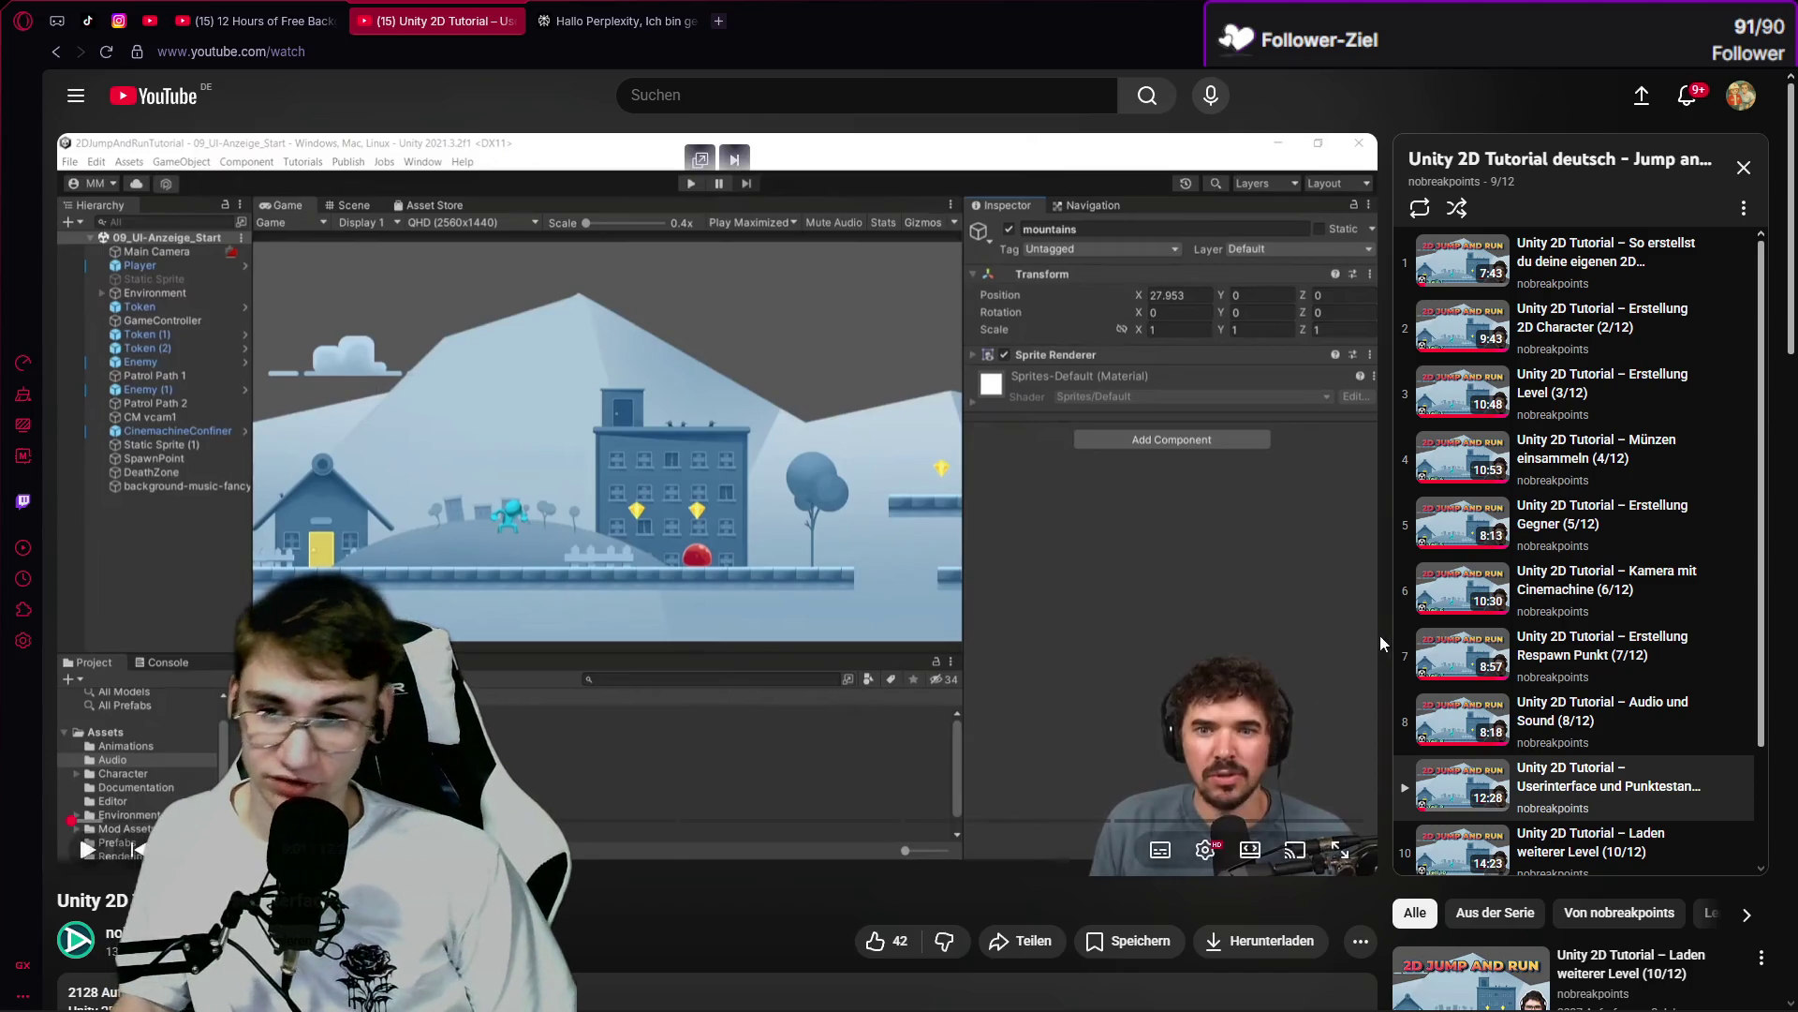
scroll(1421, 609, down, 2)
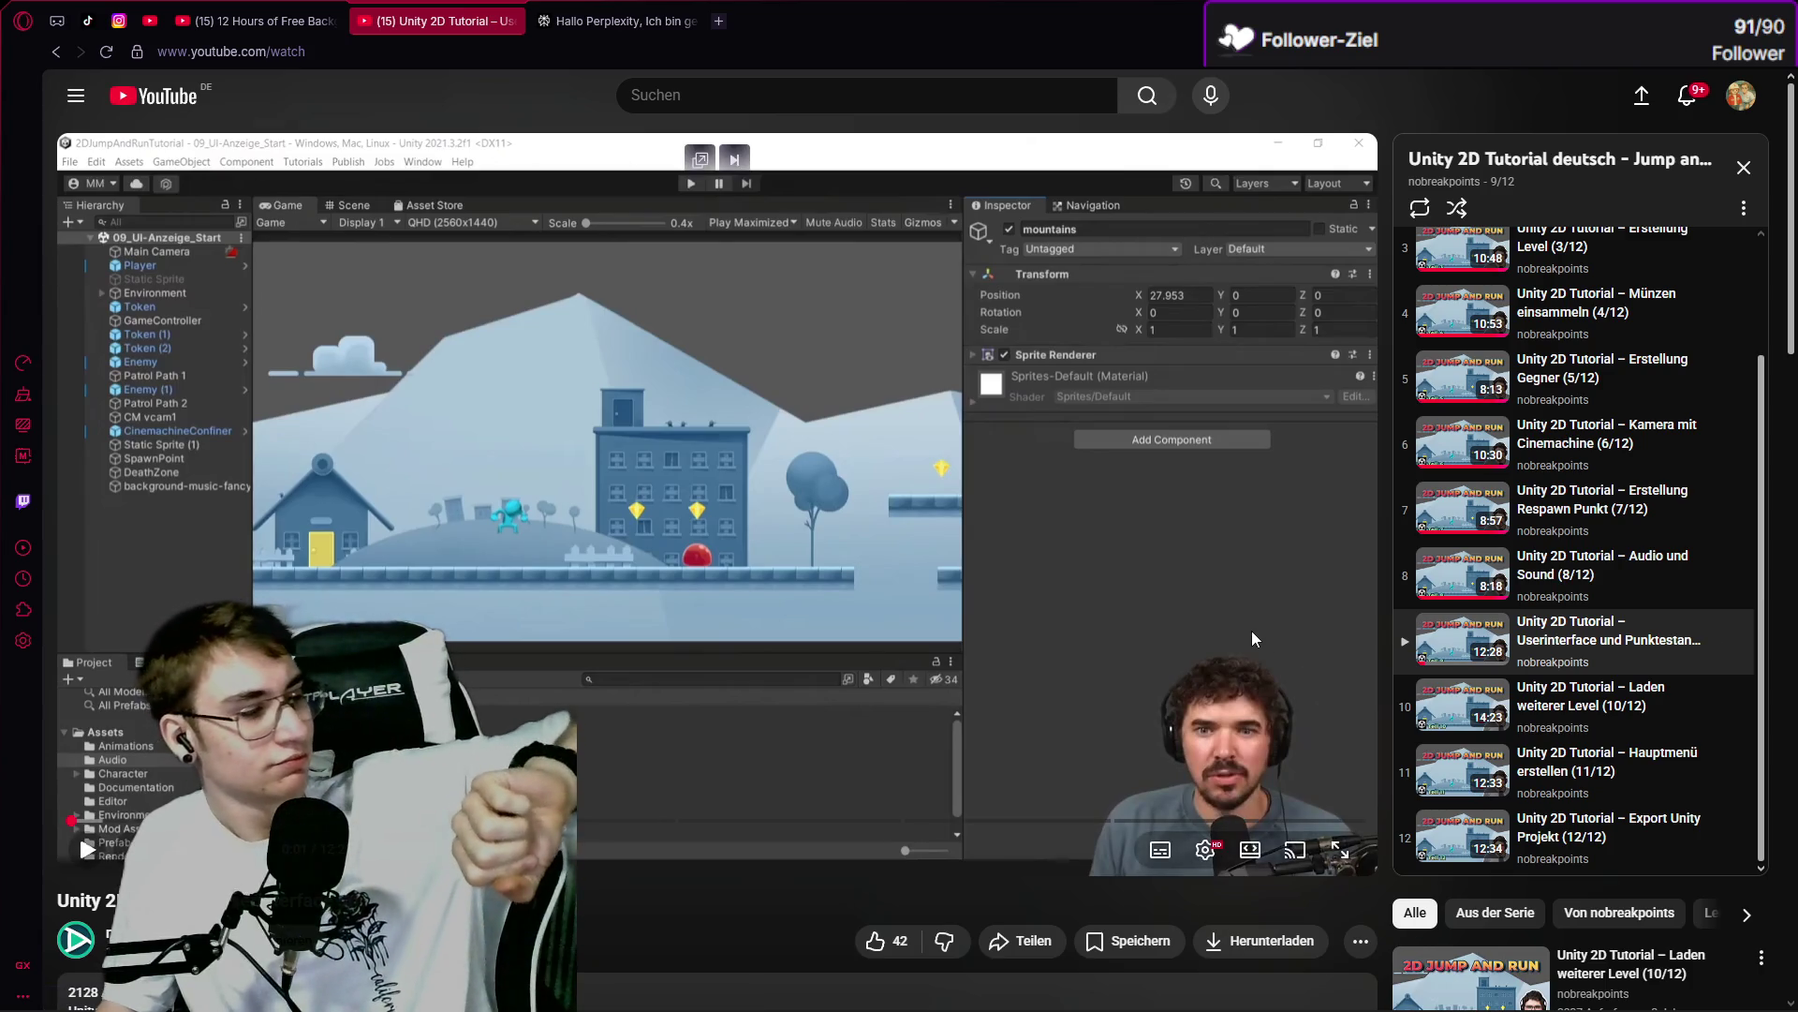
click(907, 555)
mouse_move(764, 977)
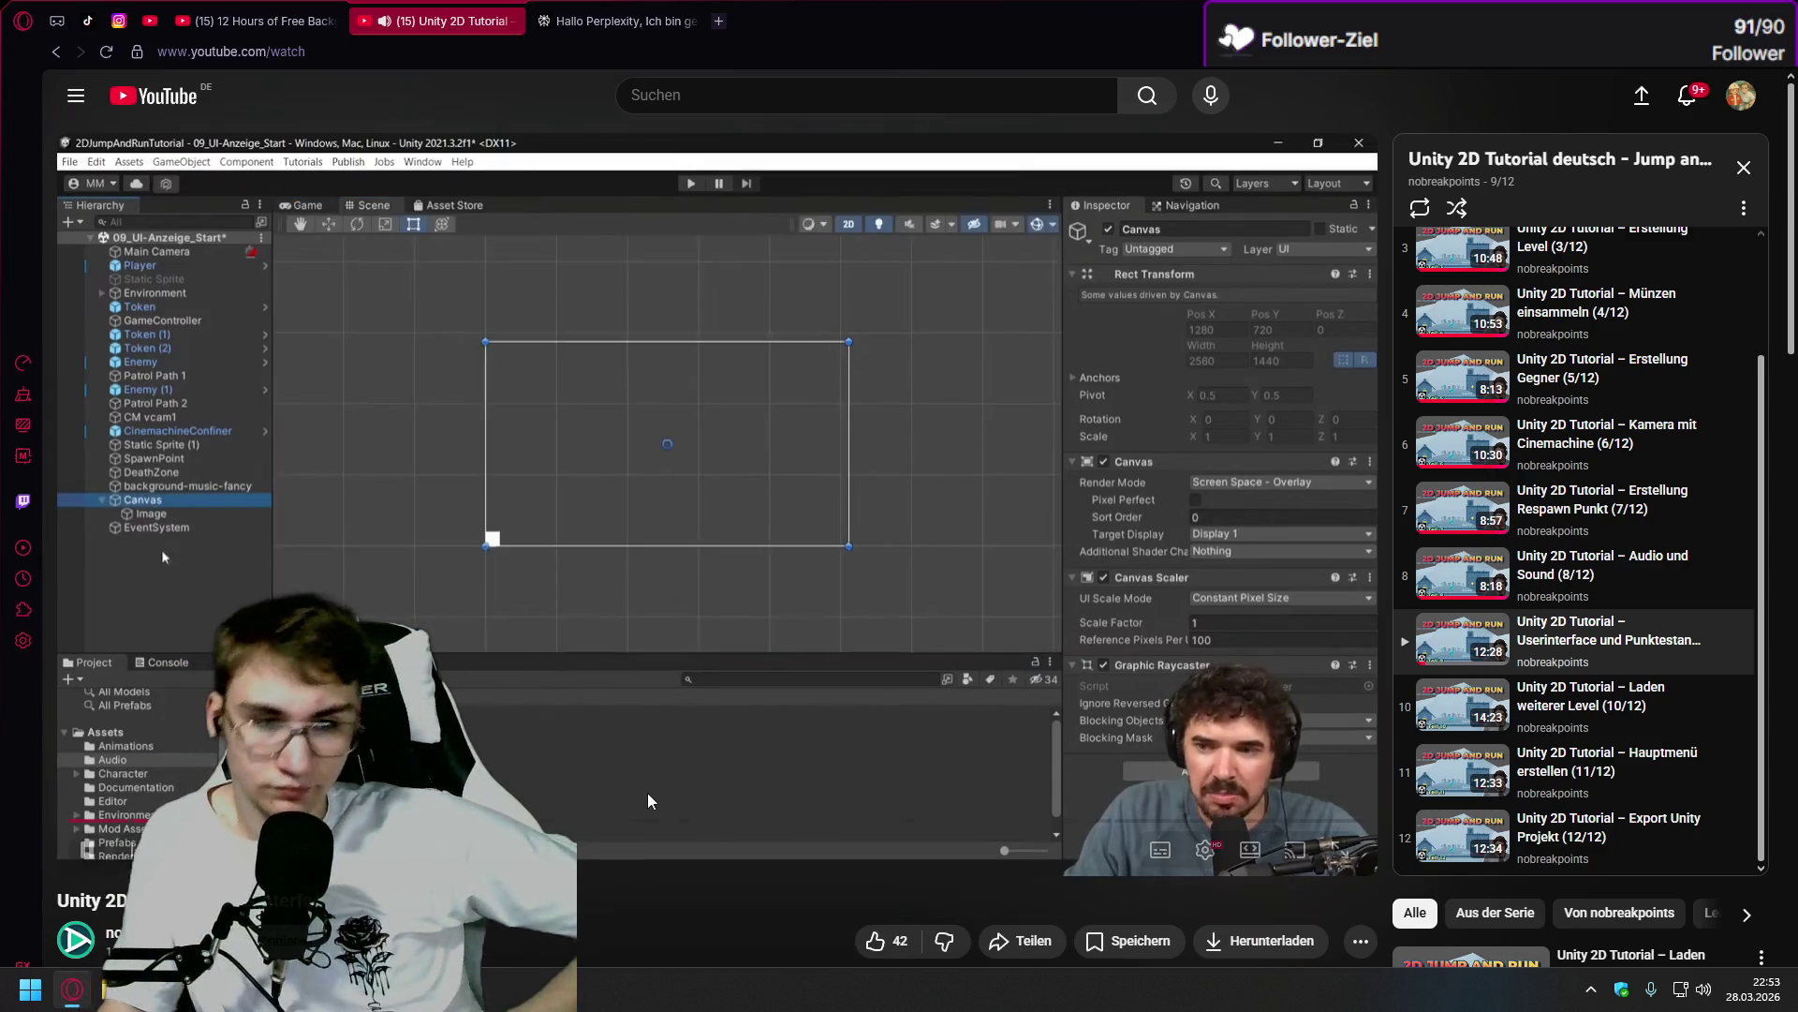
Pause the tutorial after the Canvas/Image setup and switch to the Unity Level 01 project.
click(686, 739)
key(alt+Tab)
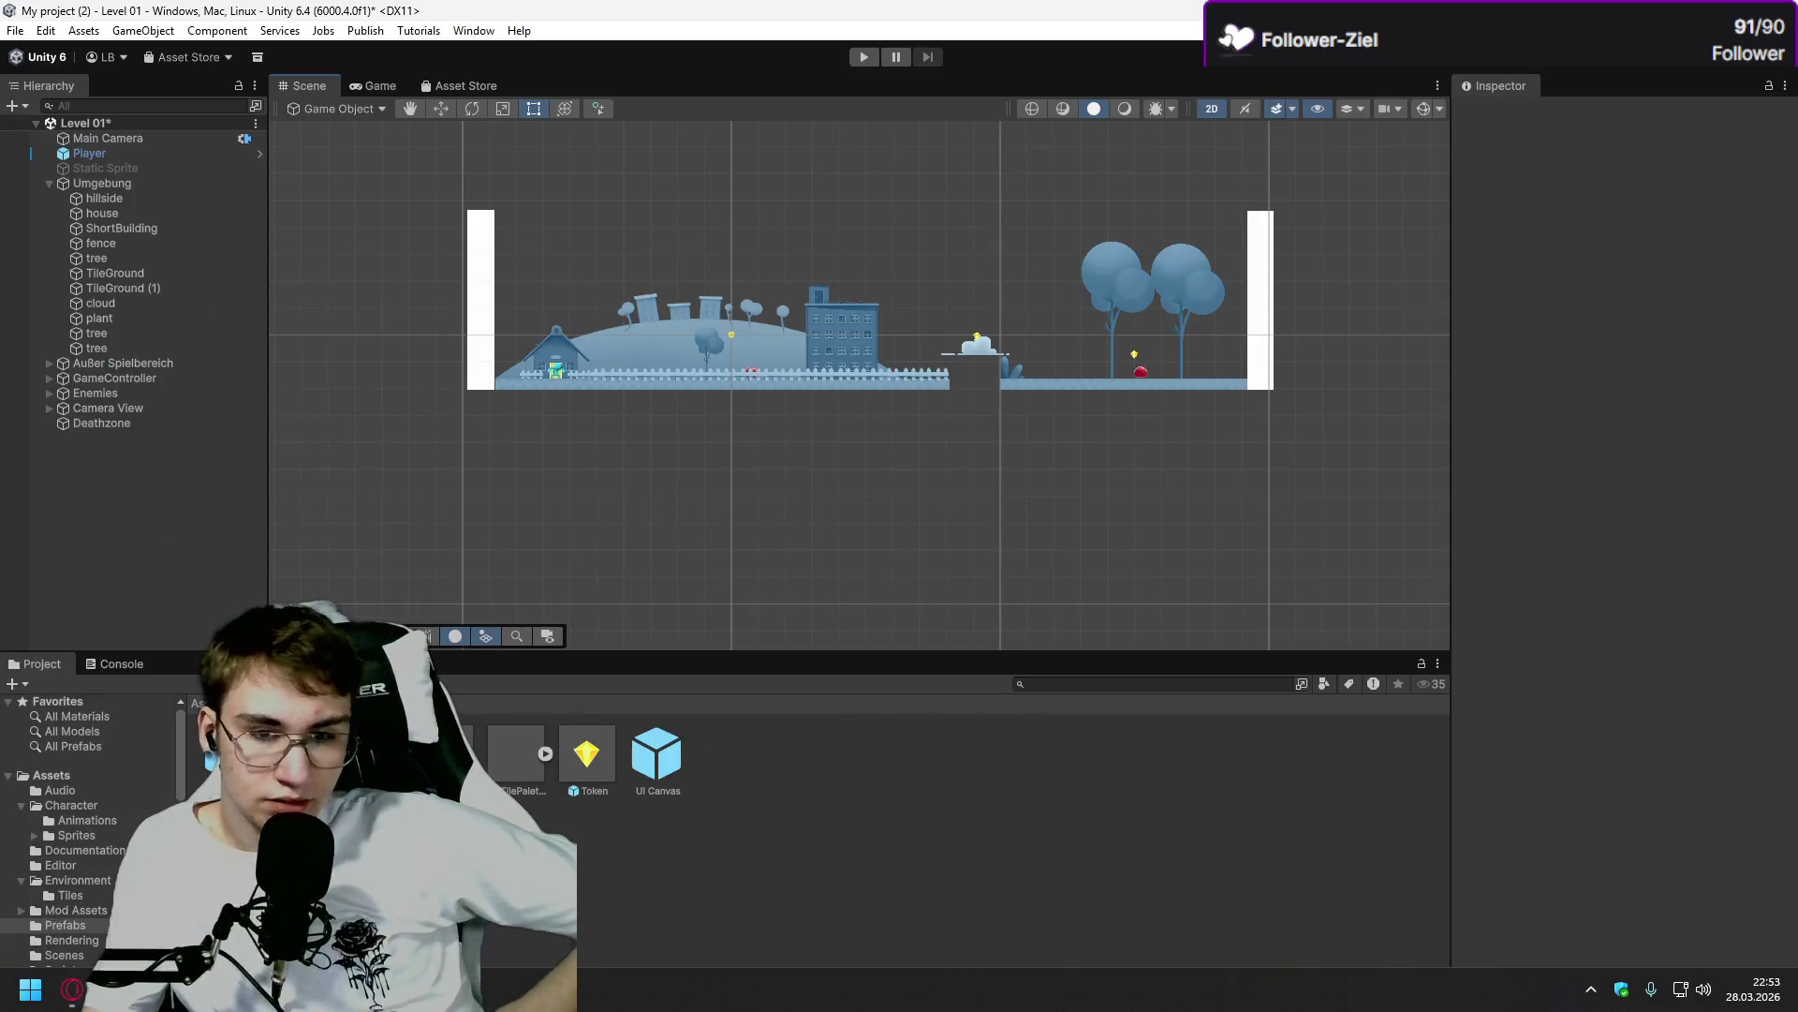
Nest Deathzone under Außer Spielbereich, then collapse Außer Spielbereich and GameController.
scroll(597, 351, up, 5)
scroll(665, 349, up, 3)
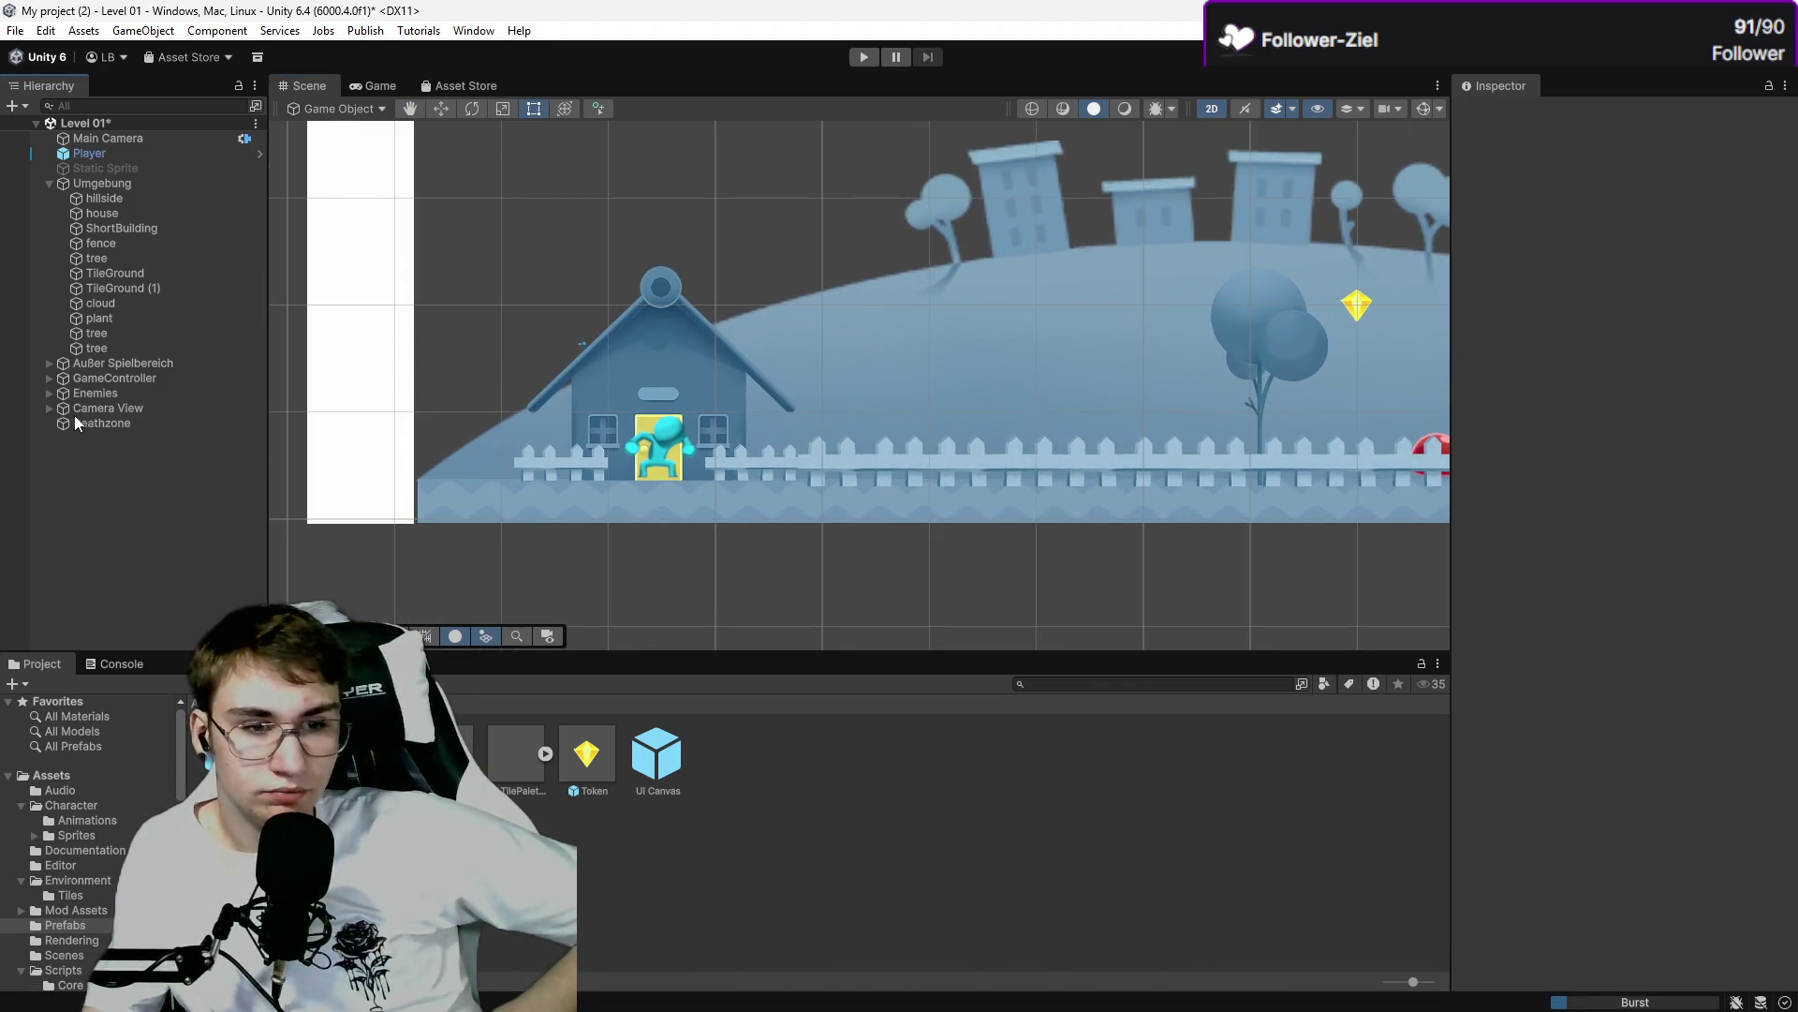
mouse_move(71, 424)
mouse_down()
mouse_move(148, 430)
mouse_move(115, 364)
mouse_up()
click(126, 468)
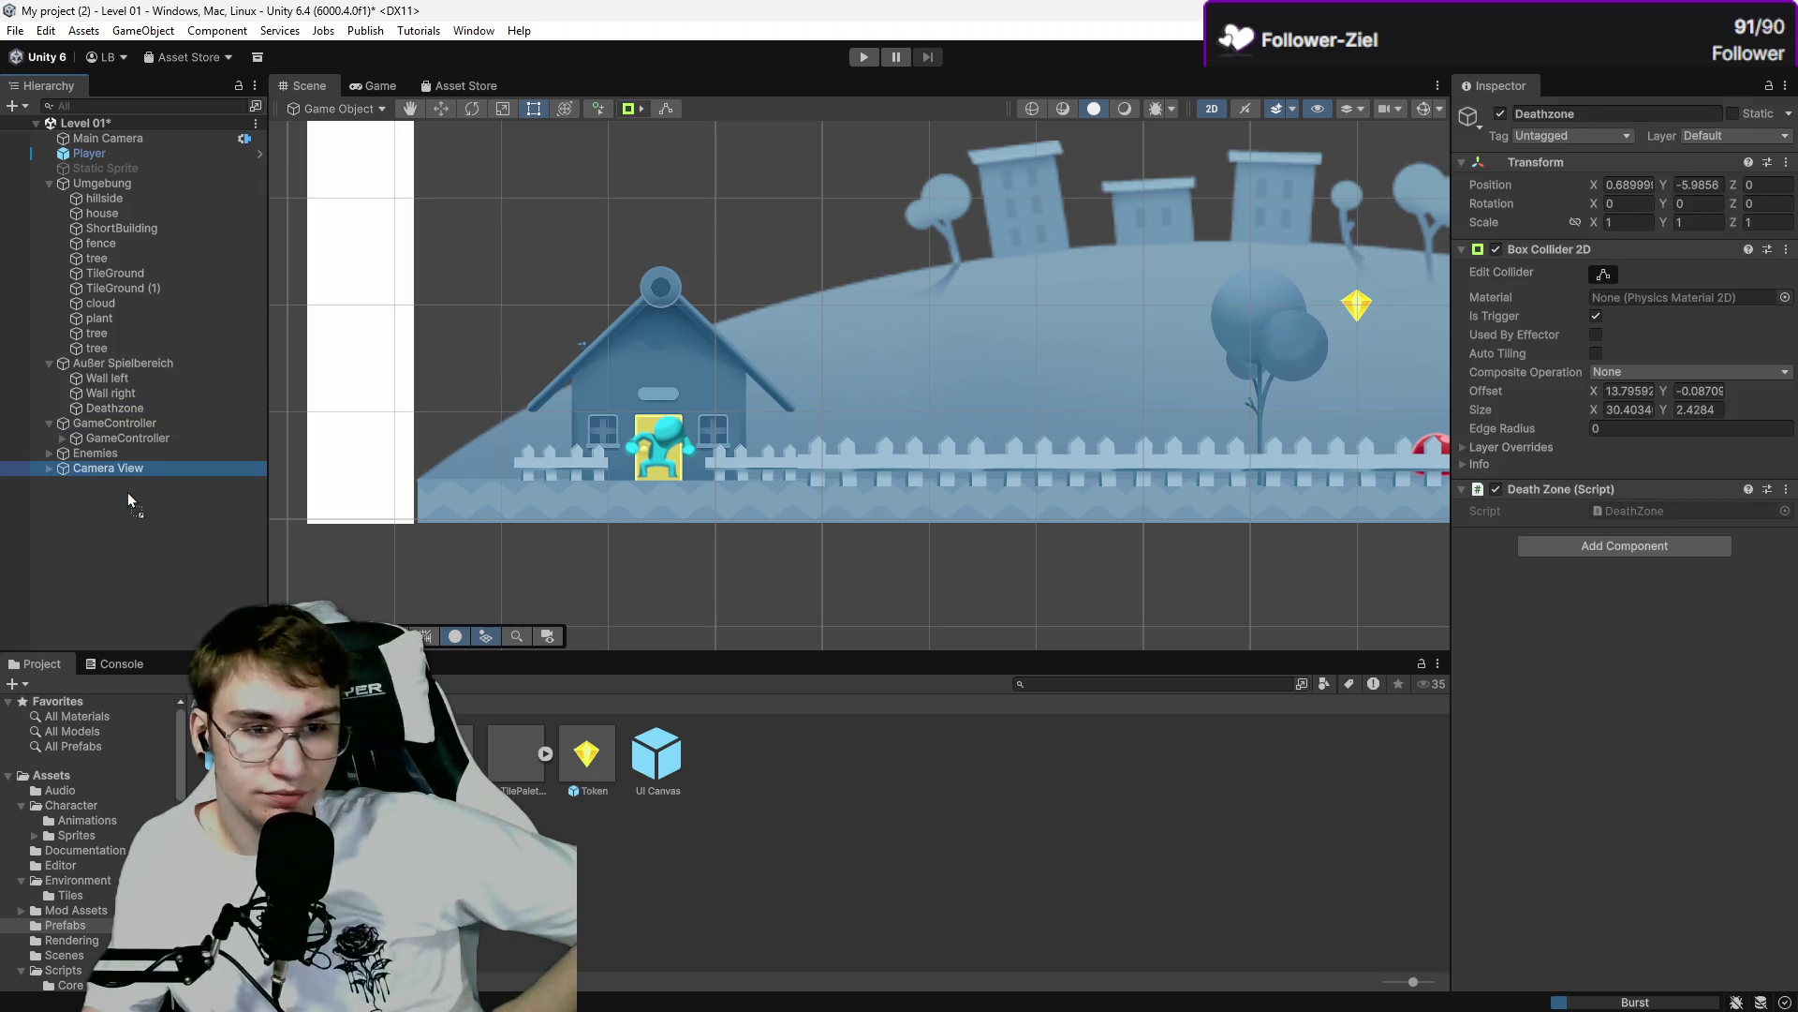
click(127, 491)
click(49, 362)
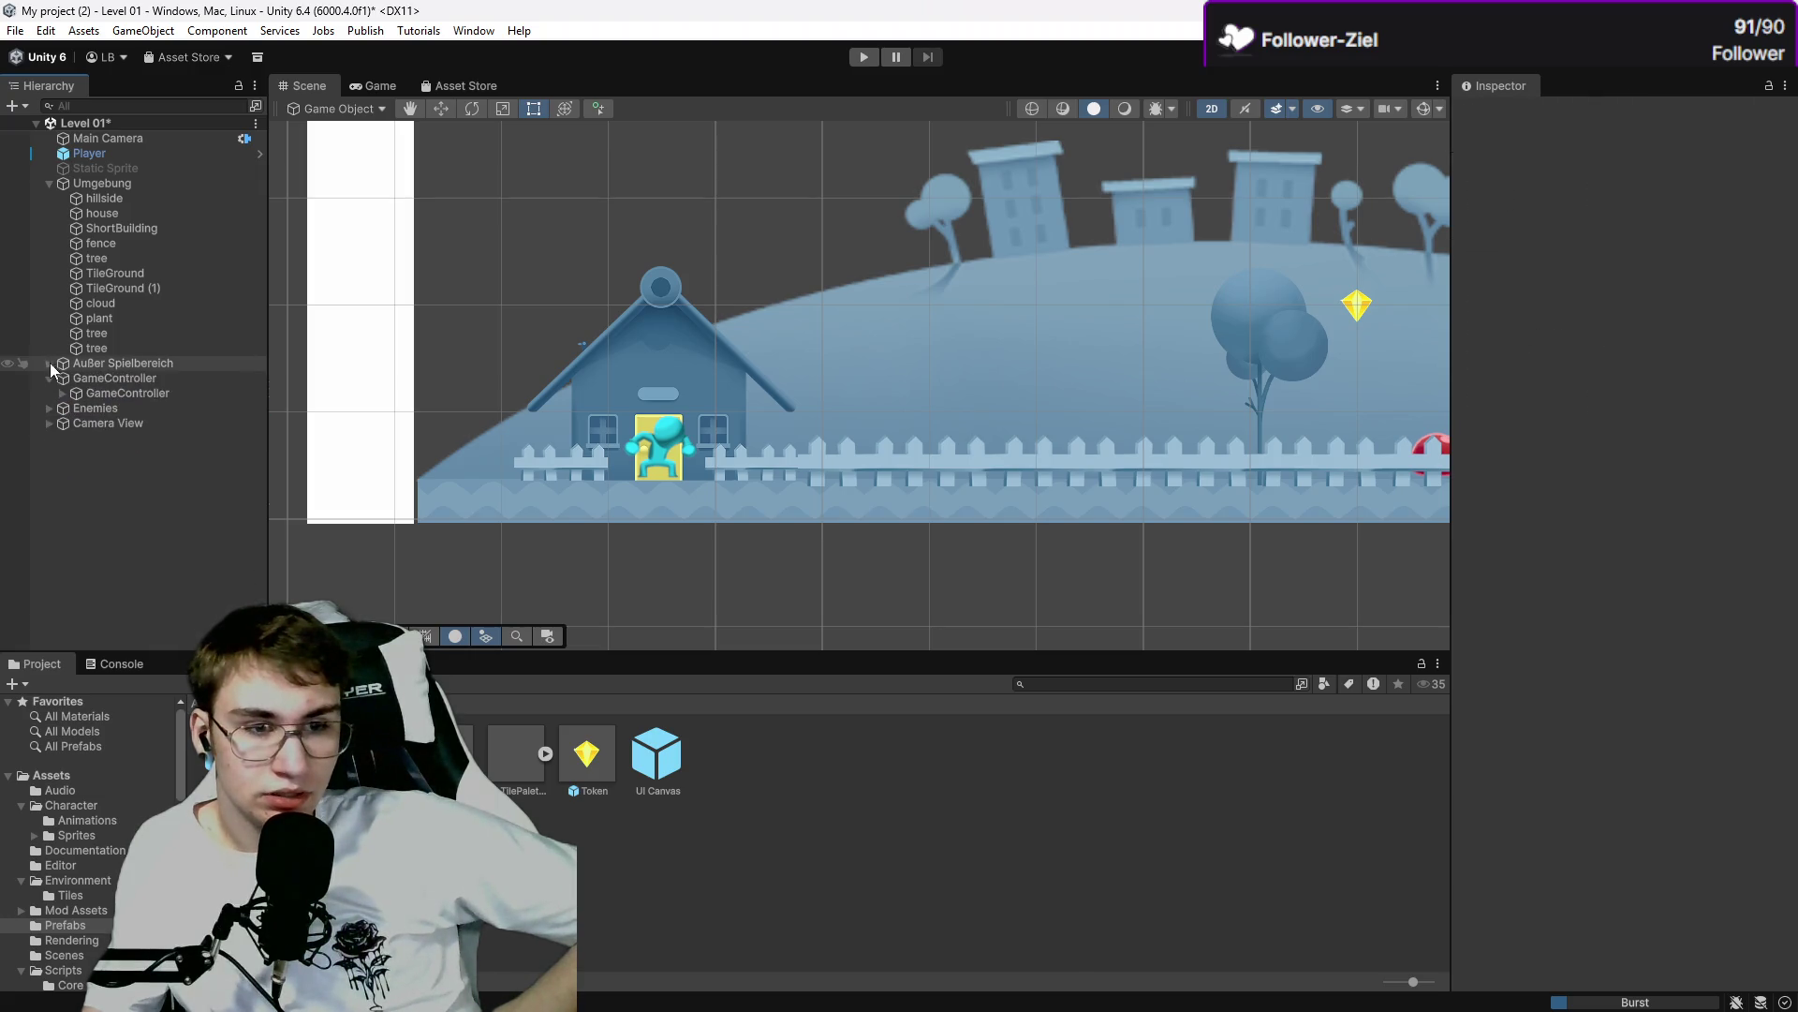
click(48, 378)
right_click(75, 417)
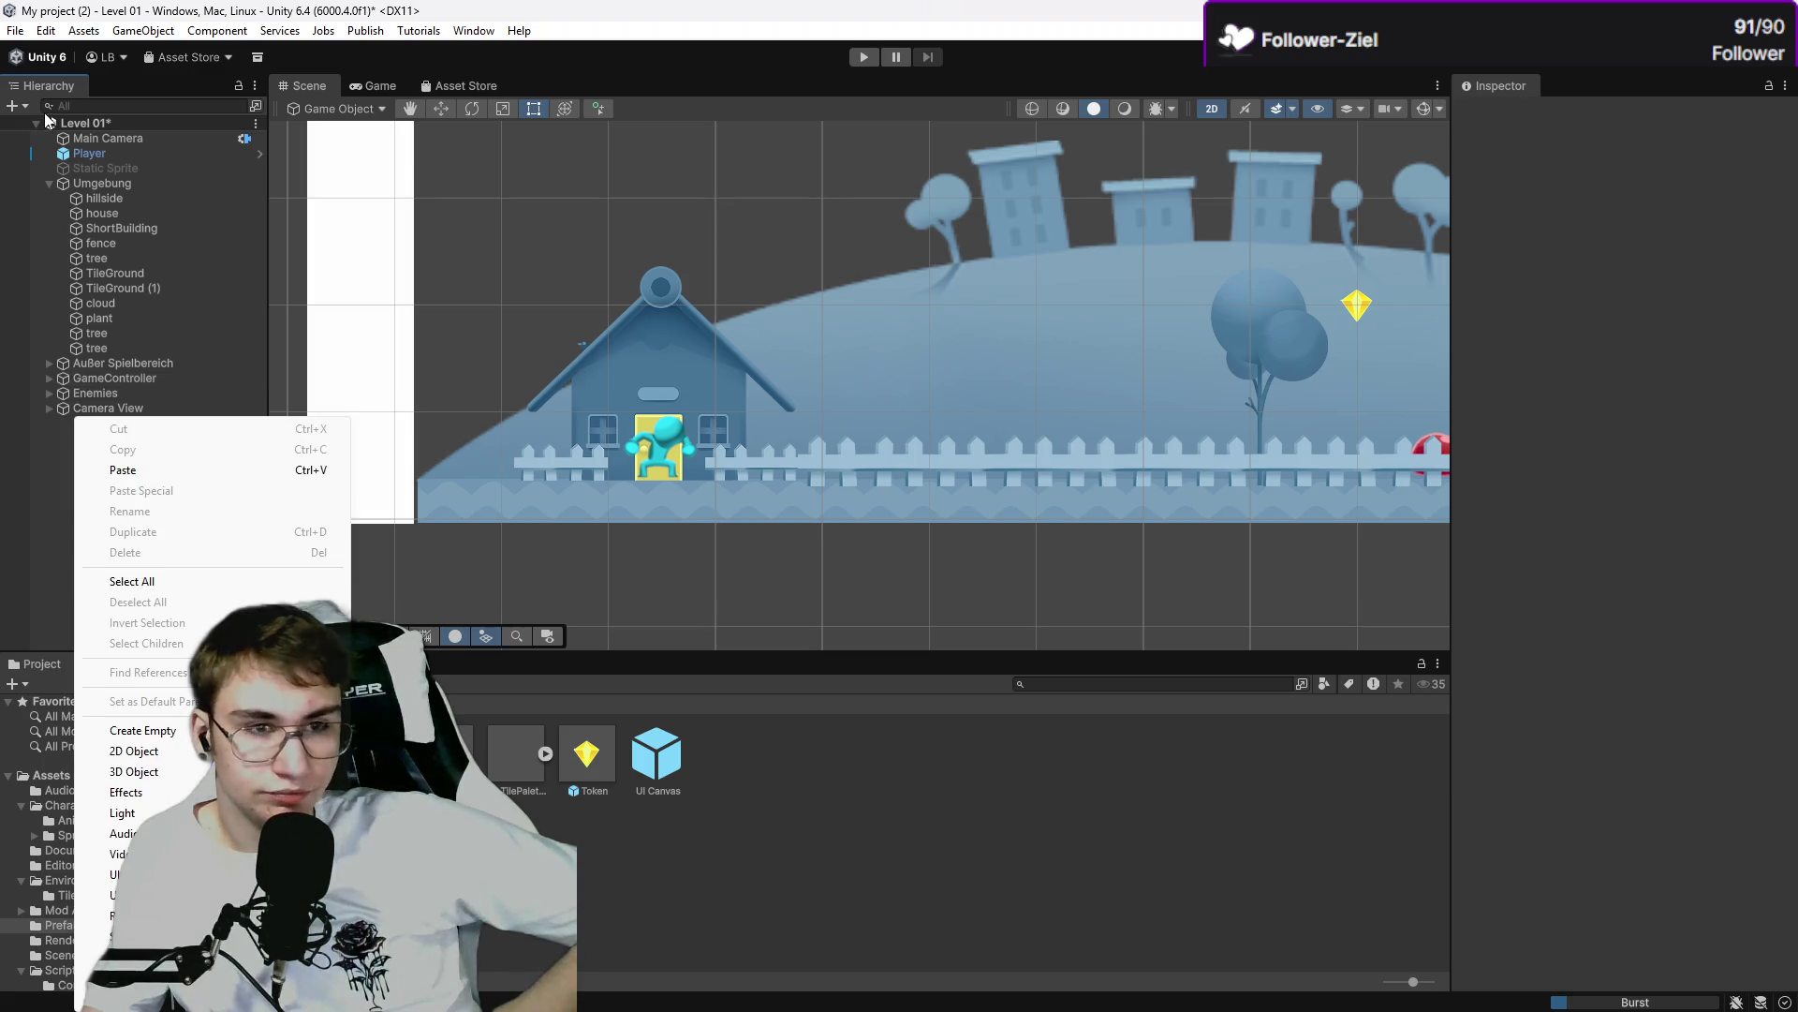
Create a UI Image under a new Canvas with EventSystem and frame it in the scene.
key(Escape)
click(14, 106)
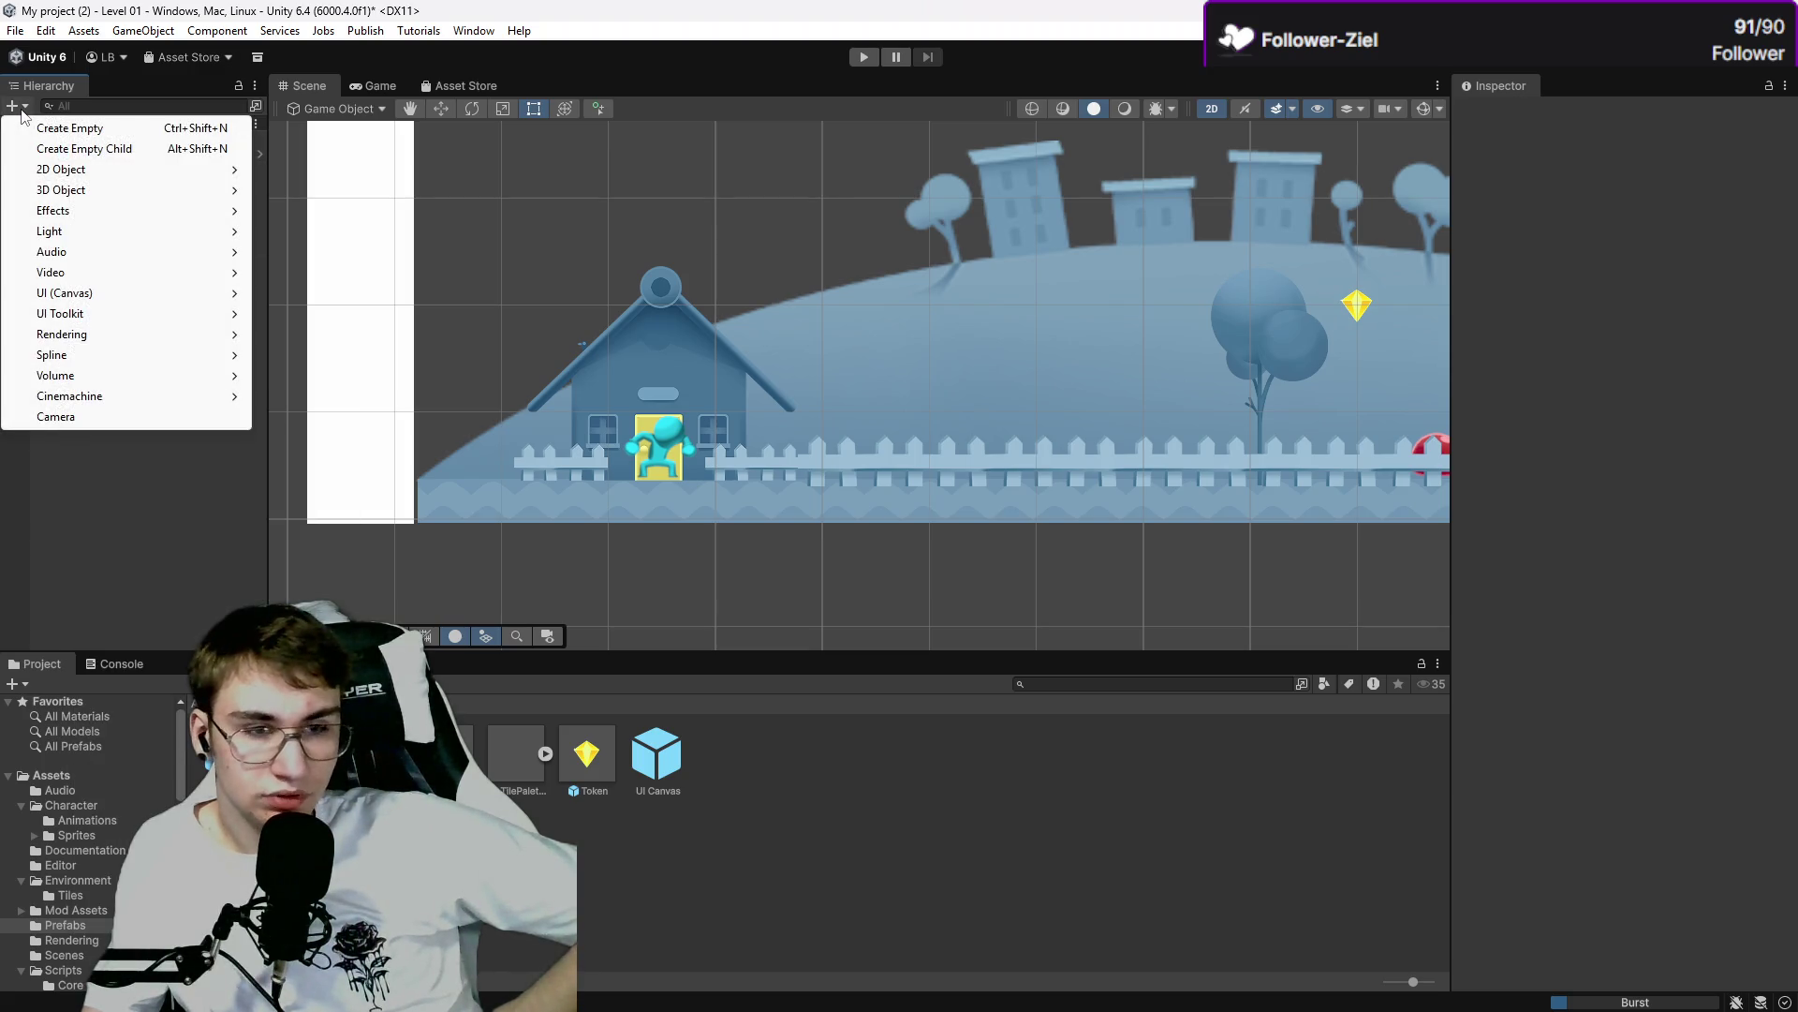
mouse_move(83, 297)
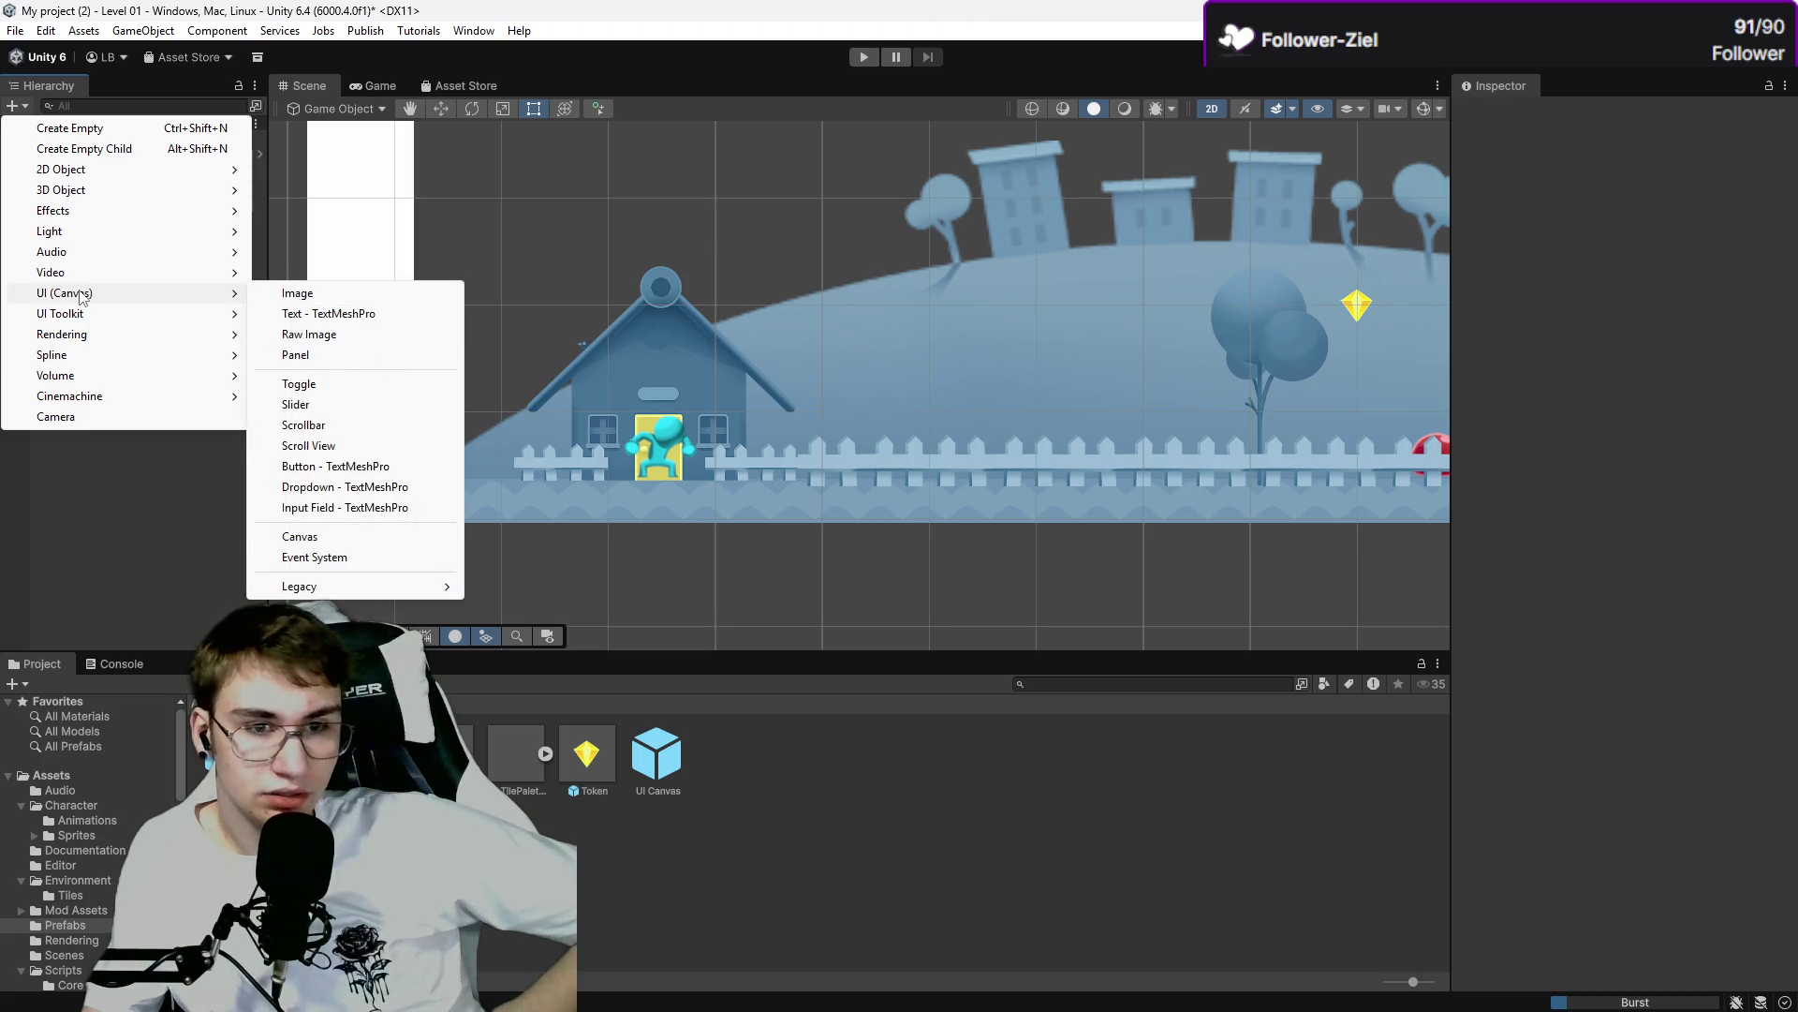
click(277, 293)
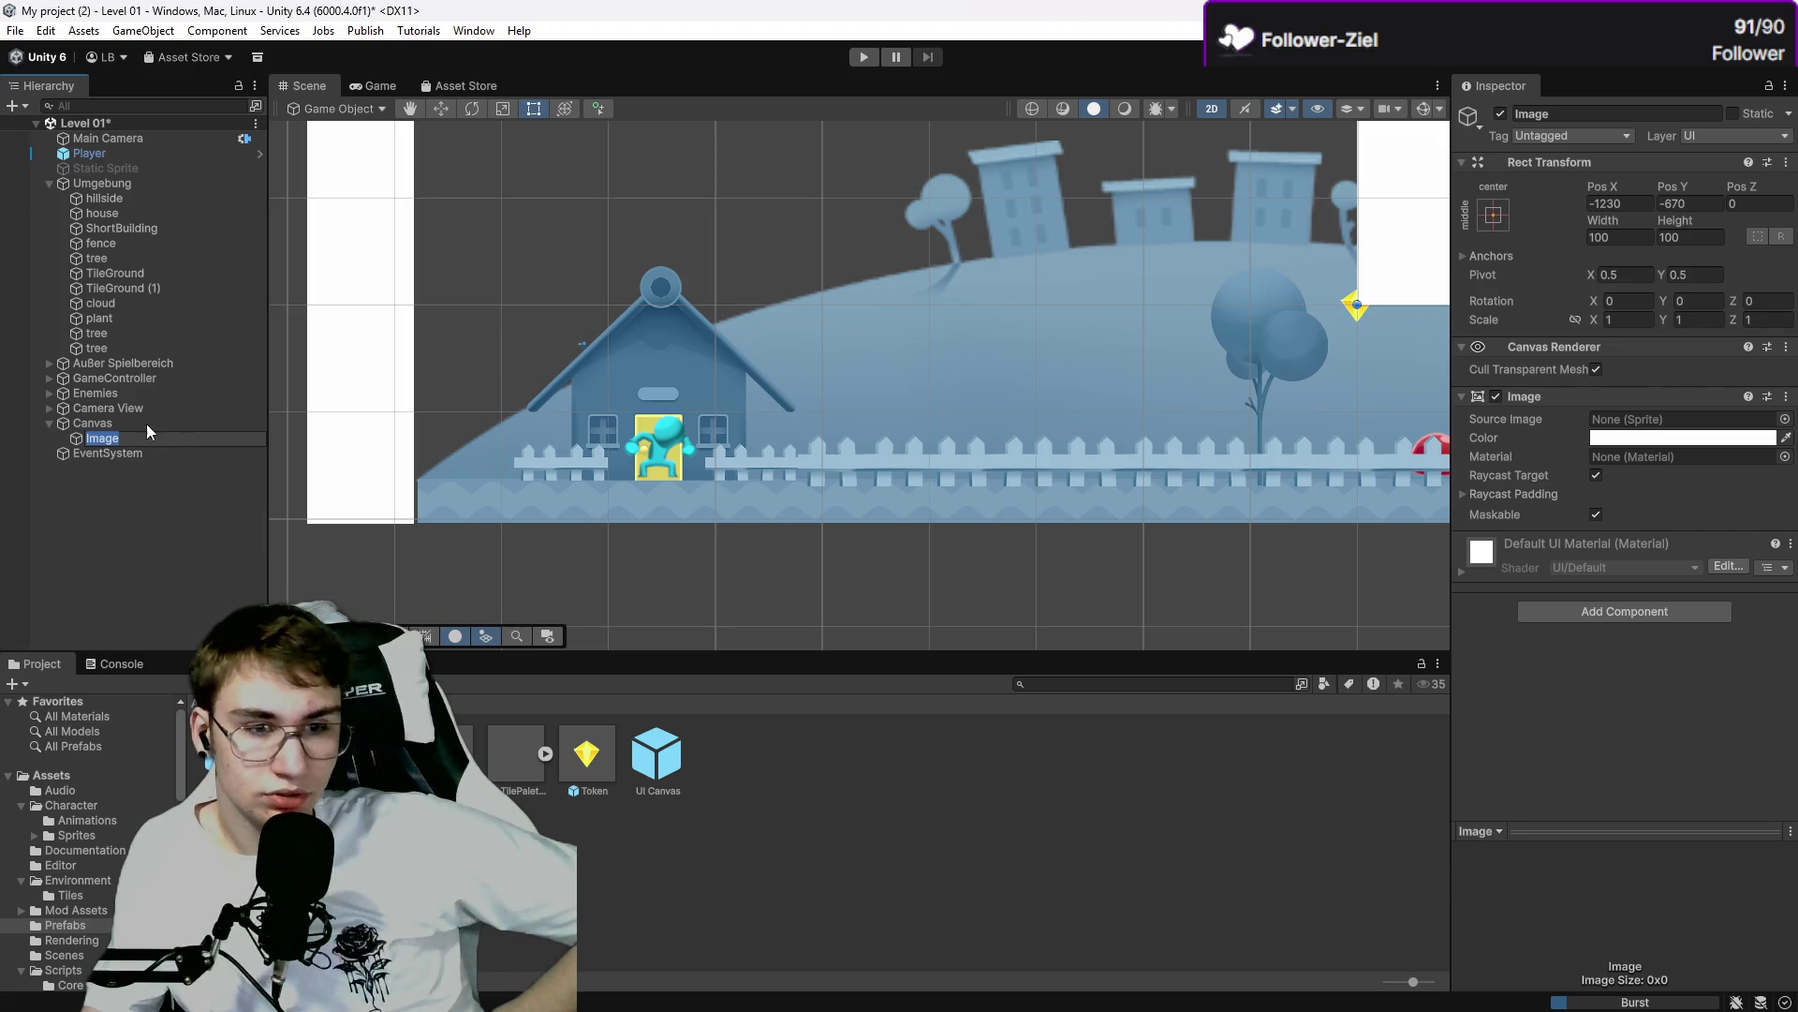
key(Return)
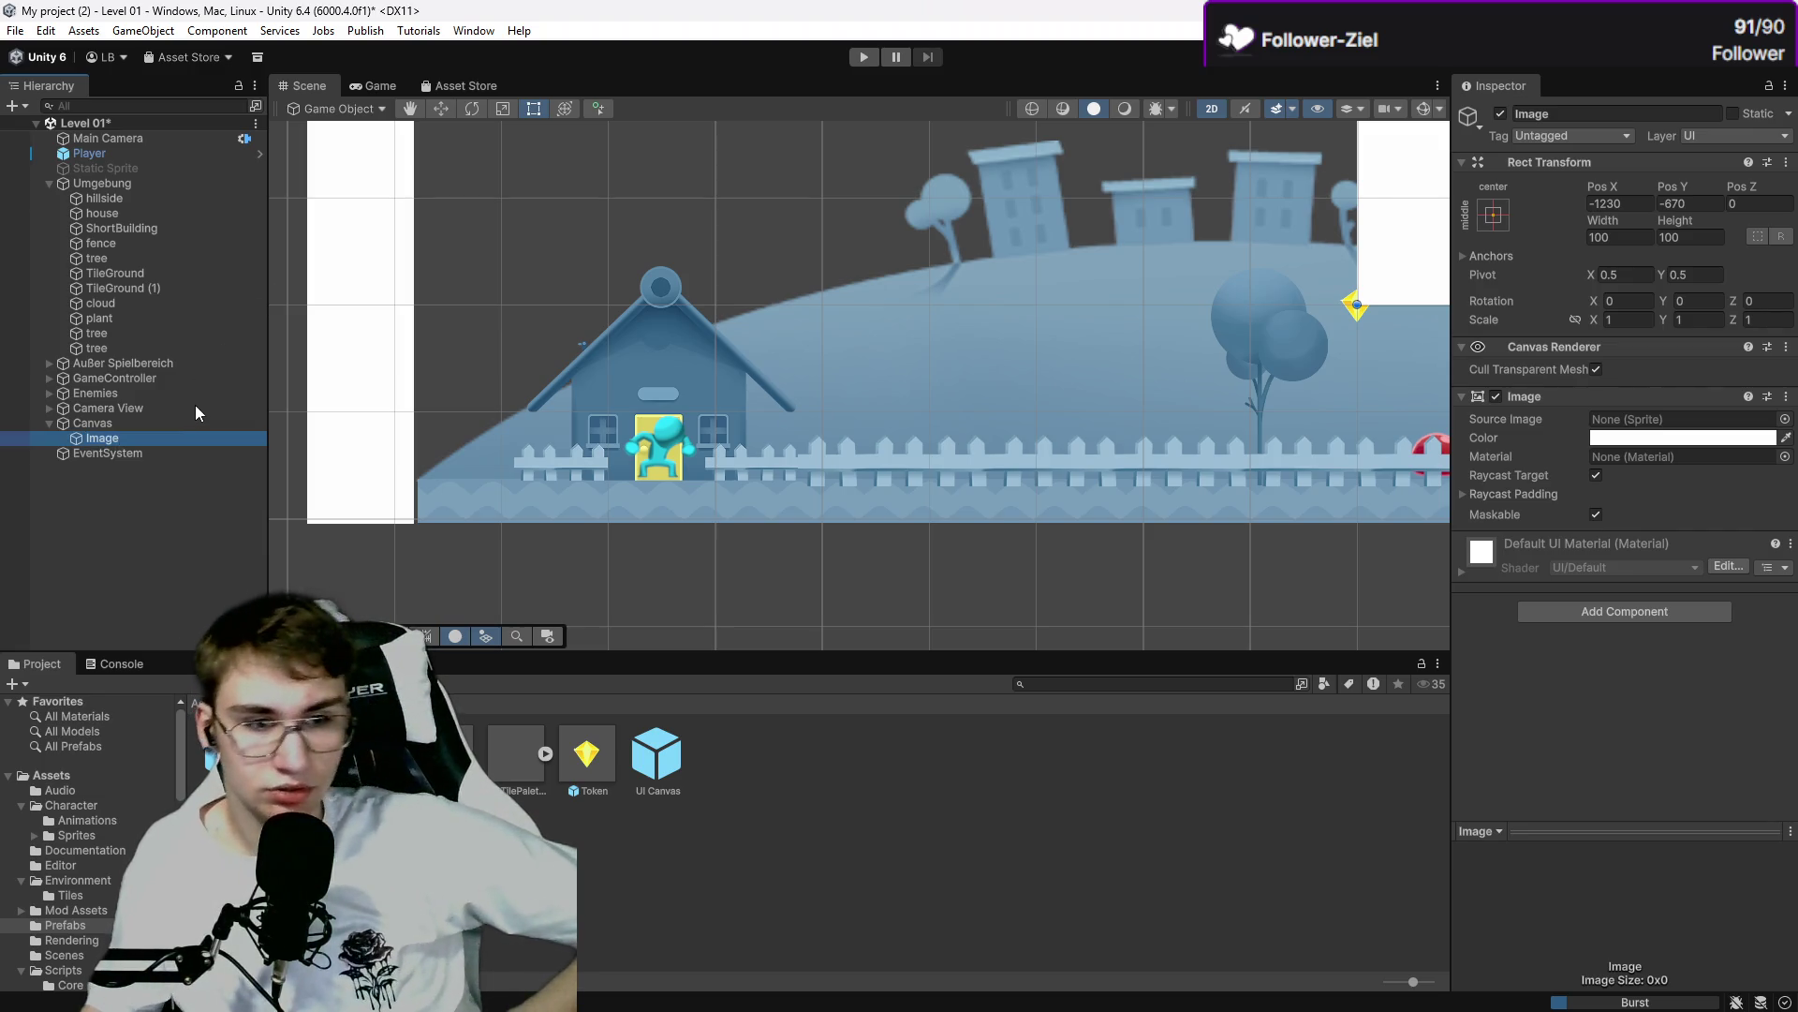
double_click(169, 436)
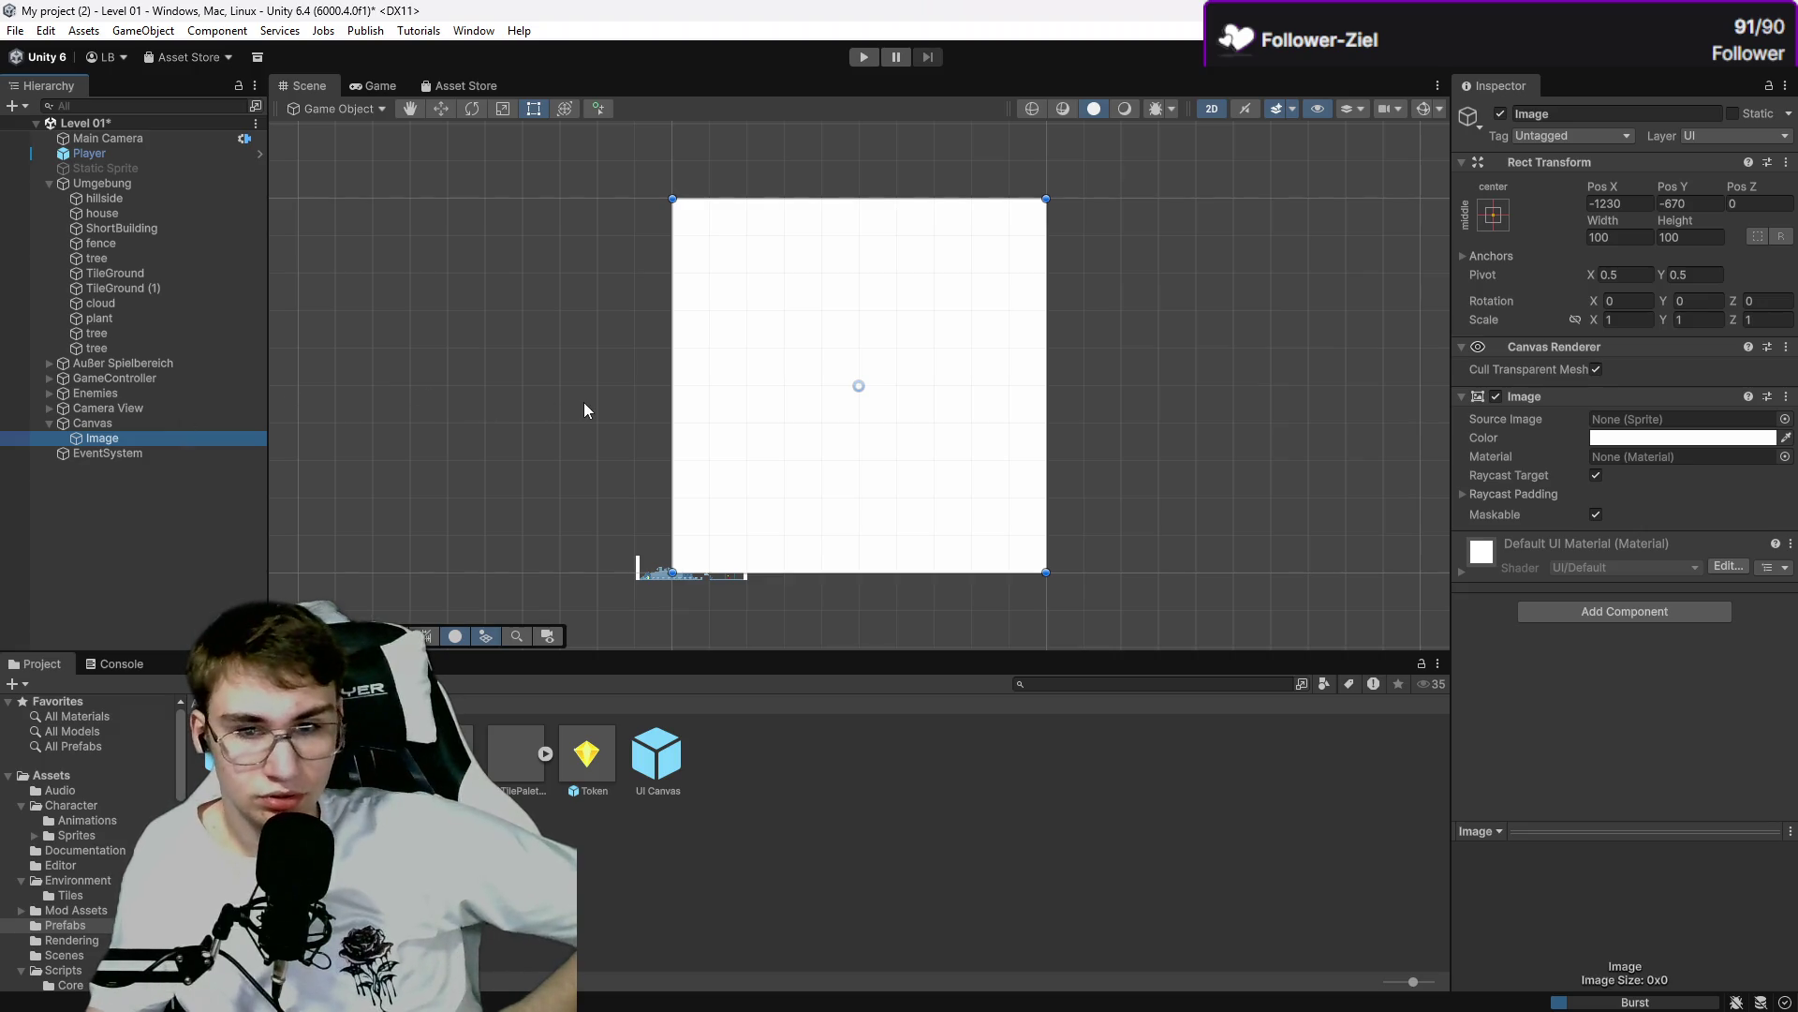
scroll(579, 395, up, 1)
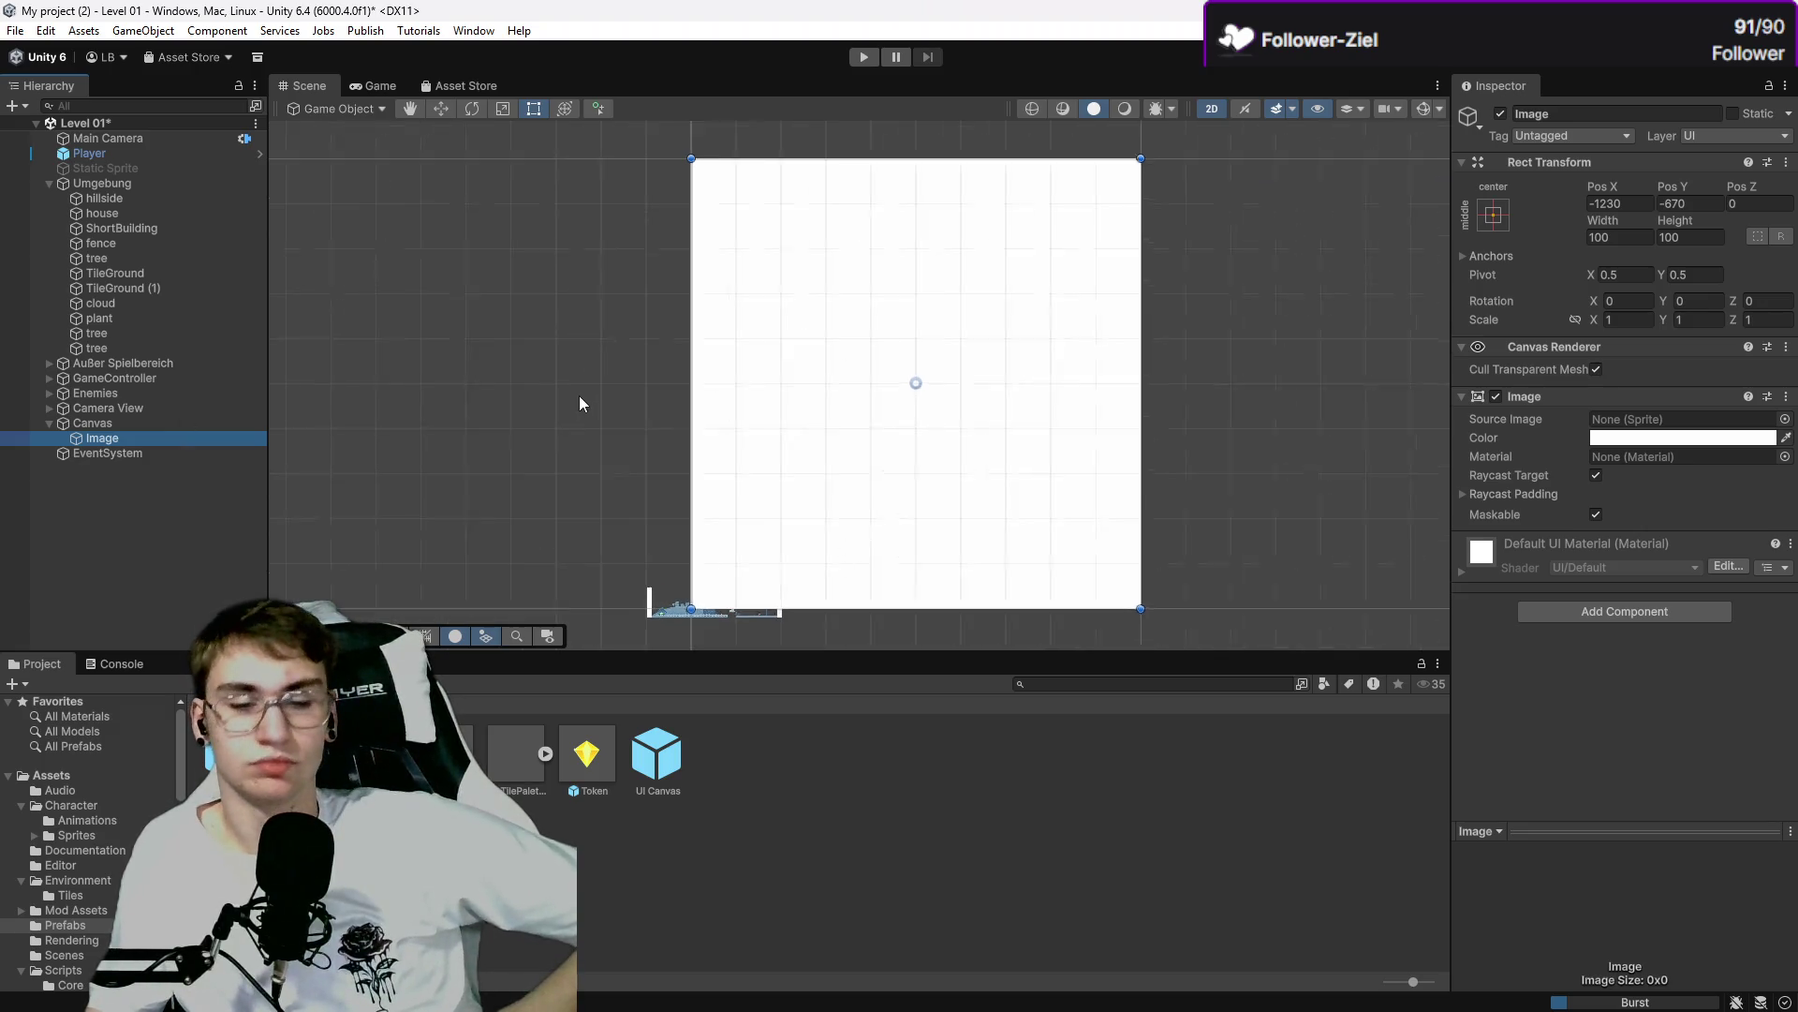
Inspect the Canvas, check the Game view, then resume the YouTube UI tutorial.
click(142, 422)
click(138, 438)
click(140, 423)
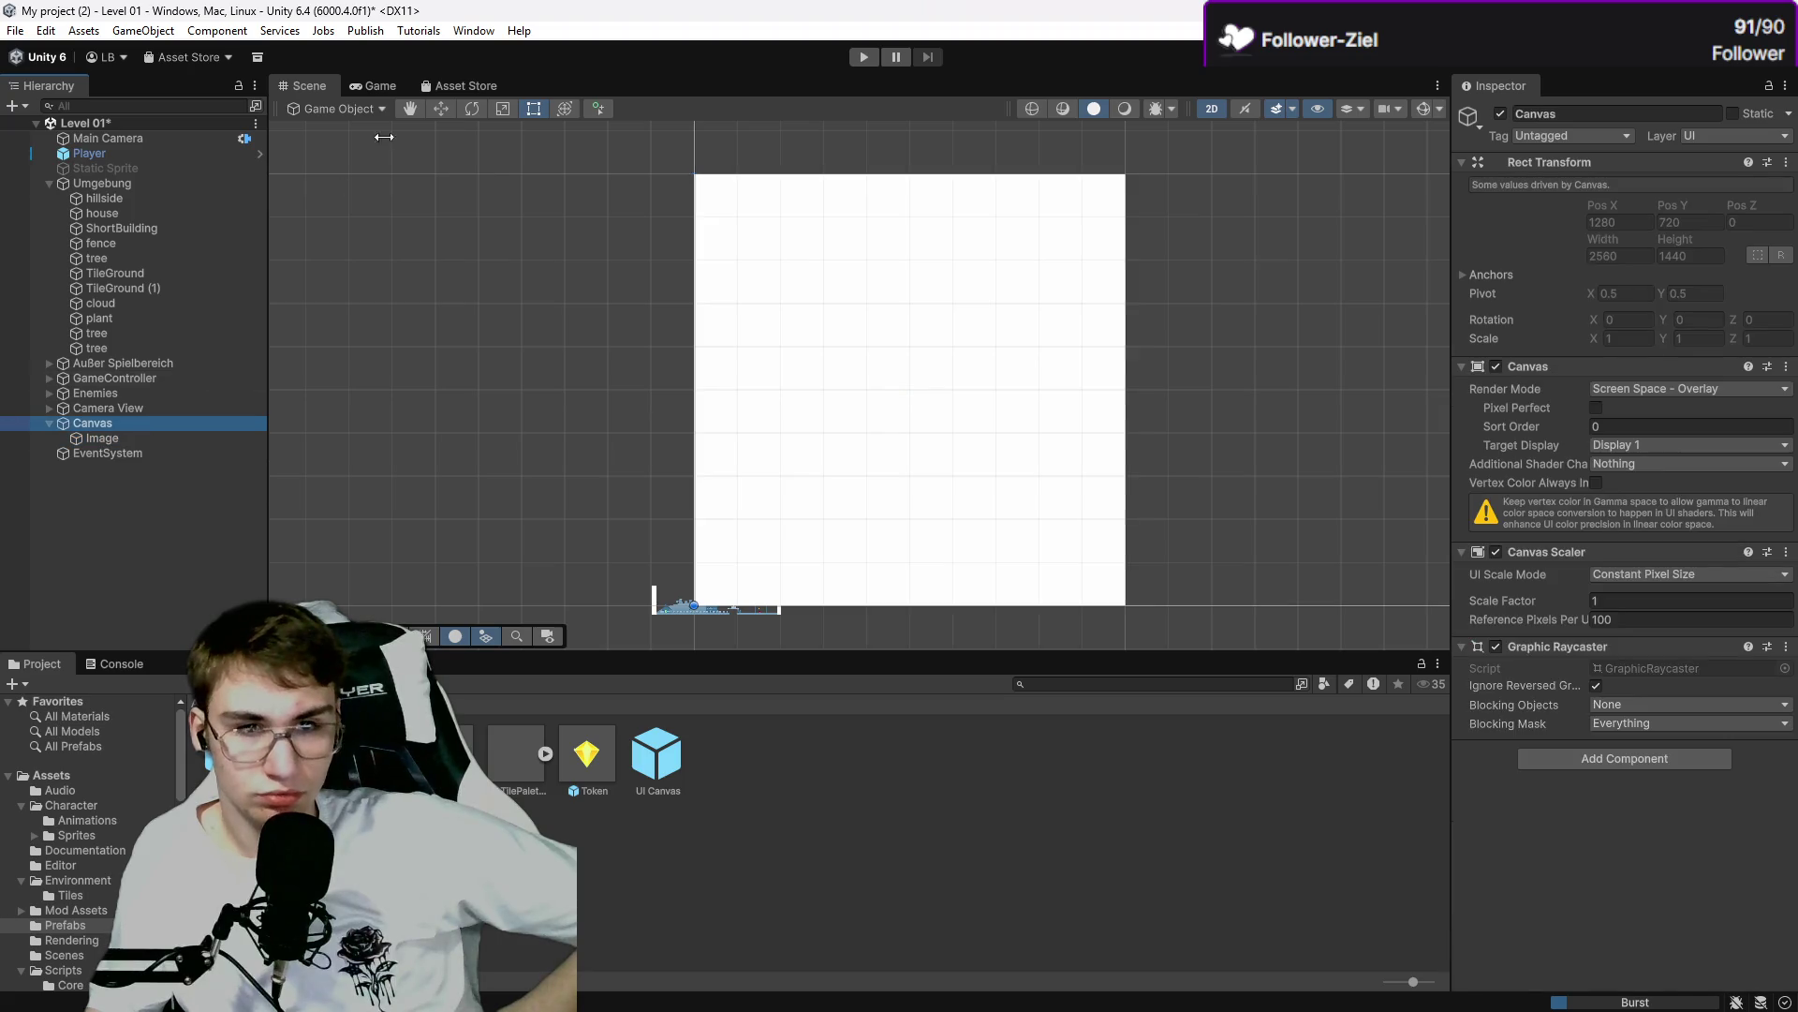
click(373, 86)
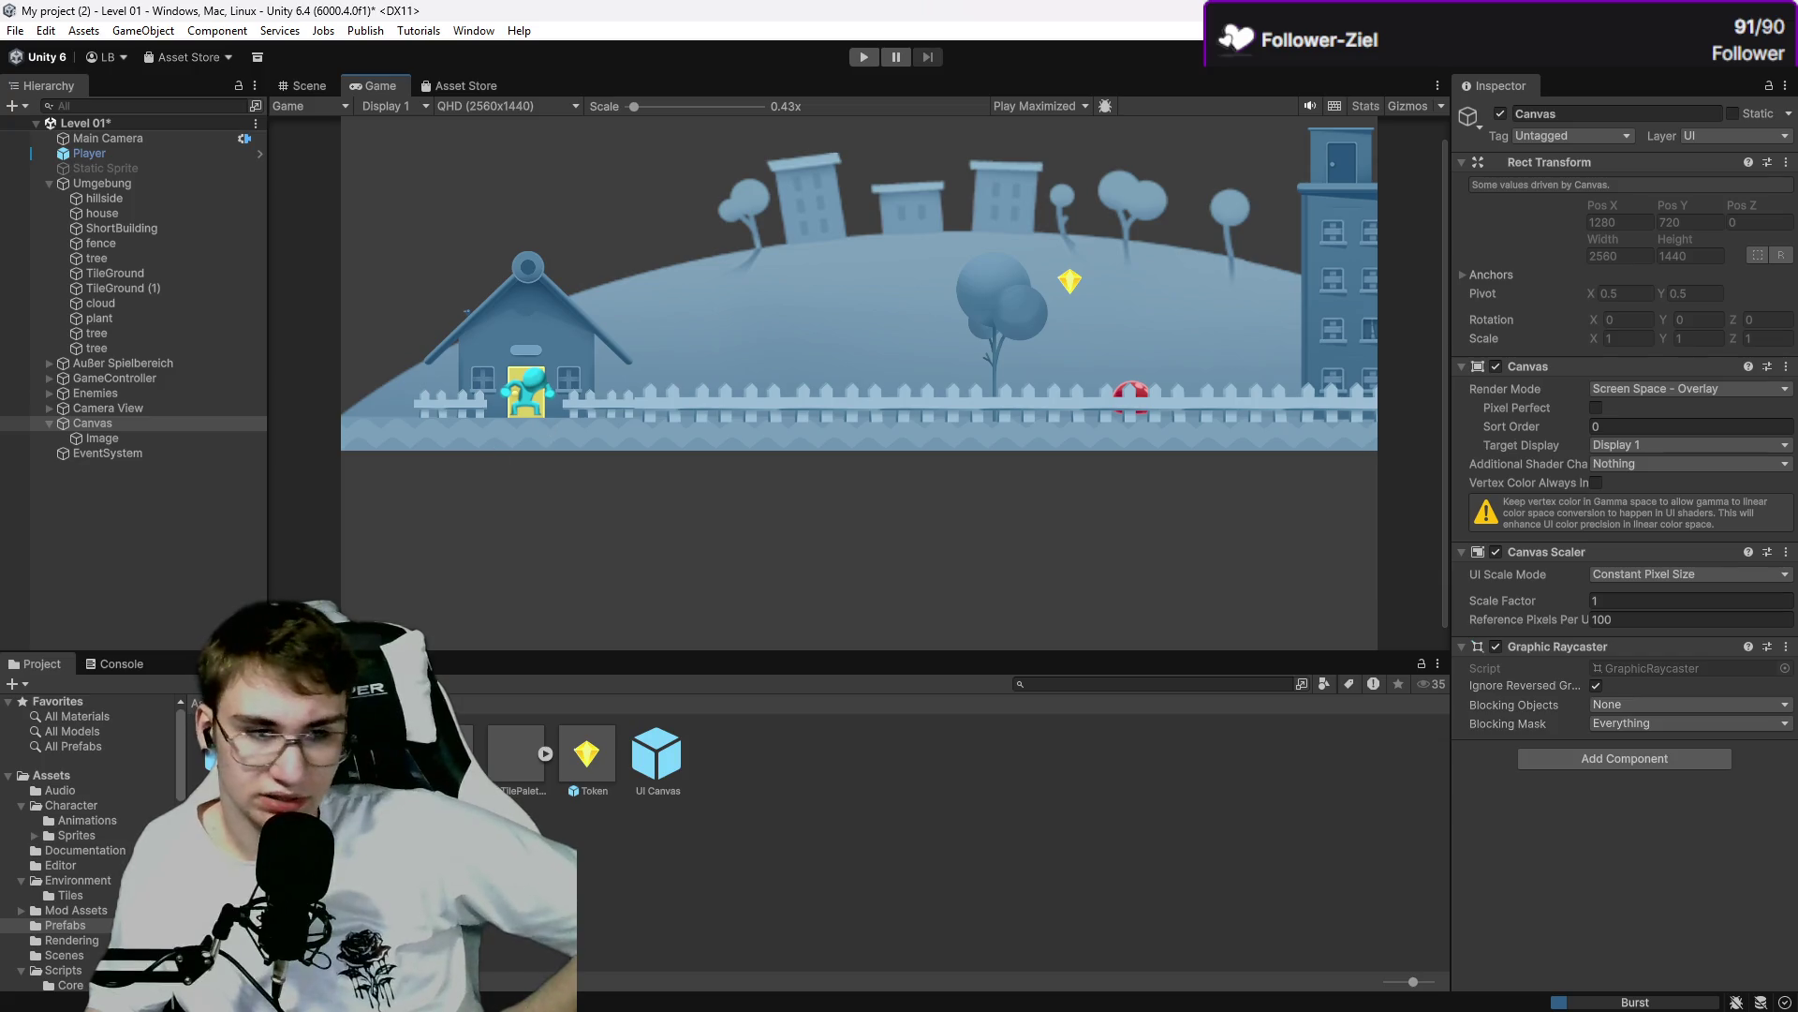
click(72, 988)
click(560, 625)
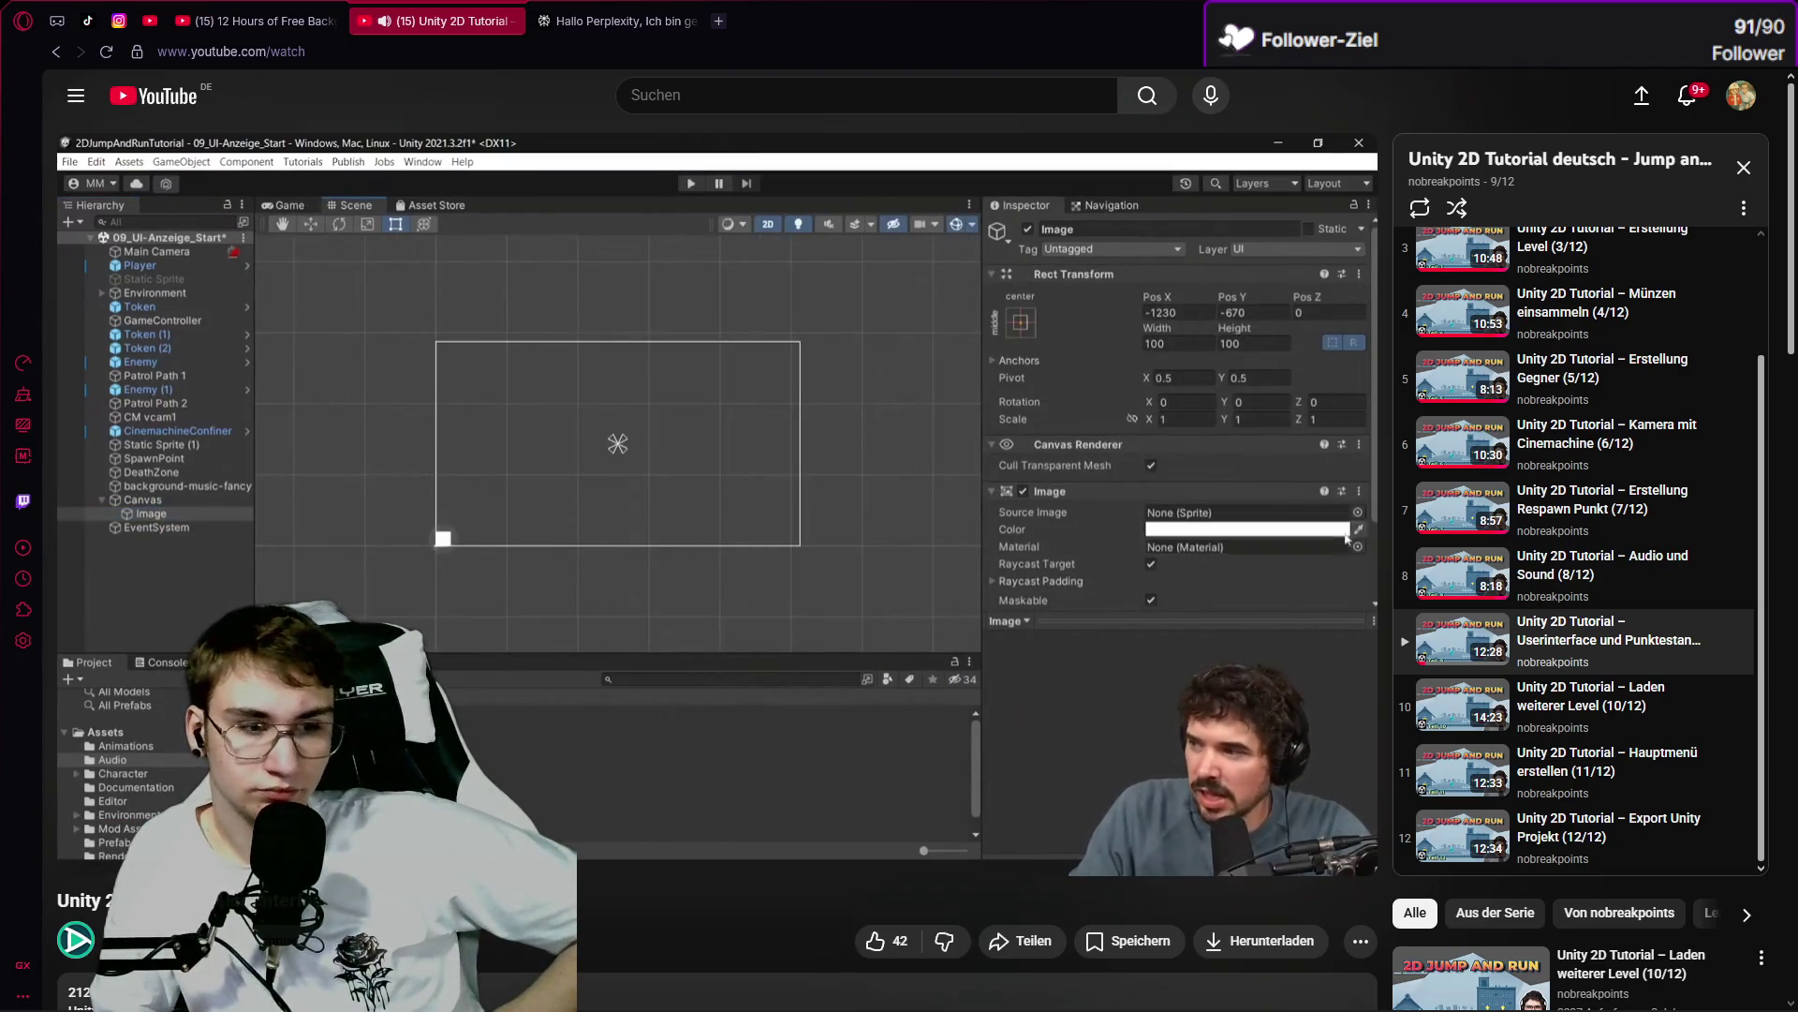
Pause the tutorial after the image settings and switch over to Discord.
click(530, 586)
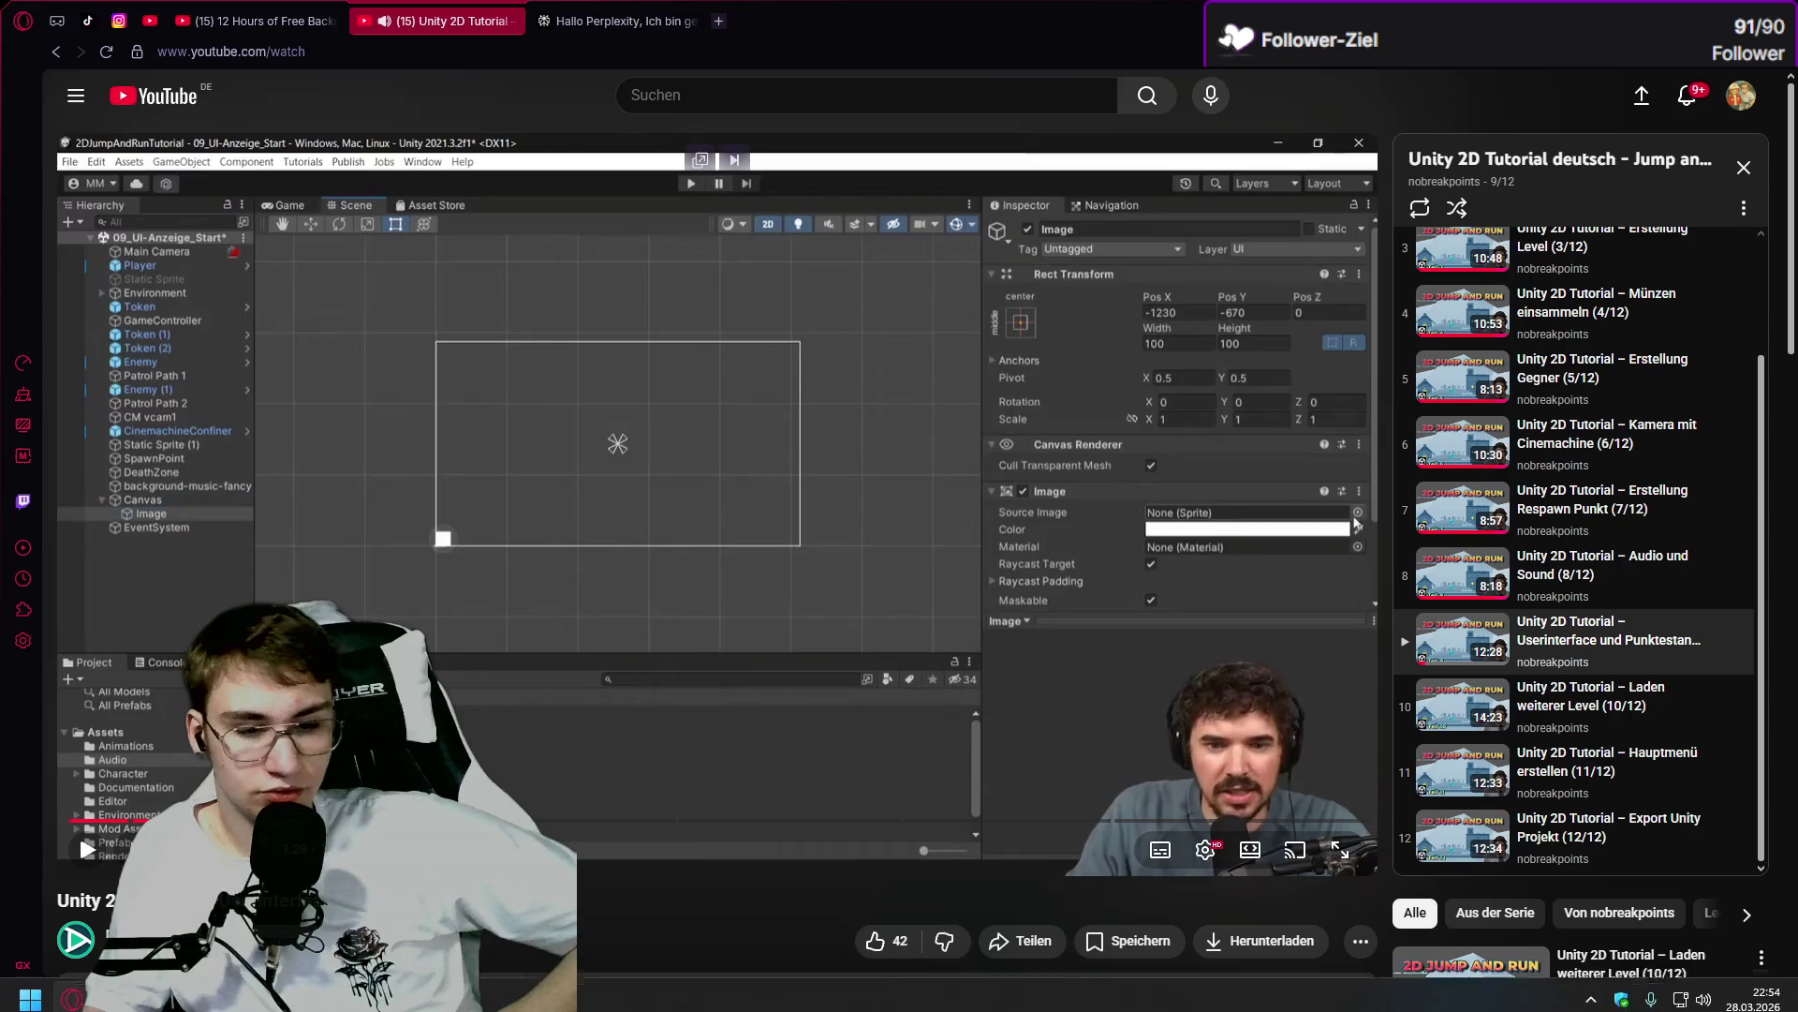
key(alt+Tab)
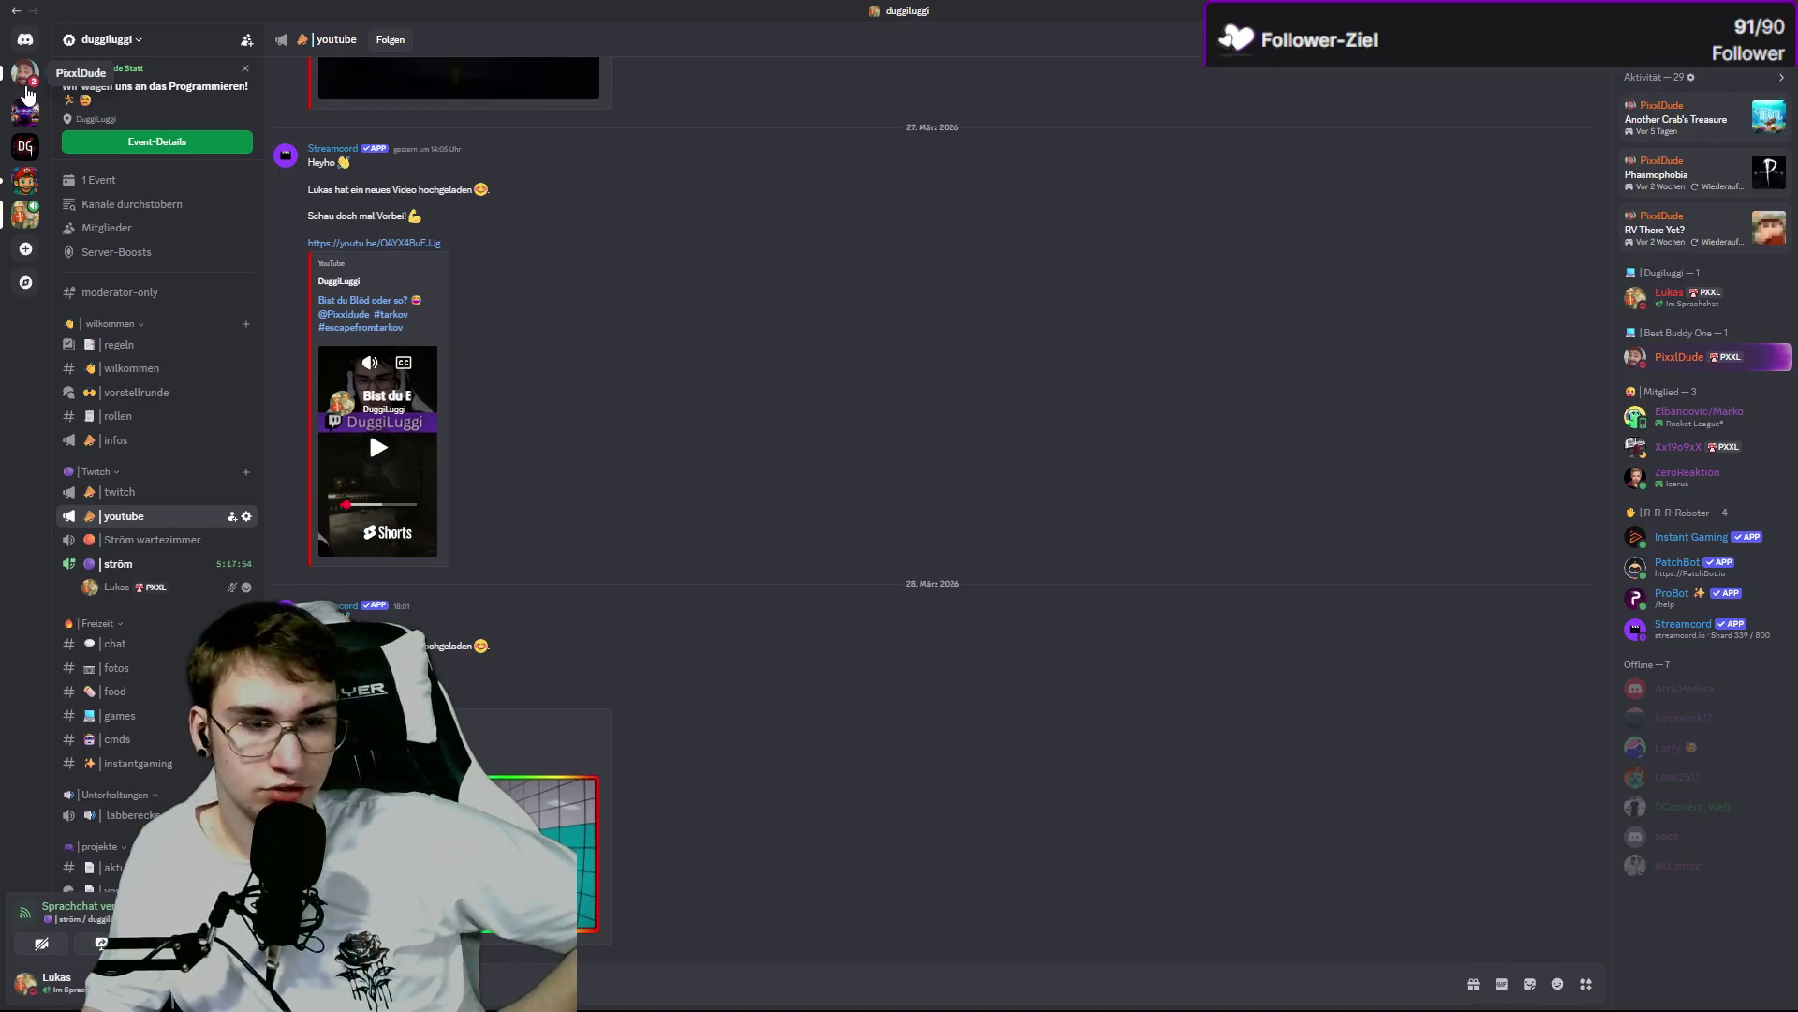
Open the friend's Discord direct messages and follow the shared Instagram reel link.
click(26, 75)
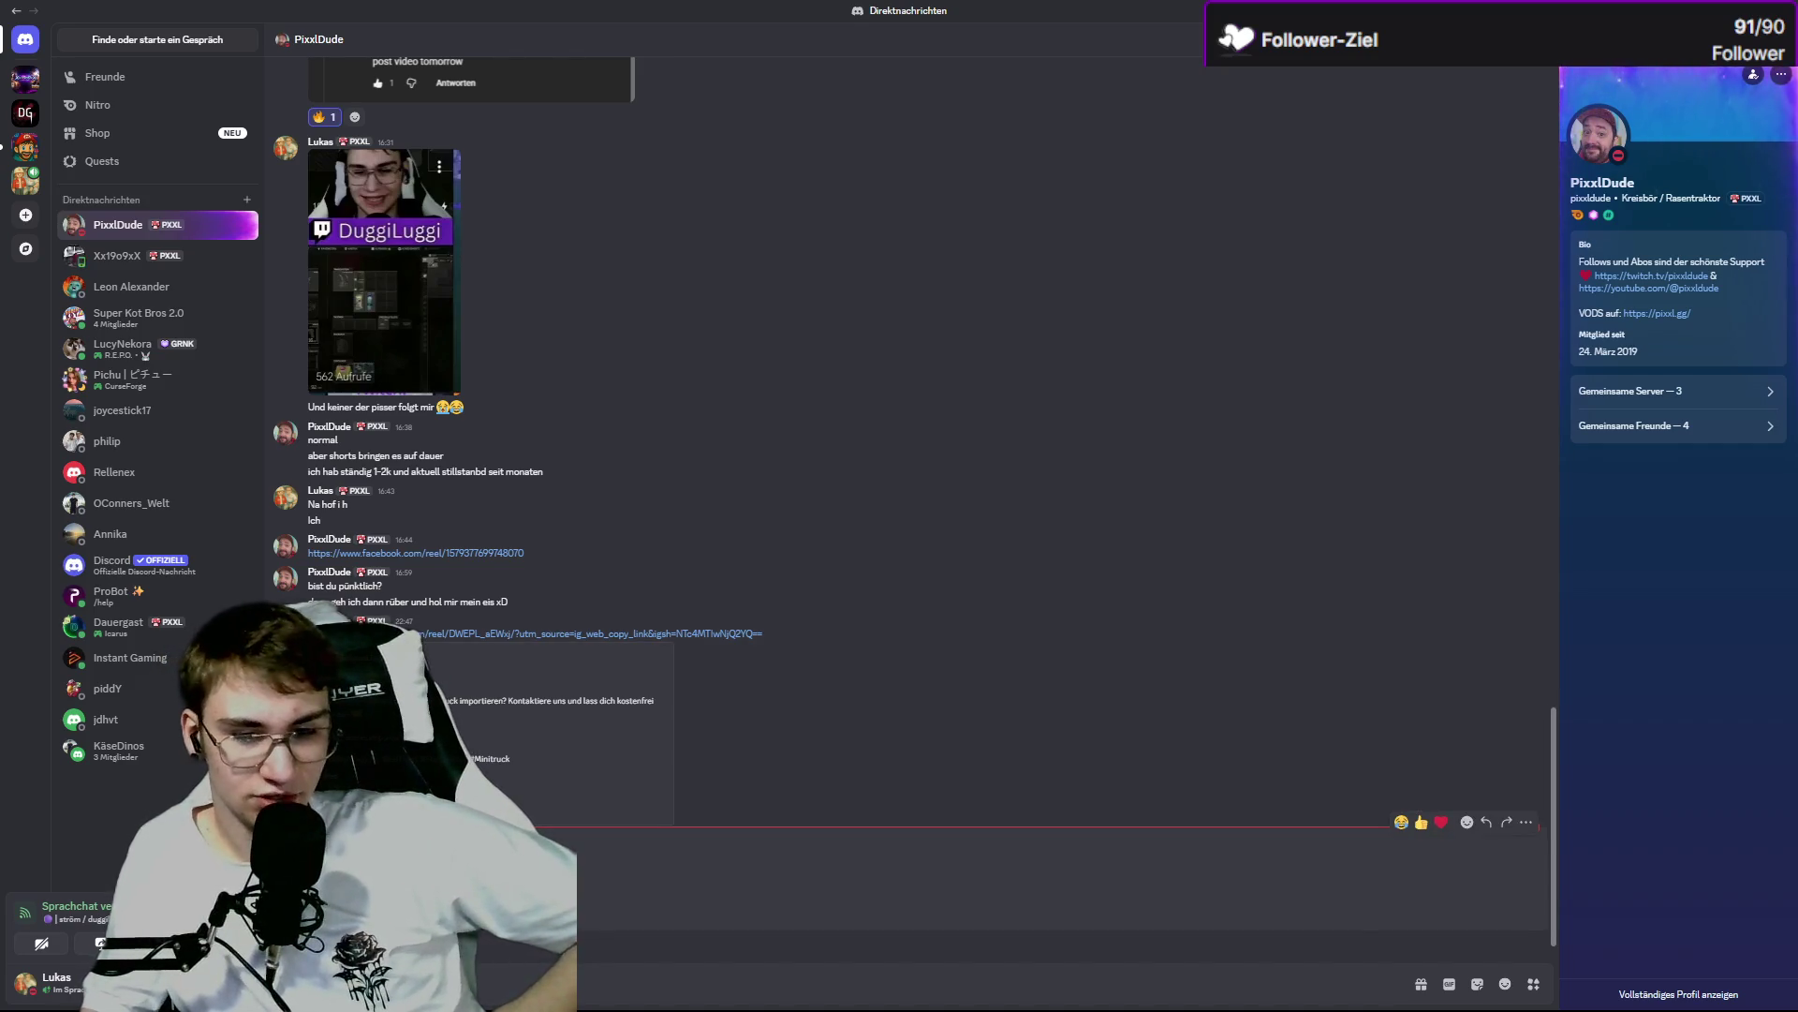
click(600, 633)
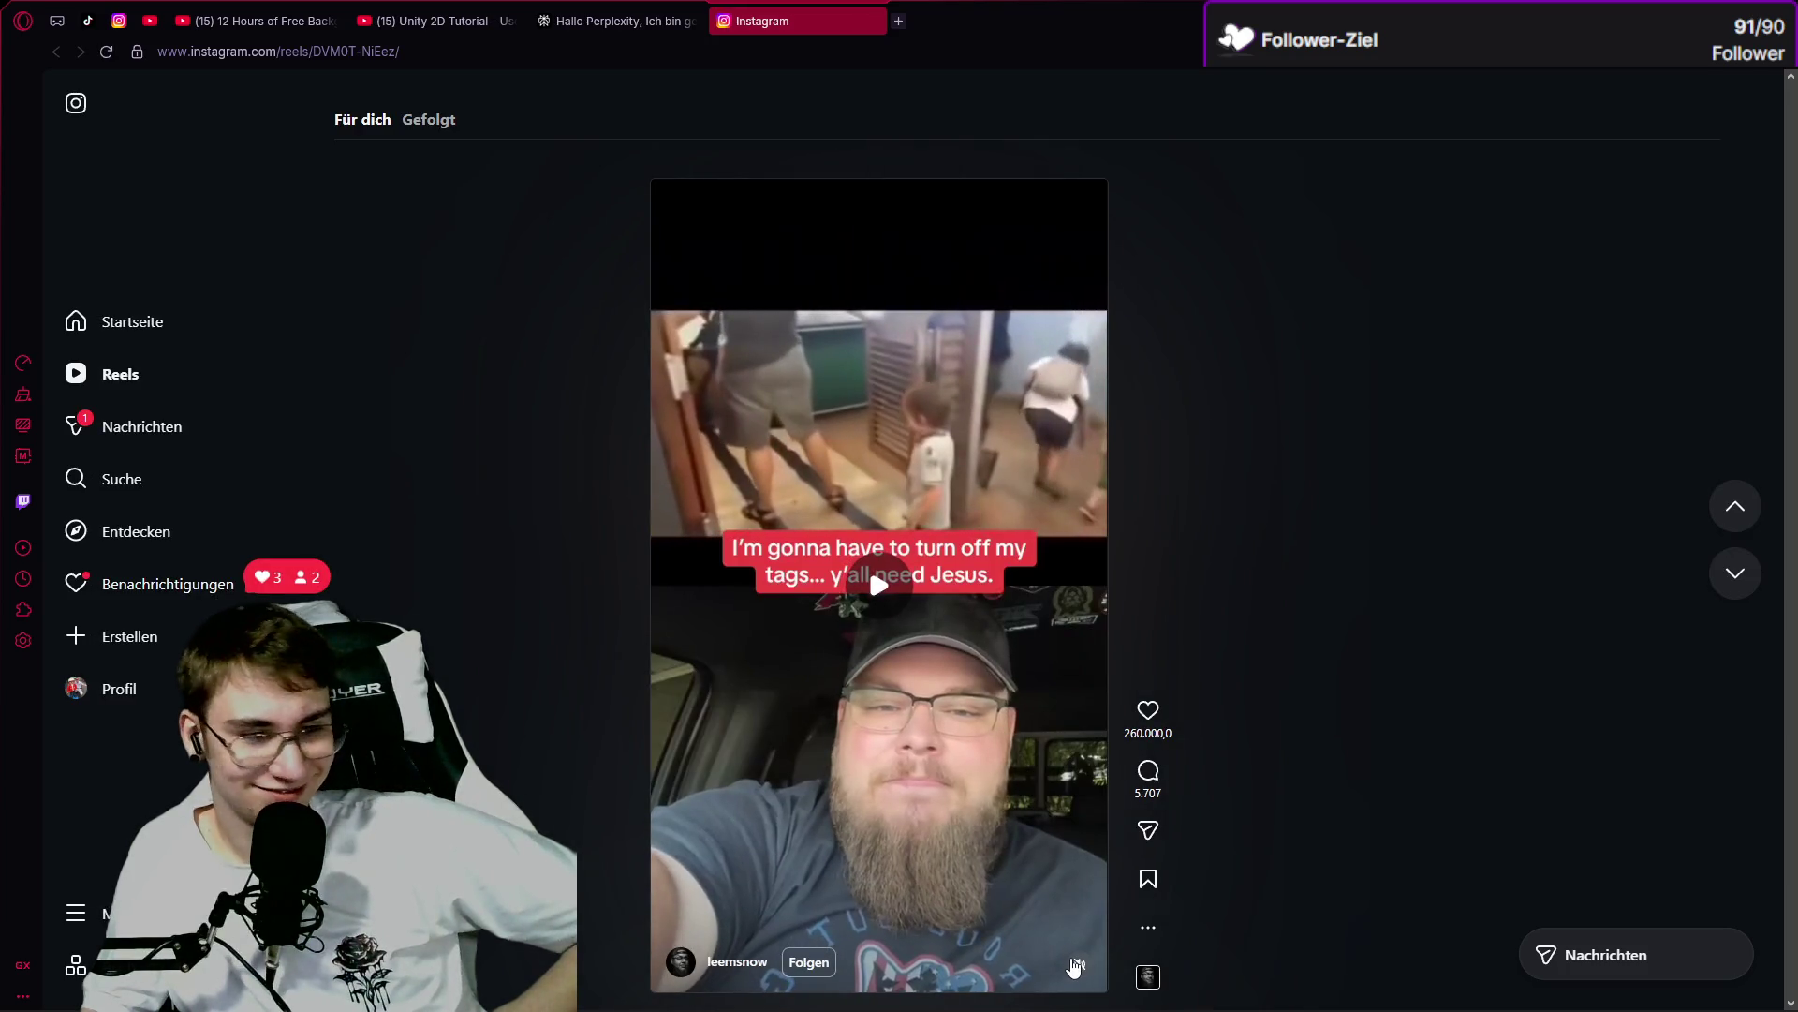
Play the shared Instagram reel with sound, pause it, and close the Instagram tab.
click(1077, 965)
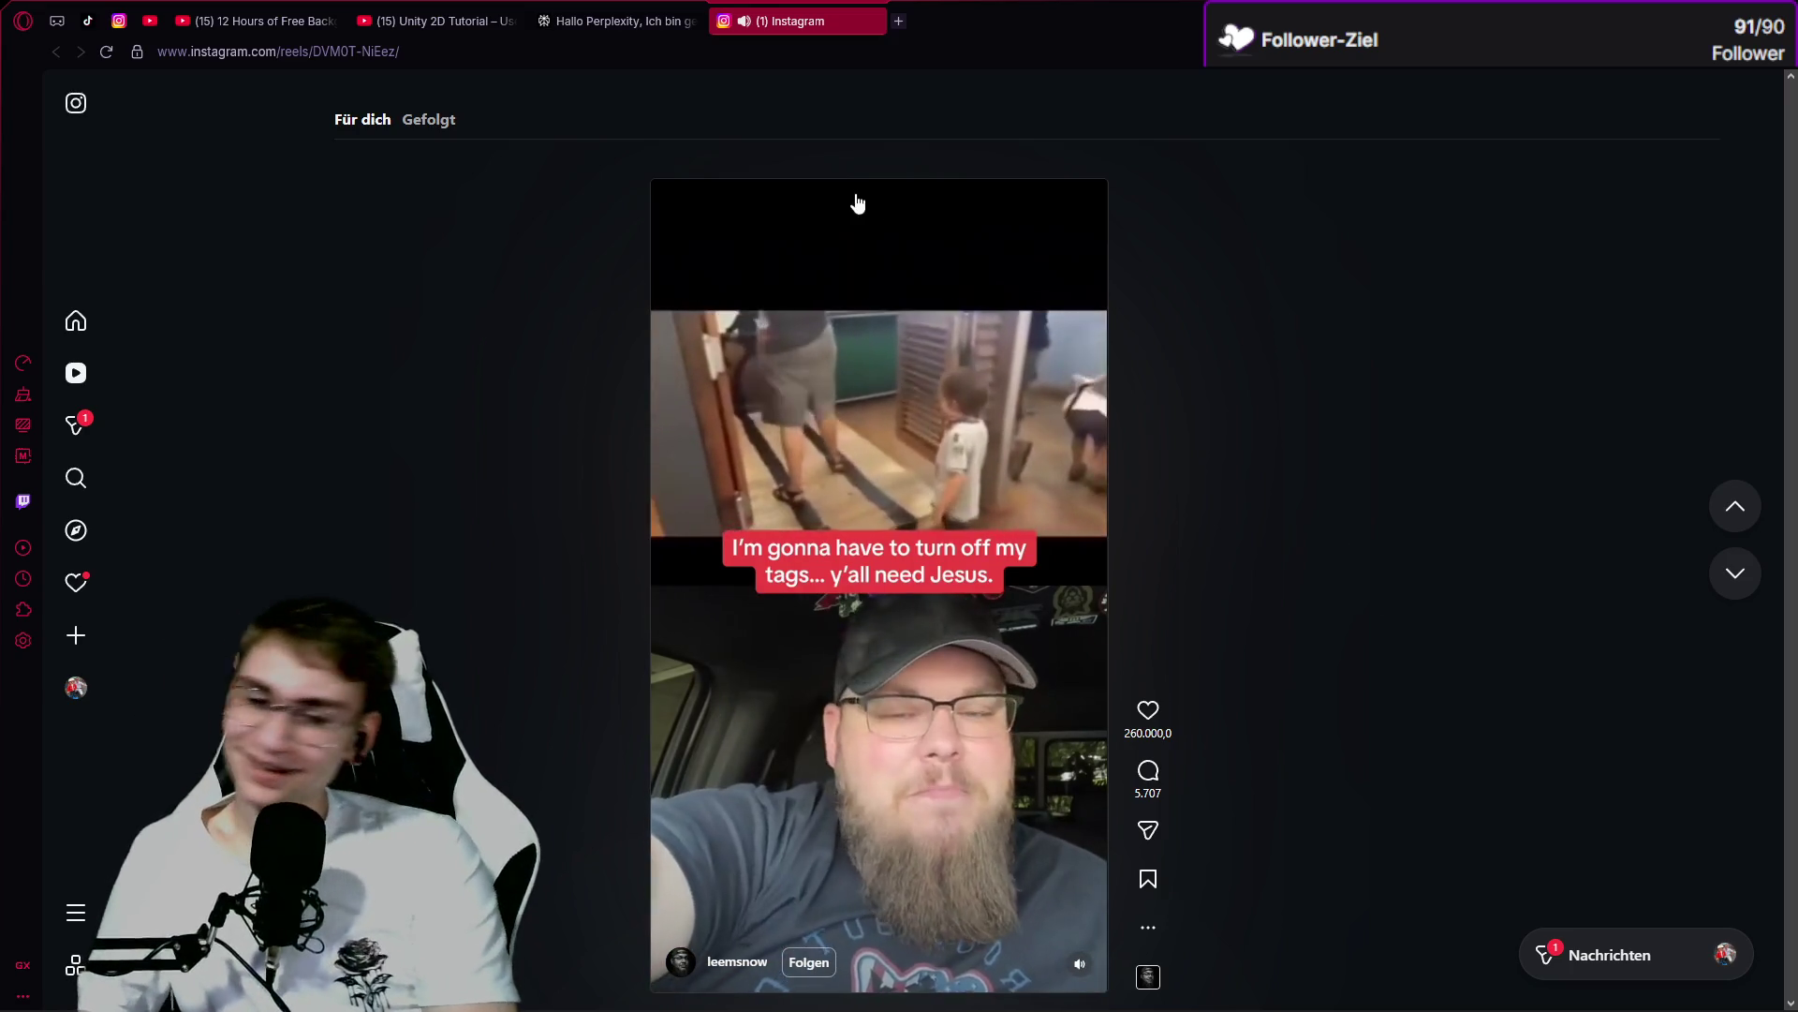
click(857, 202)
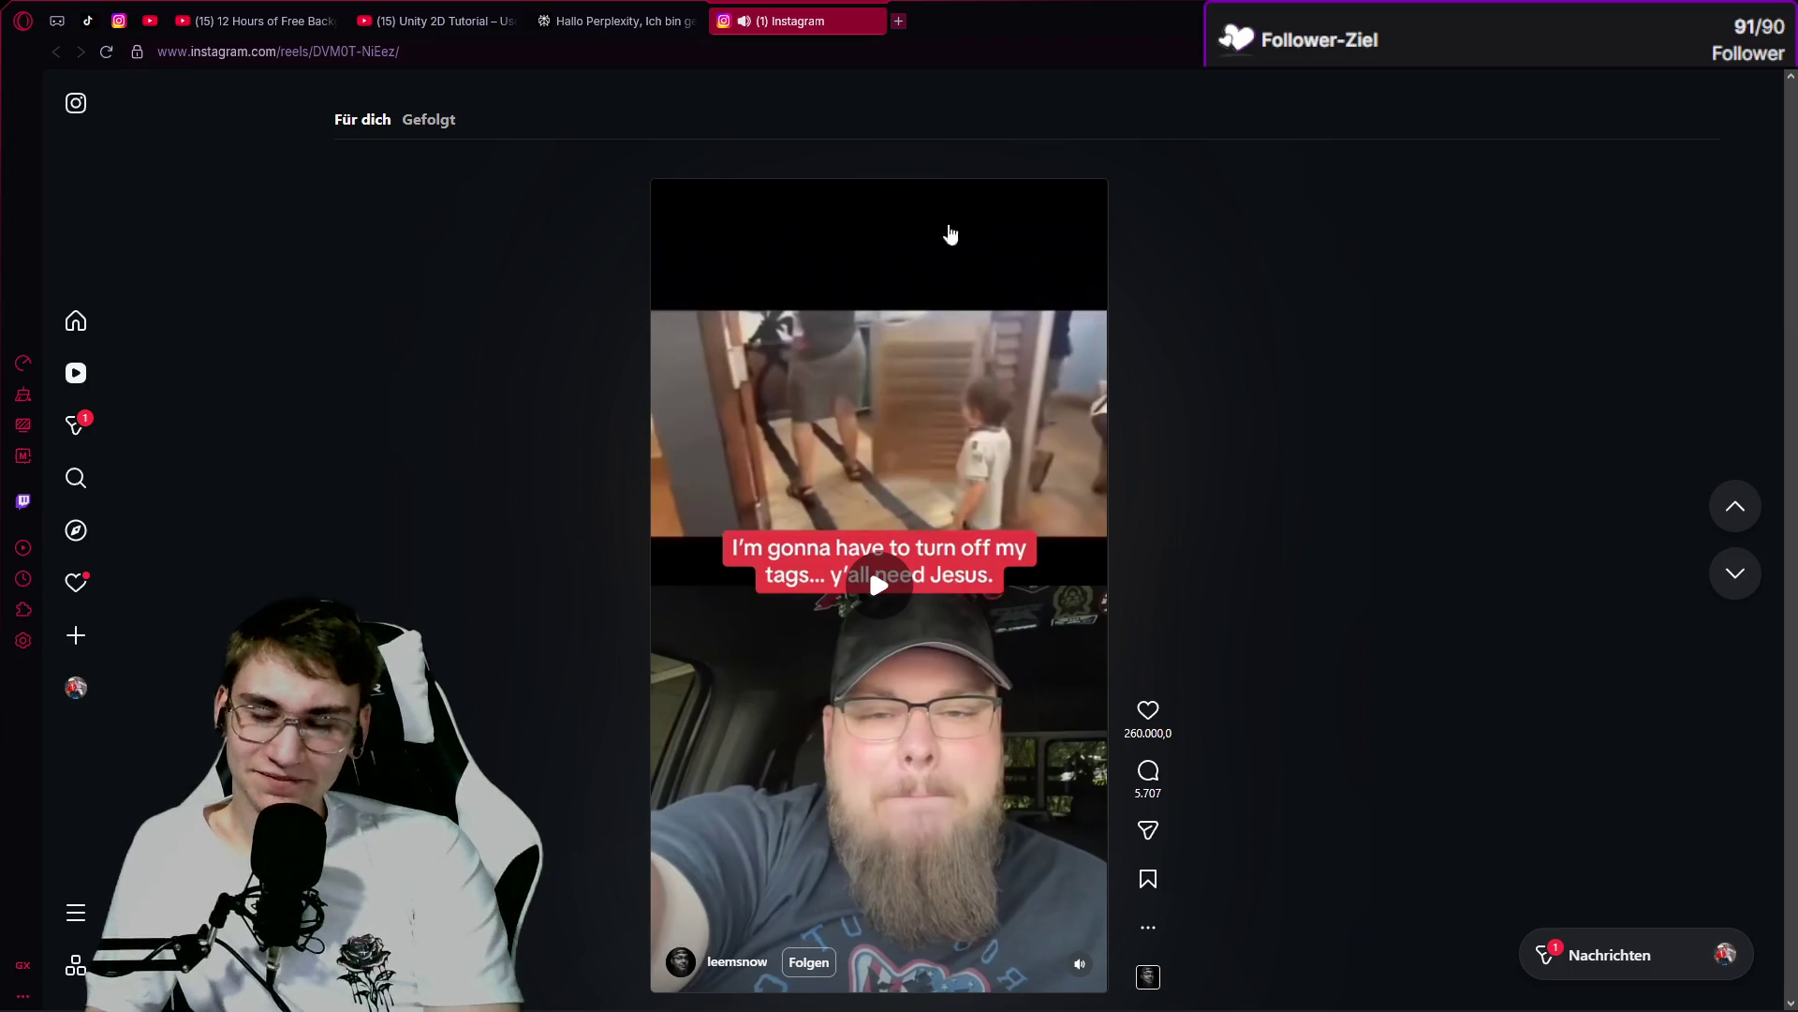
click(875, 20)
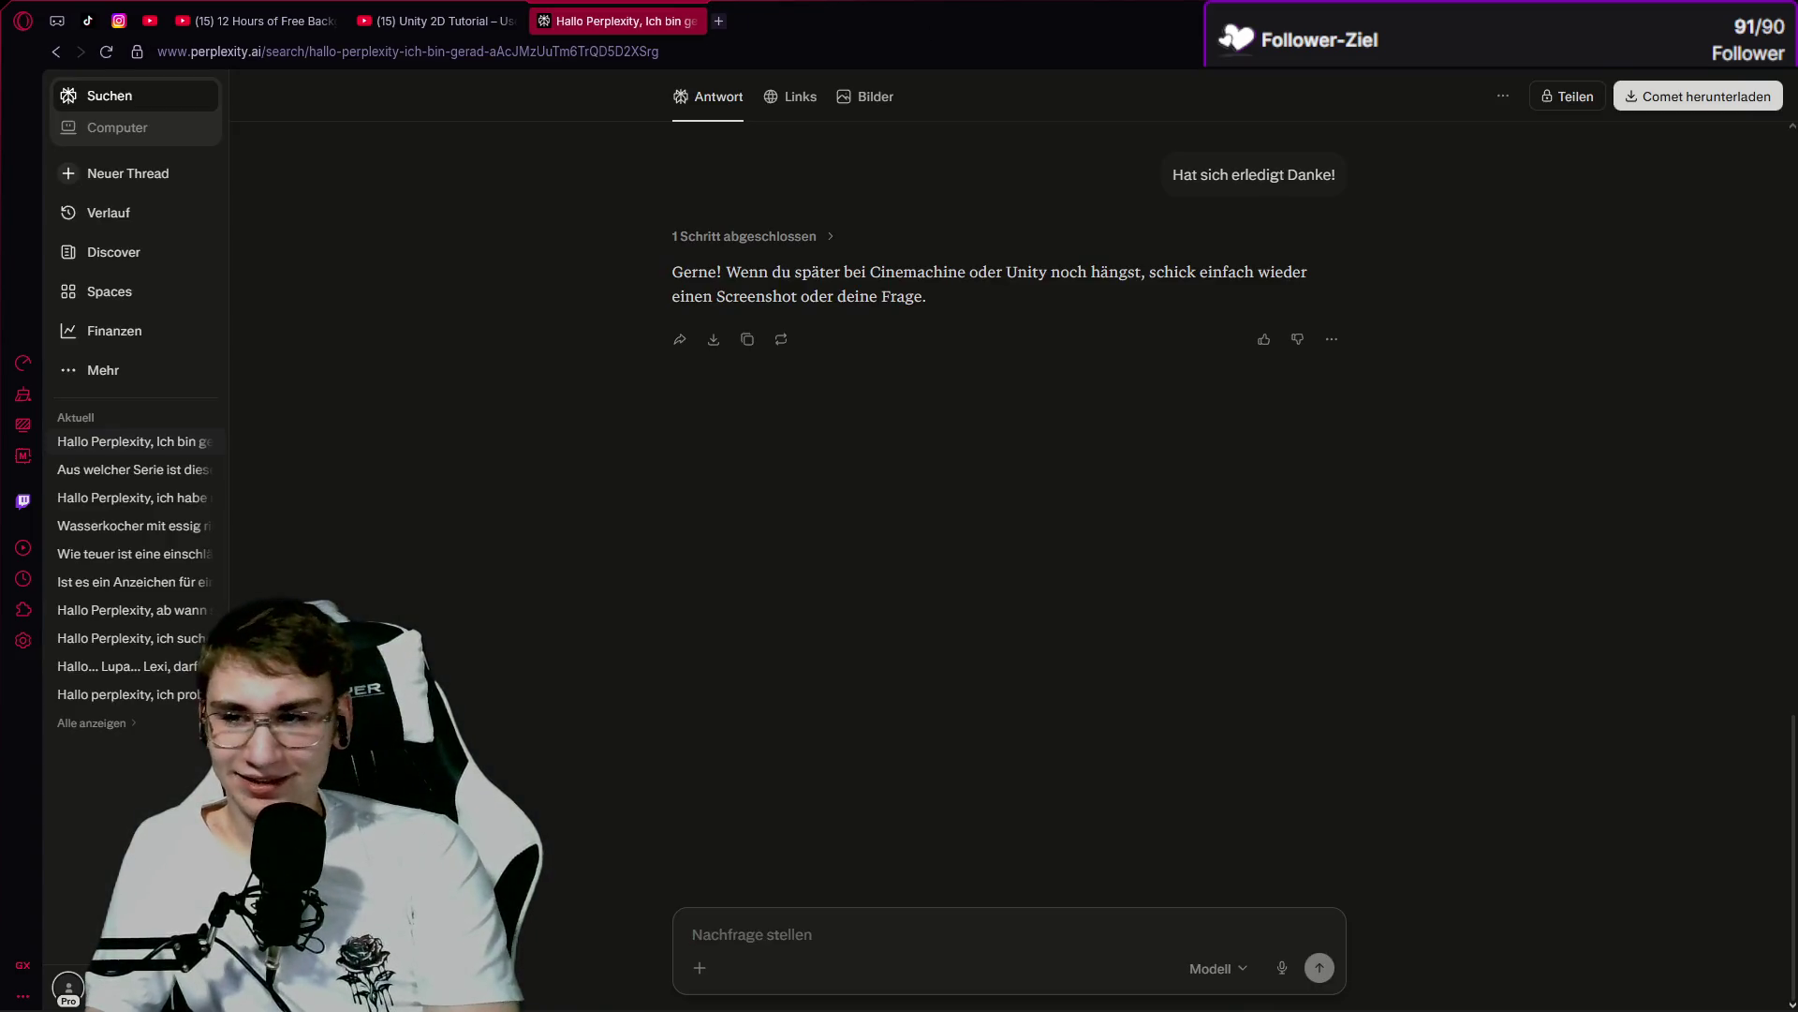
Get back to the YouTube Unity 2D UI tutorial tab and resume the video.
double_click(875, 21)
click(1241, 305)
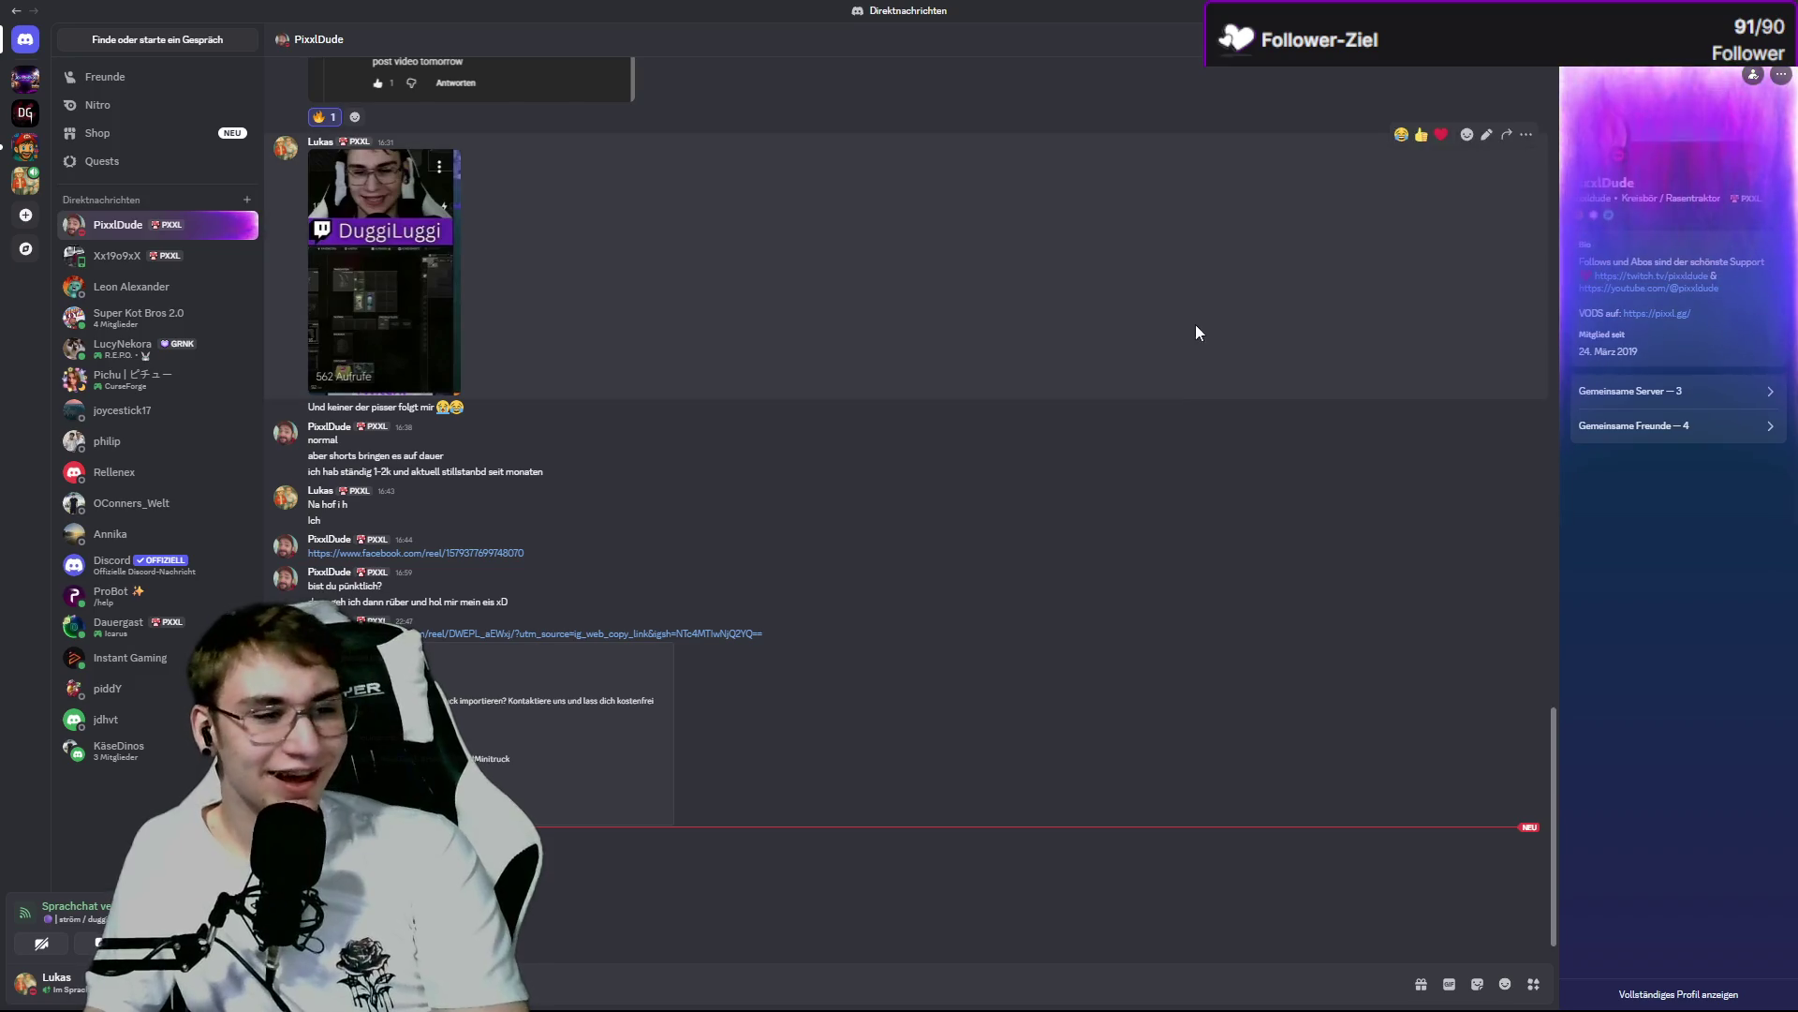
click(156, 997)
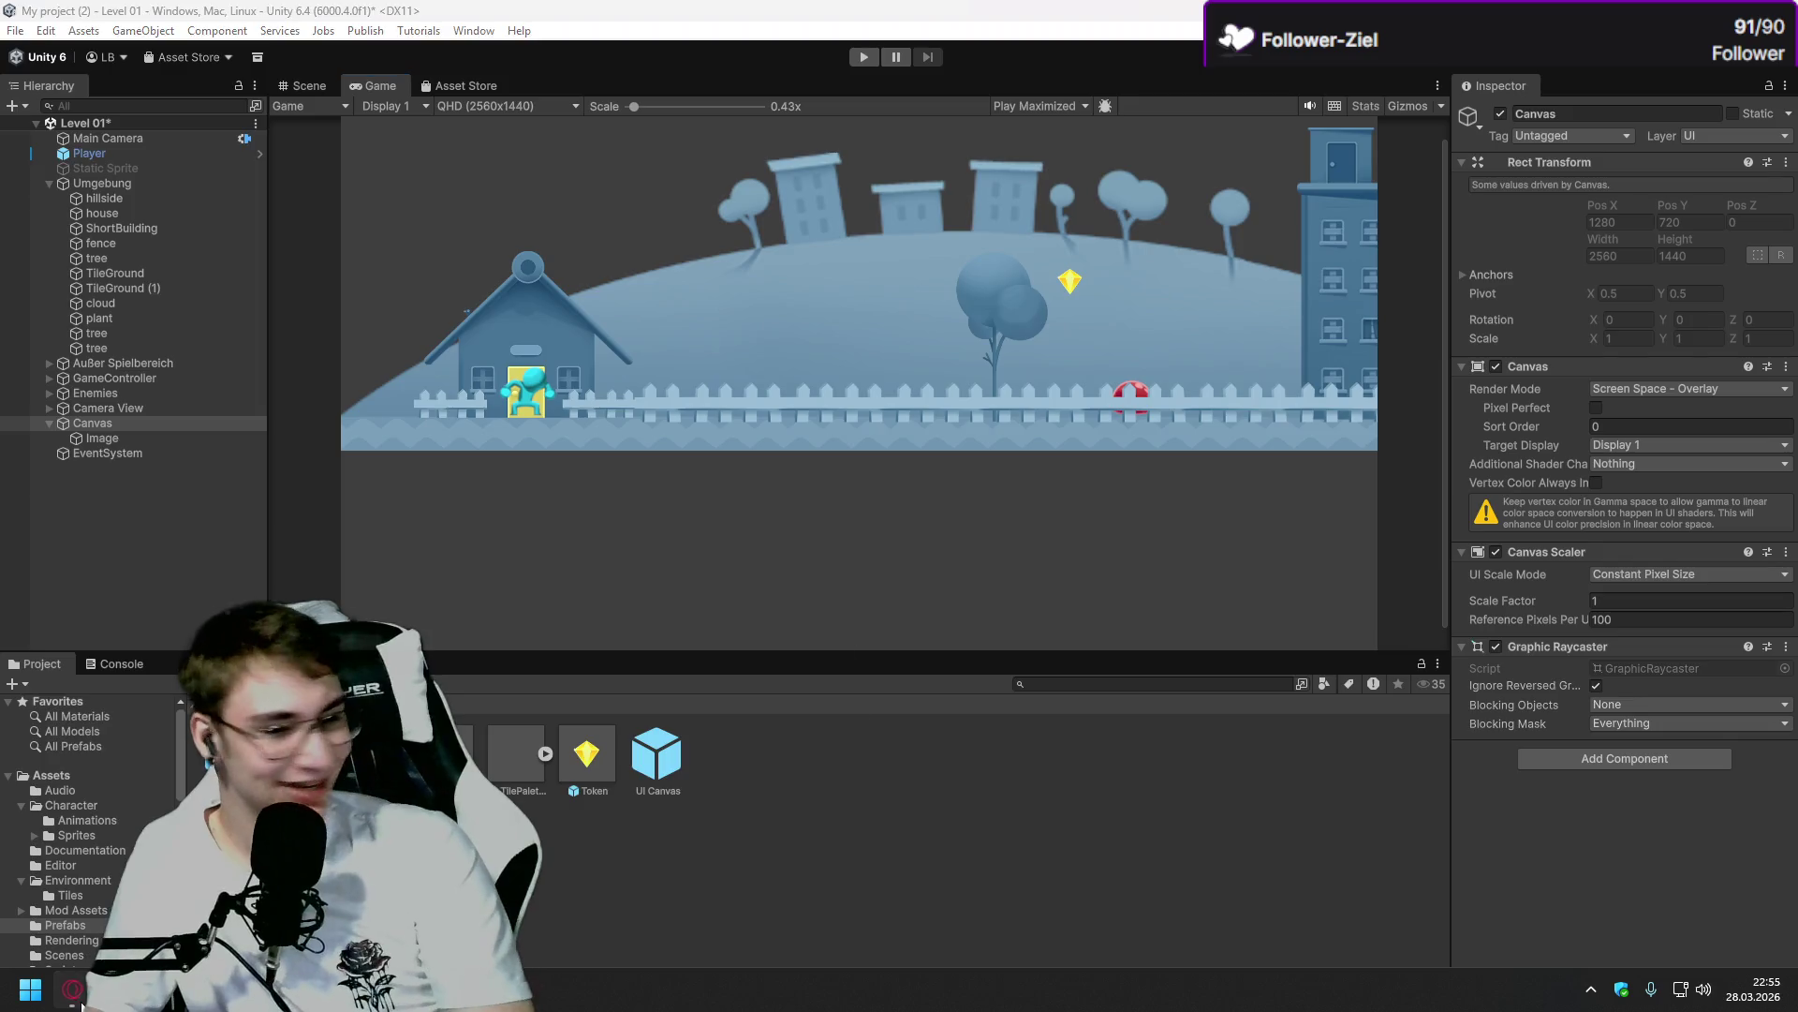
key(alt+Tab)
key(ctrl+Tab)
click(789, 548)
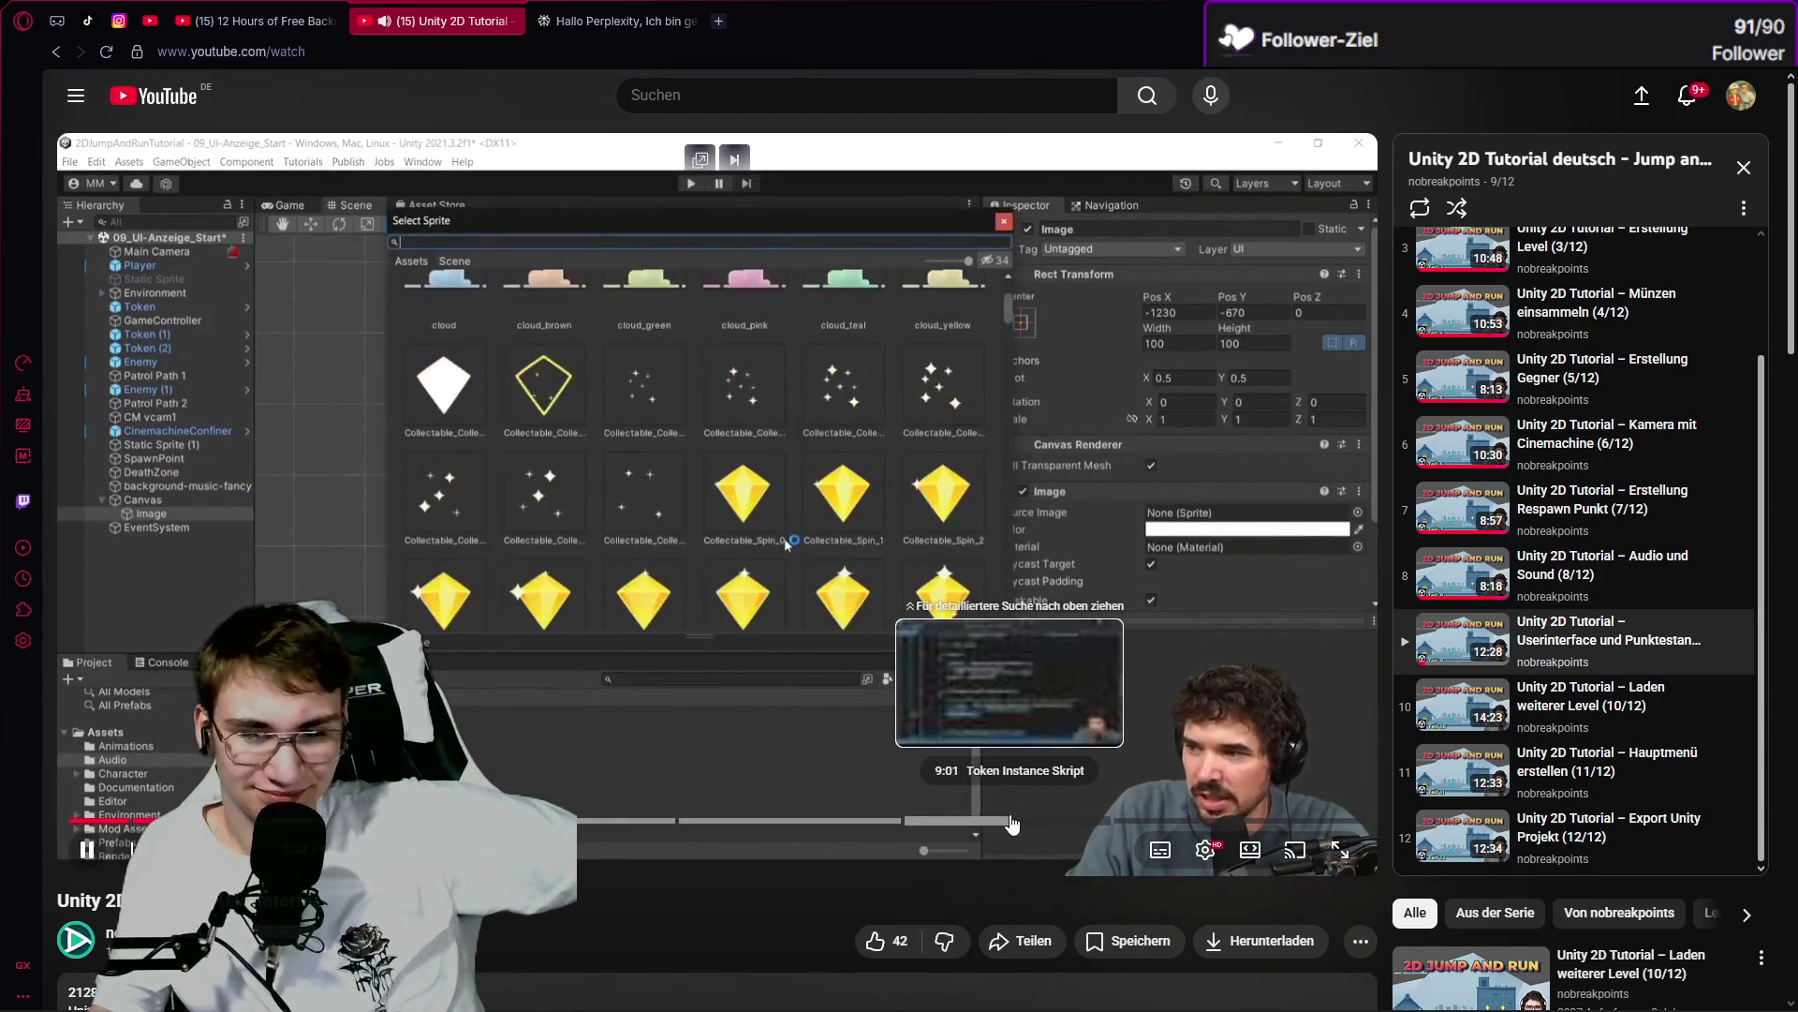
Pause the tutorial and close the leftover Perplexity tab.
click(907, 684)
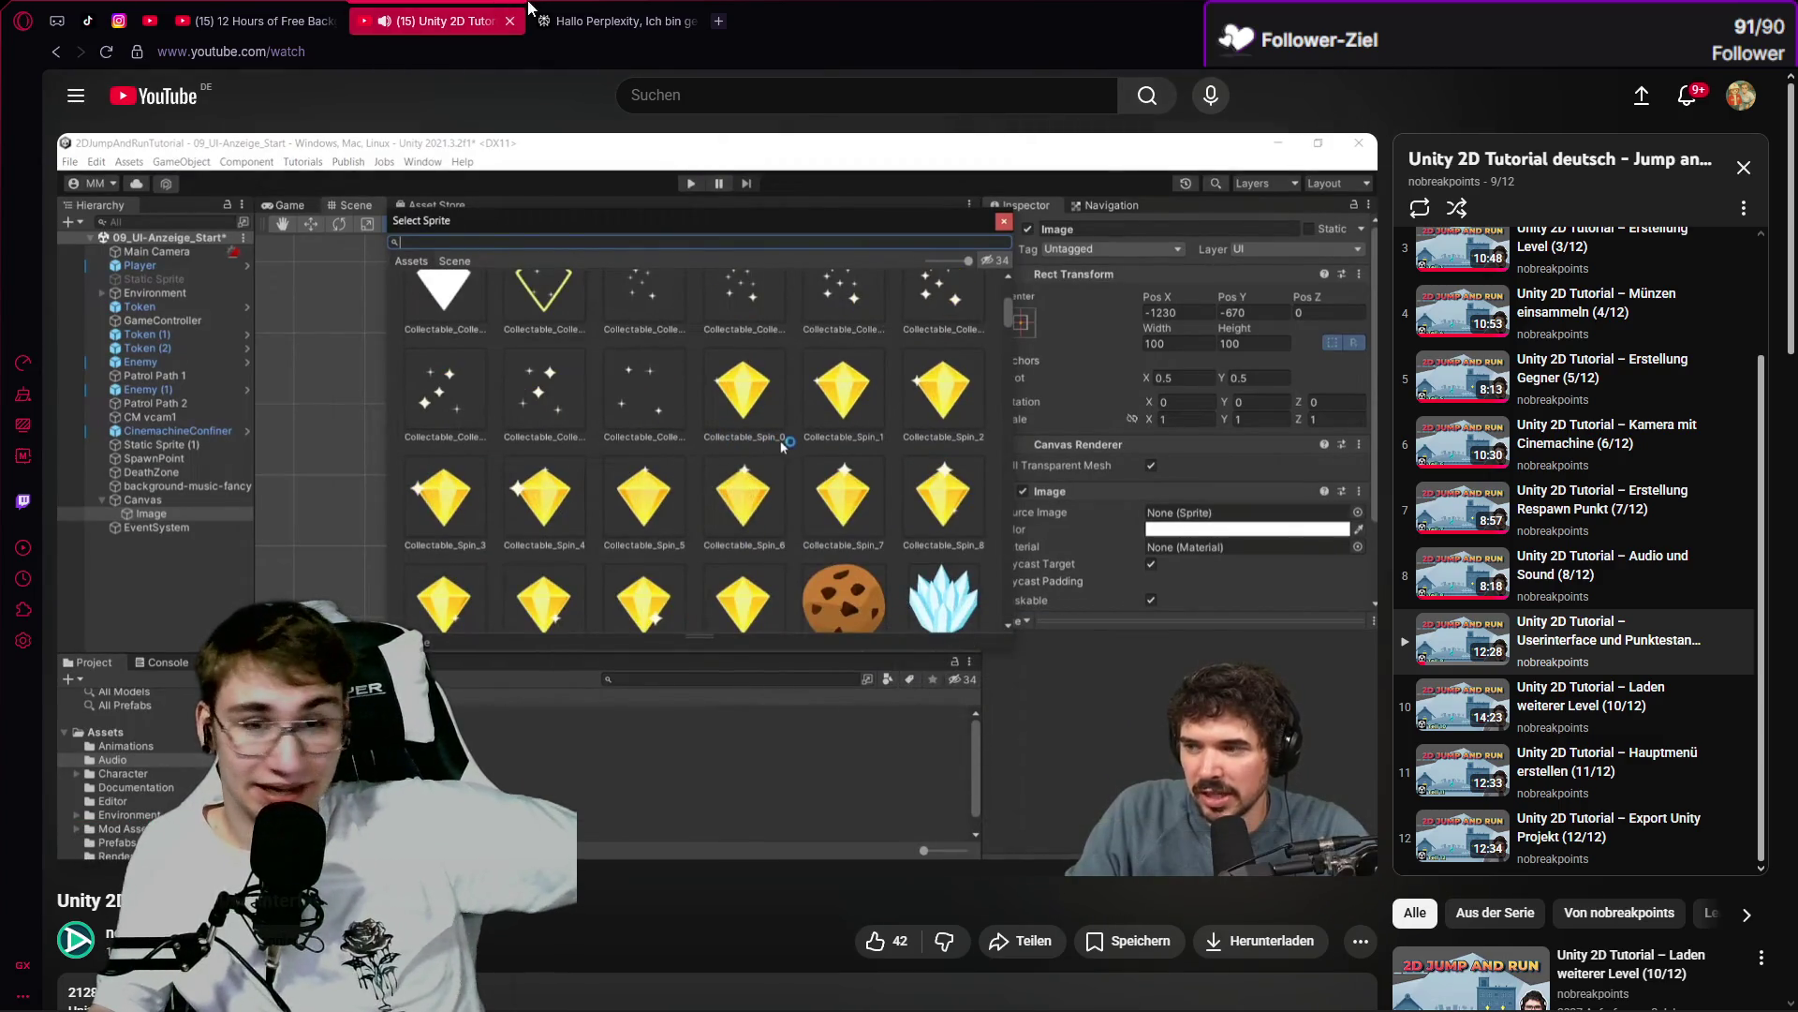
click(550, 23)
mouse_move(515, 998)
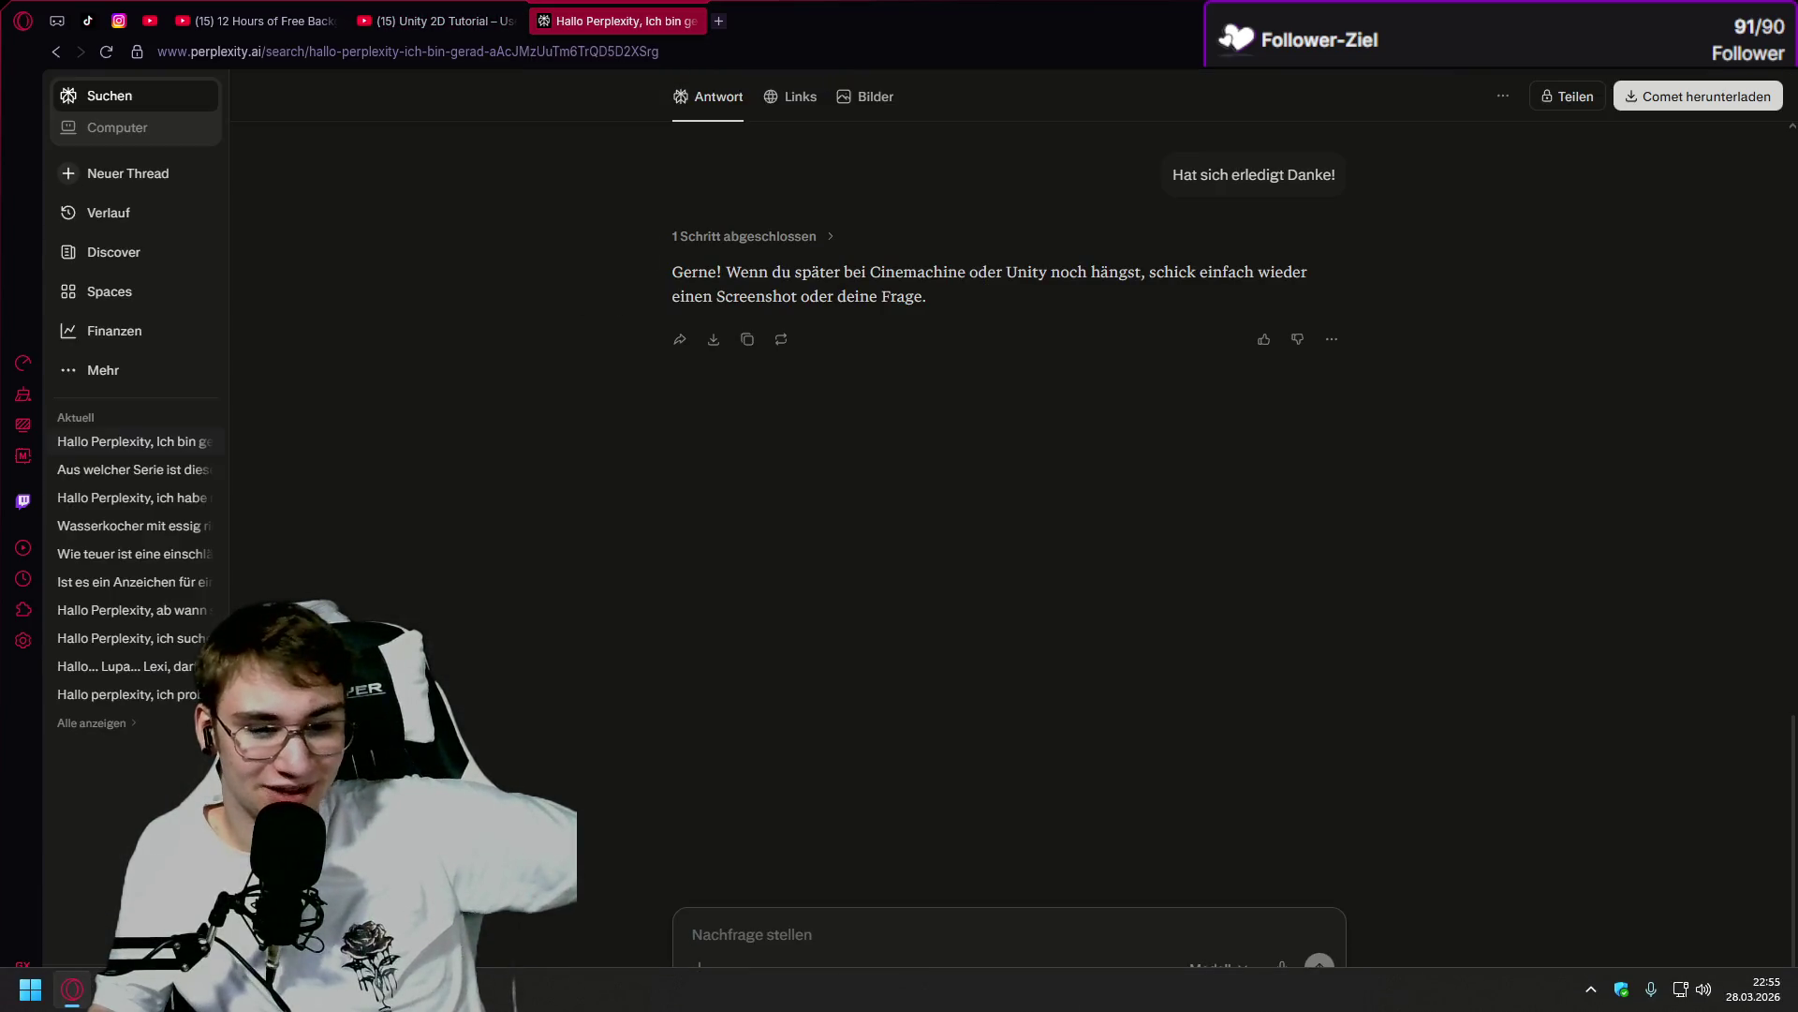
click(694, 25)
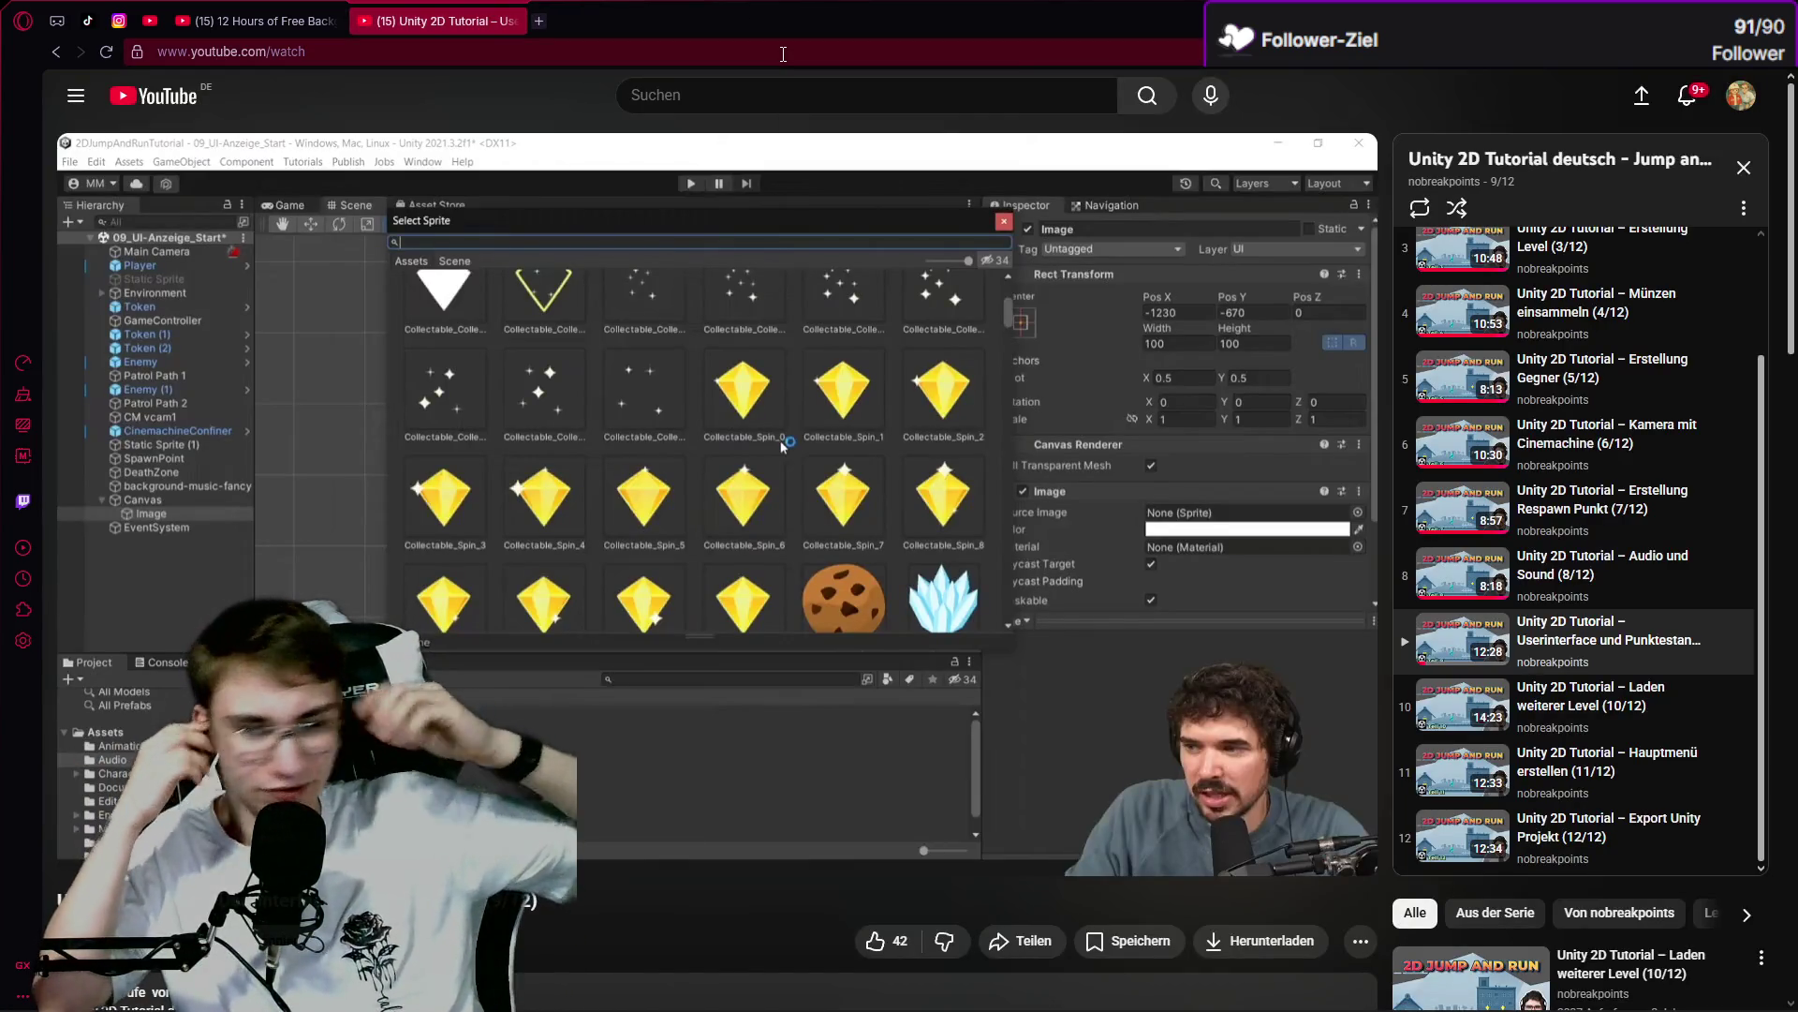
Watch the tutorial's sprite step fullscreen, then pause it and switch to the Unity editor.
click(940, 328)
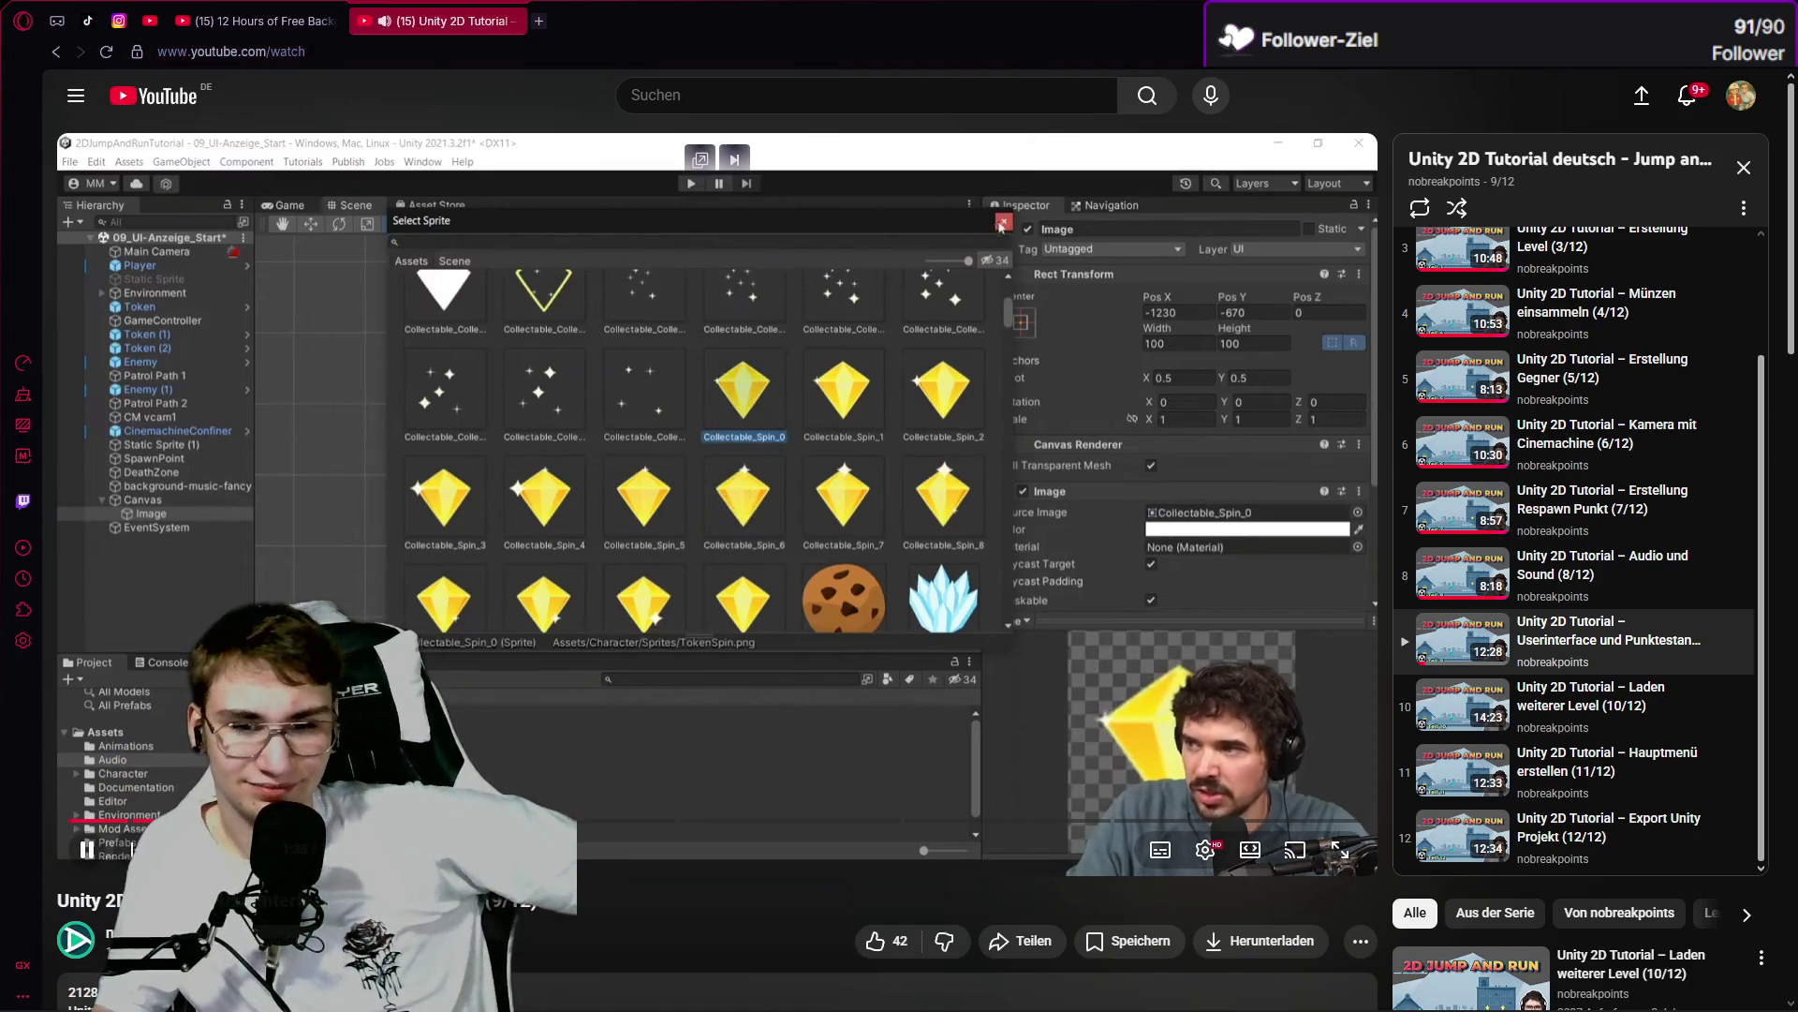
click(1049, 625)
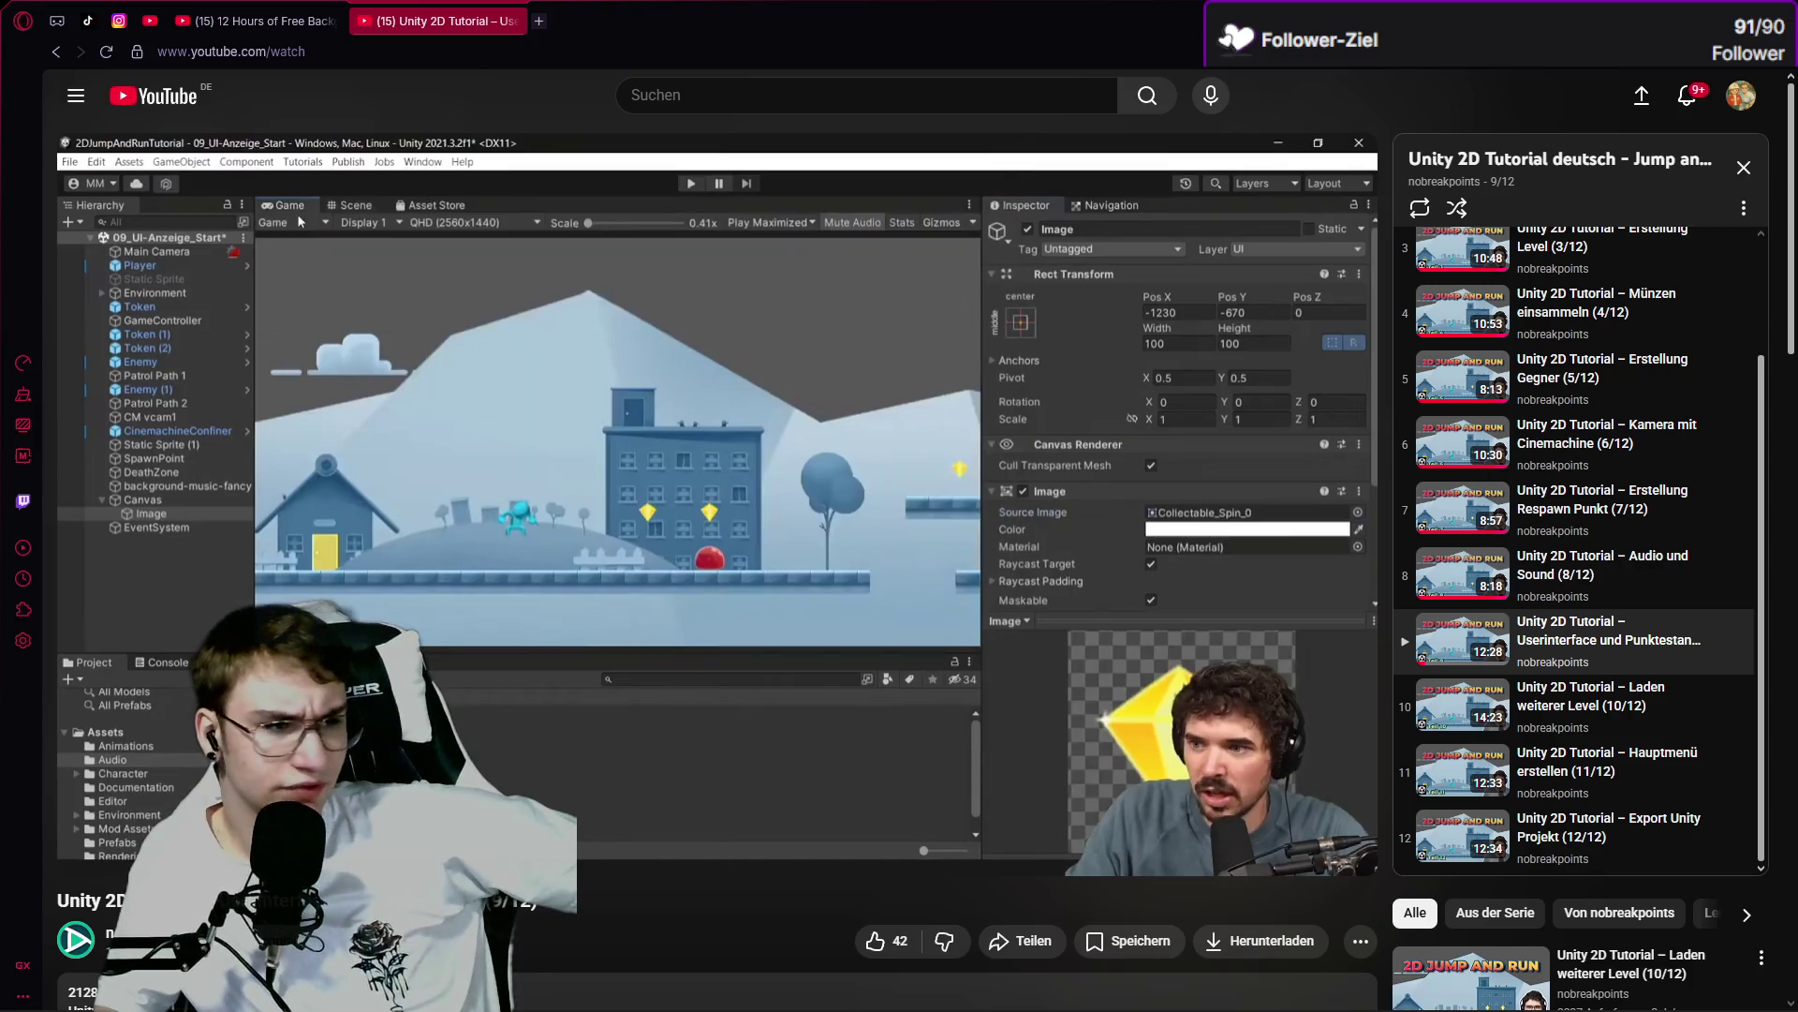
click(680, 605)
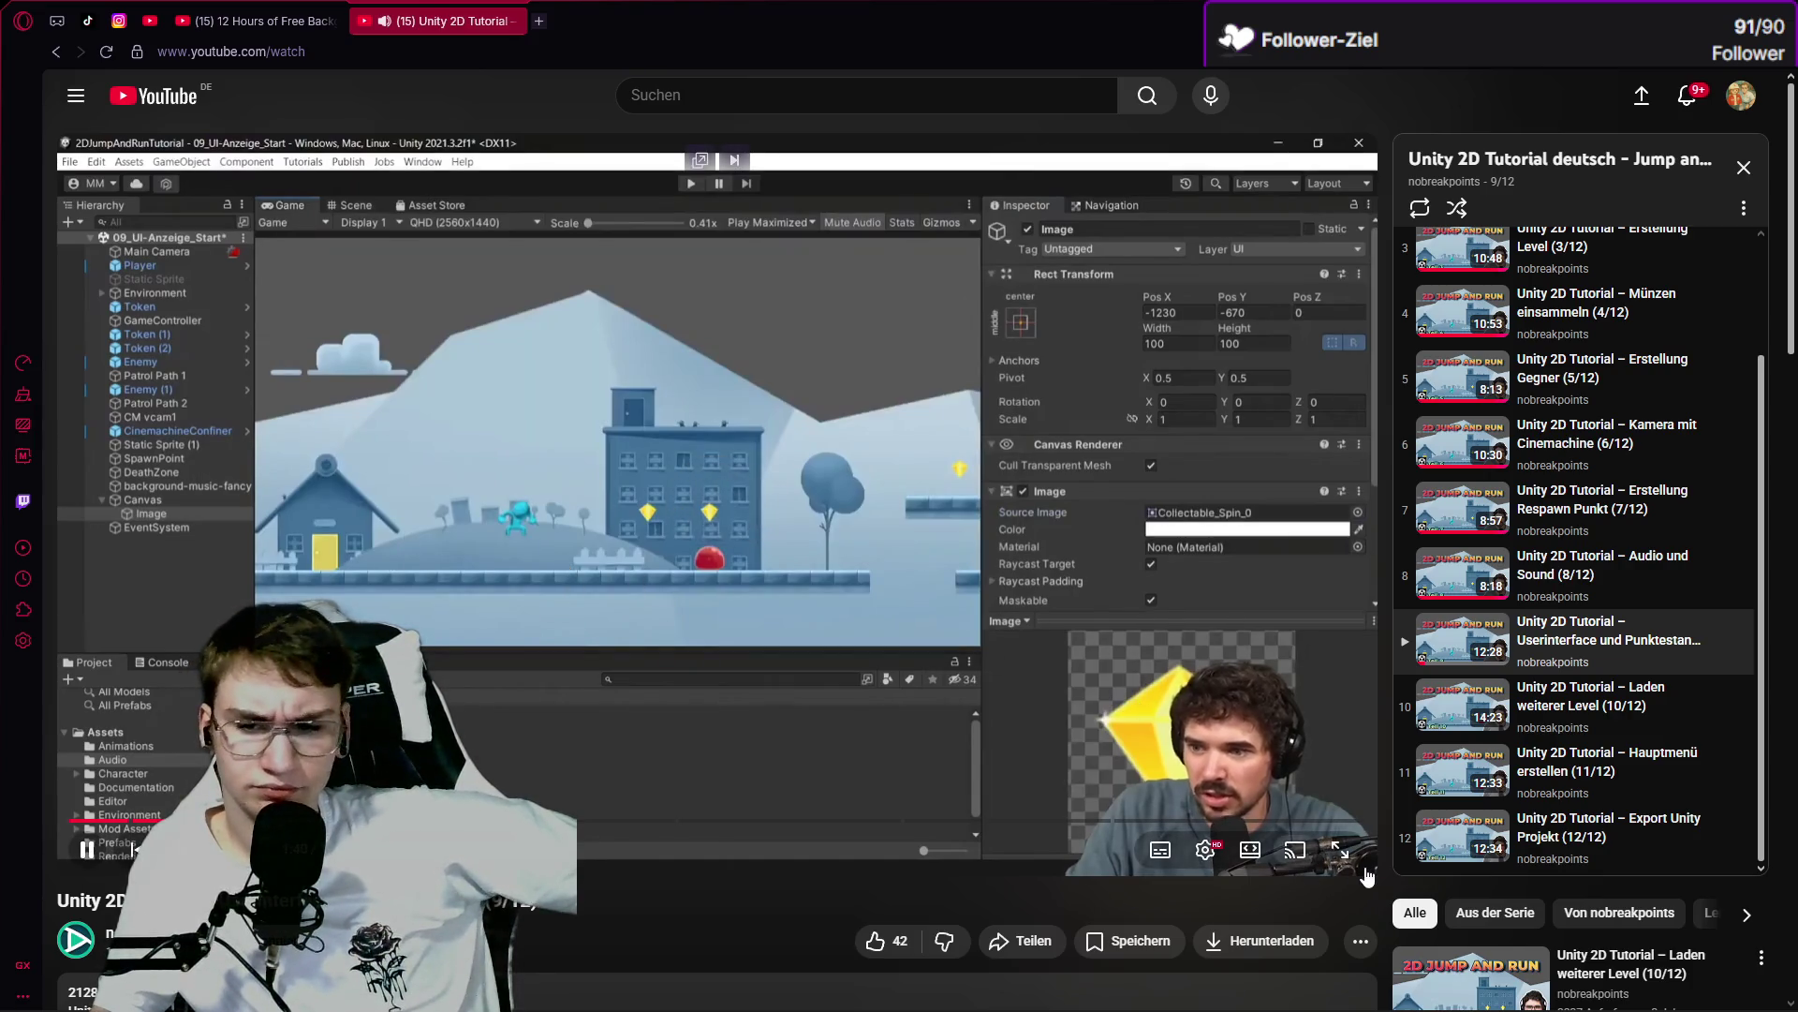
click(1338, 852)
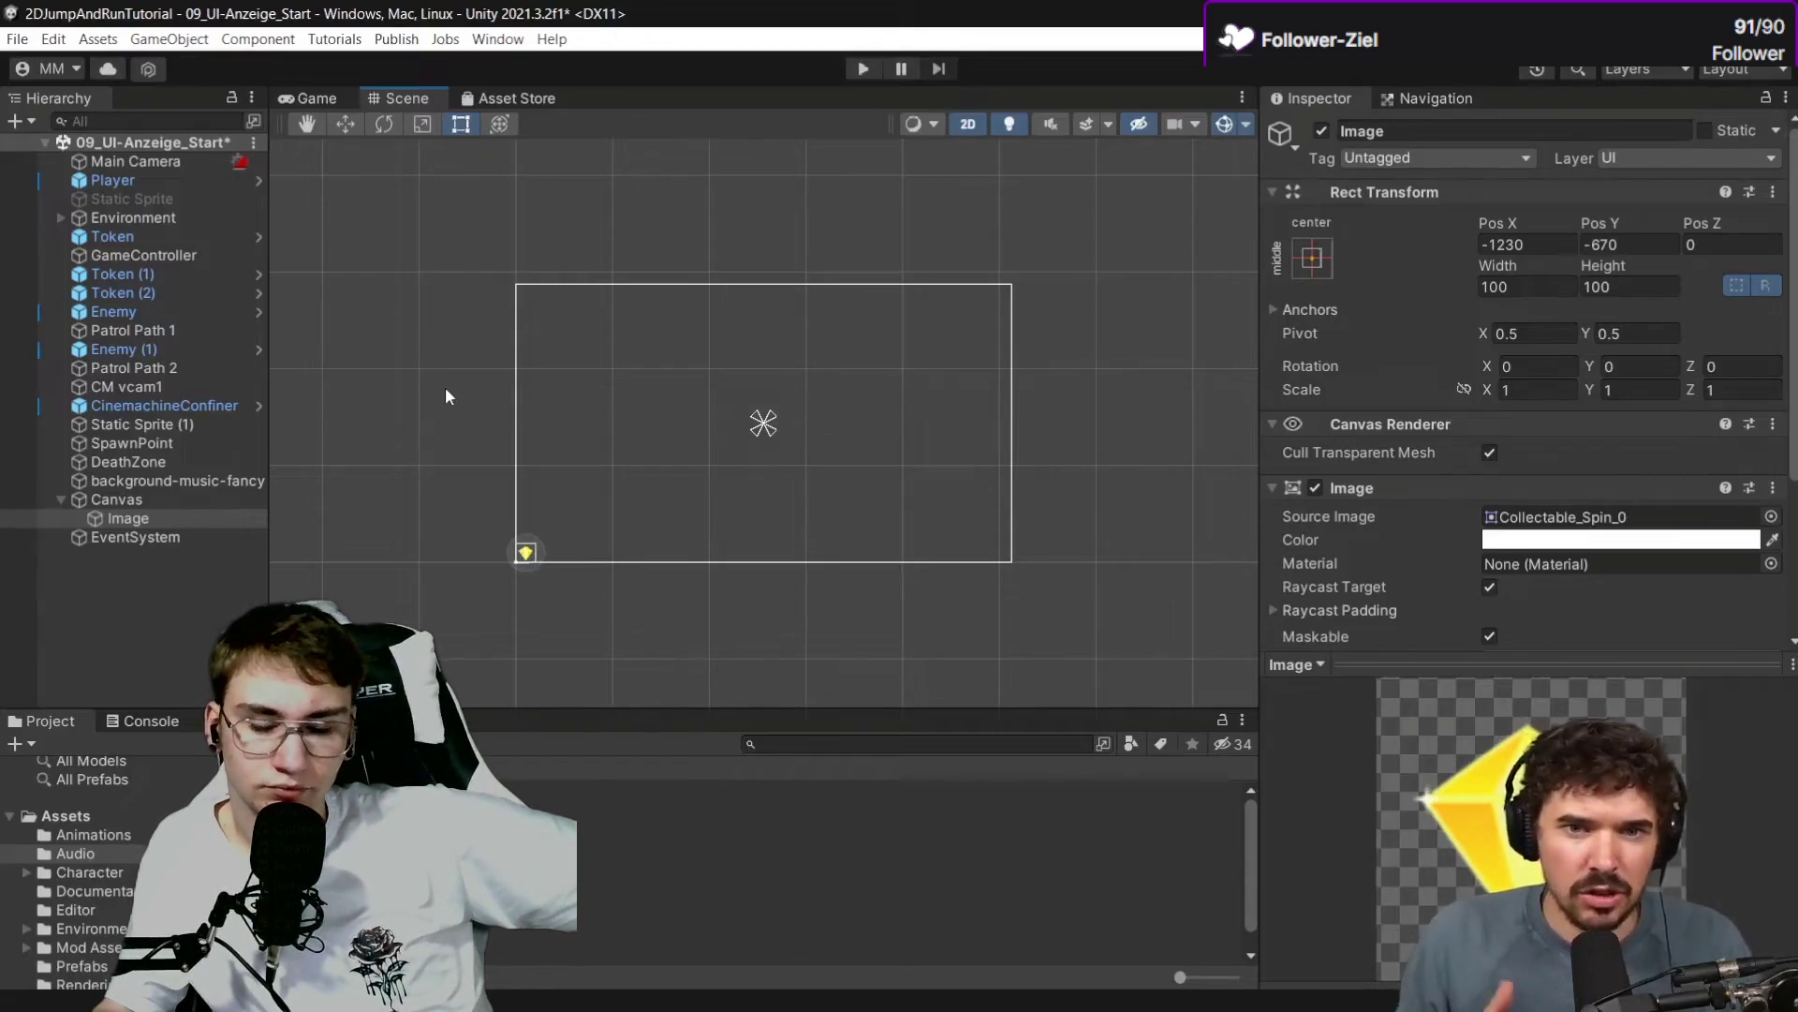
mouse_move(489, 1000)
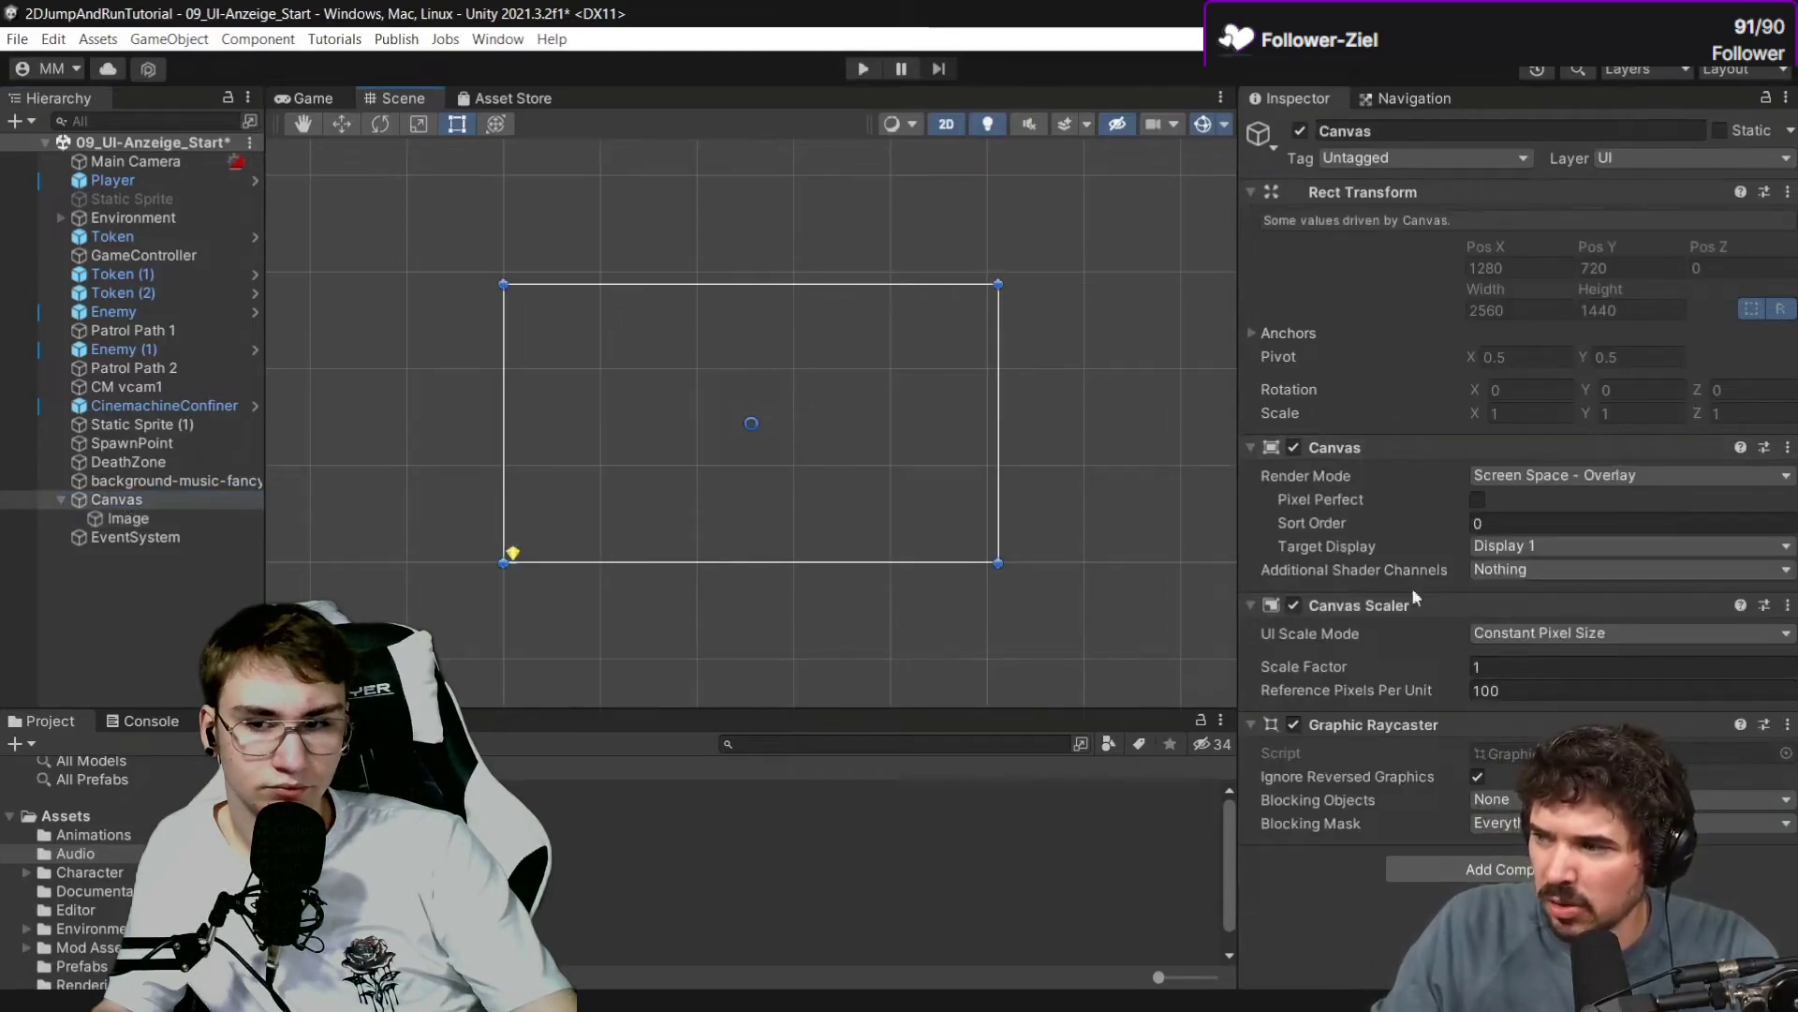
mouse_move(1419, 515)
click(1390, 610)
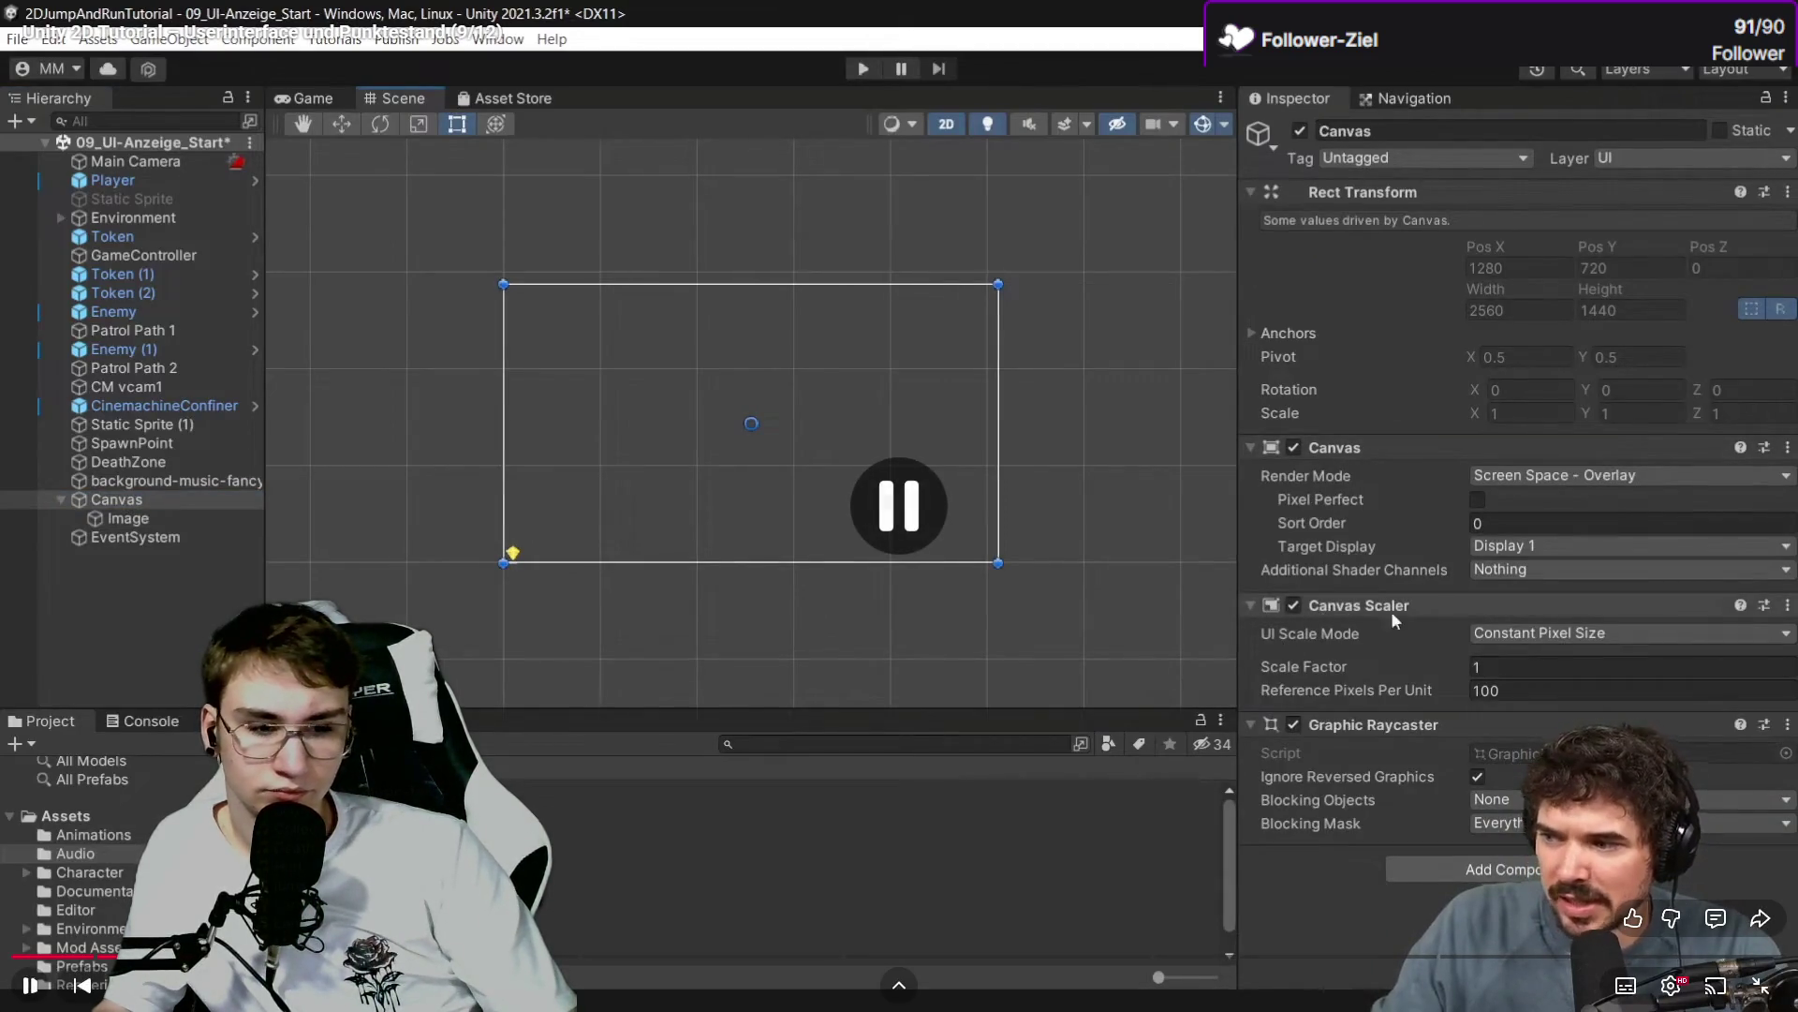
key(alt+Tab)
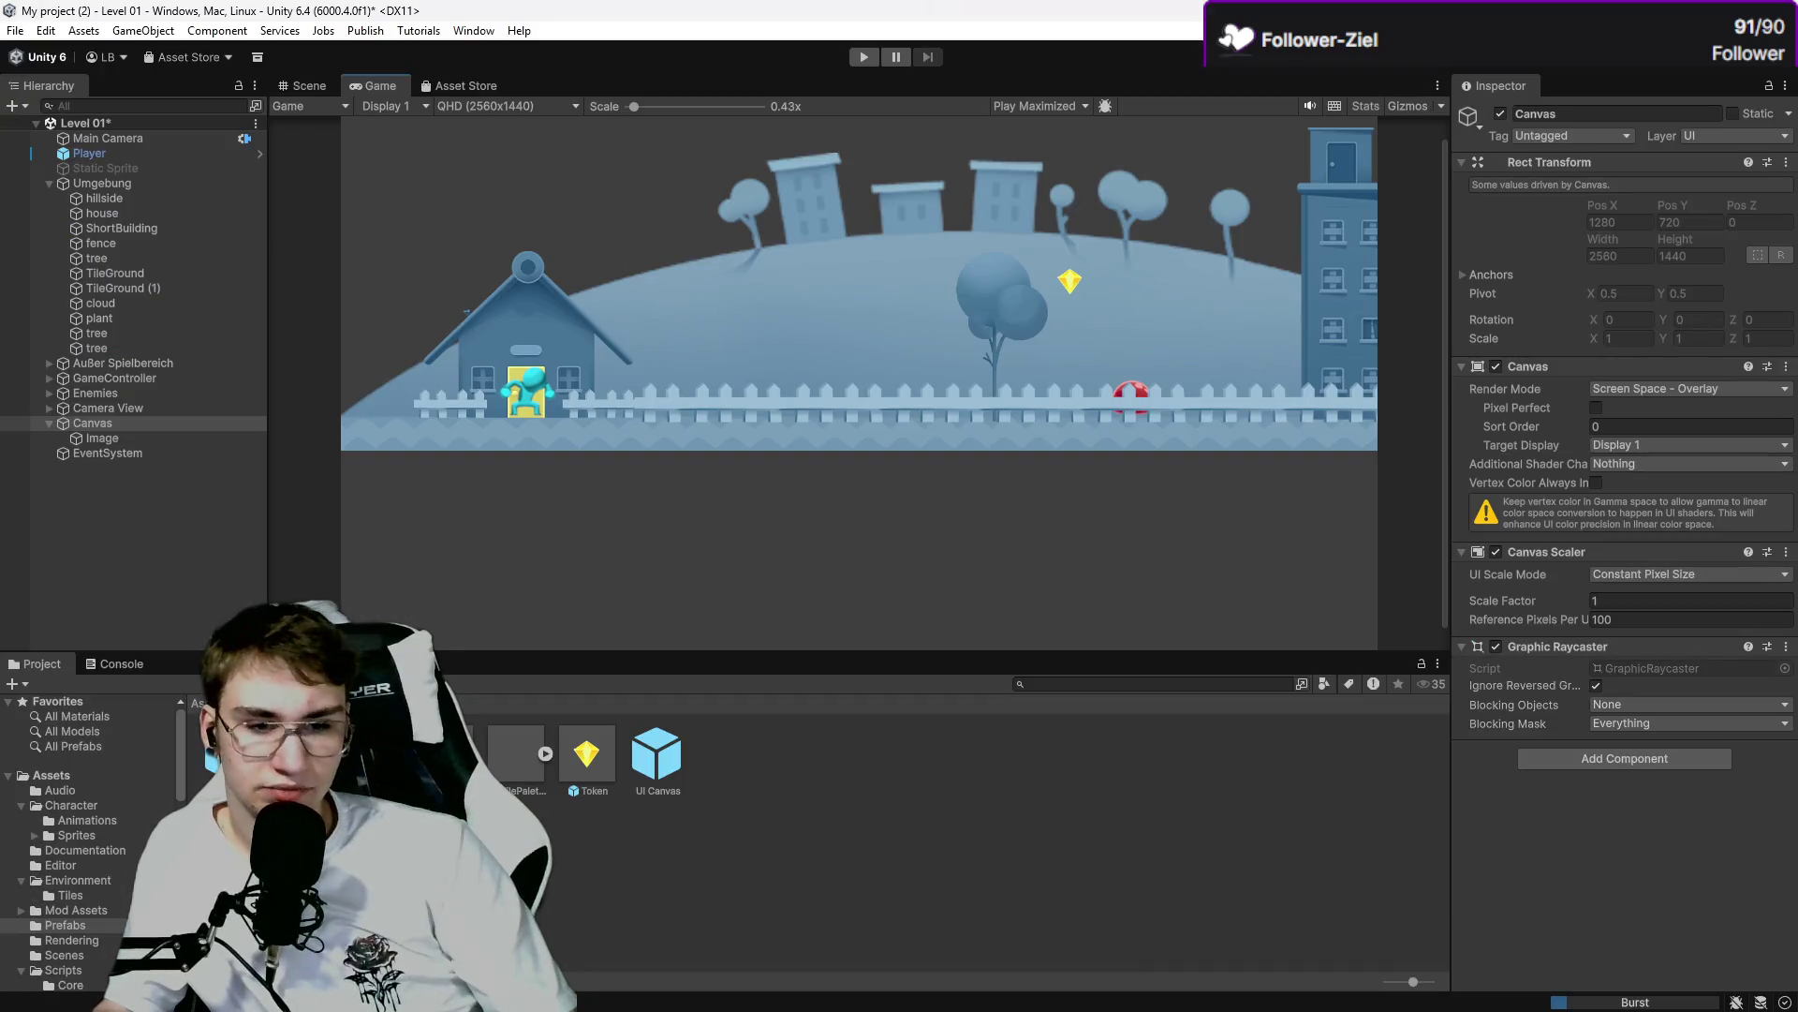
Assign the yellow Collectable gem sprite as the Canvas Image's Source Image, then return to the tutorial.
click(157, 440)
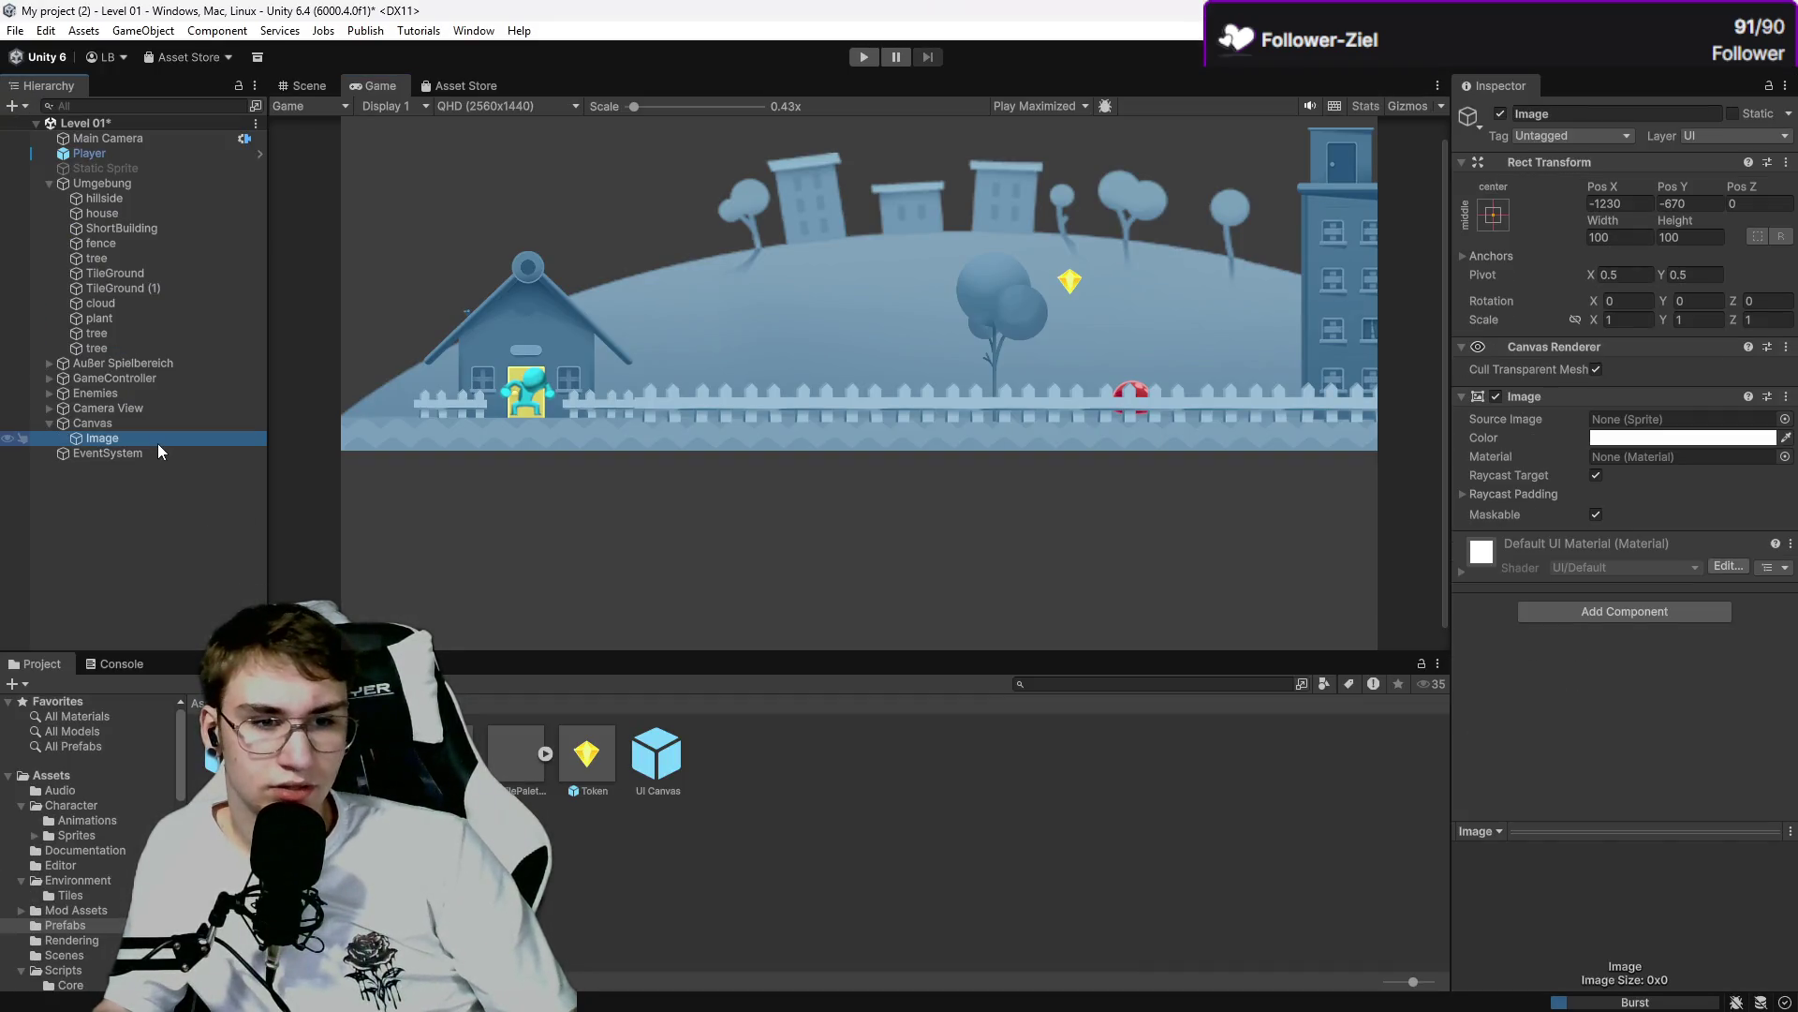
click(1783, 419)
scroll(1695, 559, down, 5)
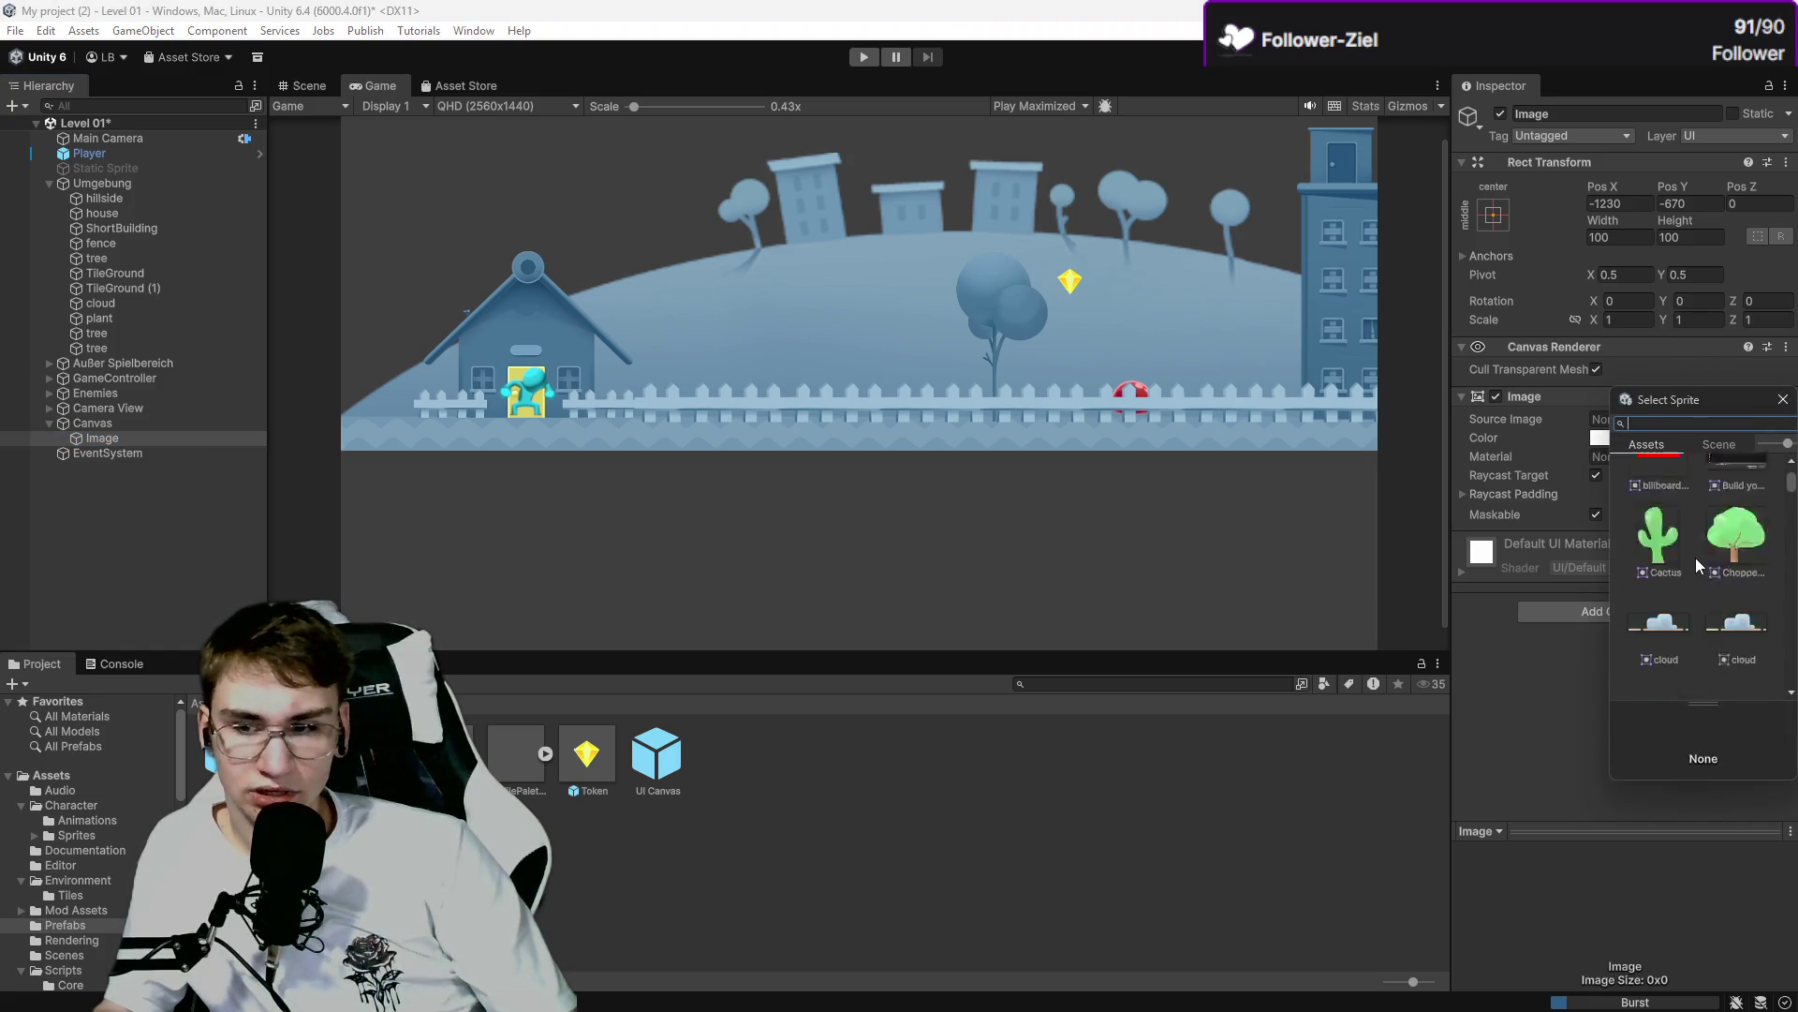
scroll(1693, 560, down, 10)
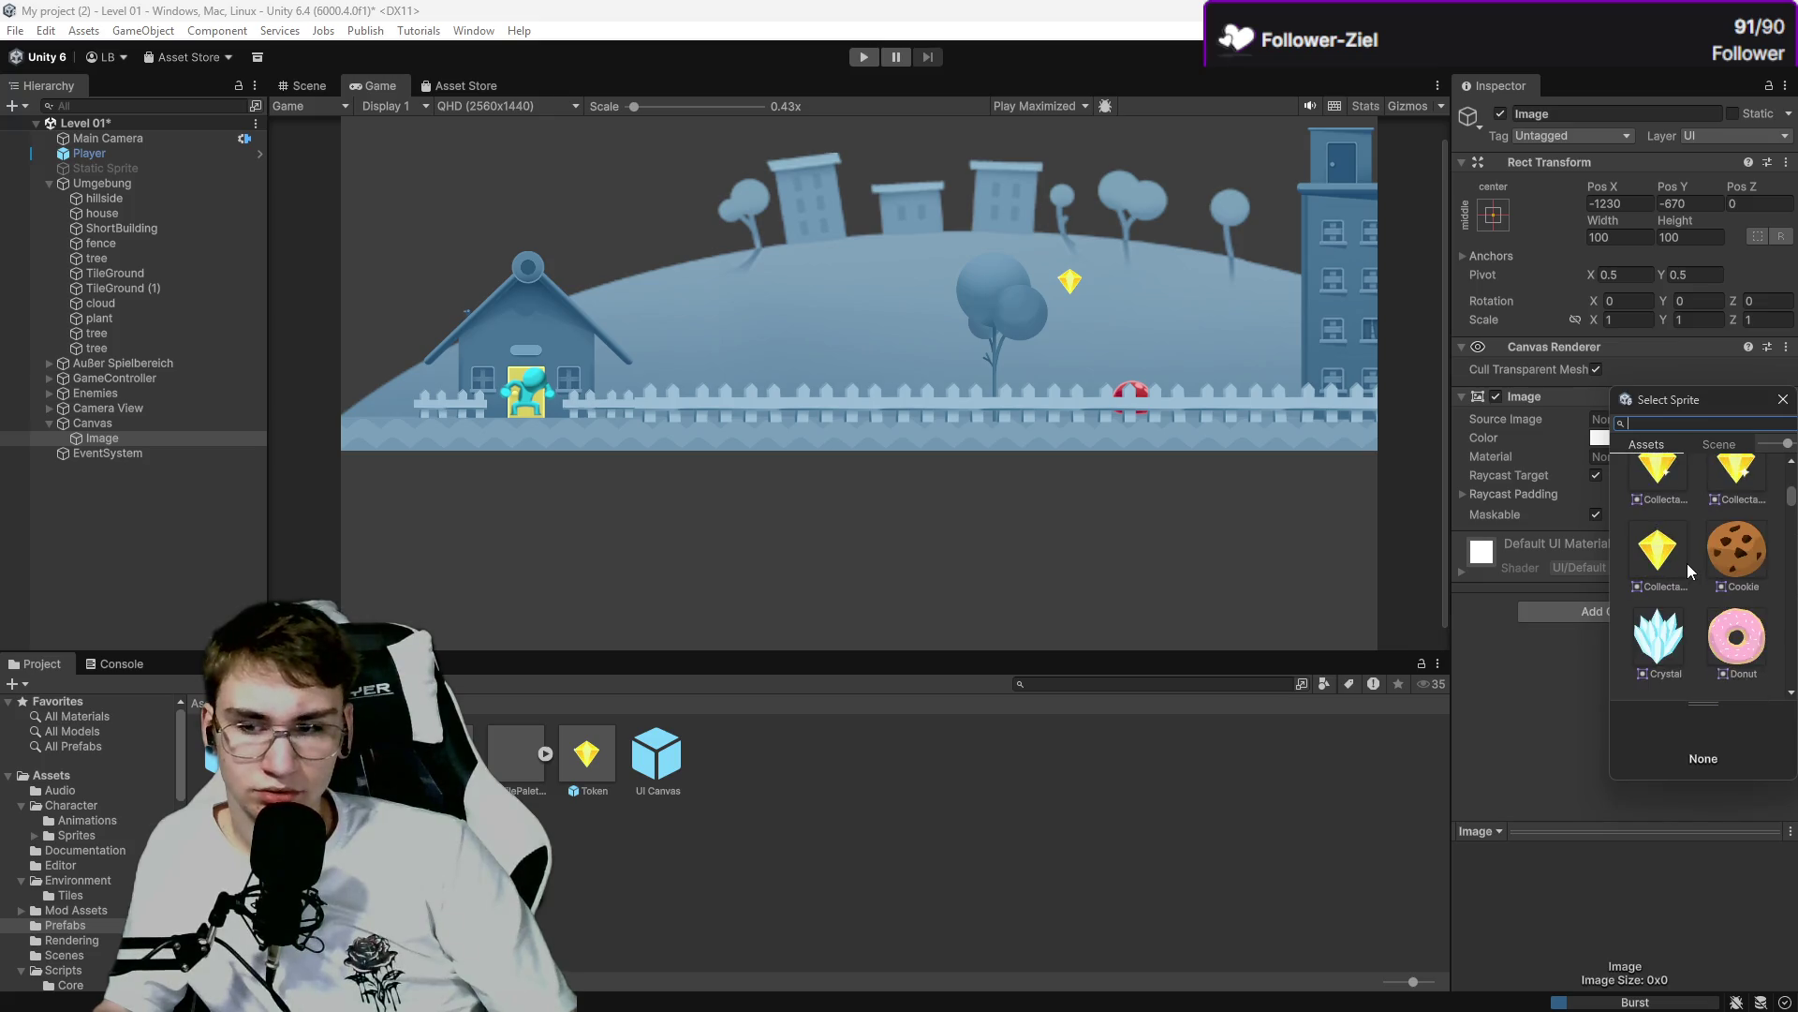
scroll(1688, 564, up, 3)
scroll(1688, 564, down, 8)
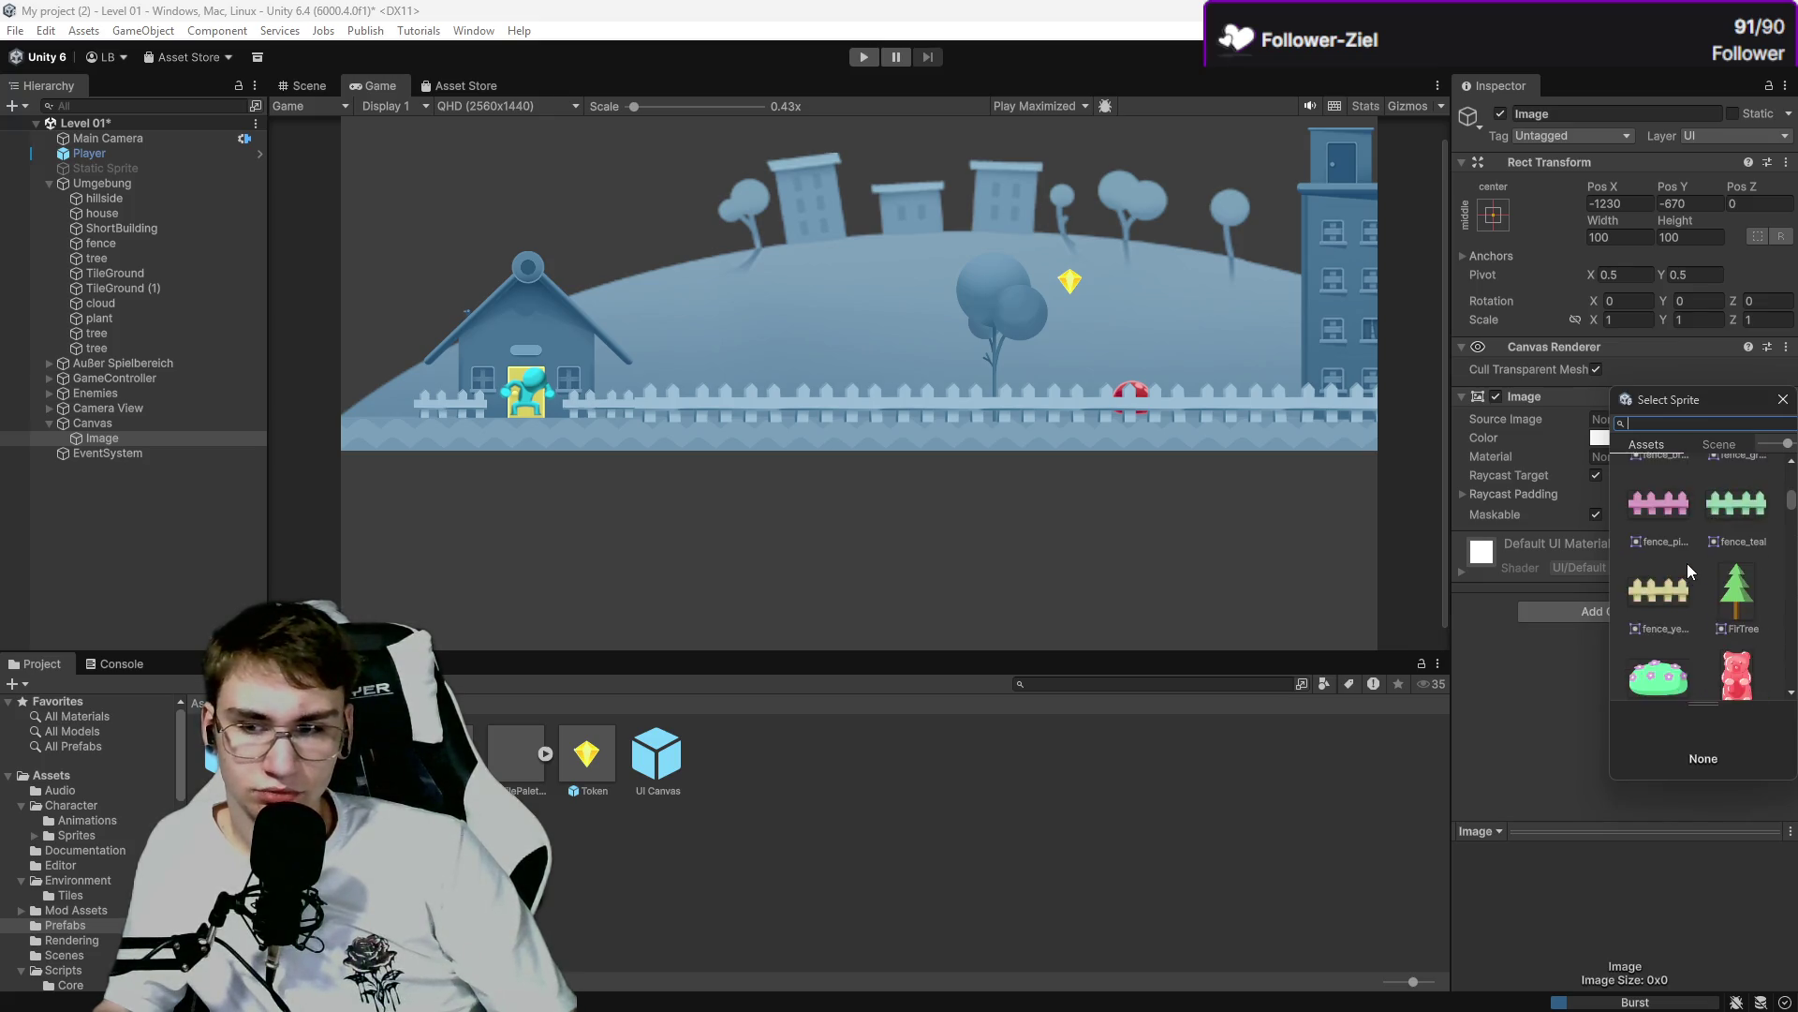
scroll(1677, 597, down, 10)
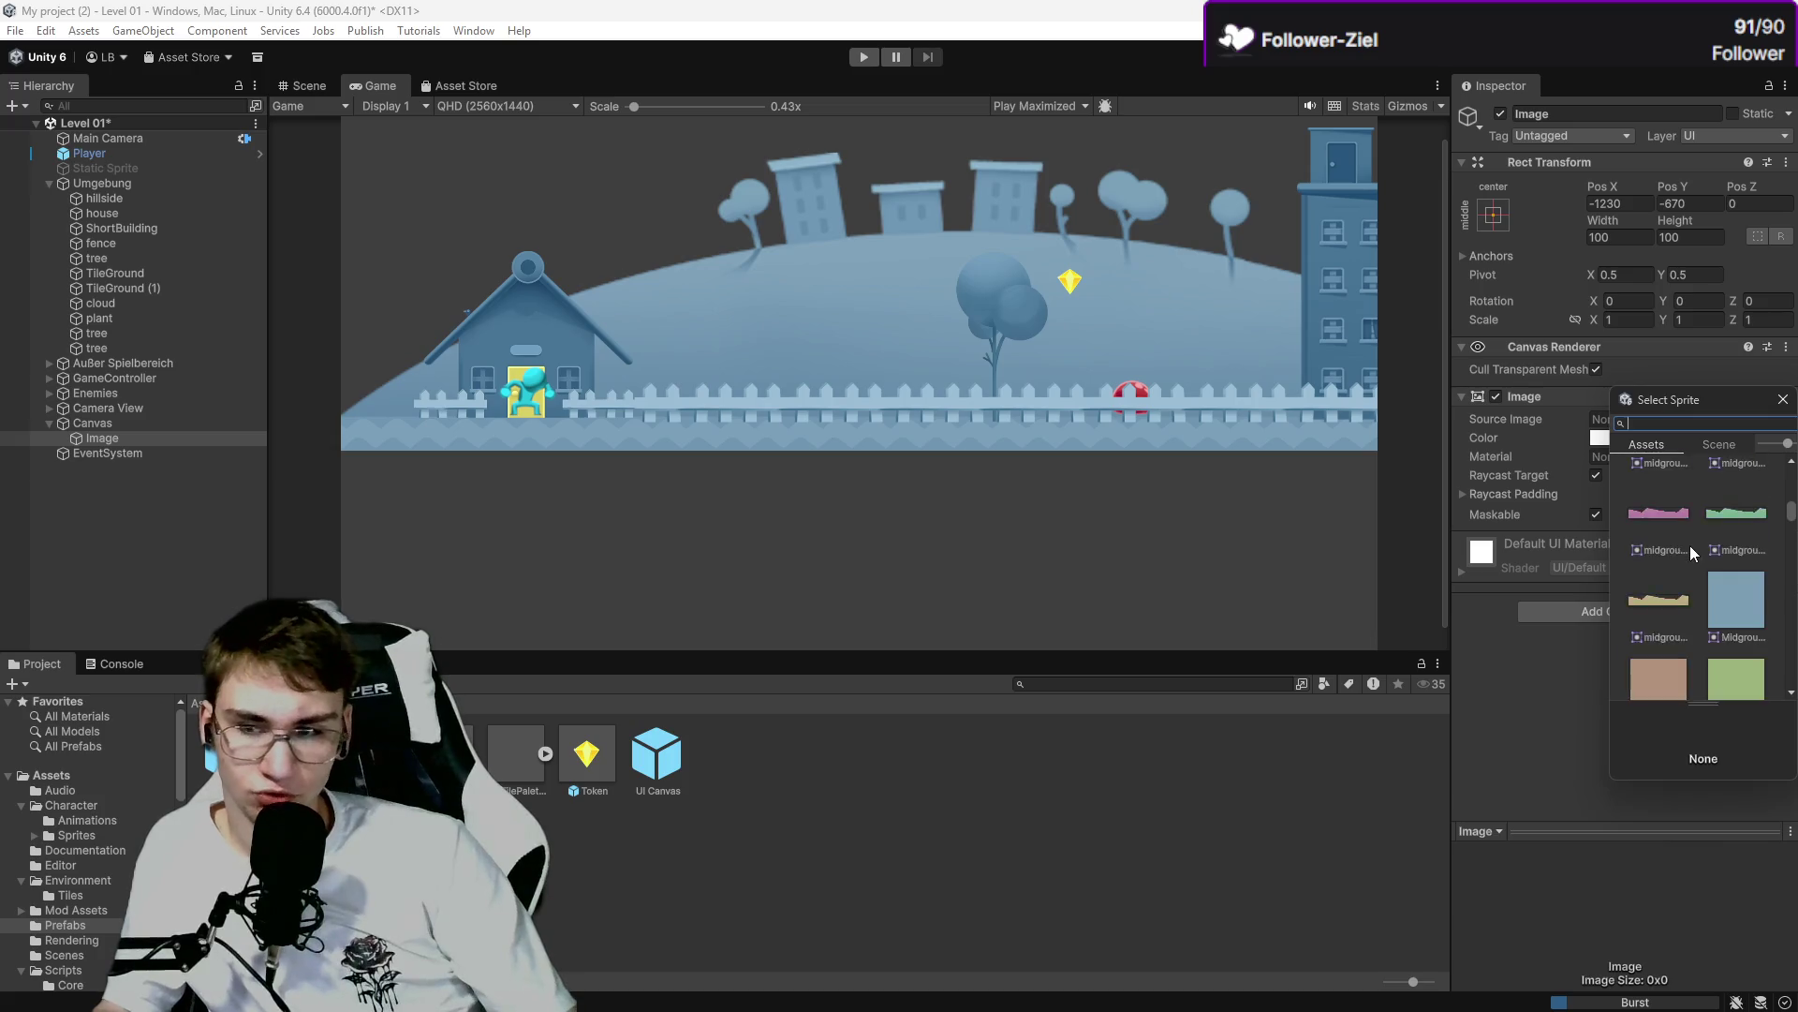
scroll(1692, 559, down, 10)
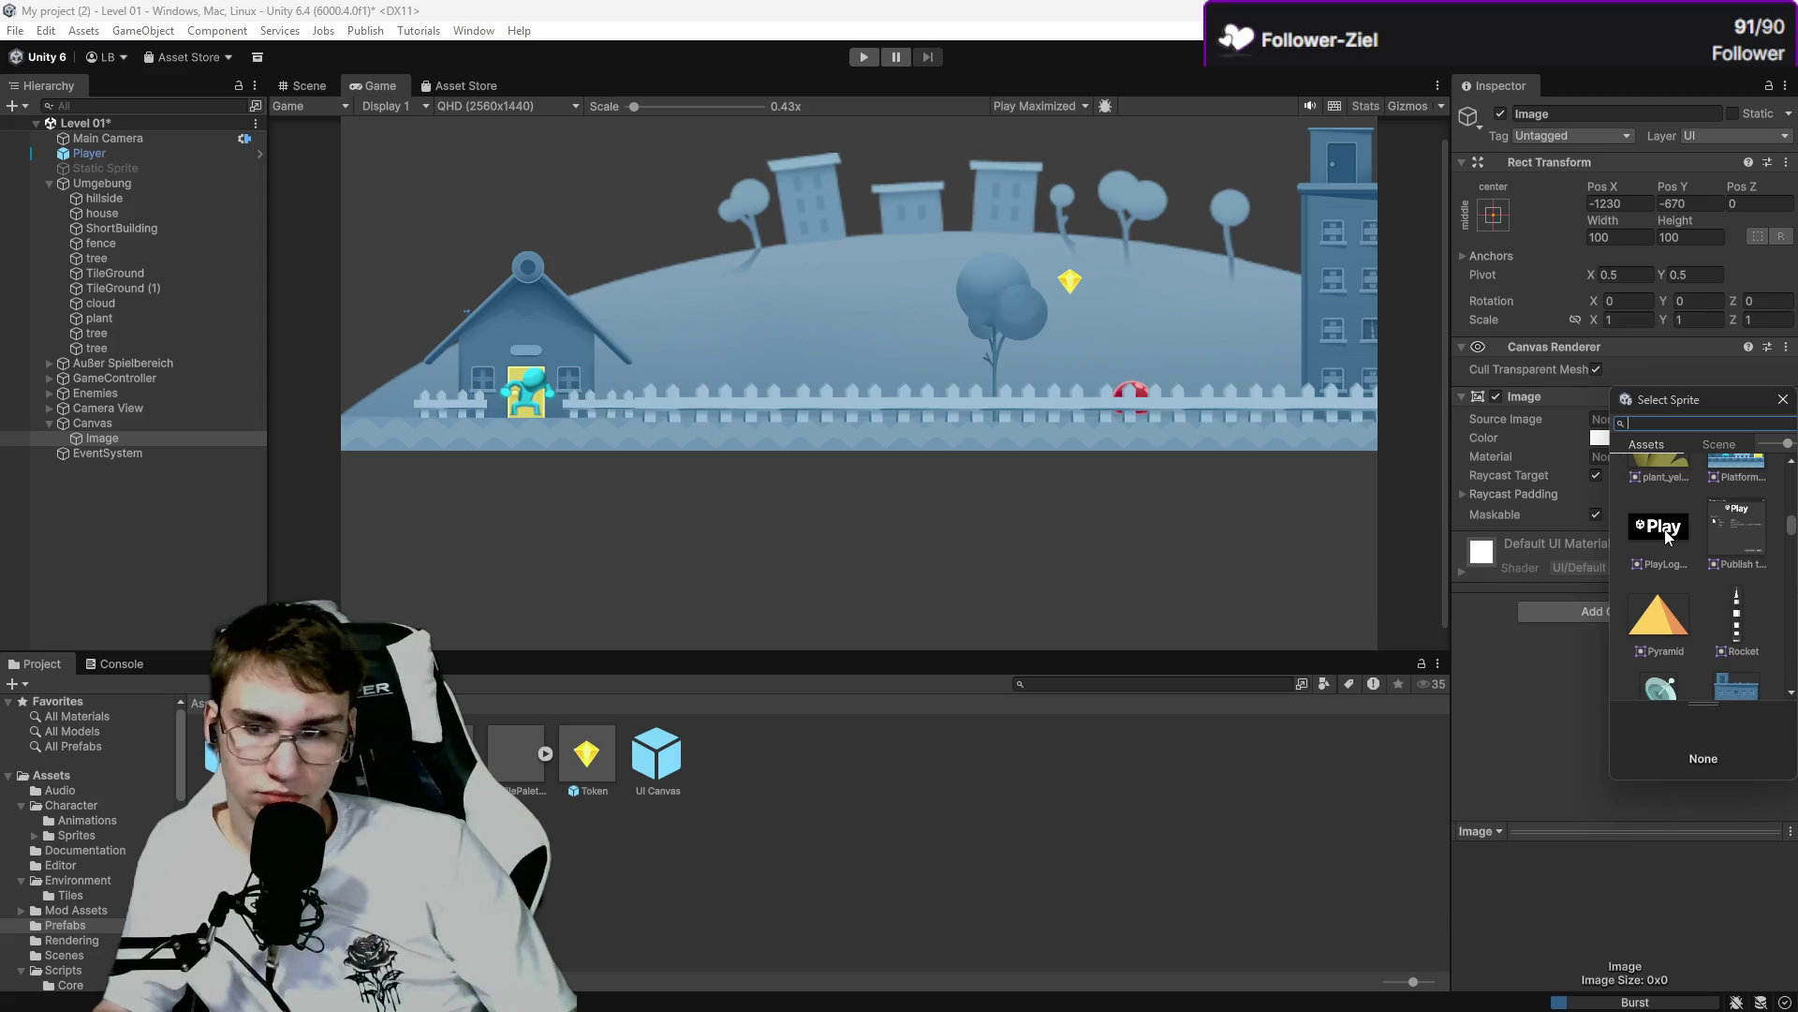
scroll(1660, 532, down, 10)
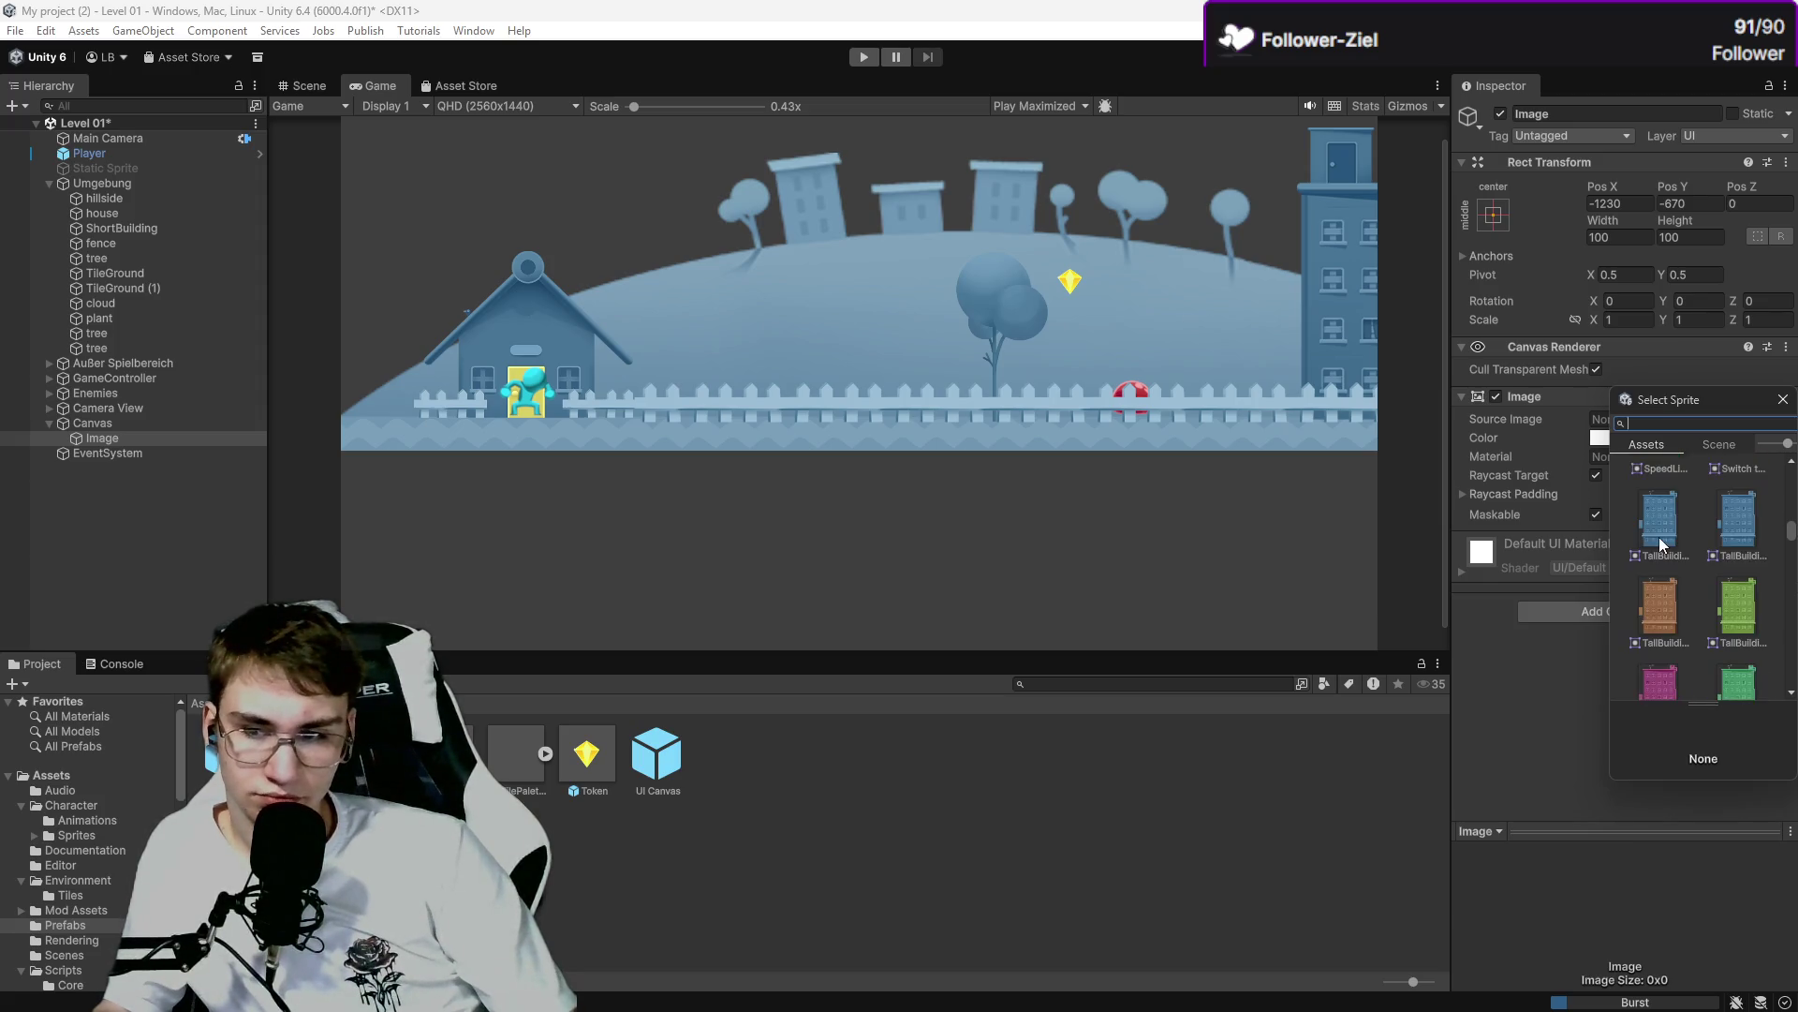
scroll(1660, 543, up, 15)
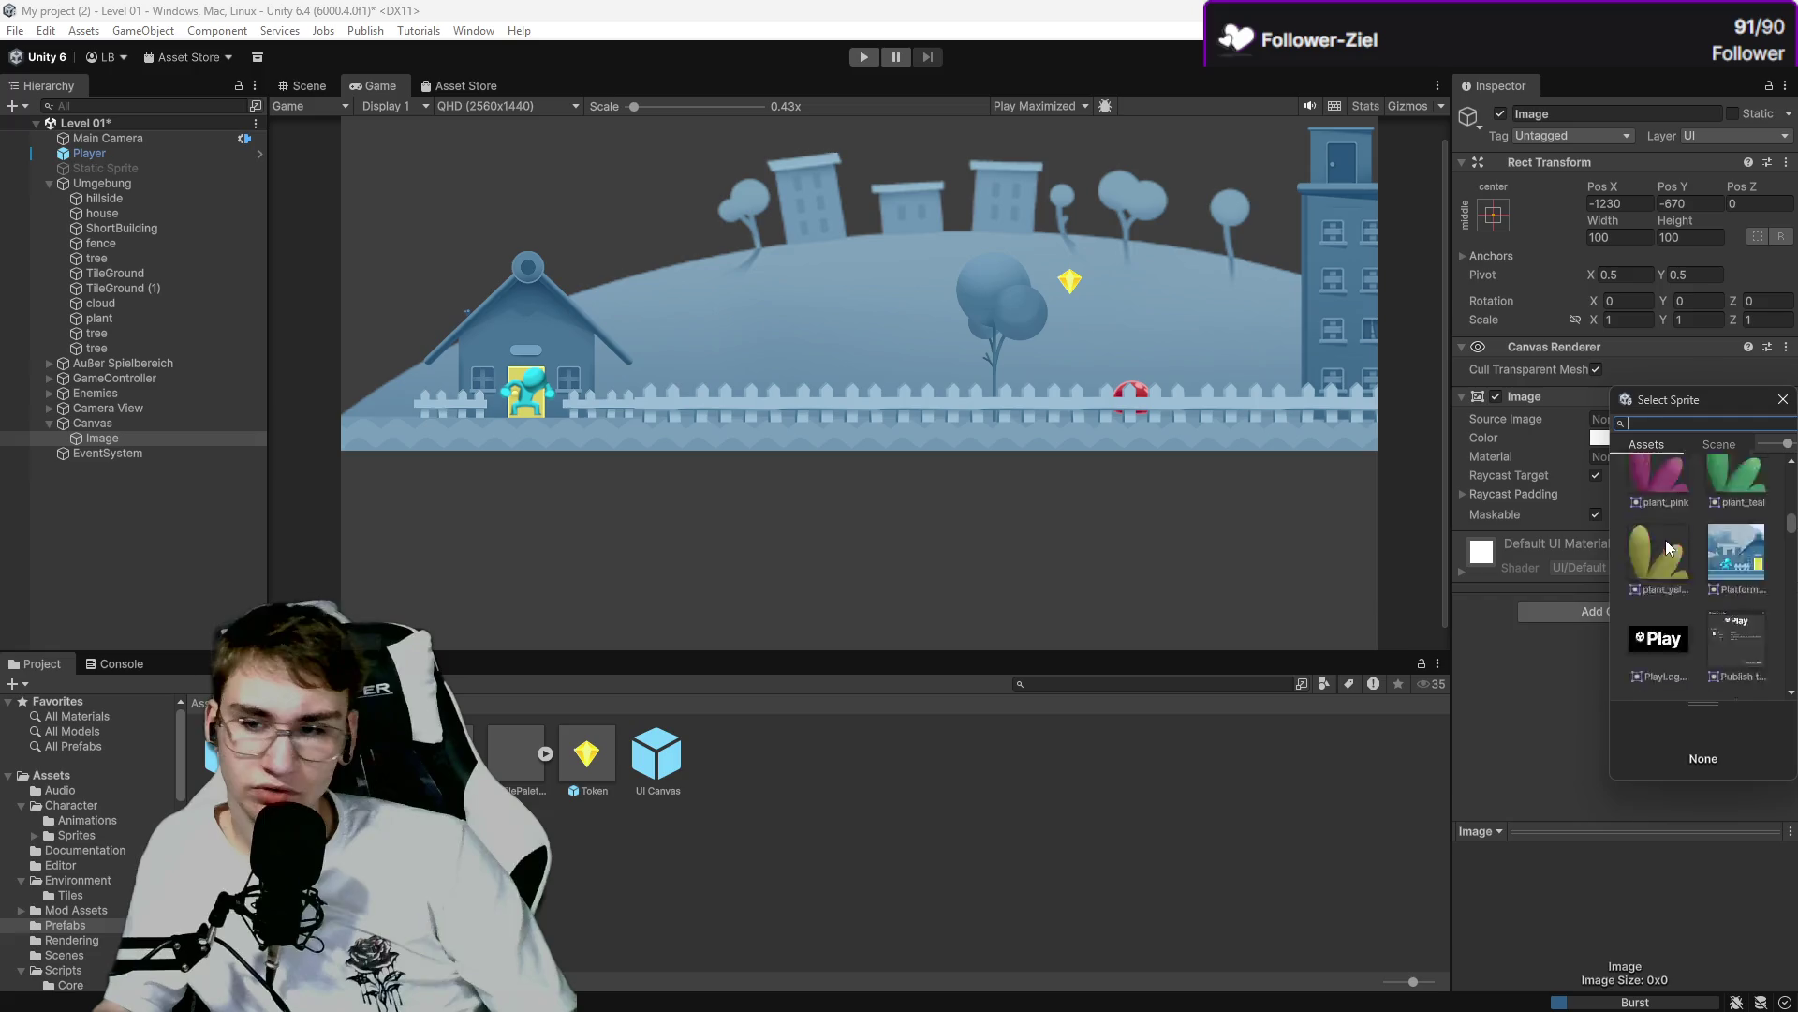
scroll(1666, 545, up, 10)
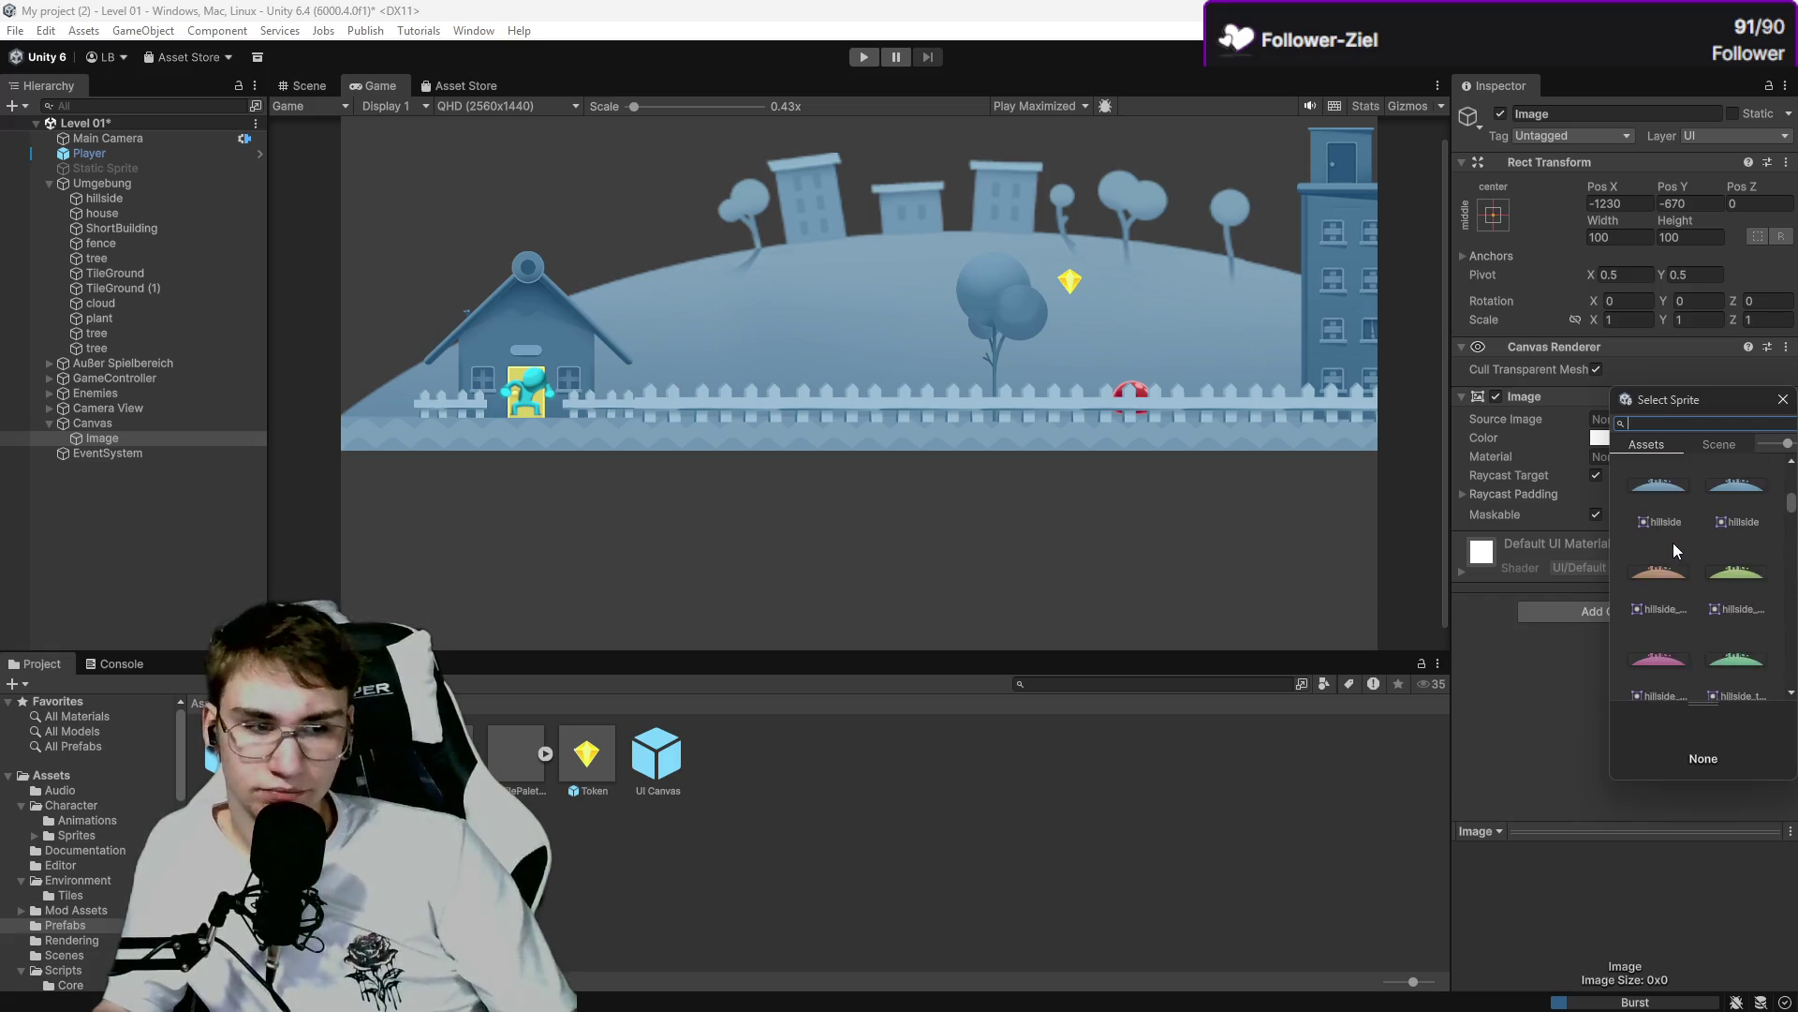
scroll(1673, 544, up, 5)
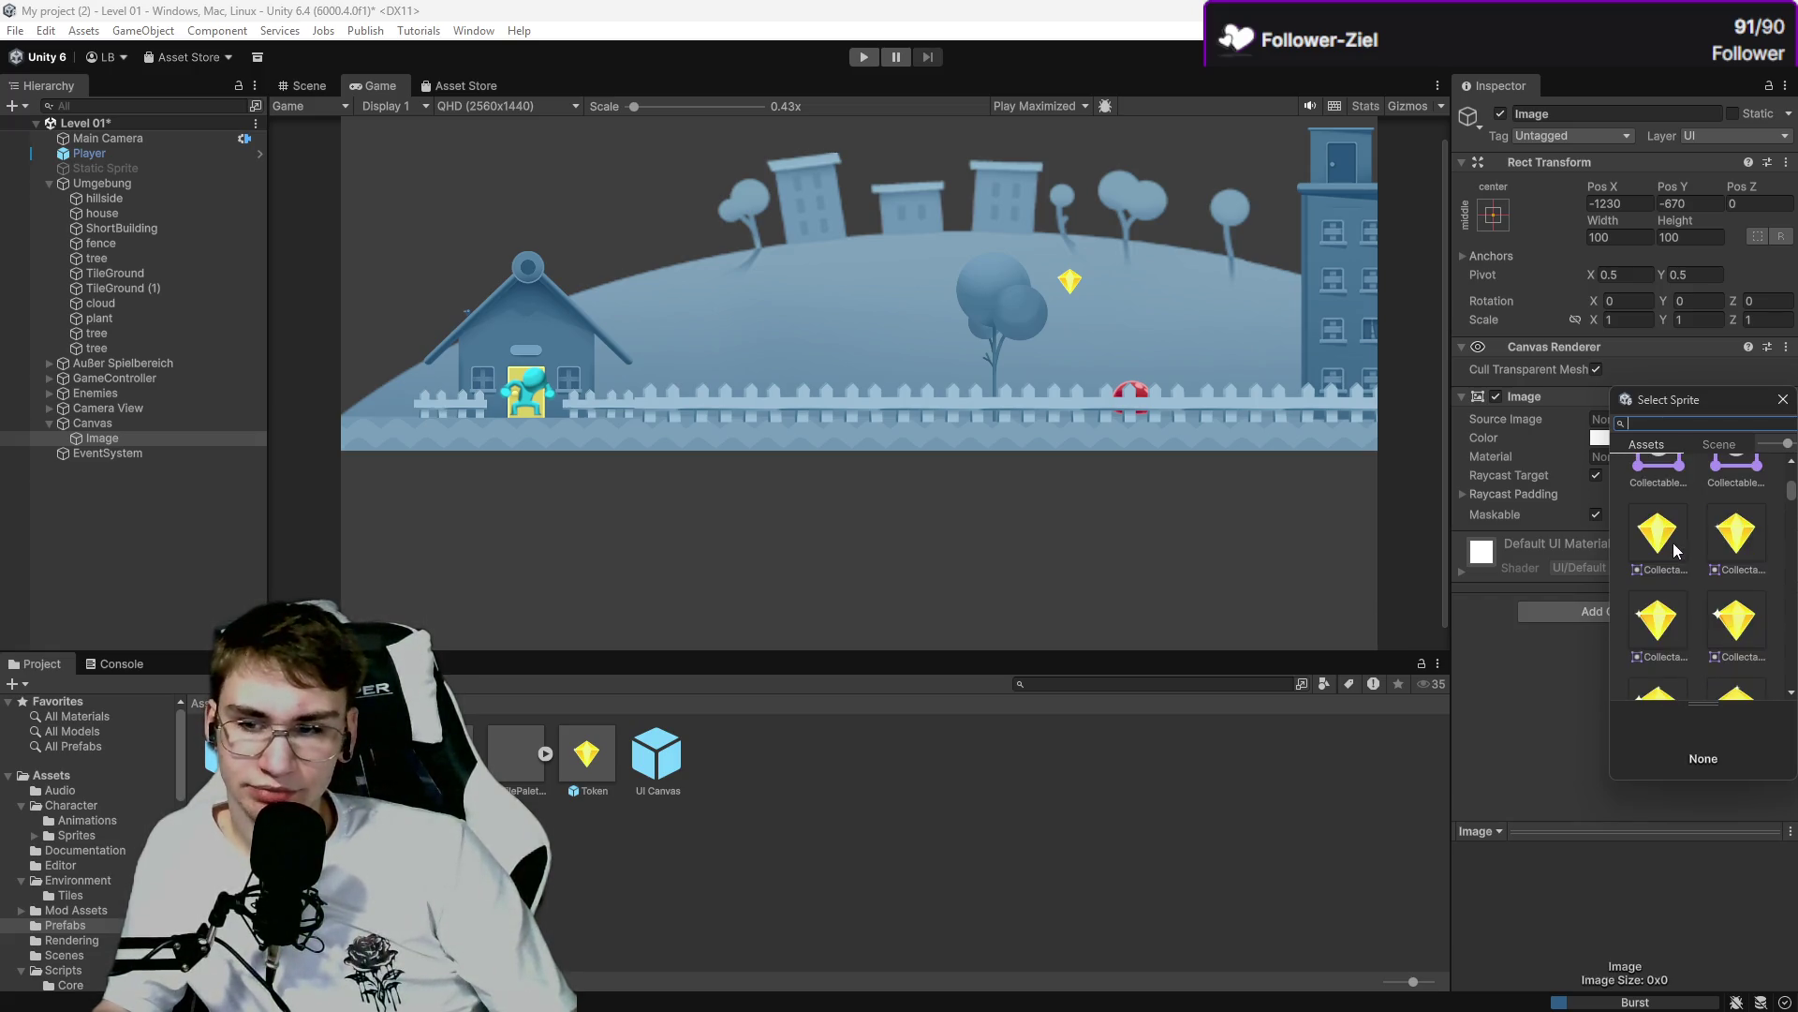
click(1673, 550)
click(1379, 759)
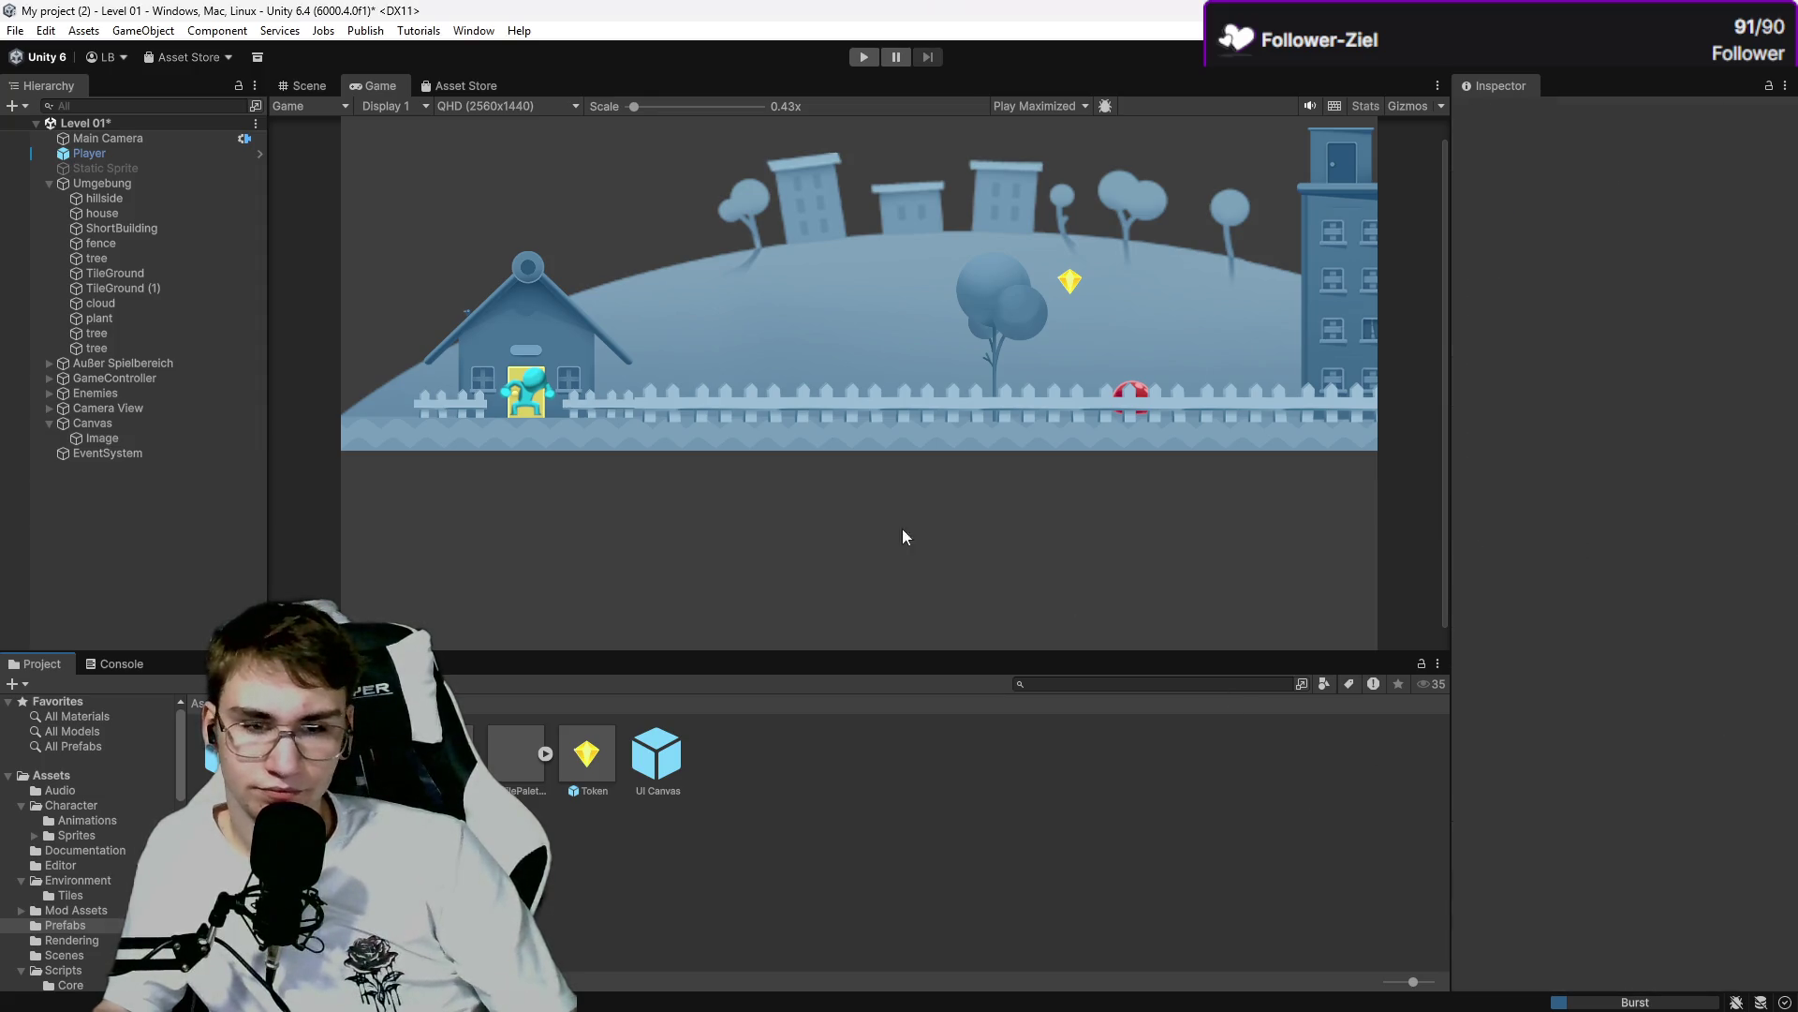
scroll(770, 547, down, 1)
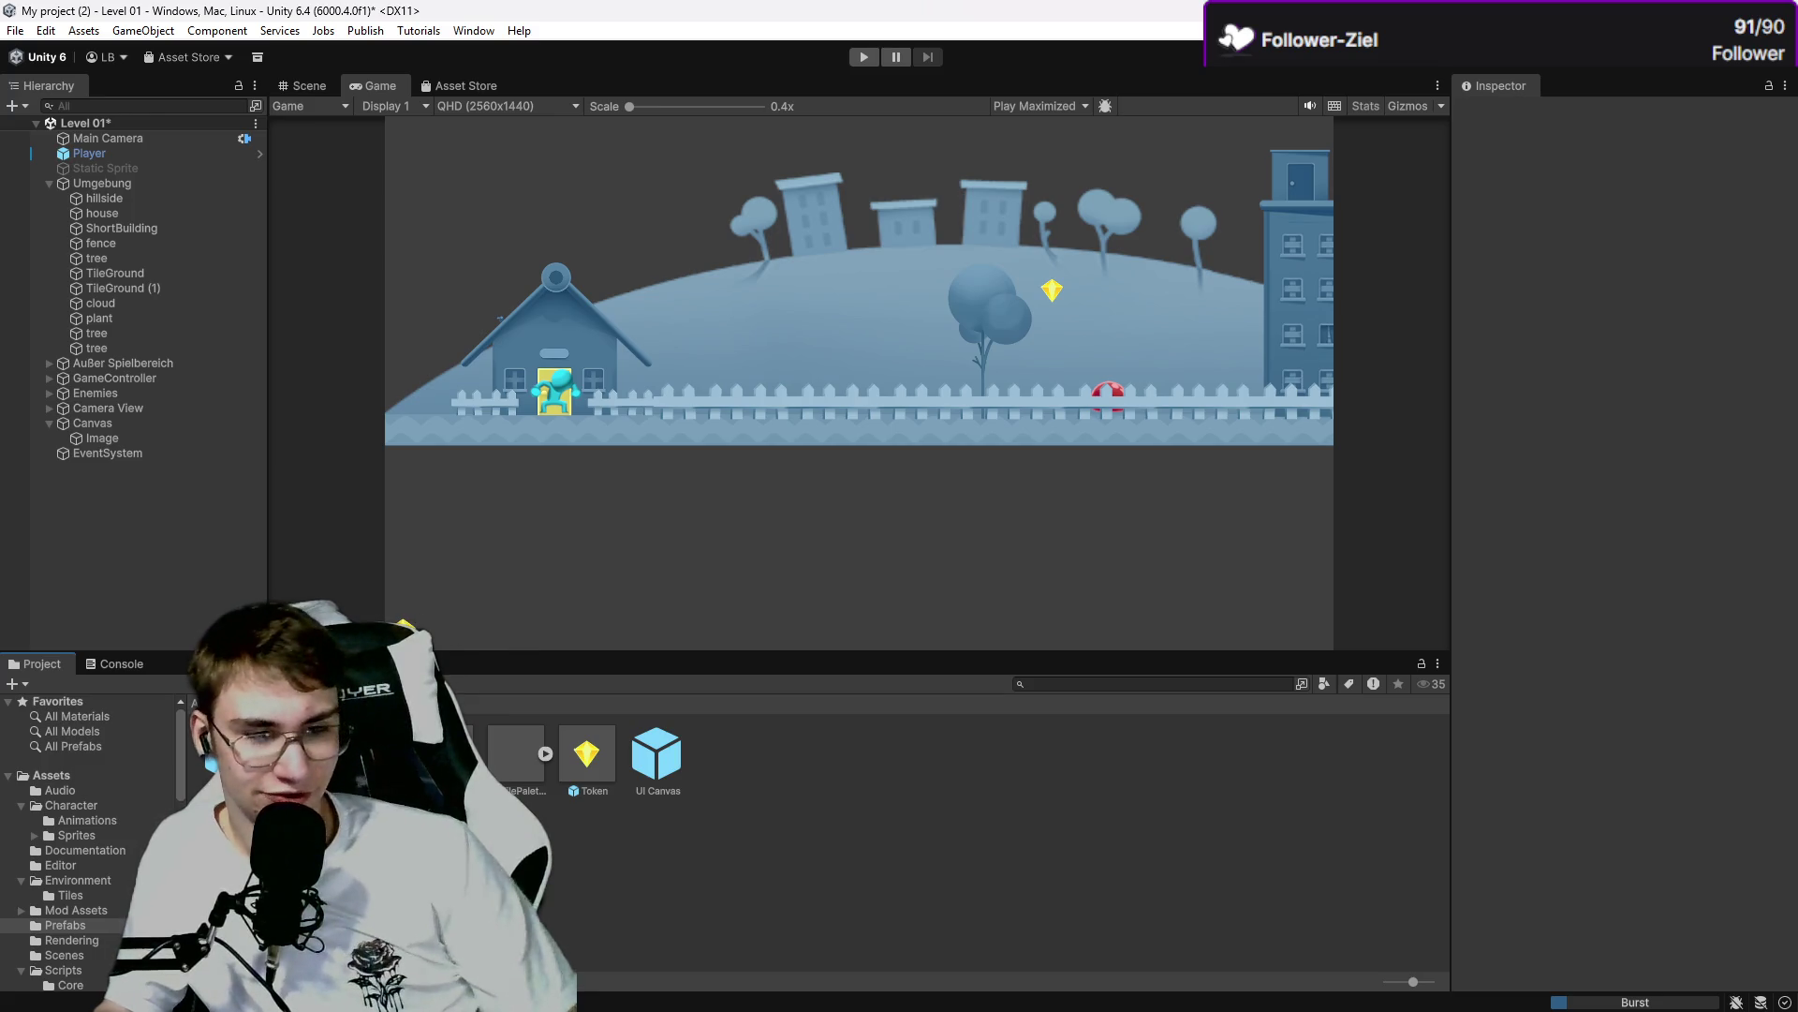
key(alt+Tab)
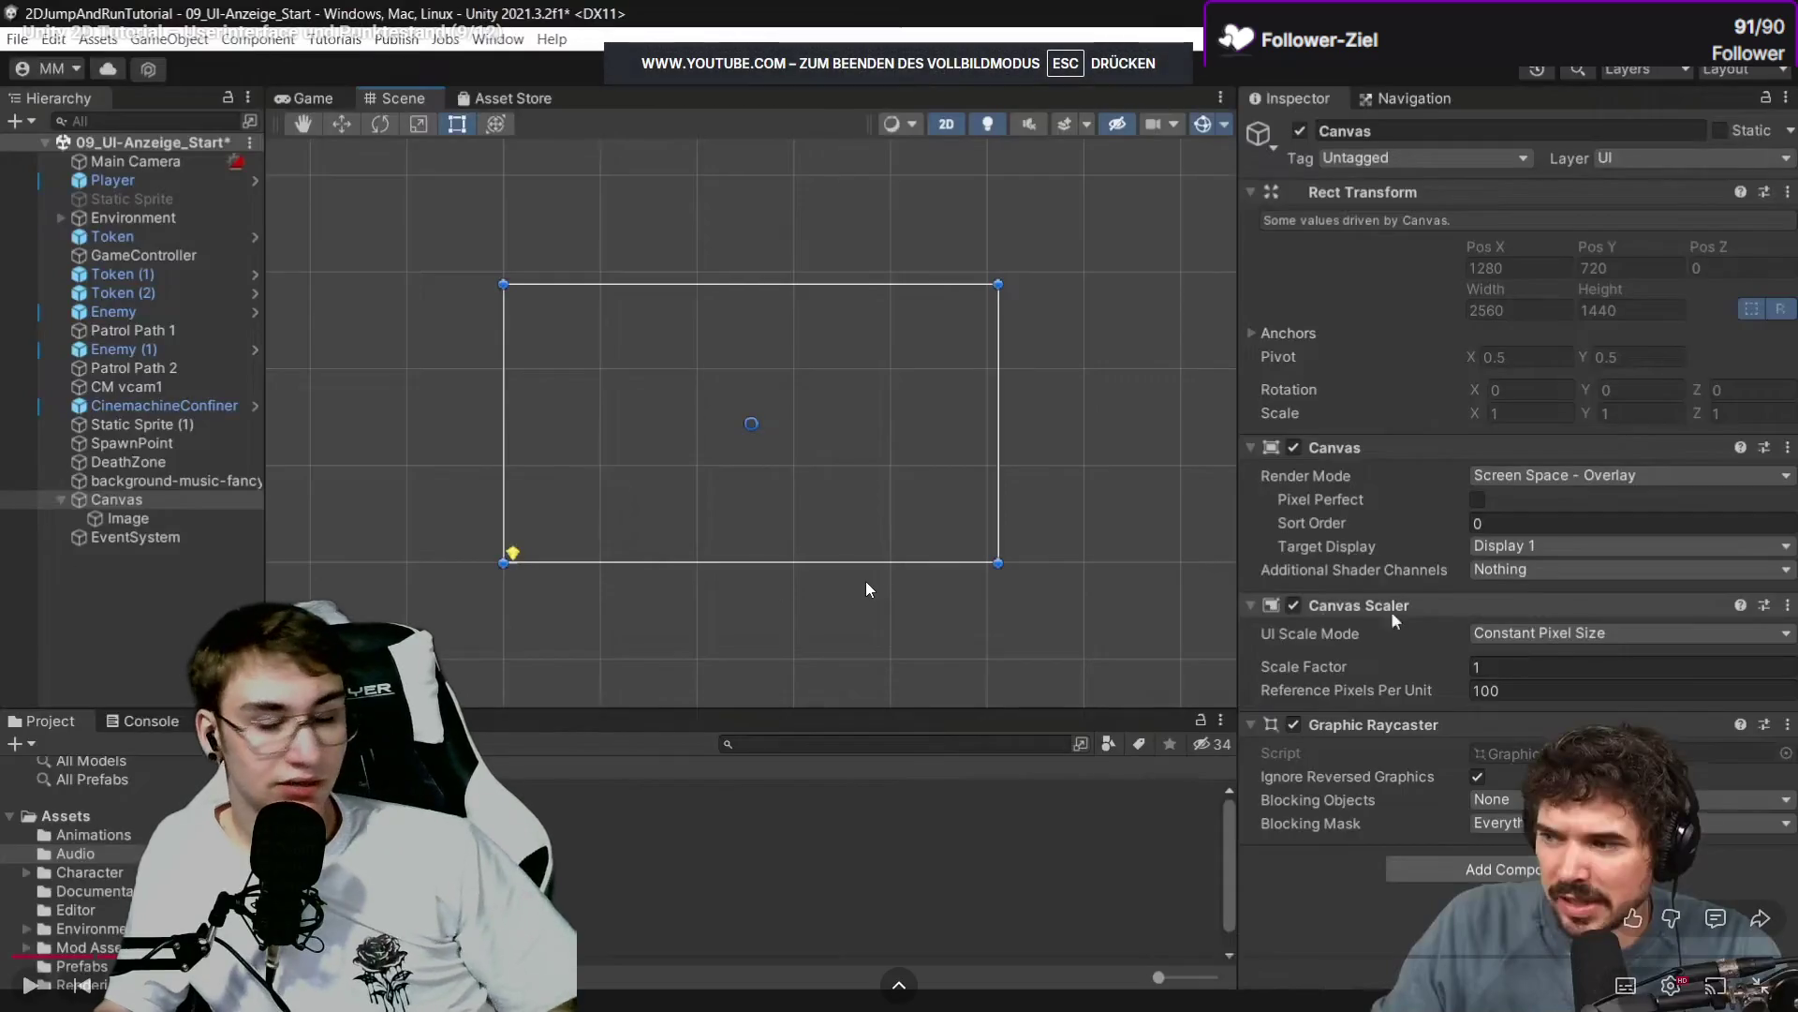
Play the tutorial until it shows Scale With Screen Size at 1920 × 1080, then pause and return to Unity.
key(space)
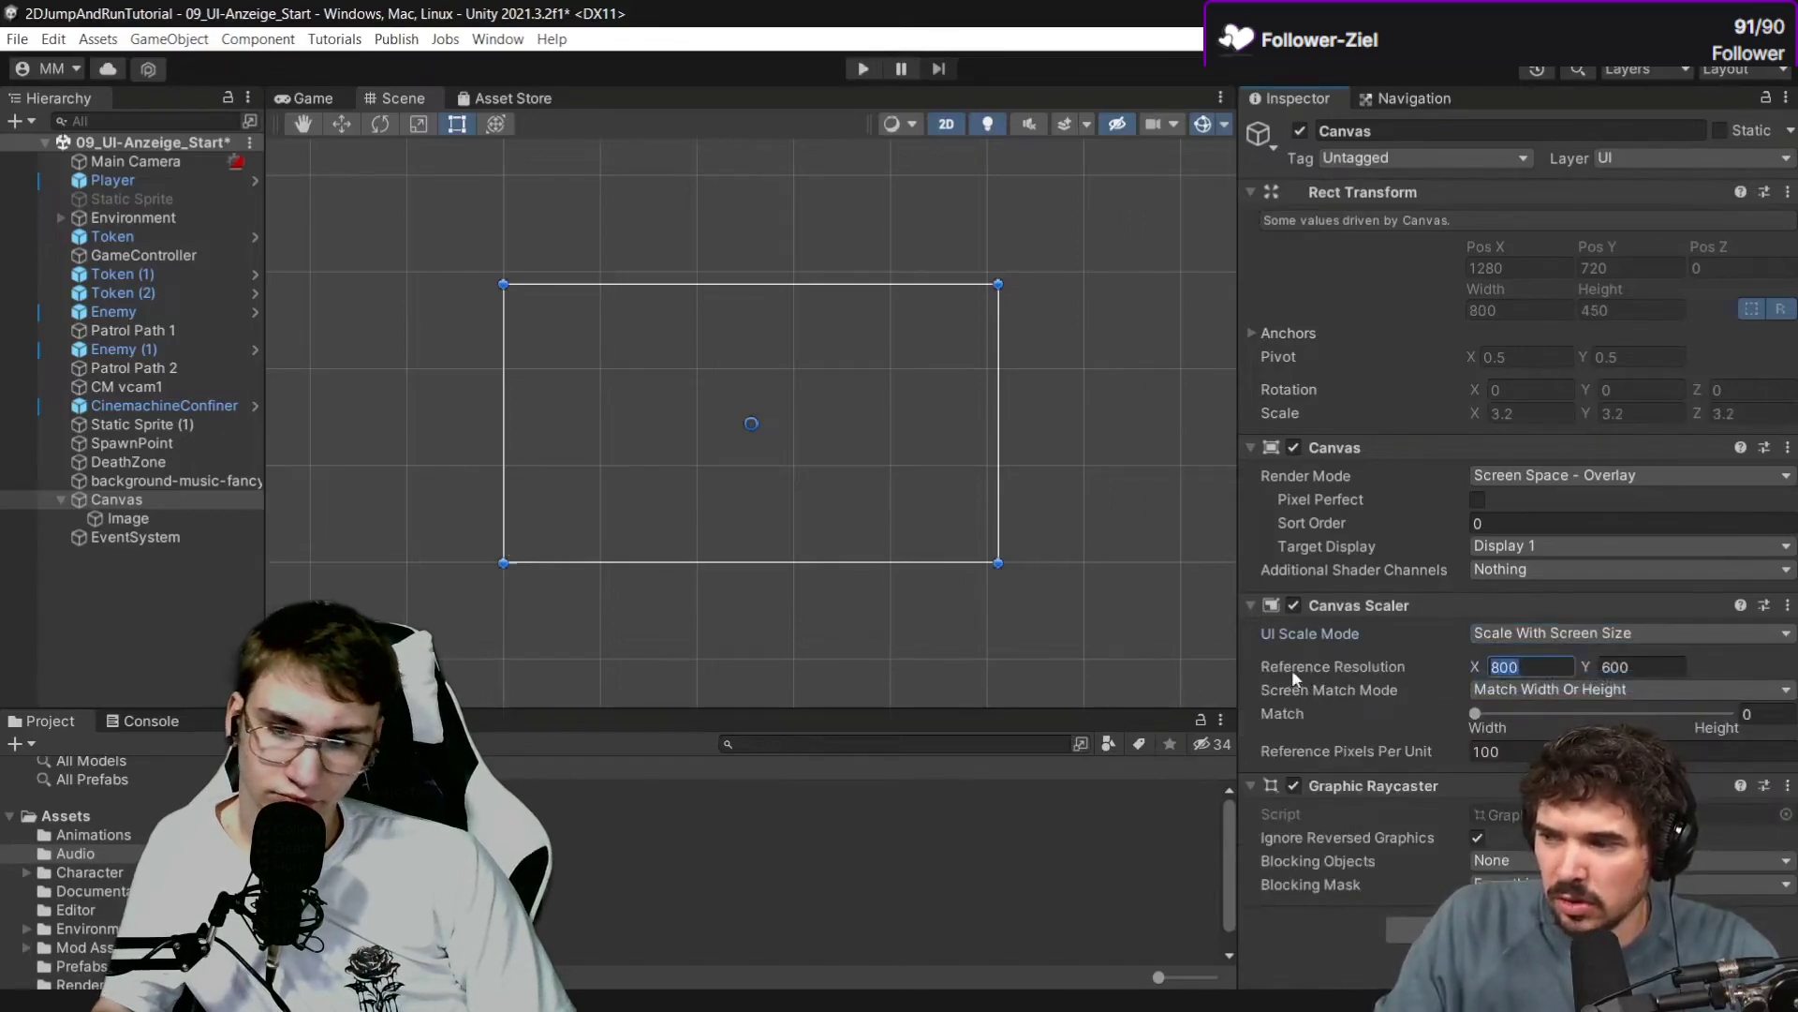
mouse_move(672, 1003)
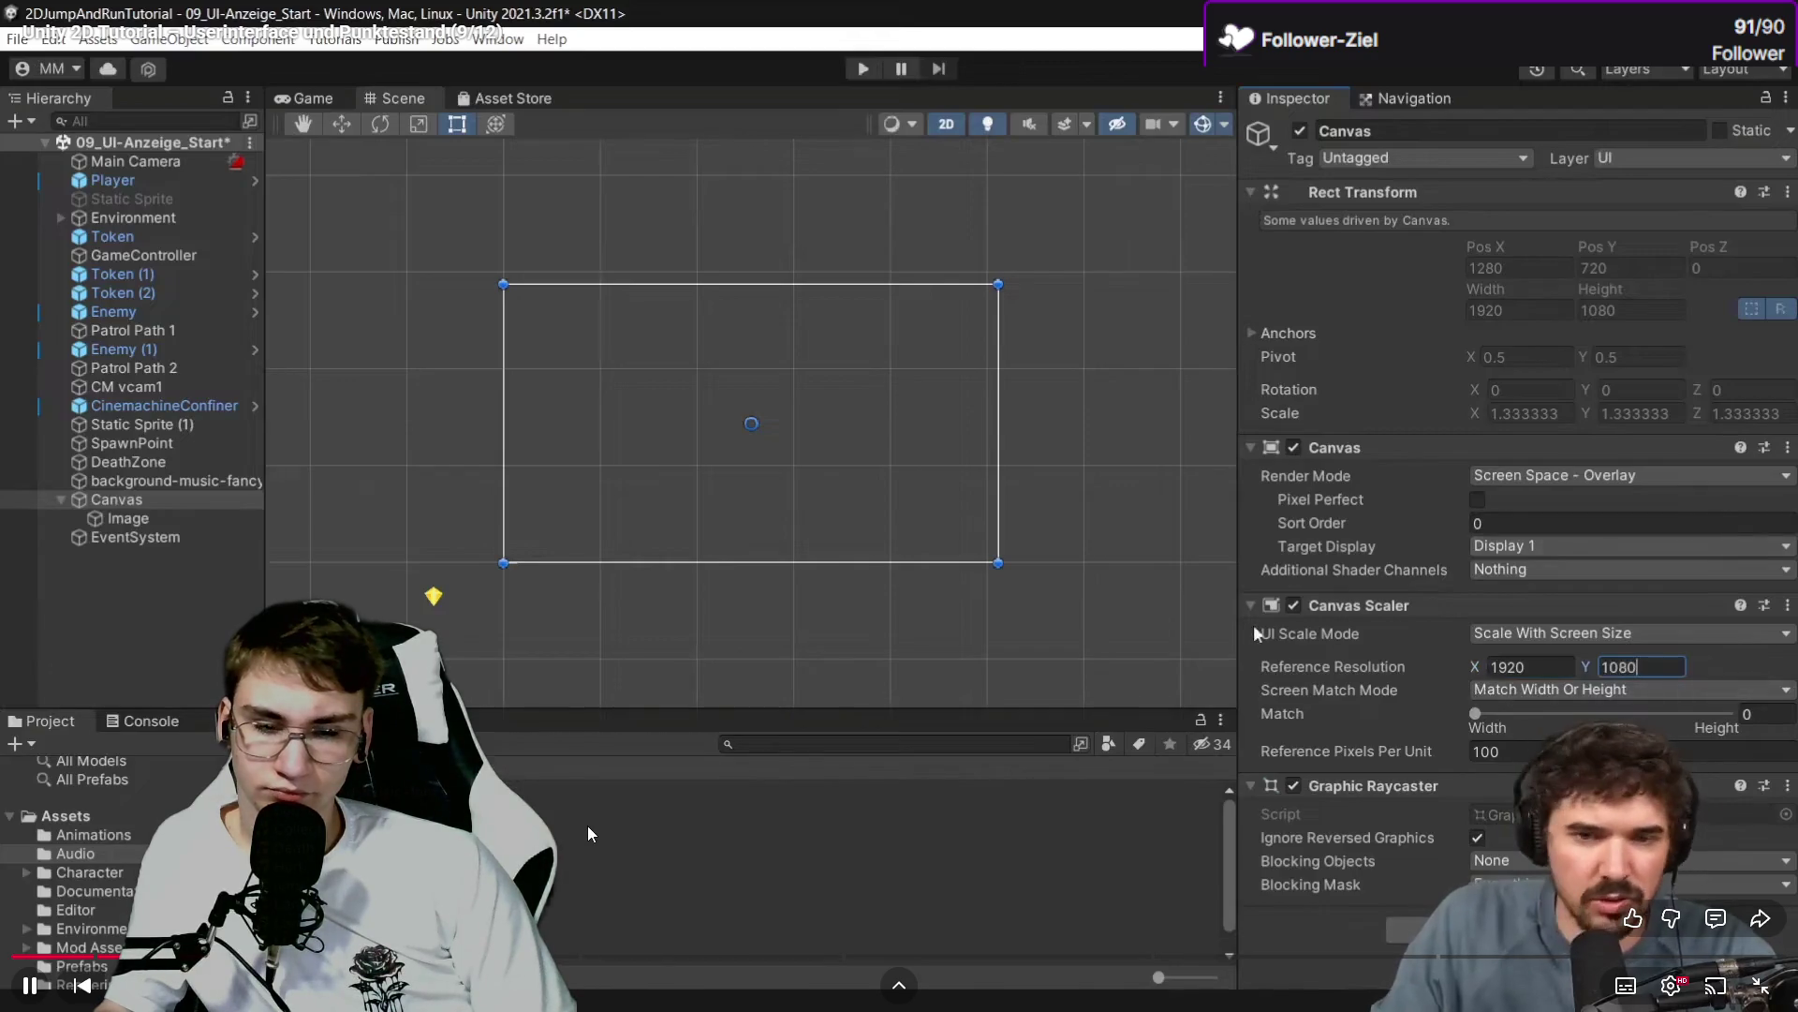
key(space)
key(alt+Tab)
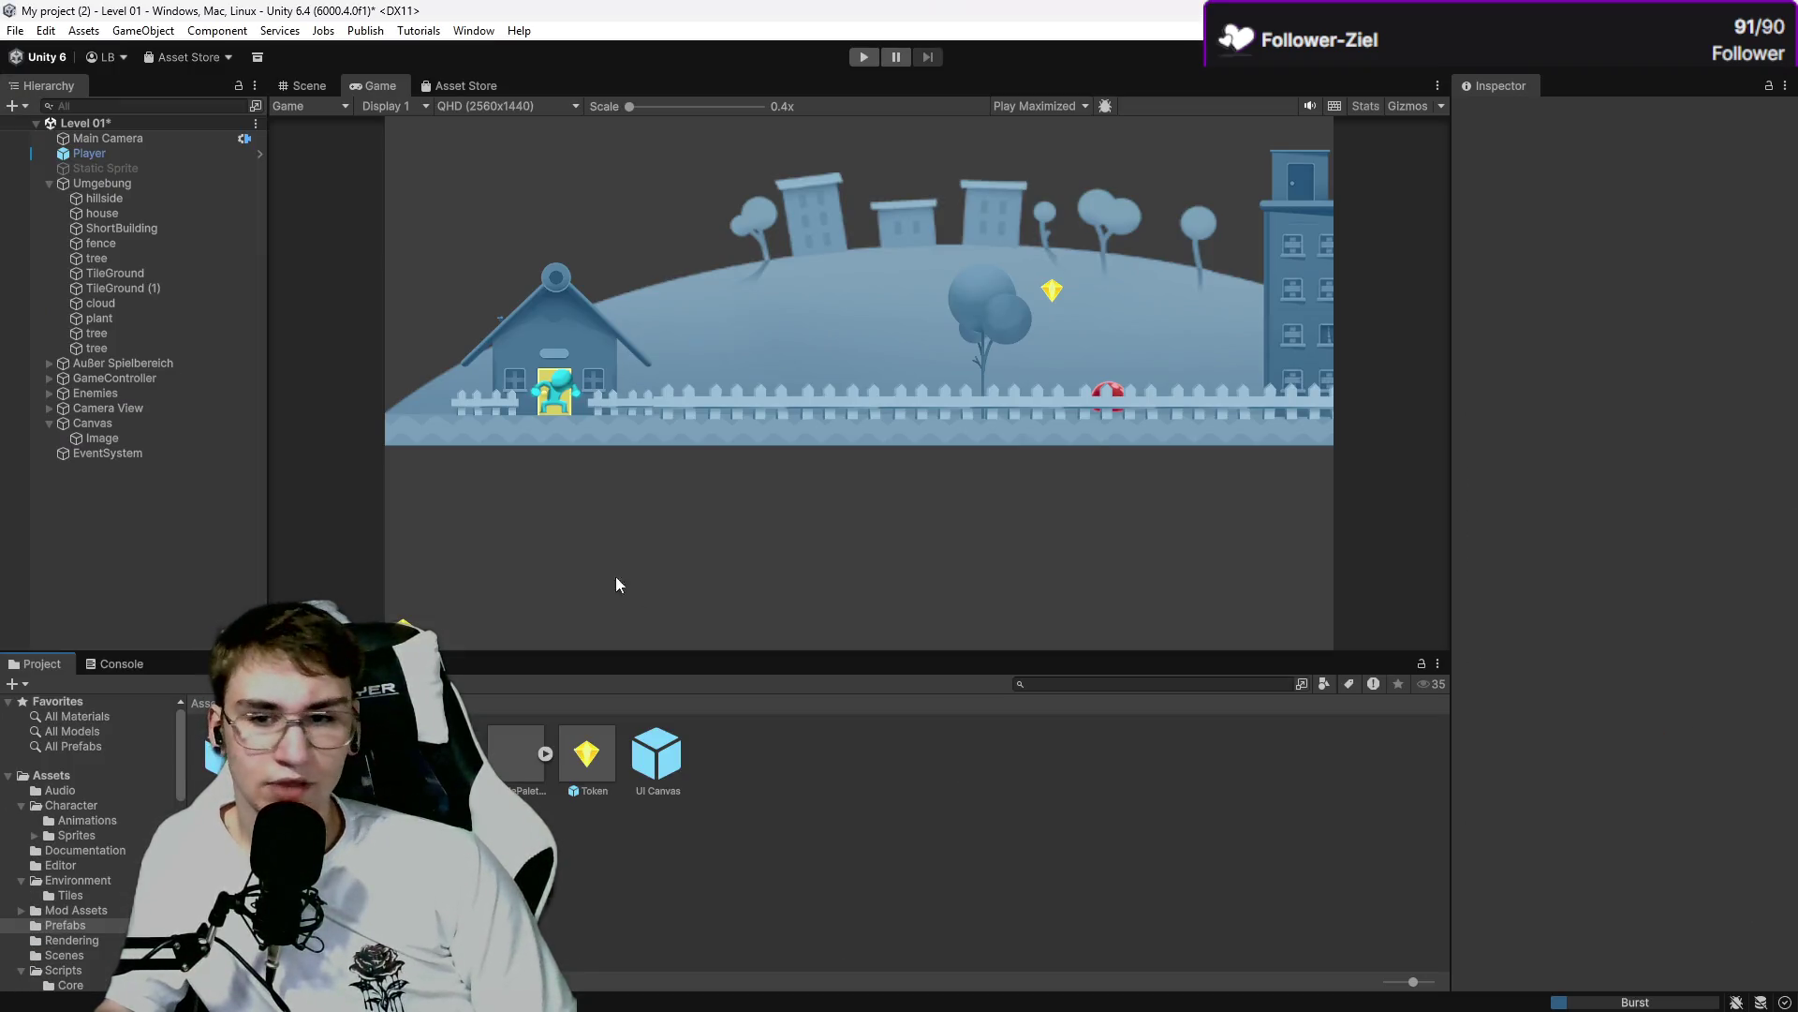
Inspect the Image's Canvas Renderer component and check the tutorial for the next setting.
click(97, 440)
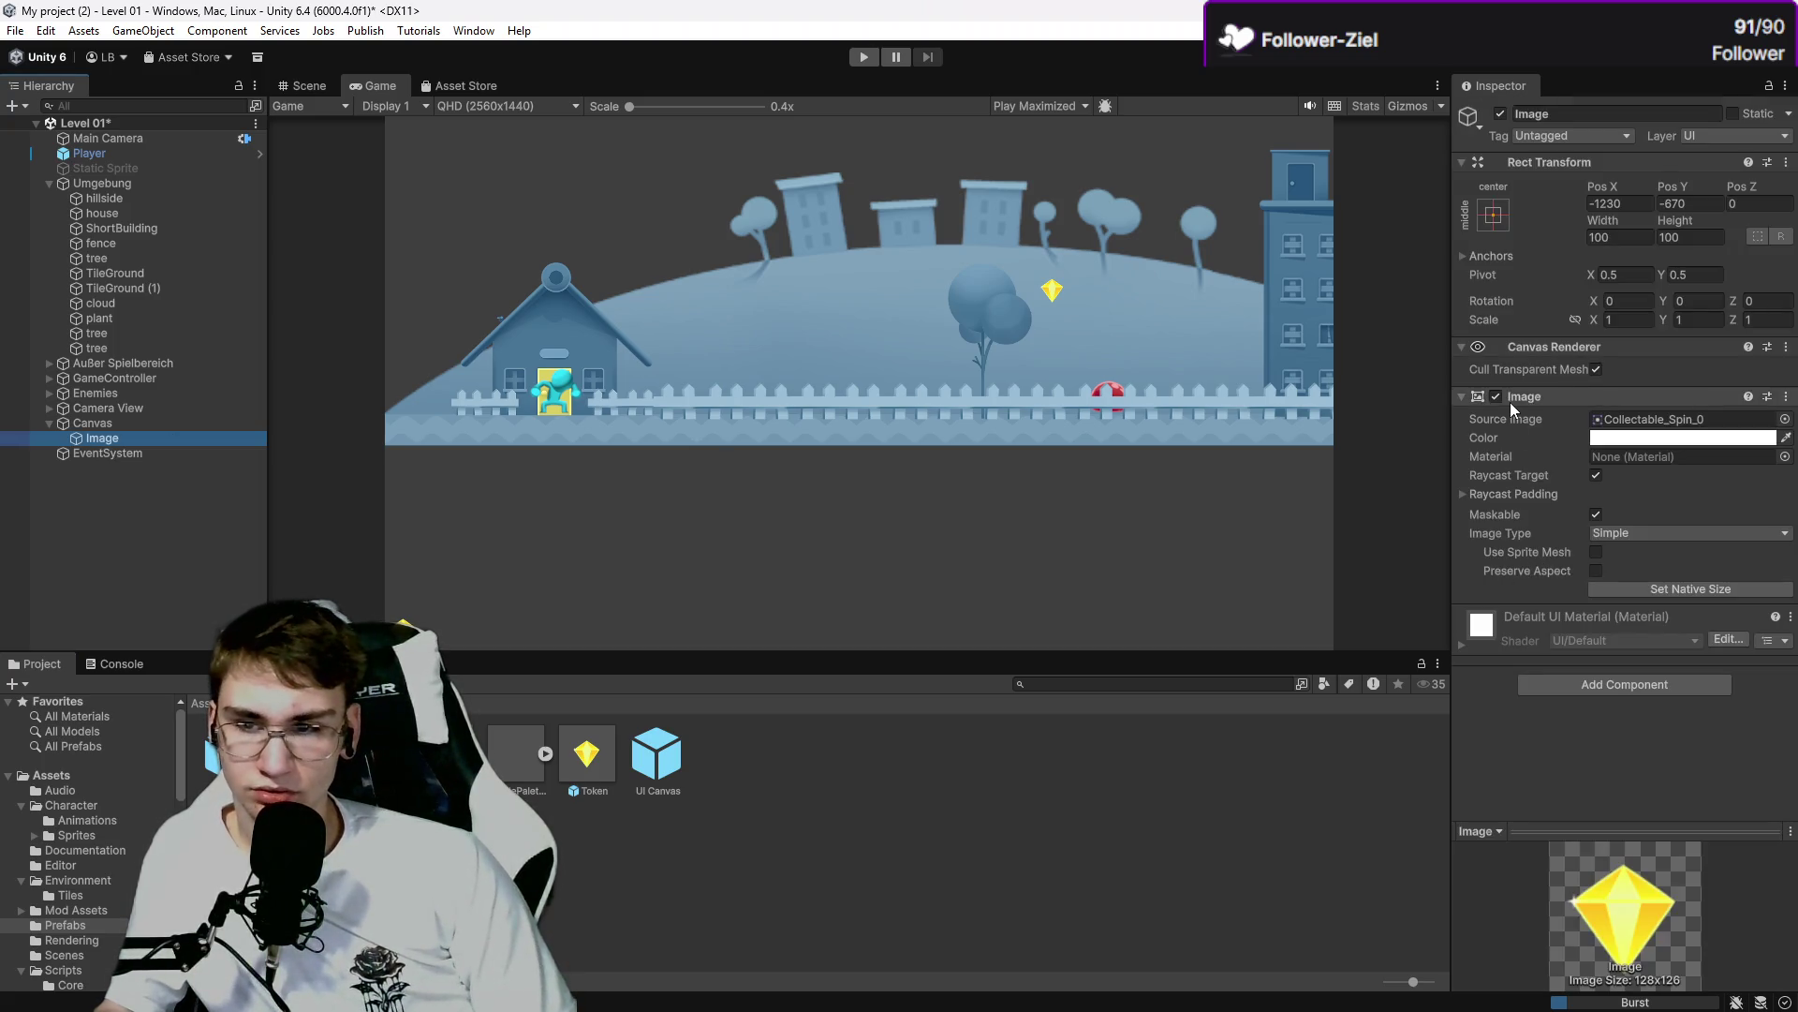
click(1527, 345)
click(1527, 345)
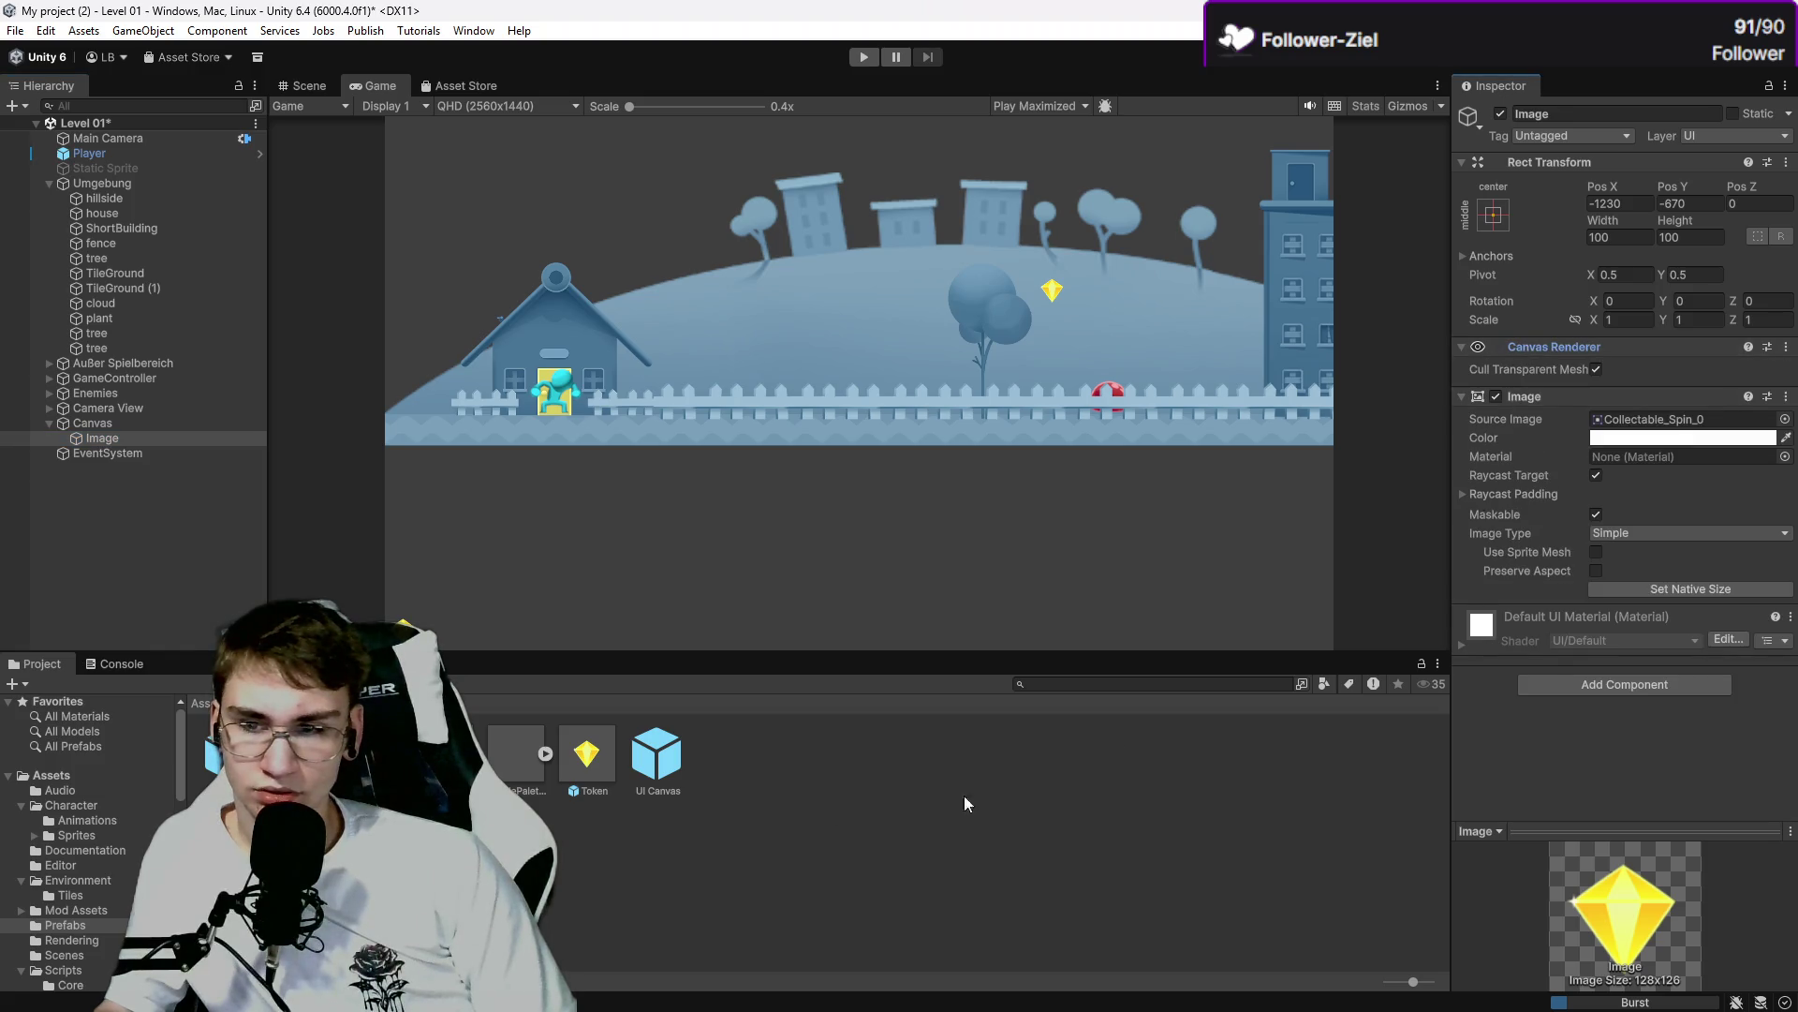
click(71, 991)
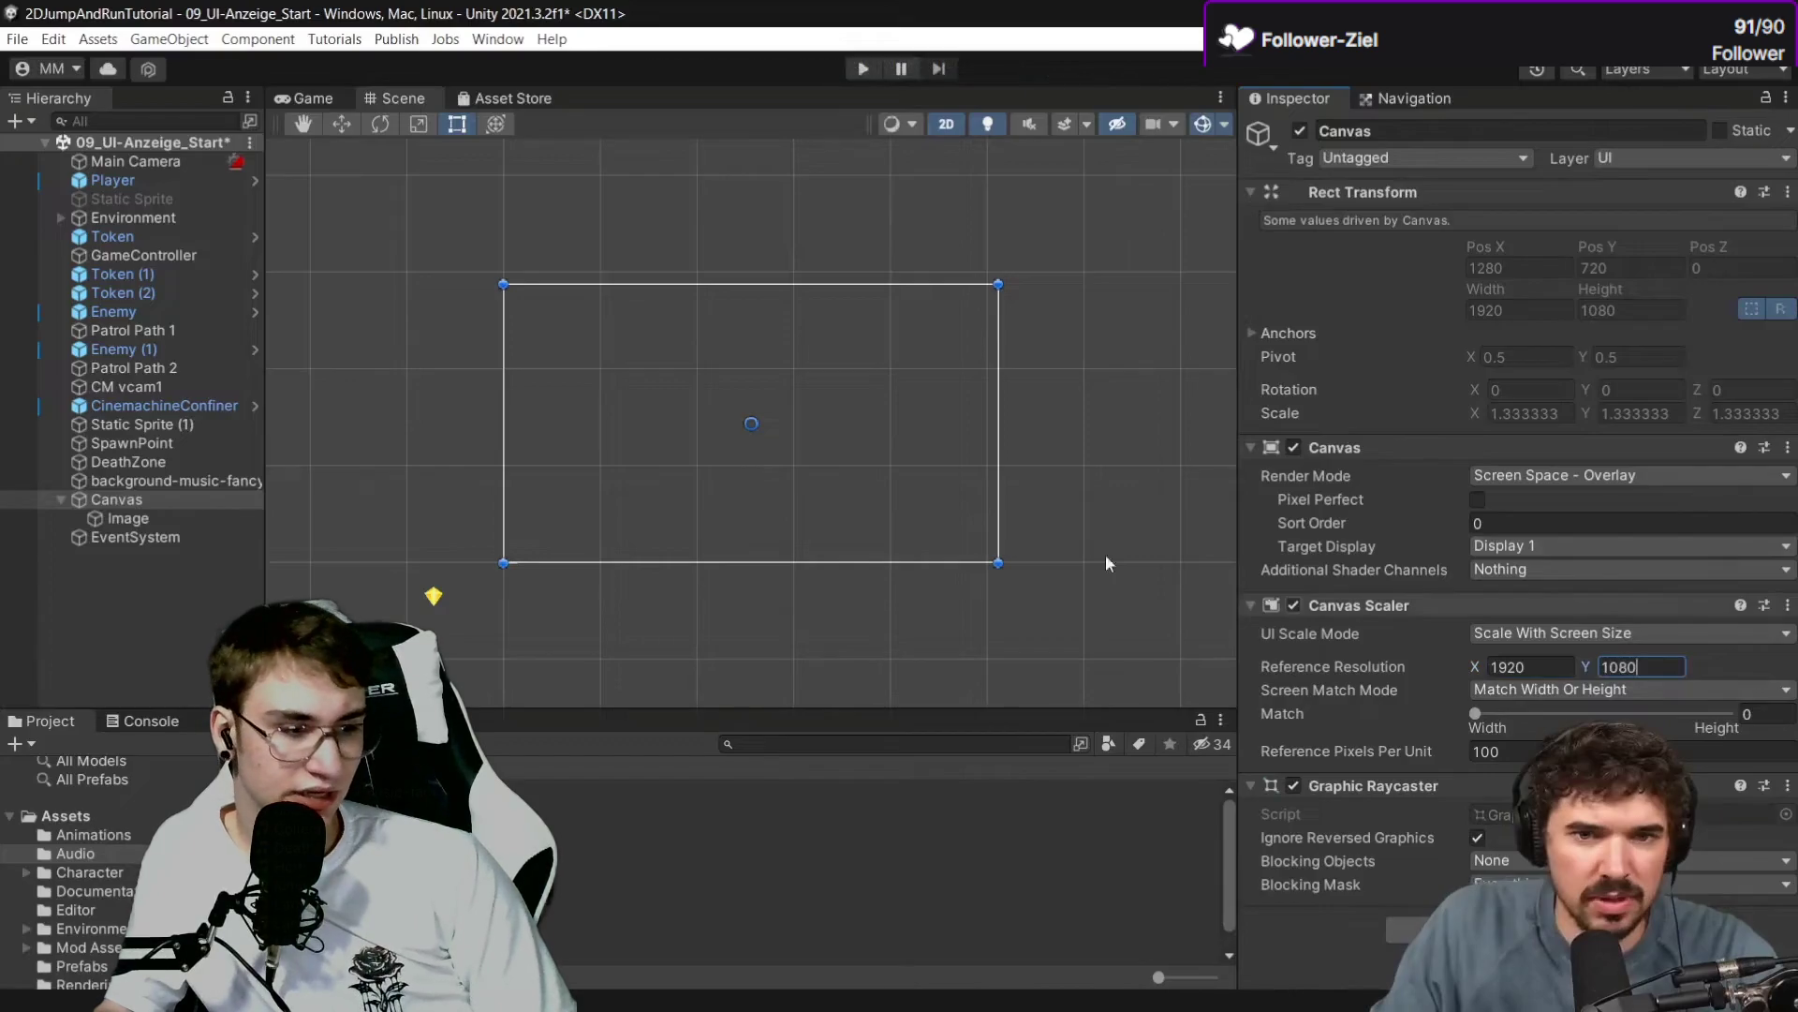
key(alt+Tab)
Set the Canvas Scaler to Scale With Screen Size with a 1920 × 1080 reference resolution.
click(118, 422)
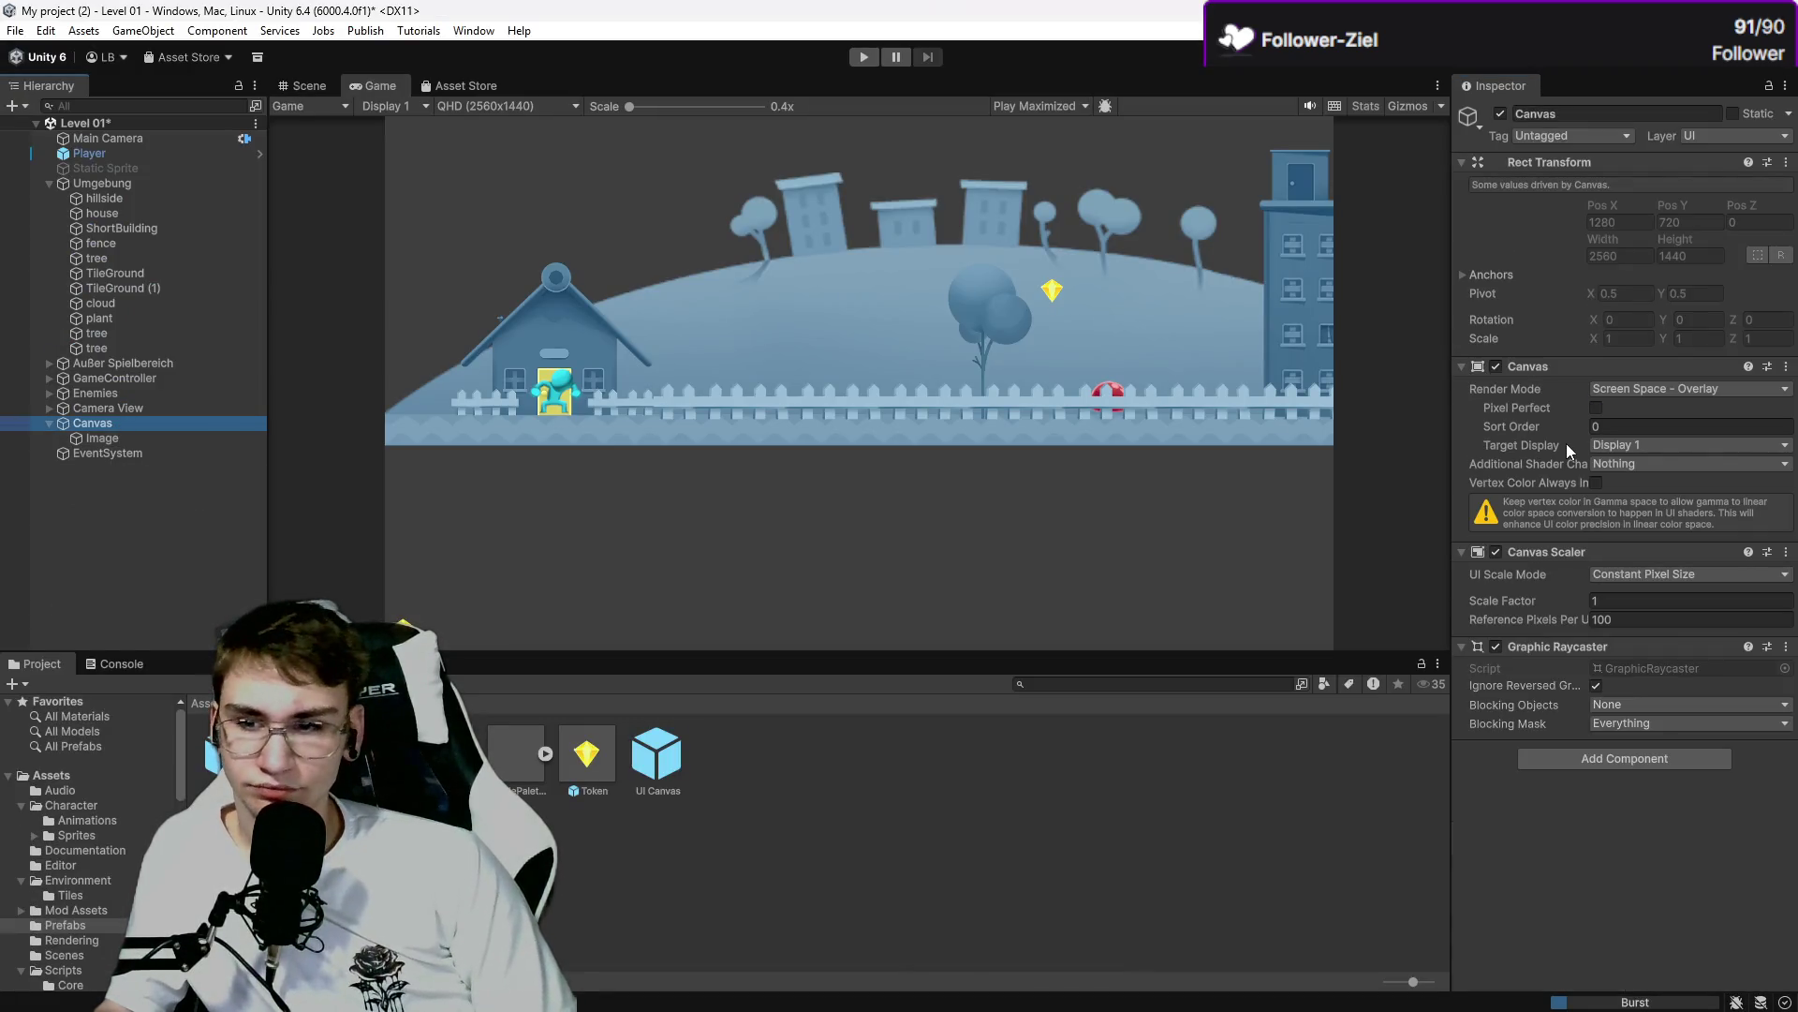
click(1637, 577)
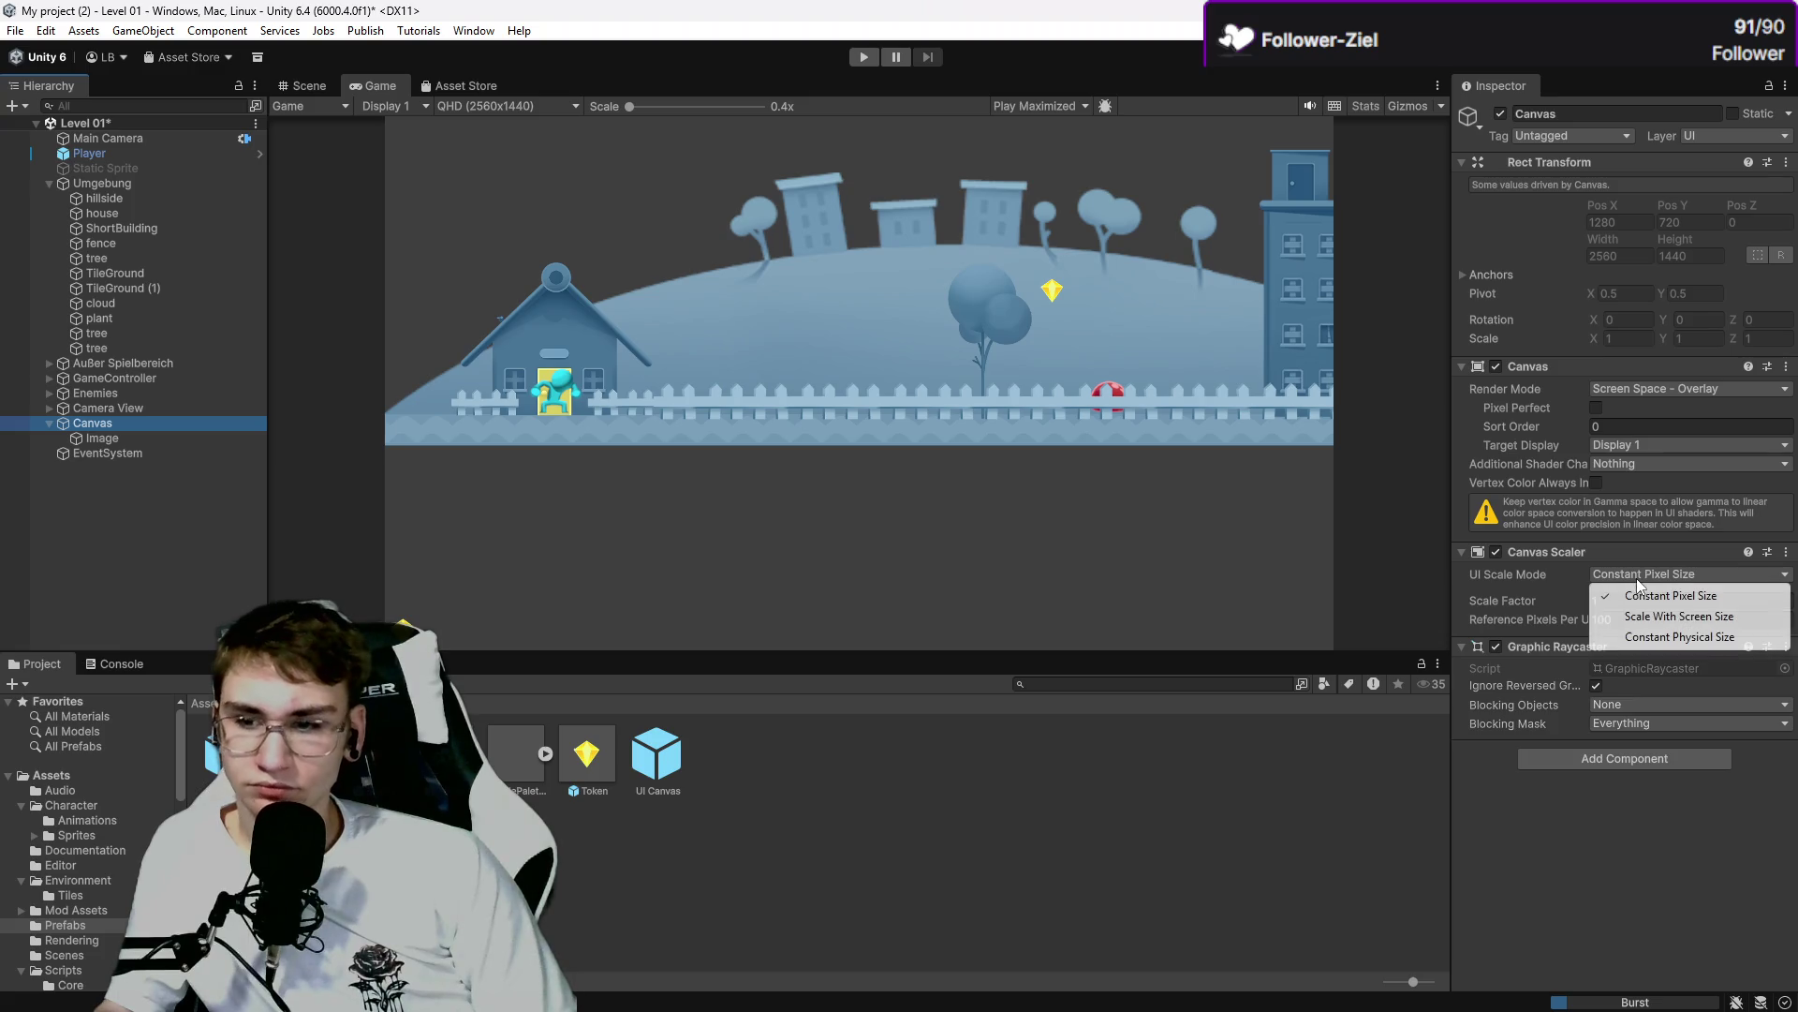
click(1637, 619)
text(1920)
text(1080)
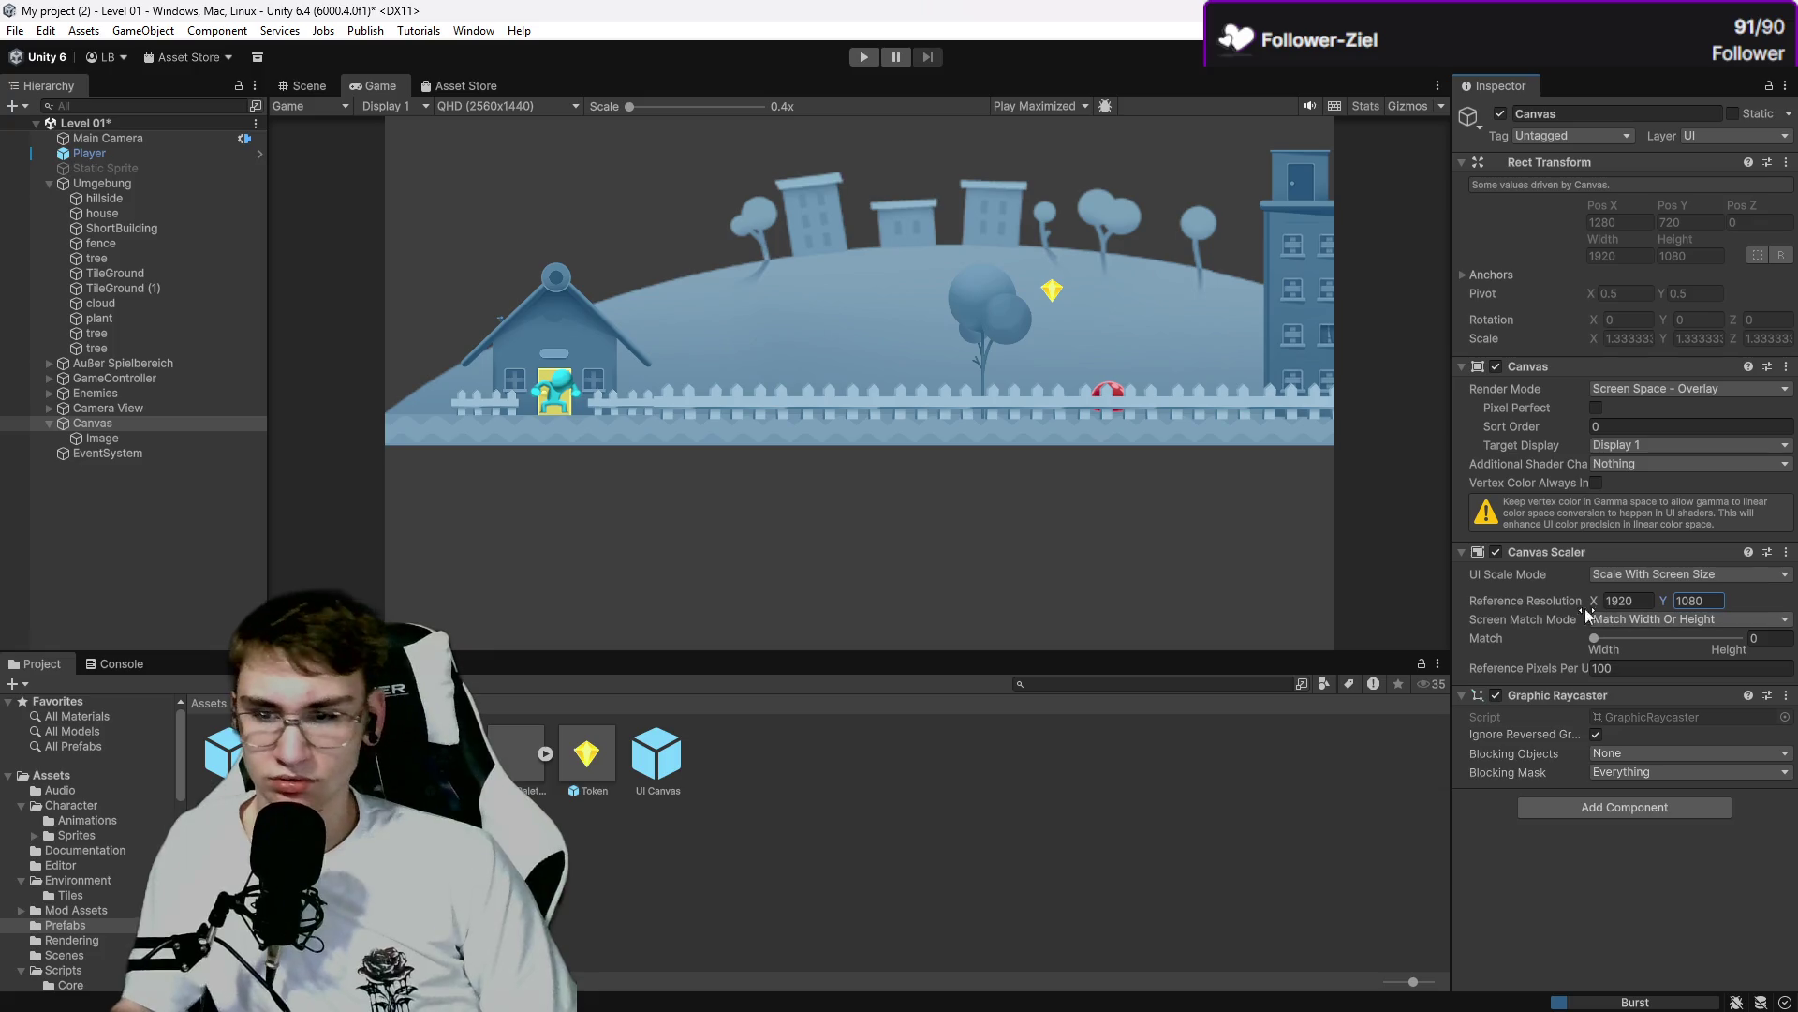
click(1525, 643)
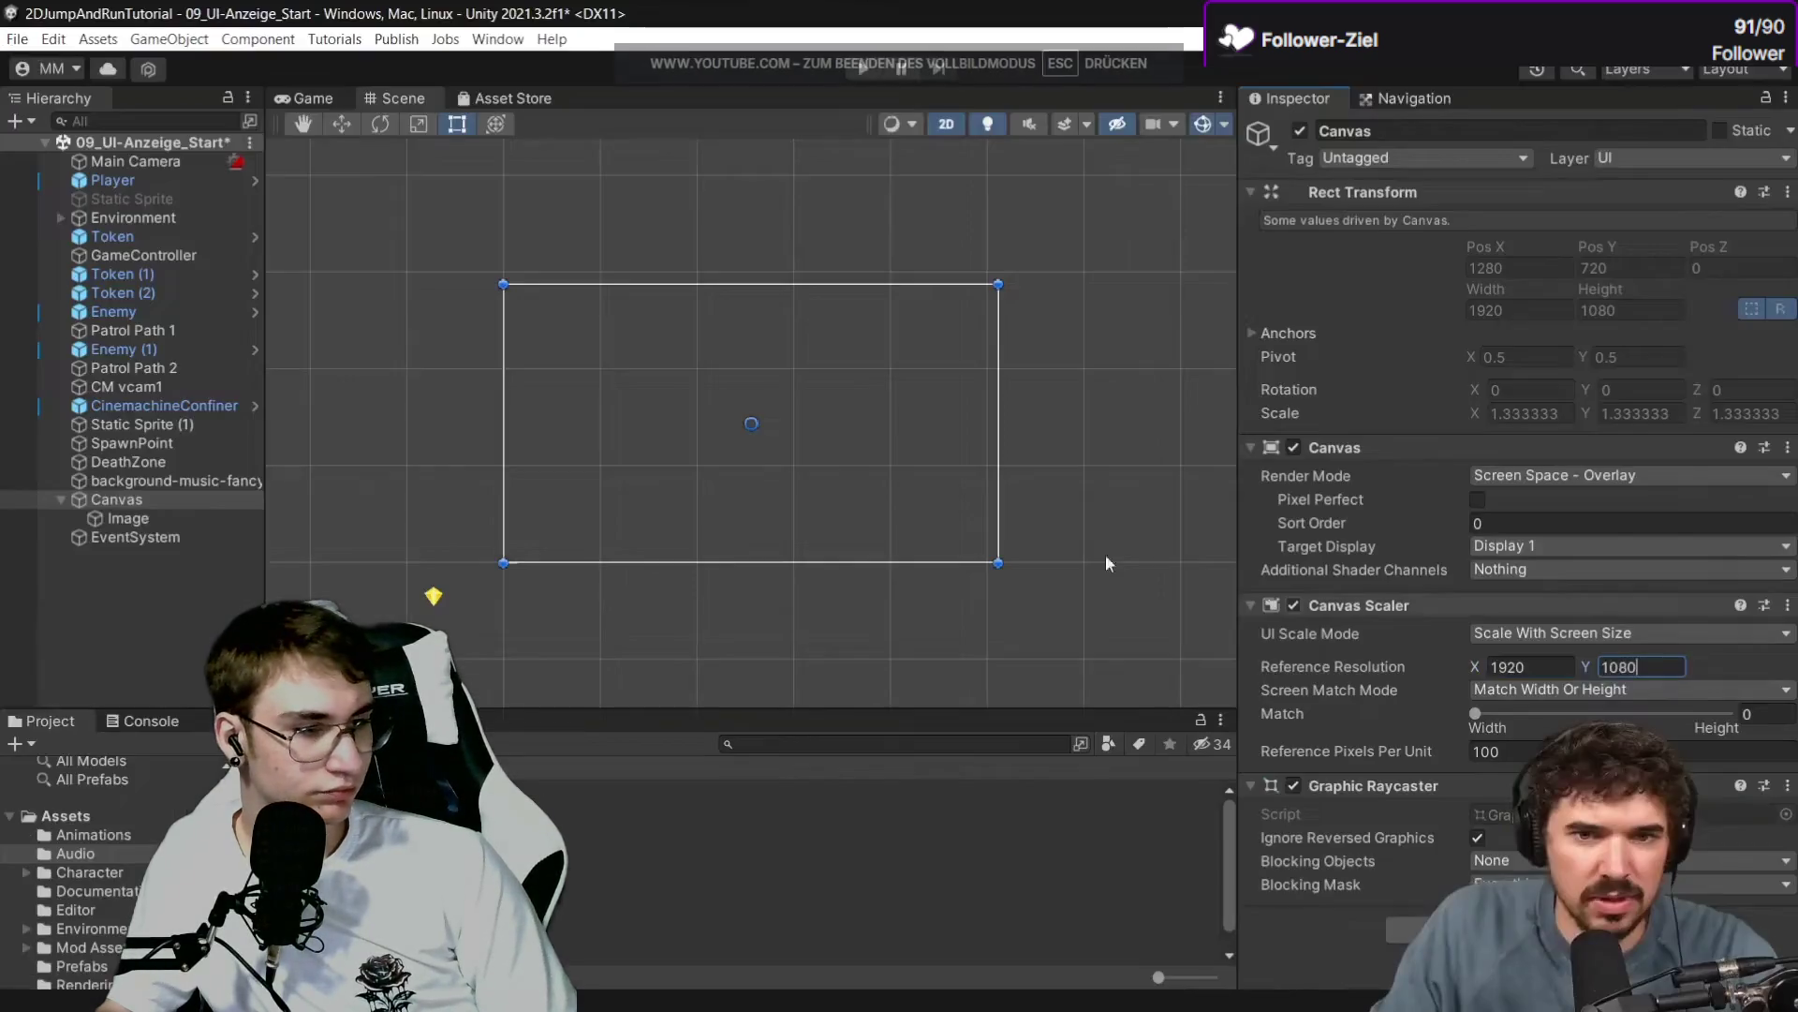
Resume the tutorial video briefly, then go back to the Unity editor.
click(1105, 554)
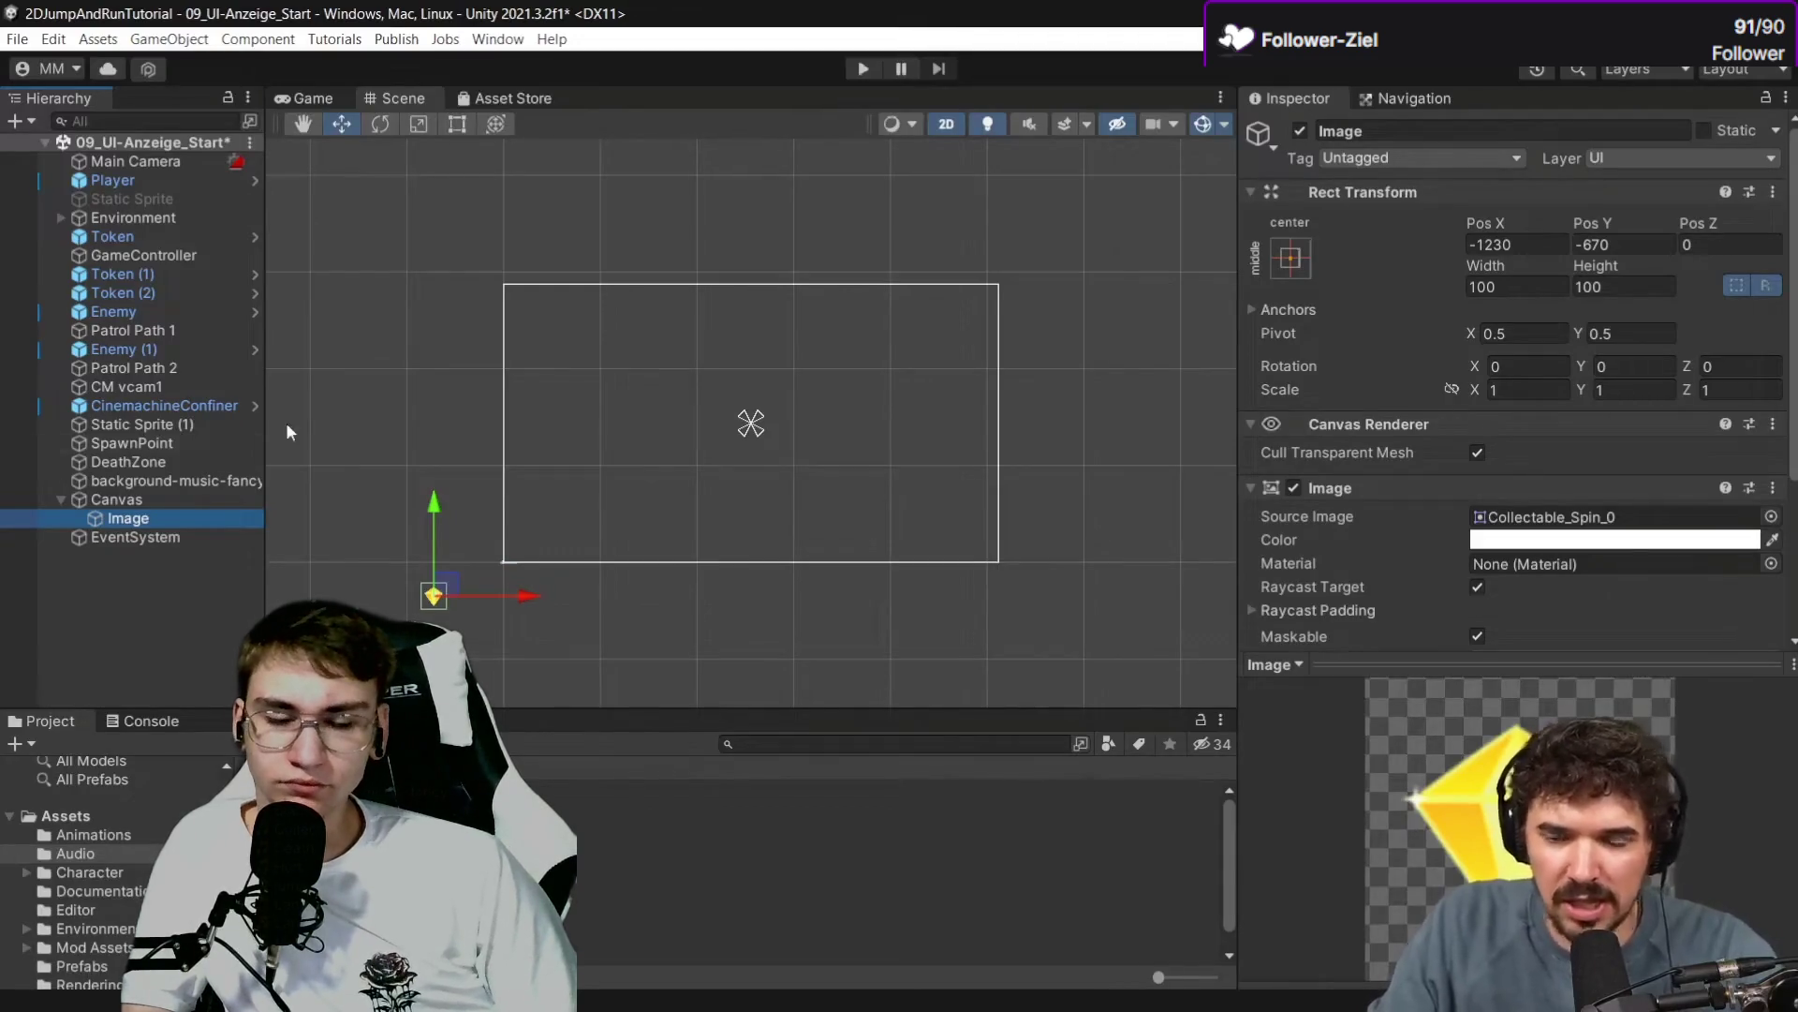
drag(430, 510, 475, 210)
drag(521, 293, 607, 301)
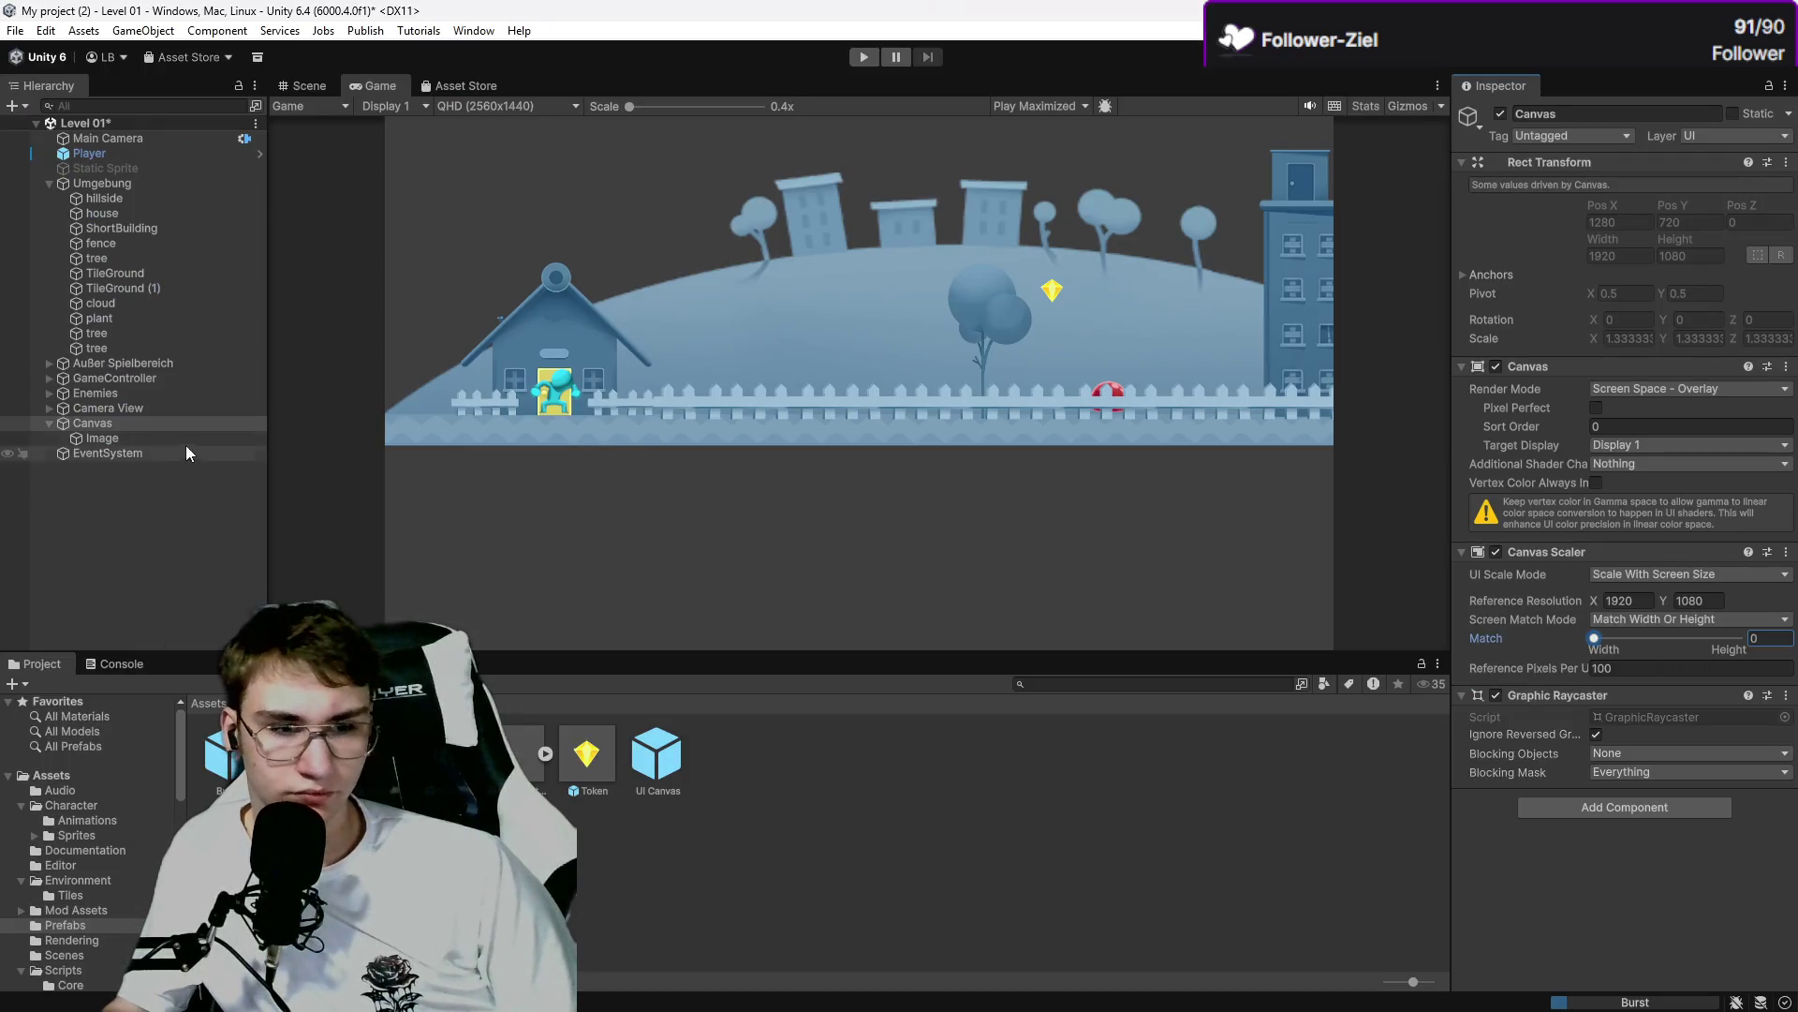
click(186, 439)
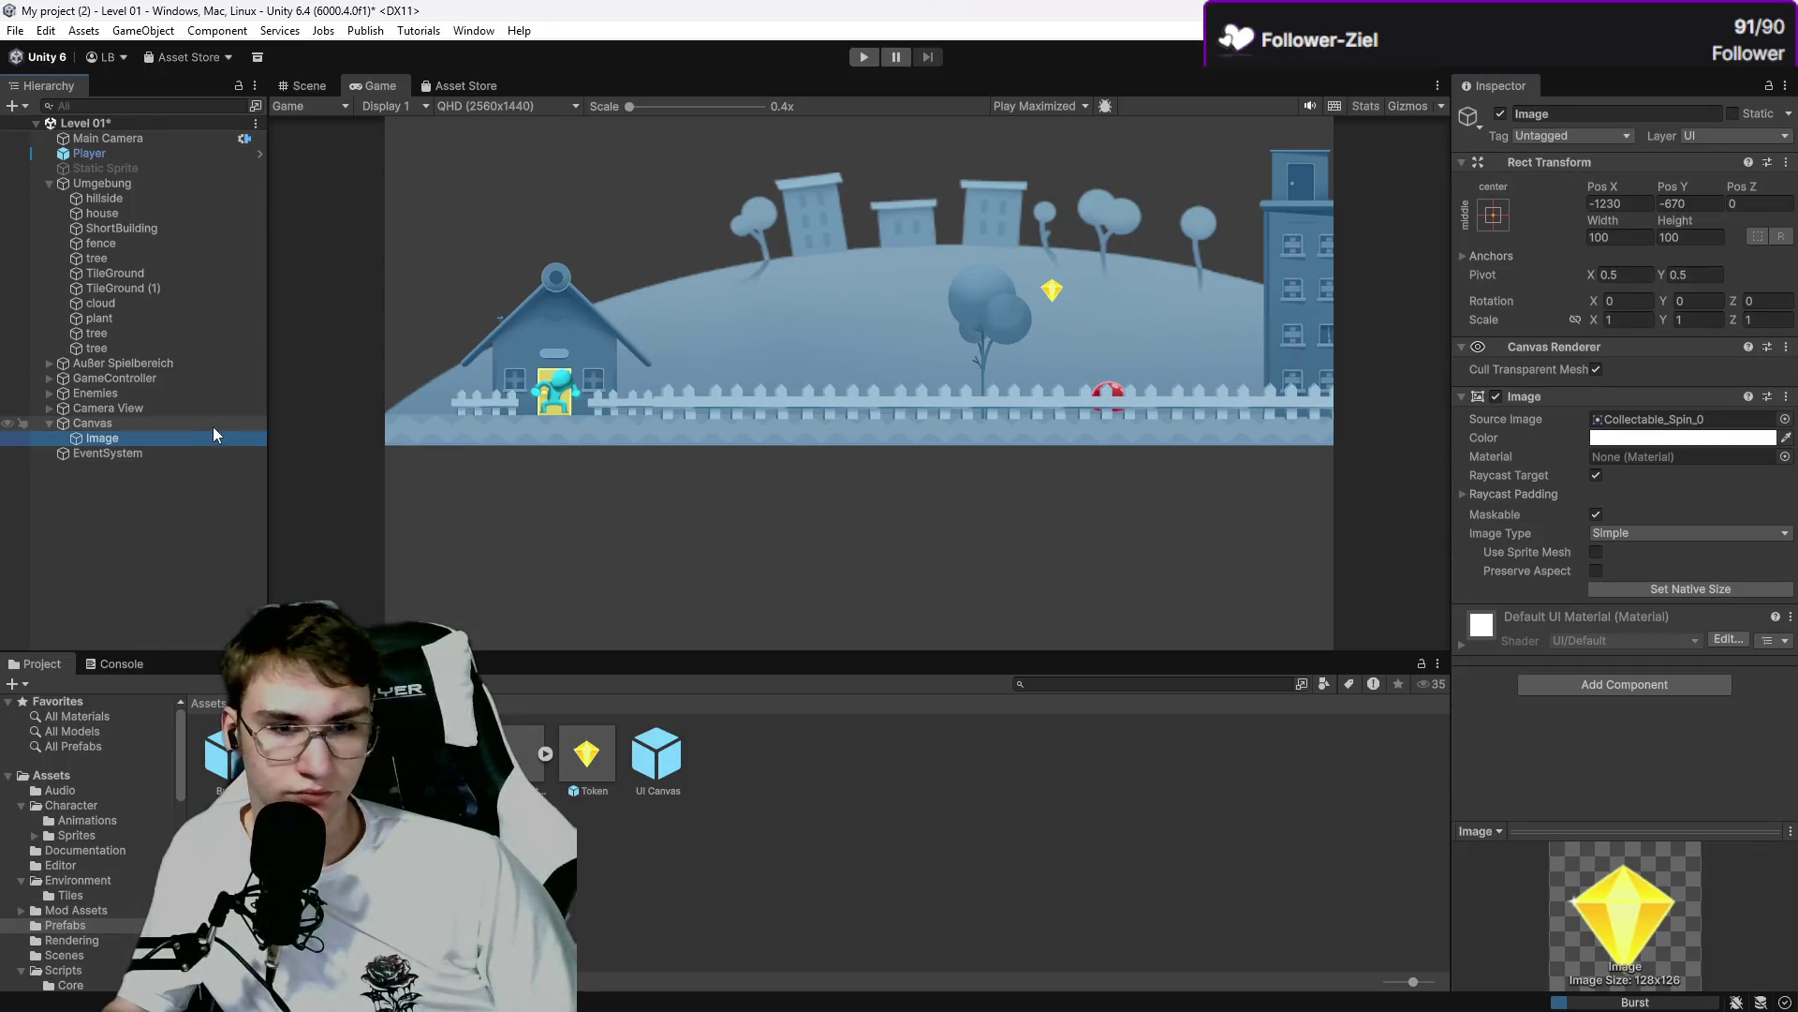
Reselect the Image and leave its name unchanged, pausing the tutorial in between.
click(131, 455)
click(148, 441)
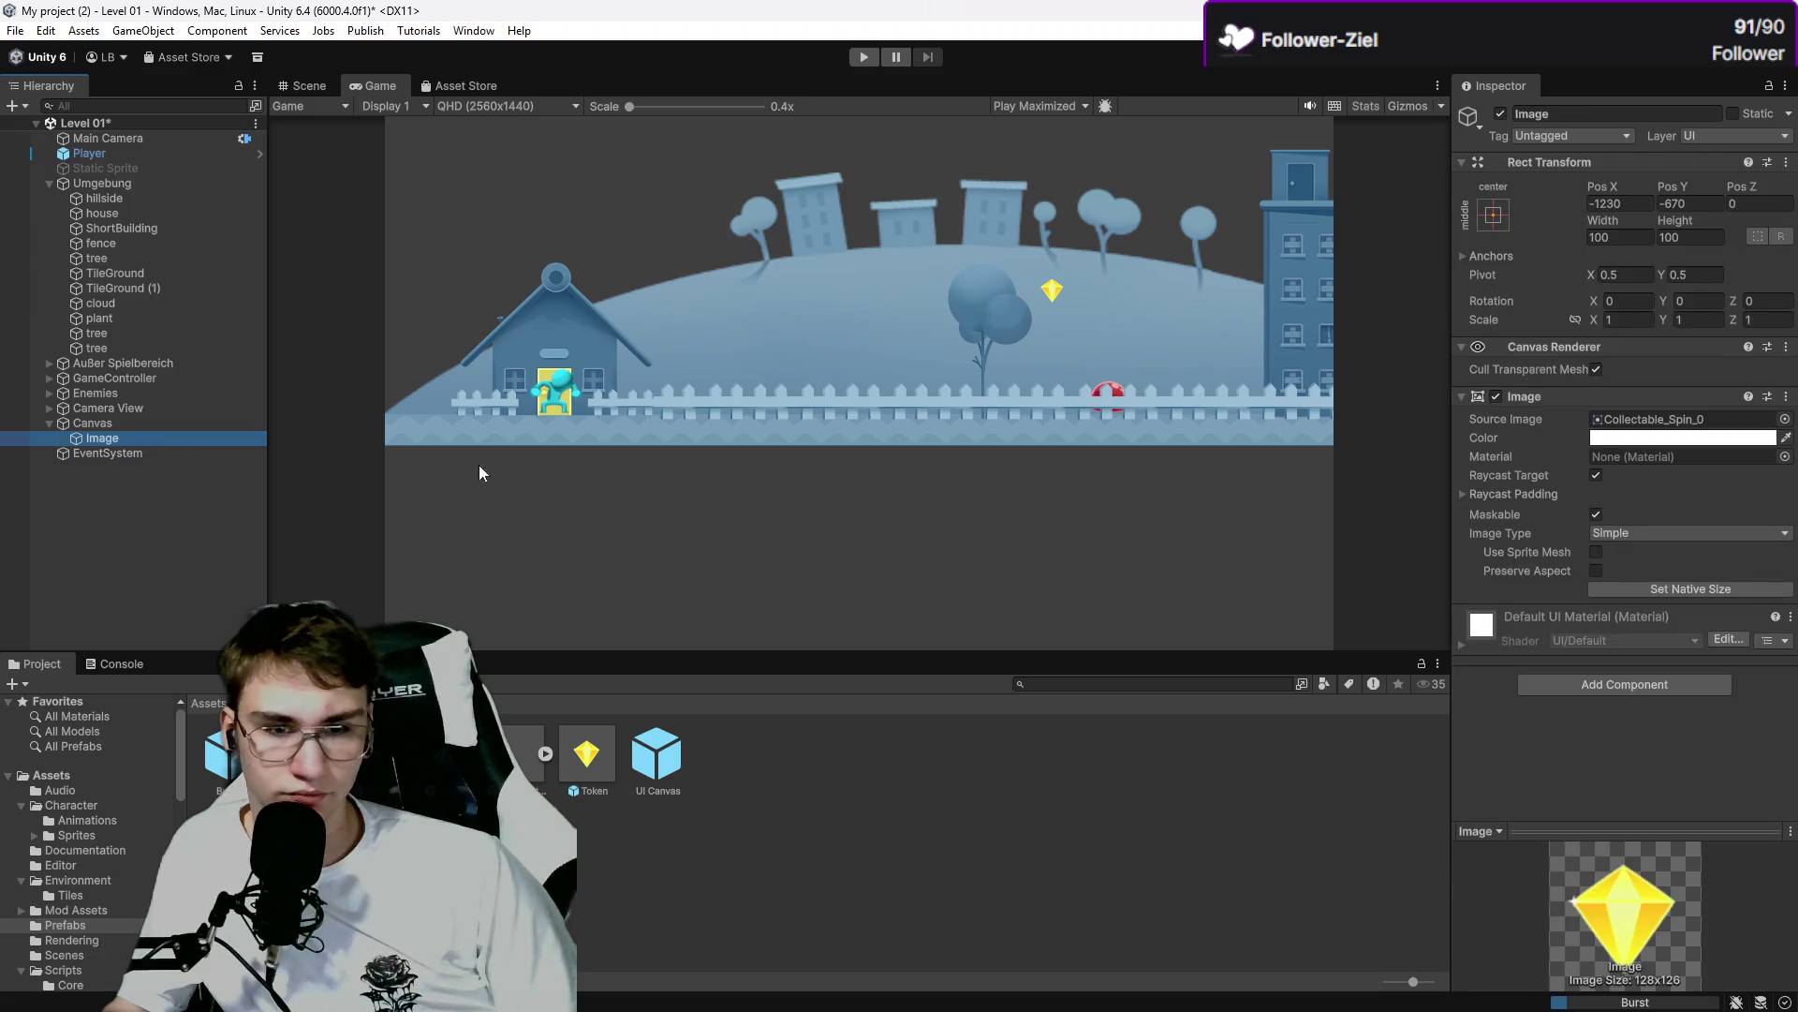
click(230, 441)
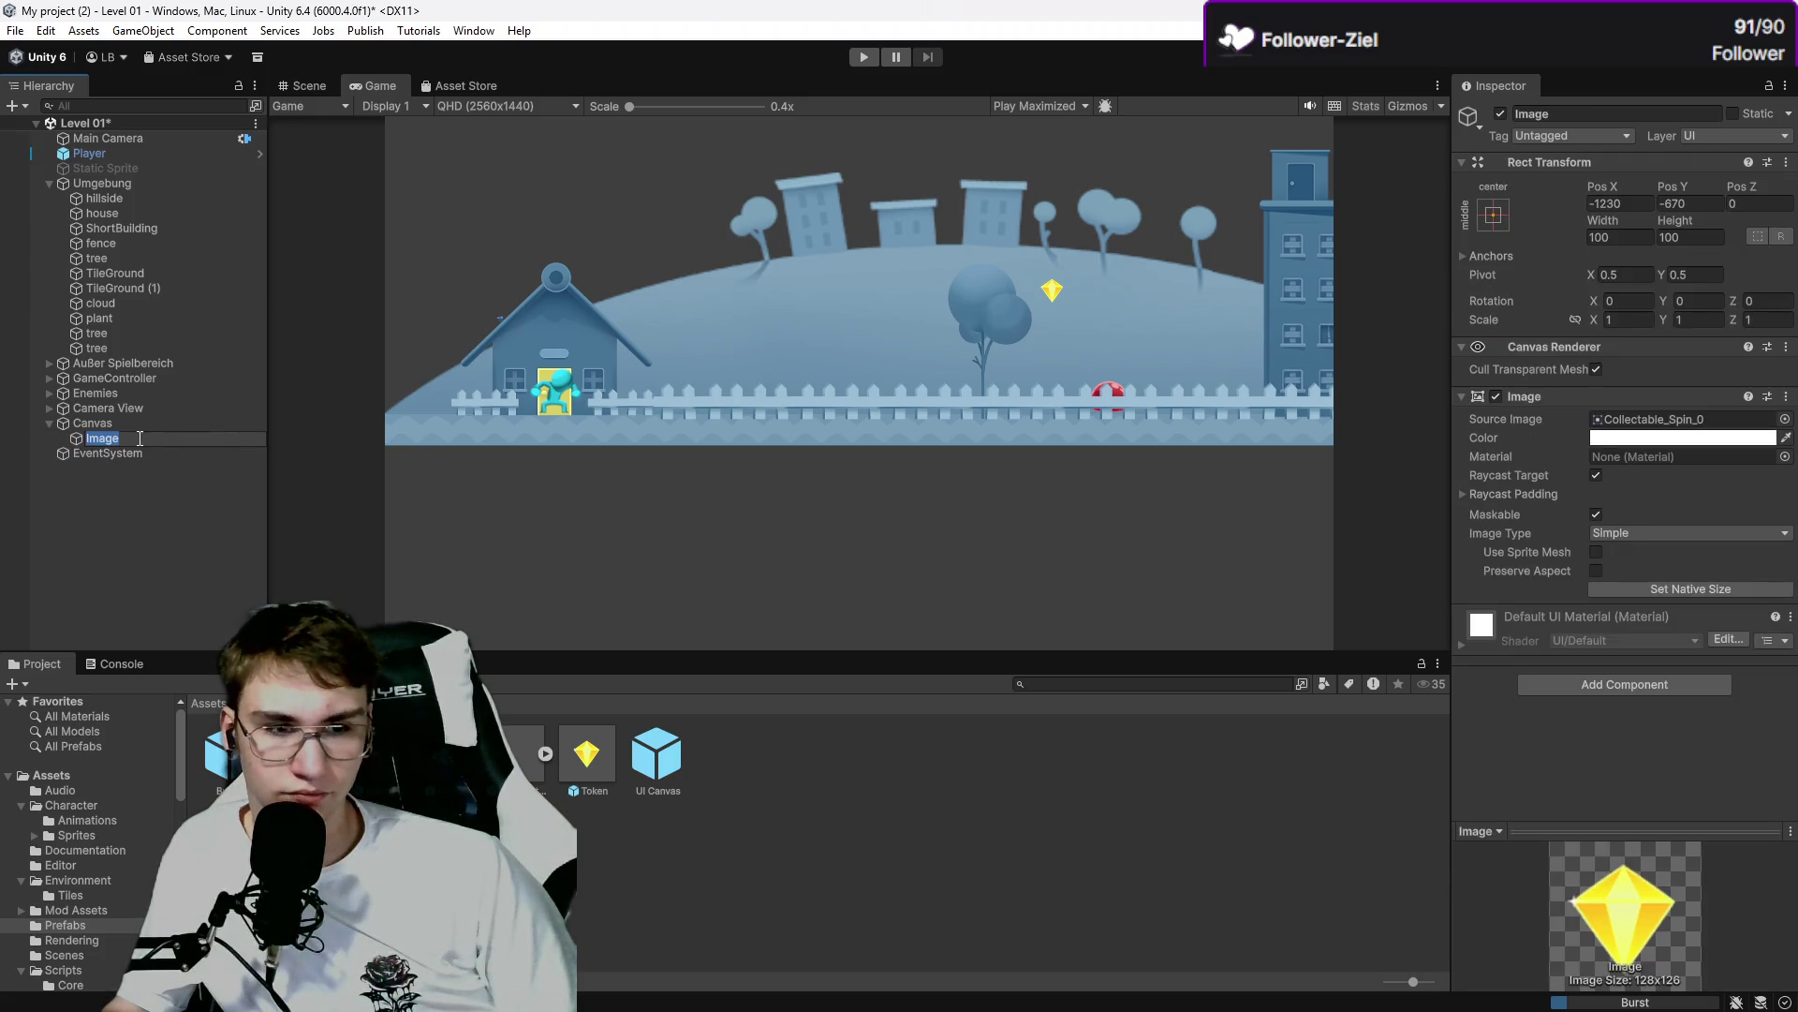
key(Return)
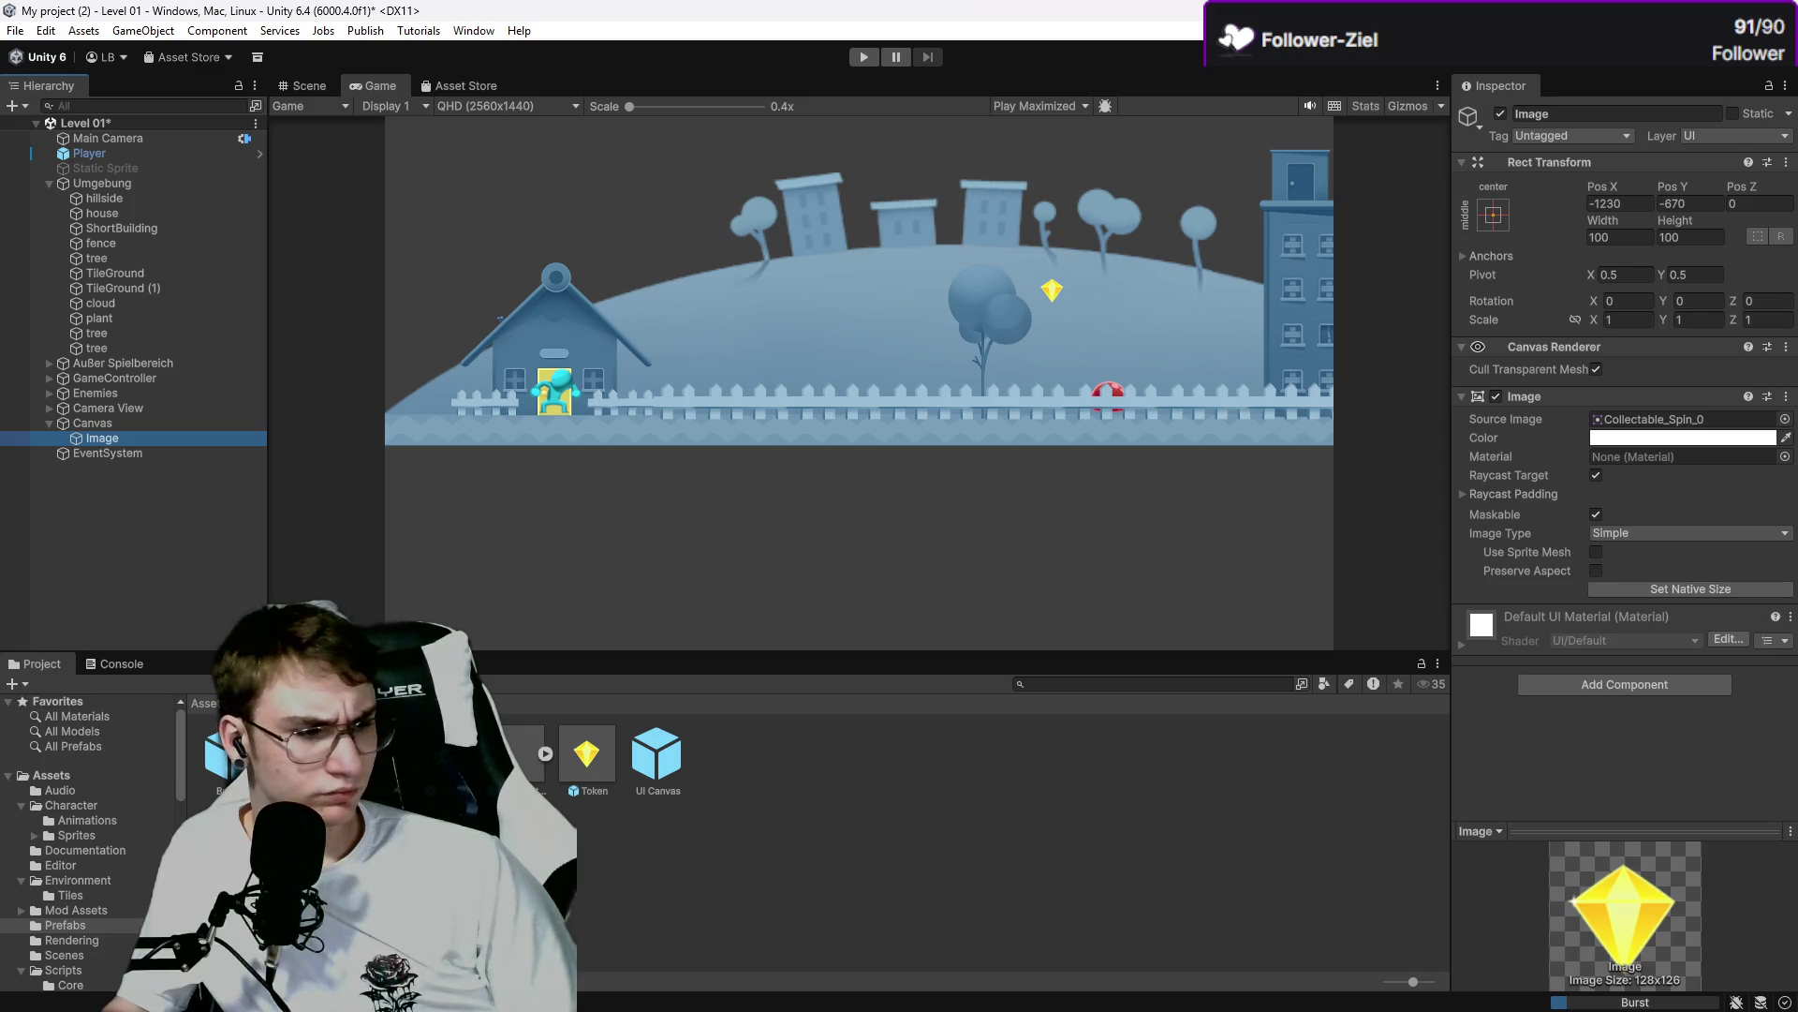
key(alt+Tab)
key(space)
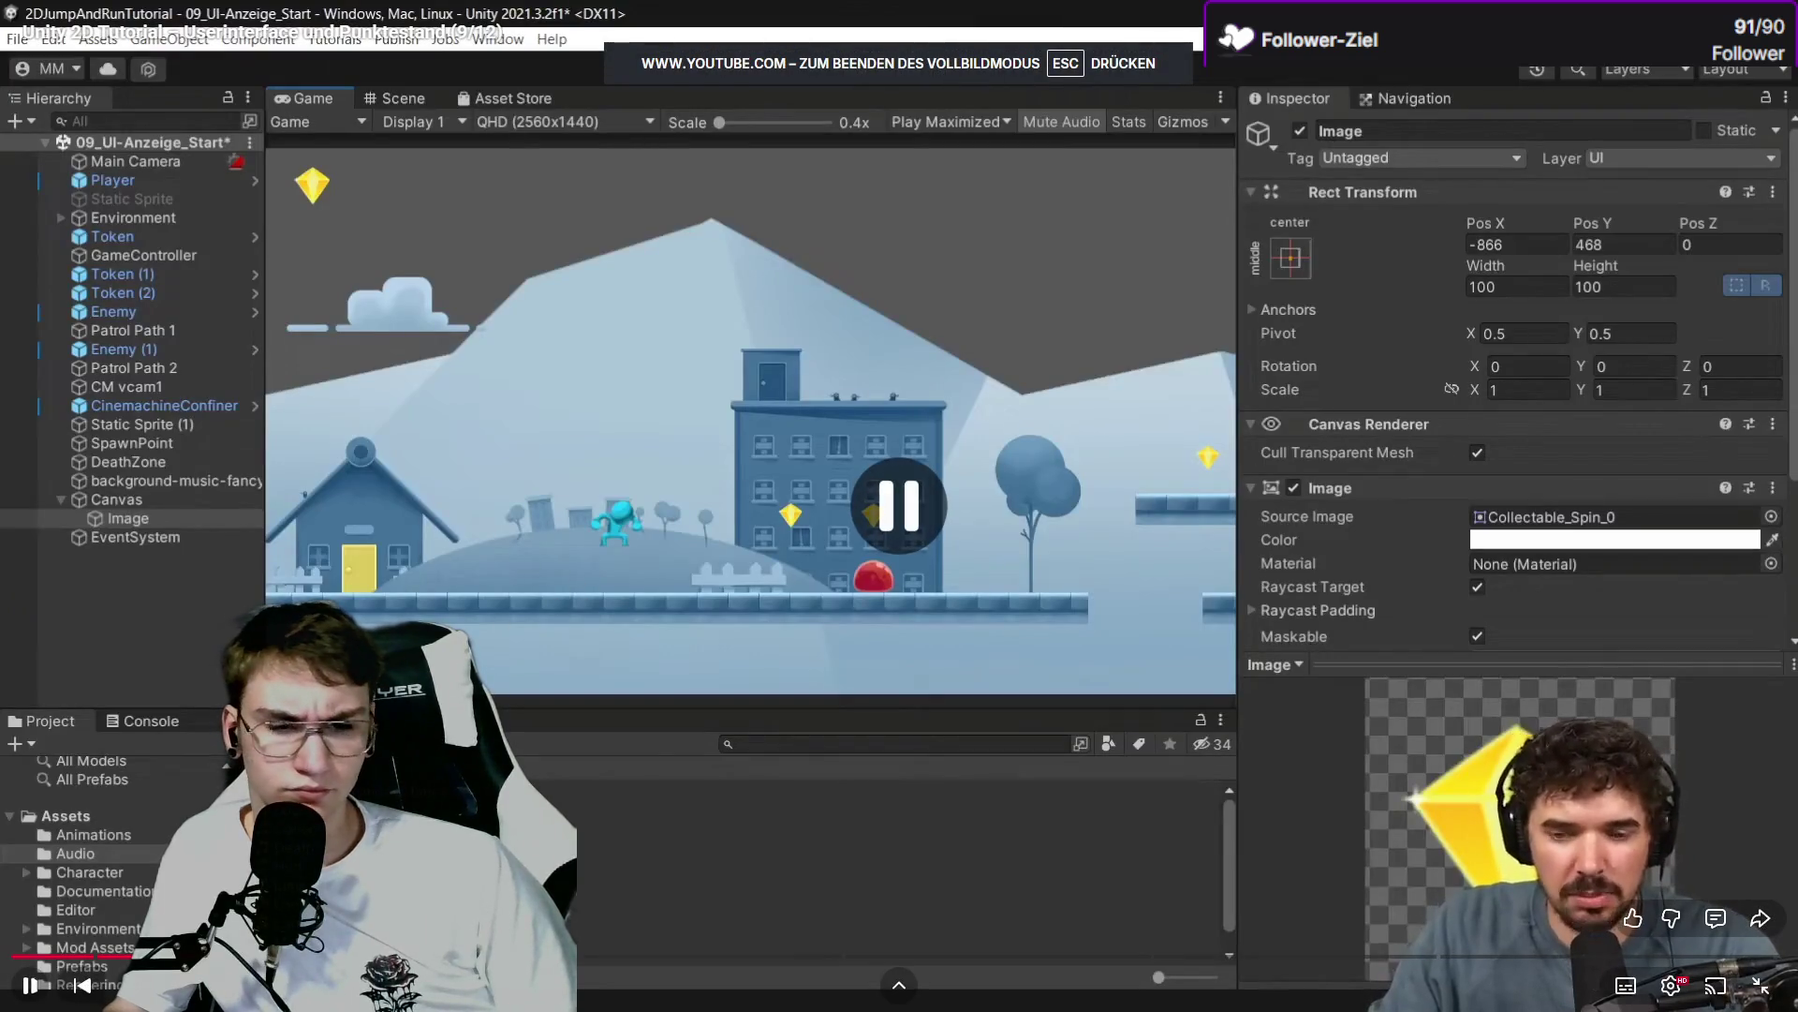
key(alt+Tab)
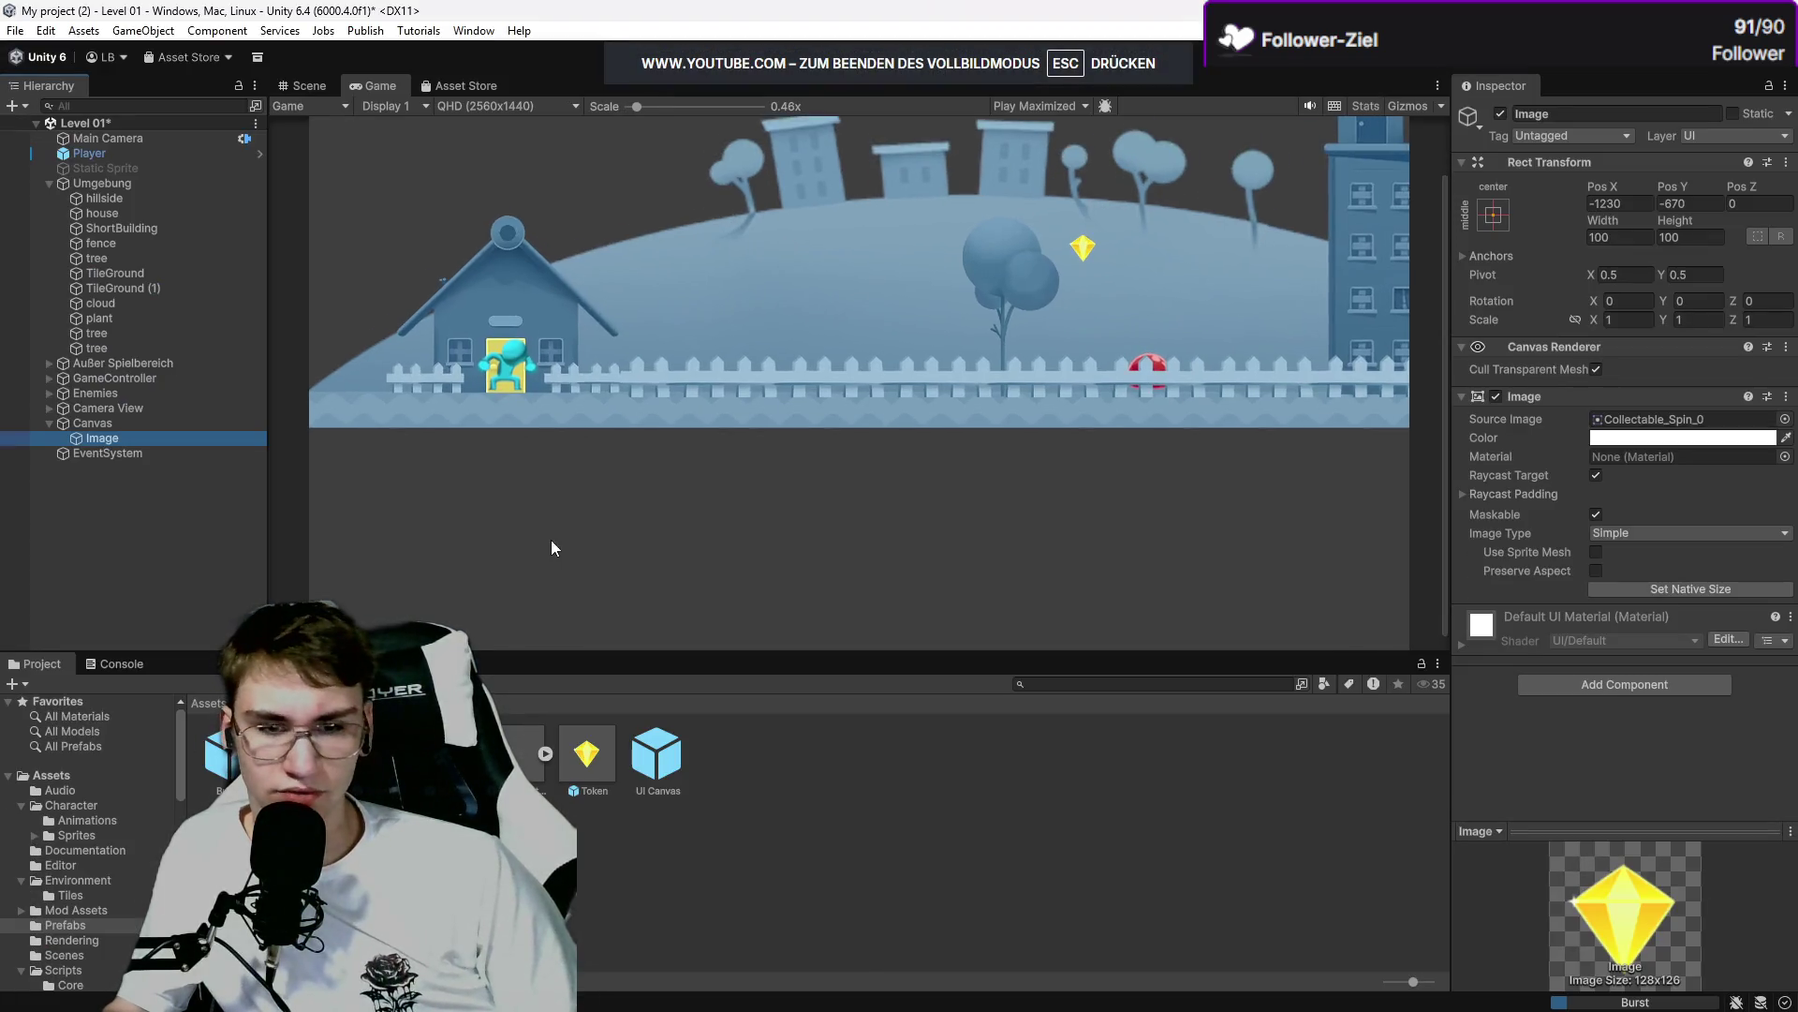
Keep Collectable_Spin_0 as the Image's Source Image sprite.
right_click(139, 438)
click(948, 502)
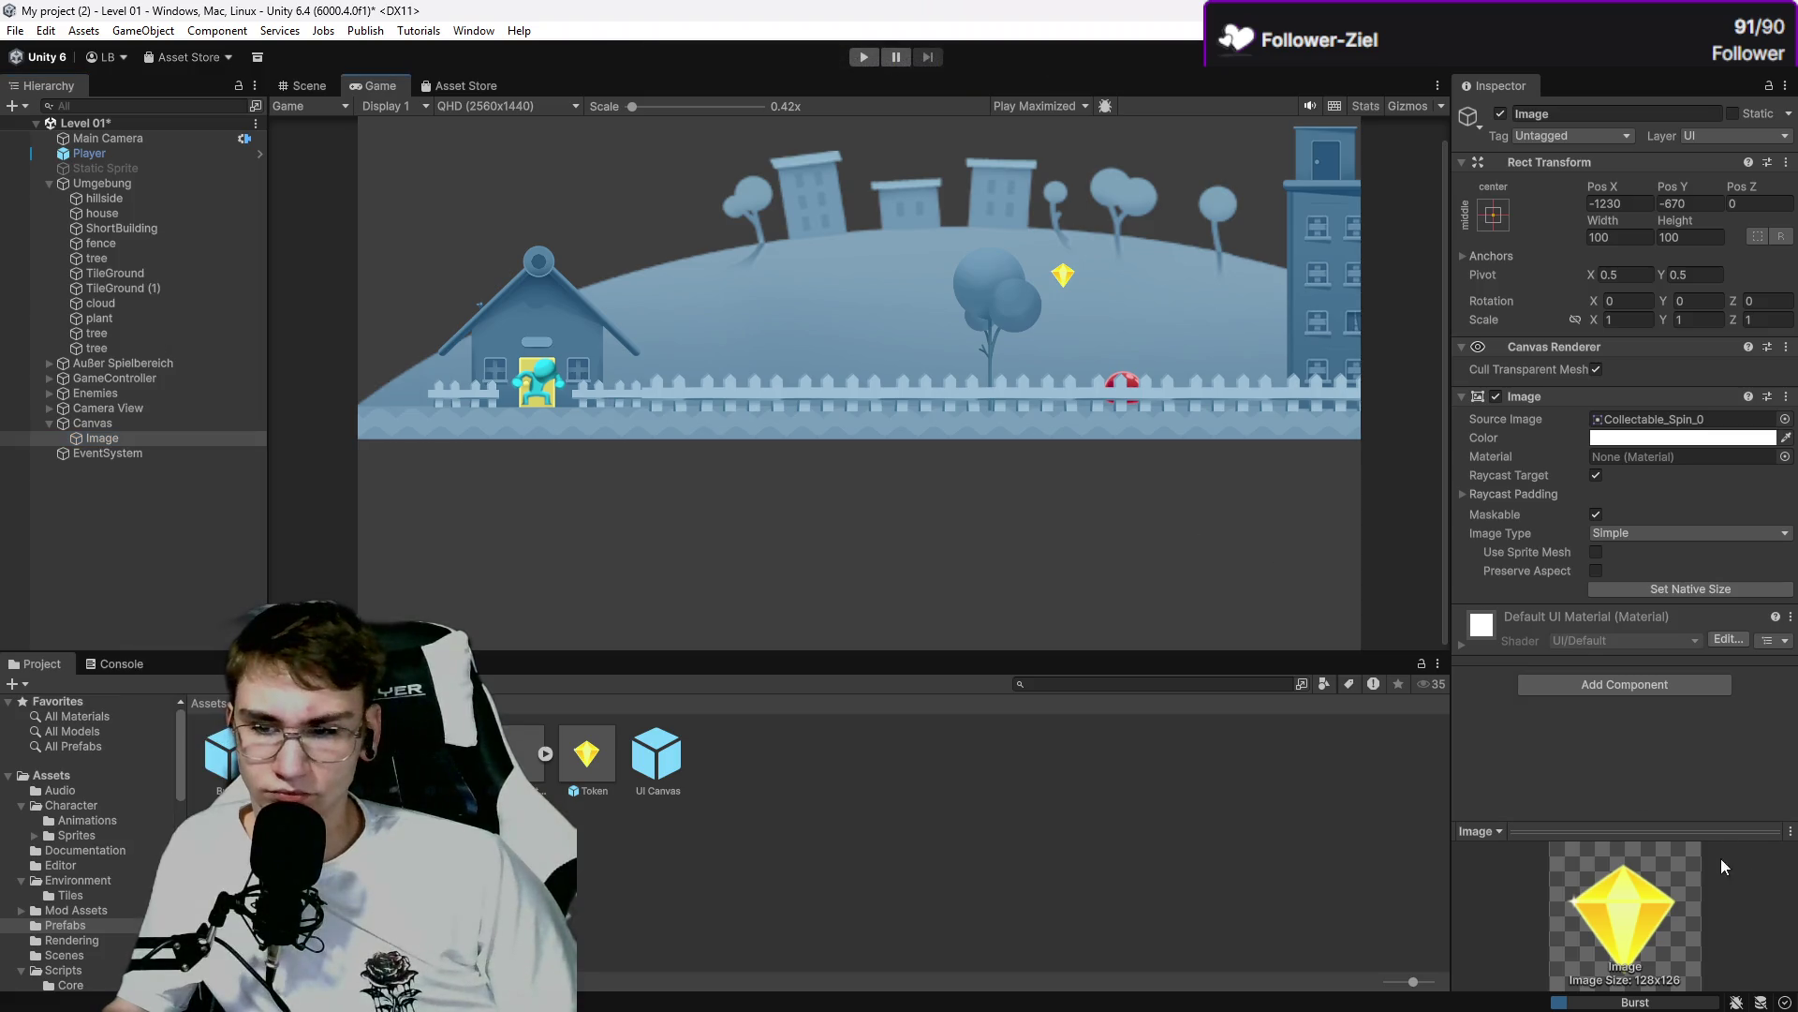
click(1785, 418)
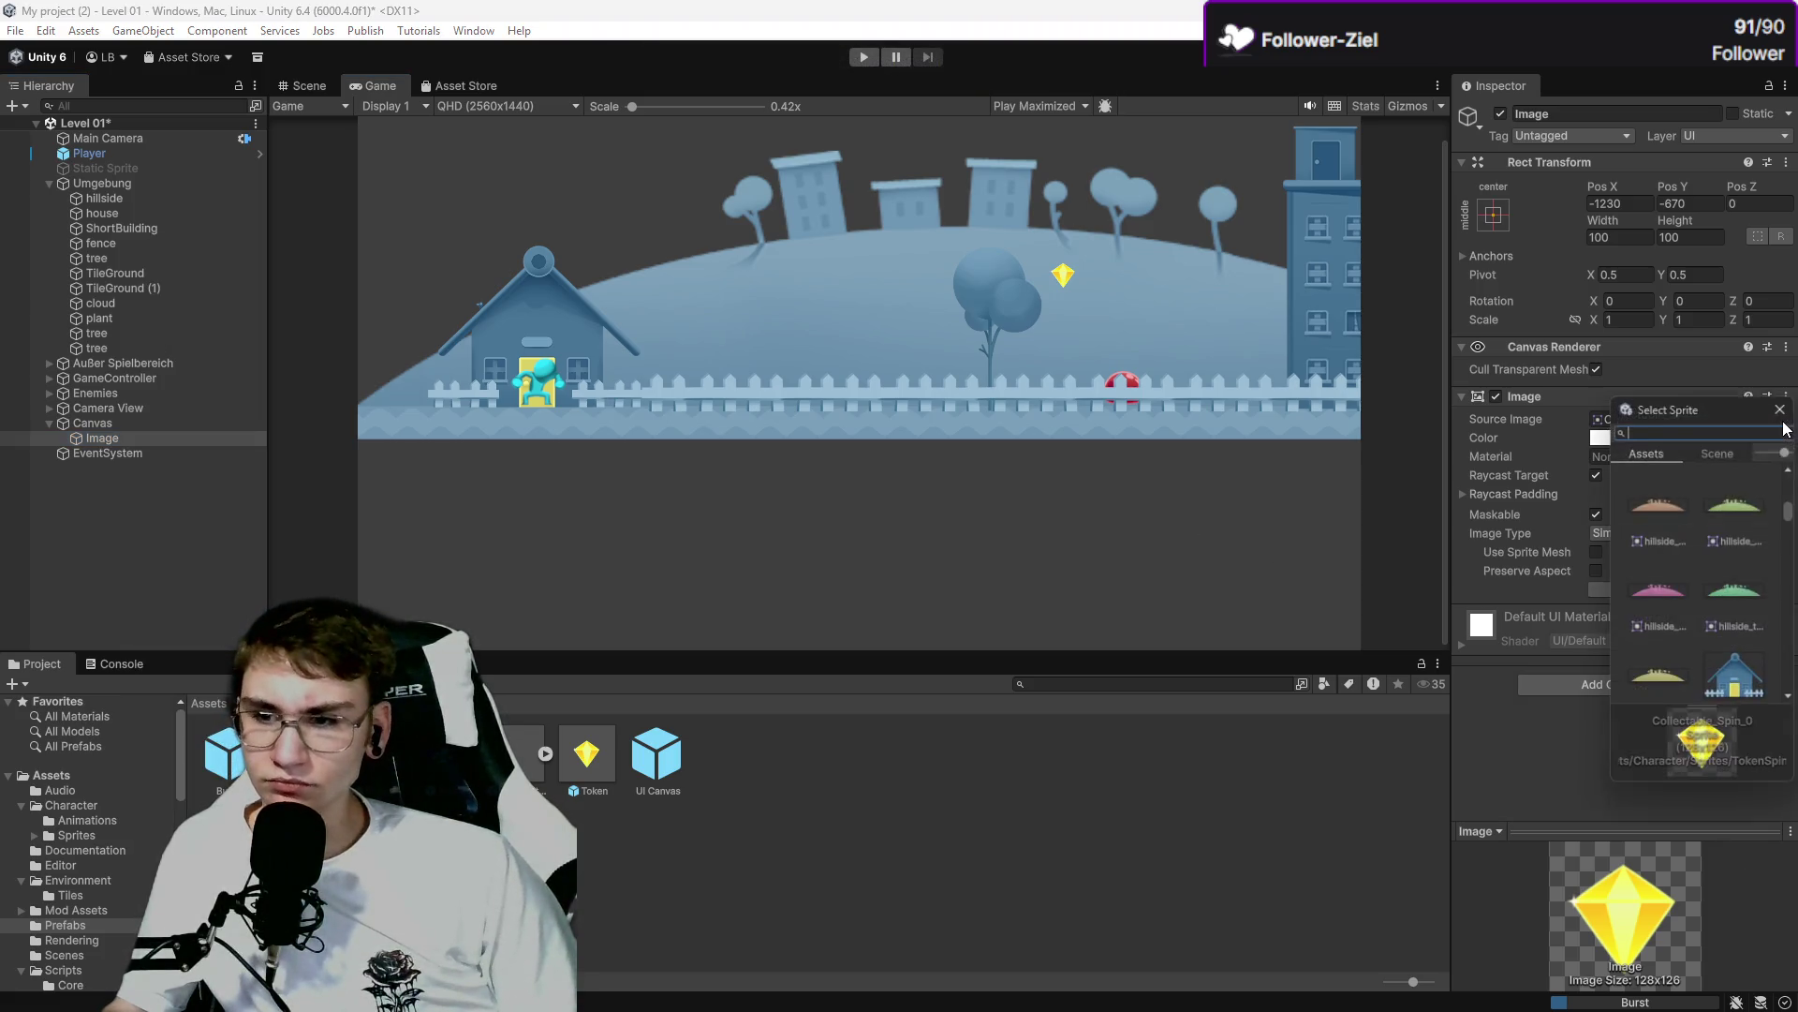
click(1784, 408)
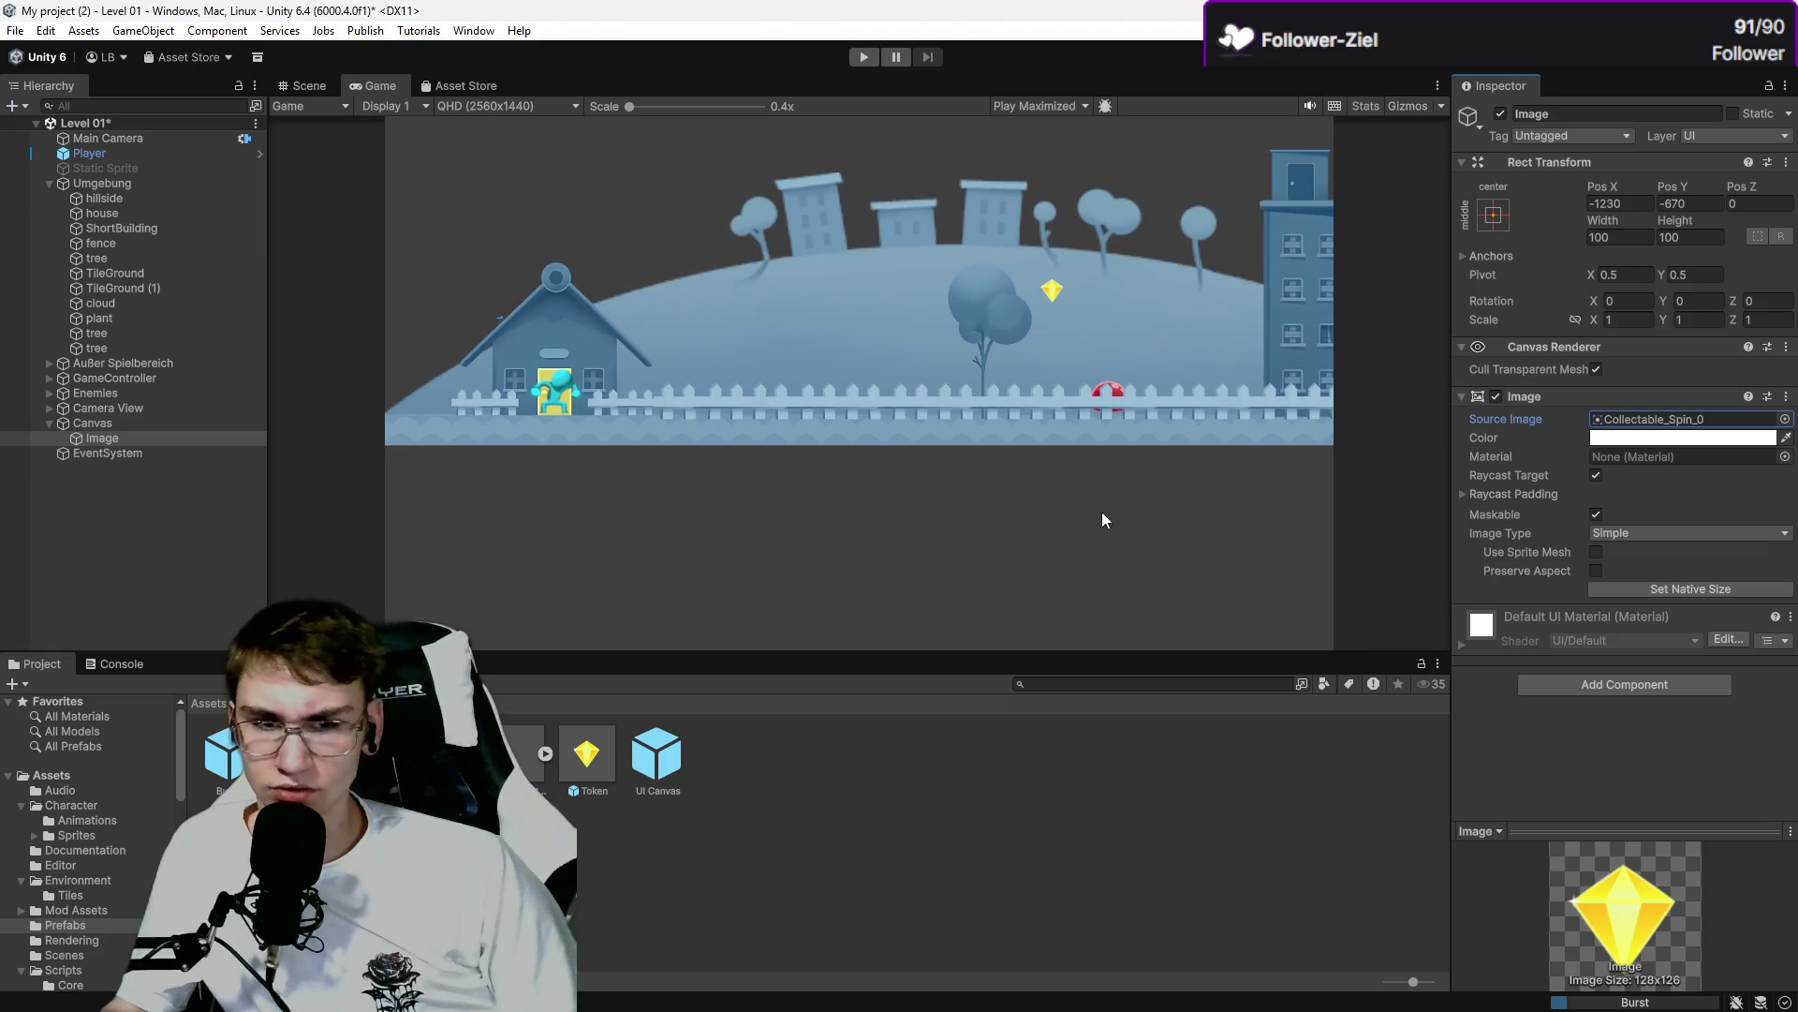
Check the Image, Canvas and EventSystem objects, end on the Canvas, and switch to the tutorial.
right_click(97, 439)
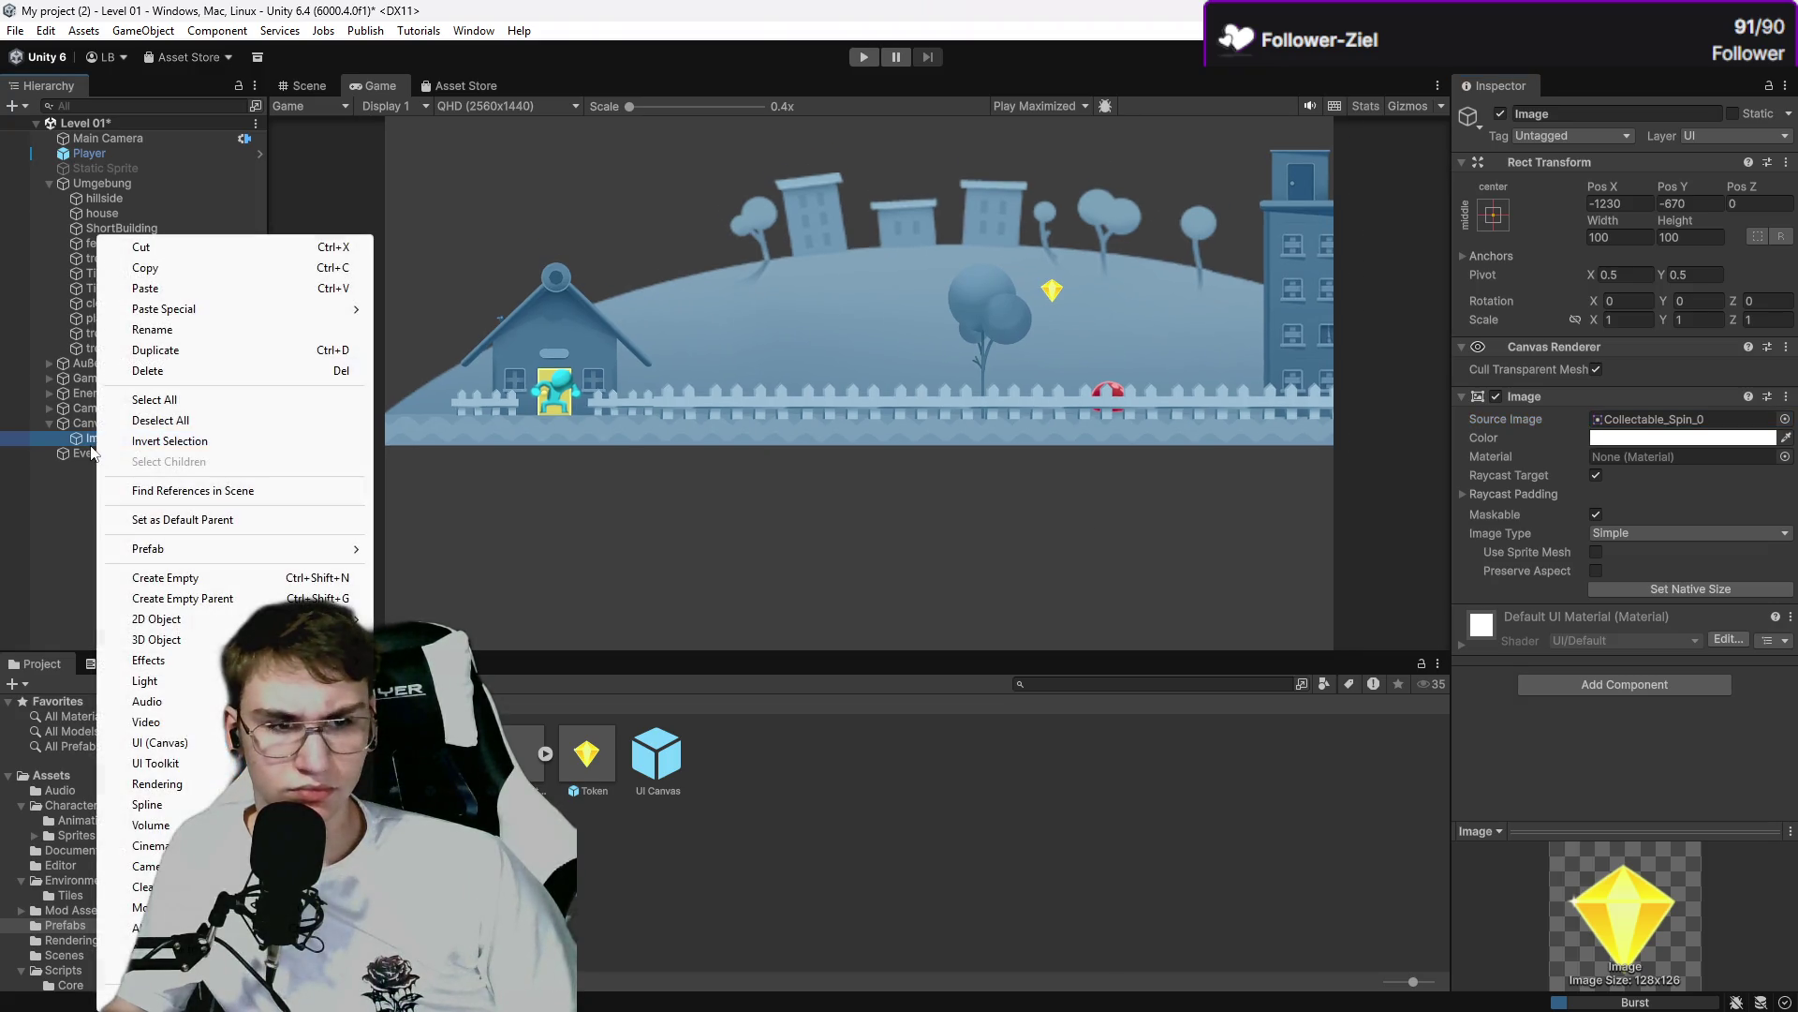
click(83, 453)
click(121, 438)
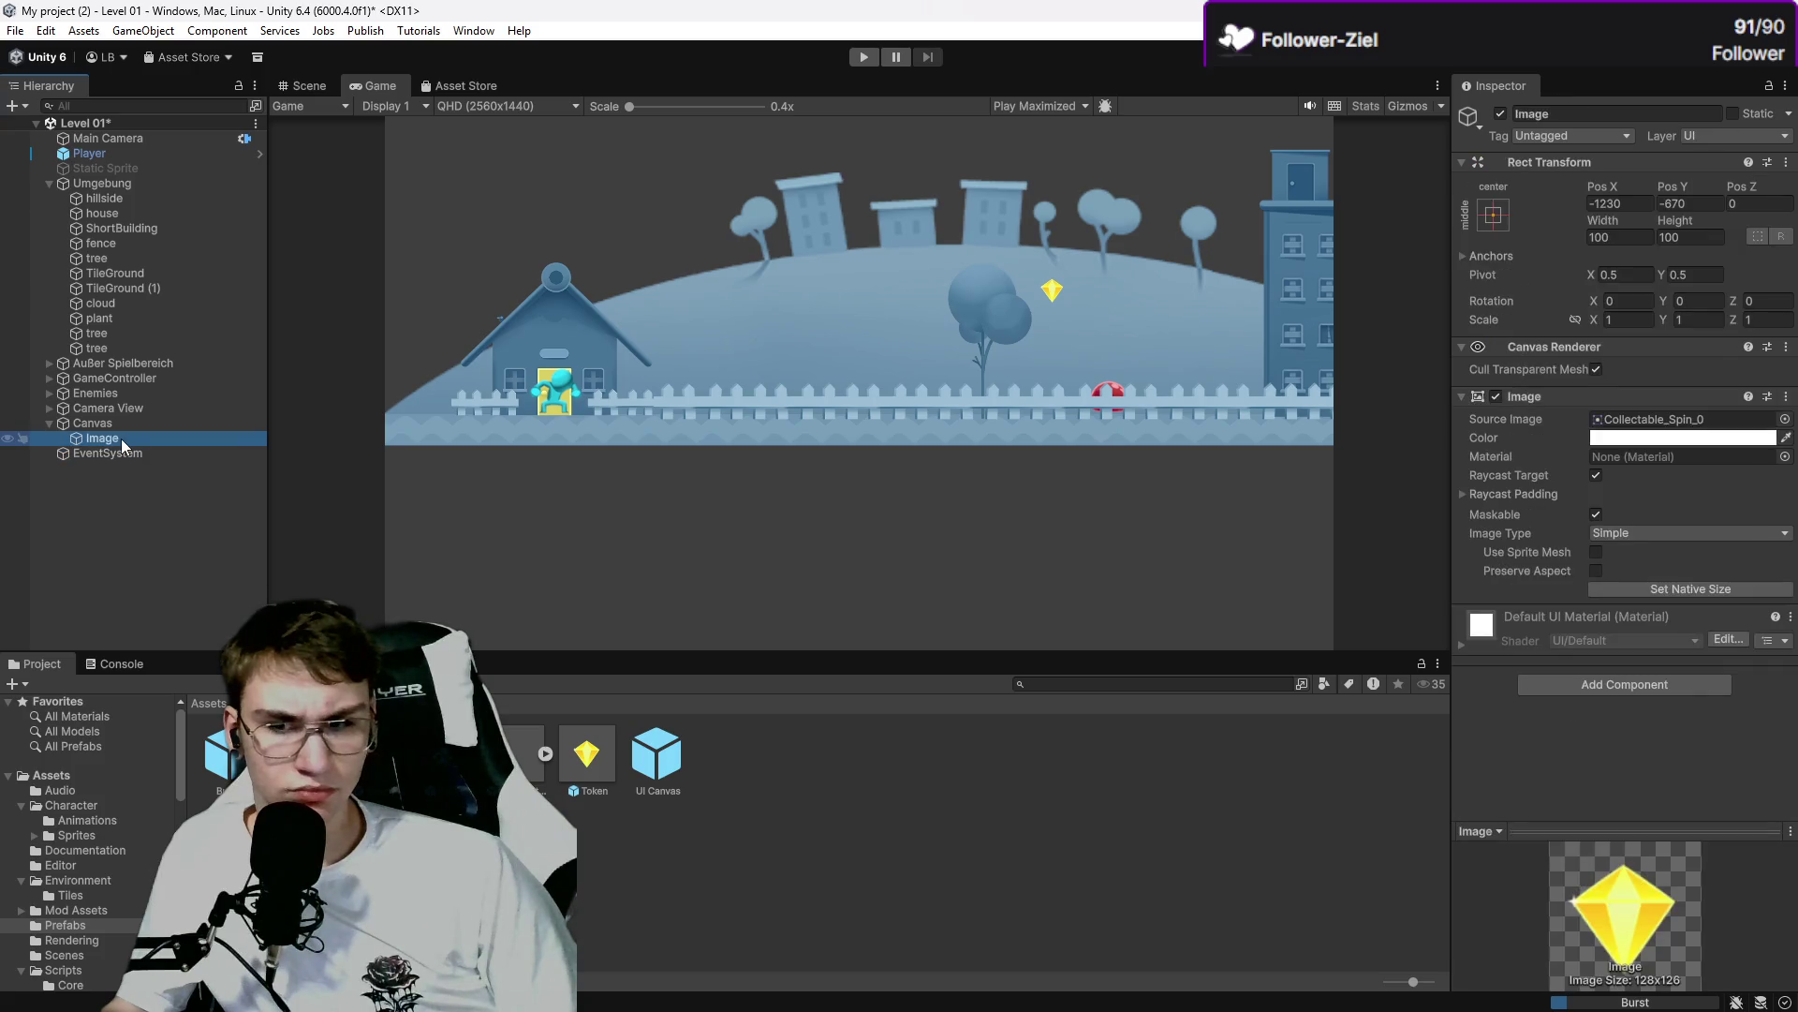
click(120, 424)
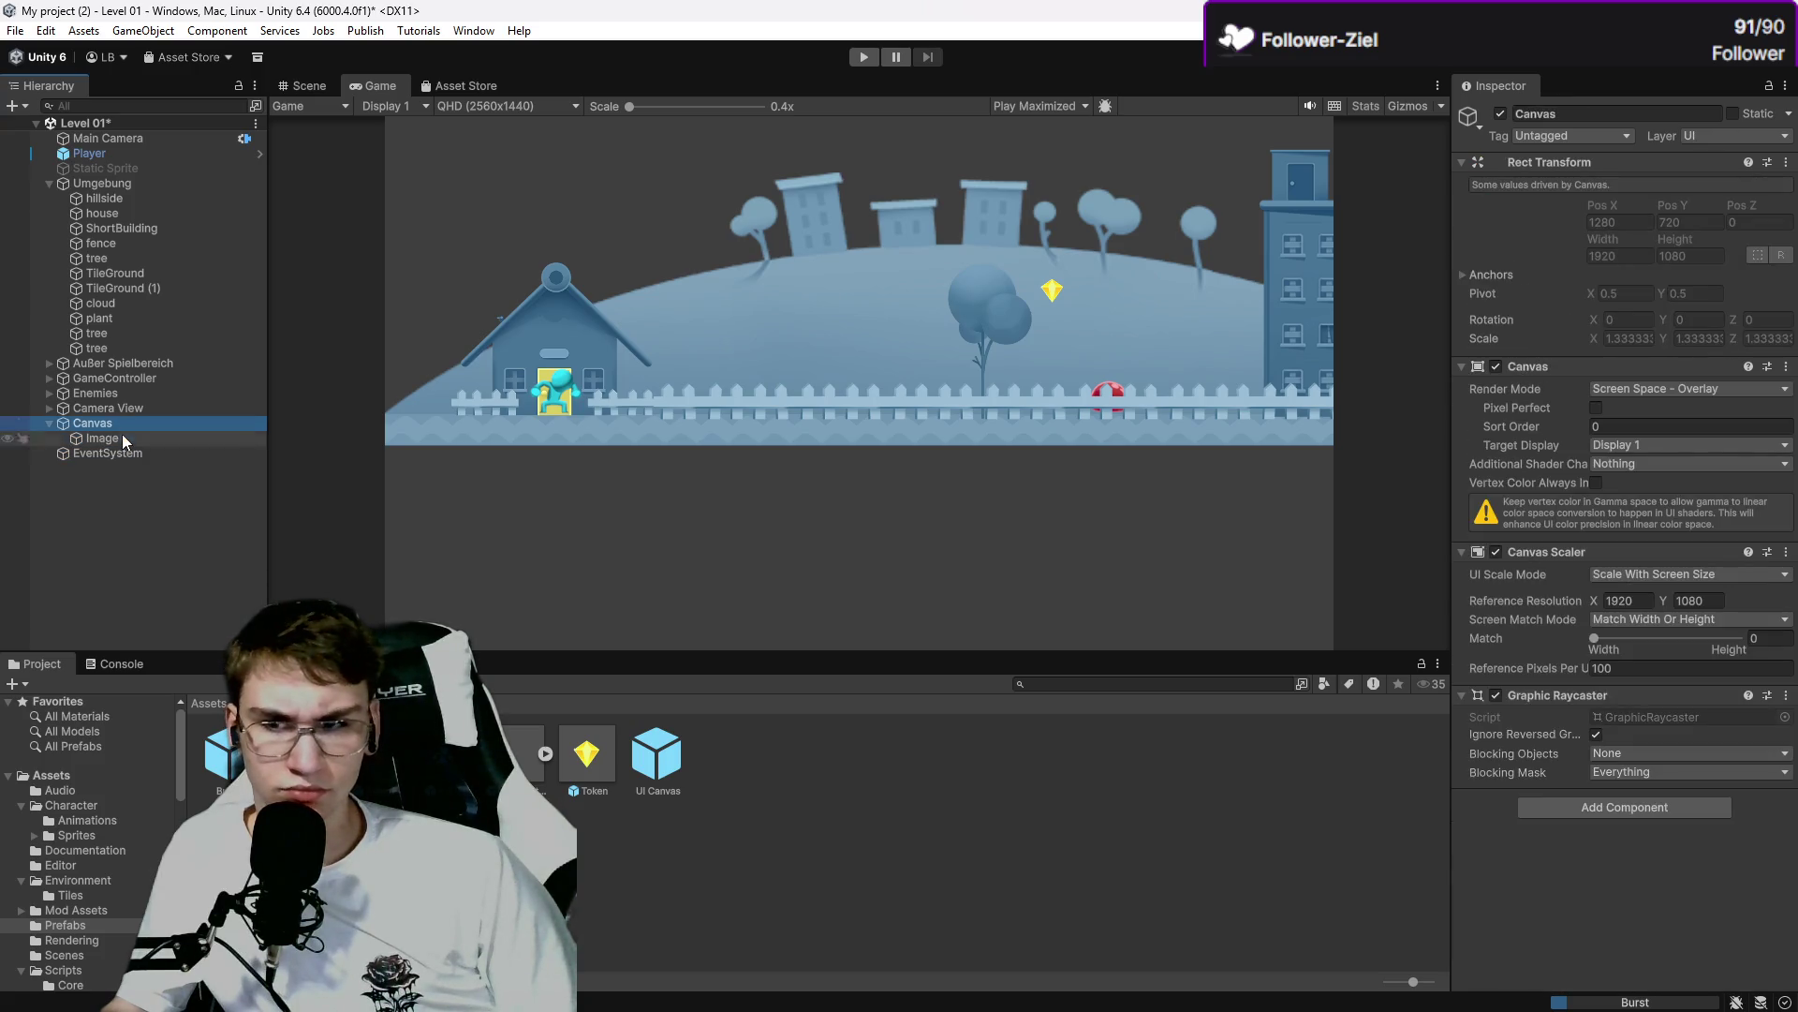
click(121, 453)
click(131, 438)
click(131, 438)
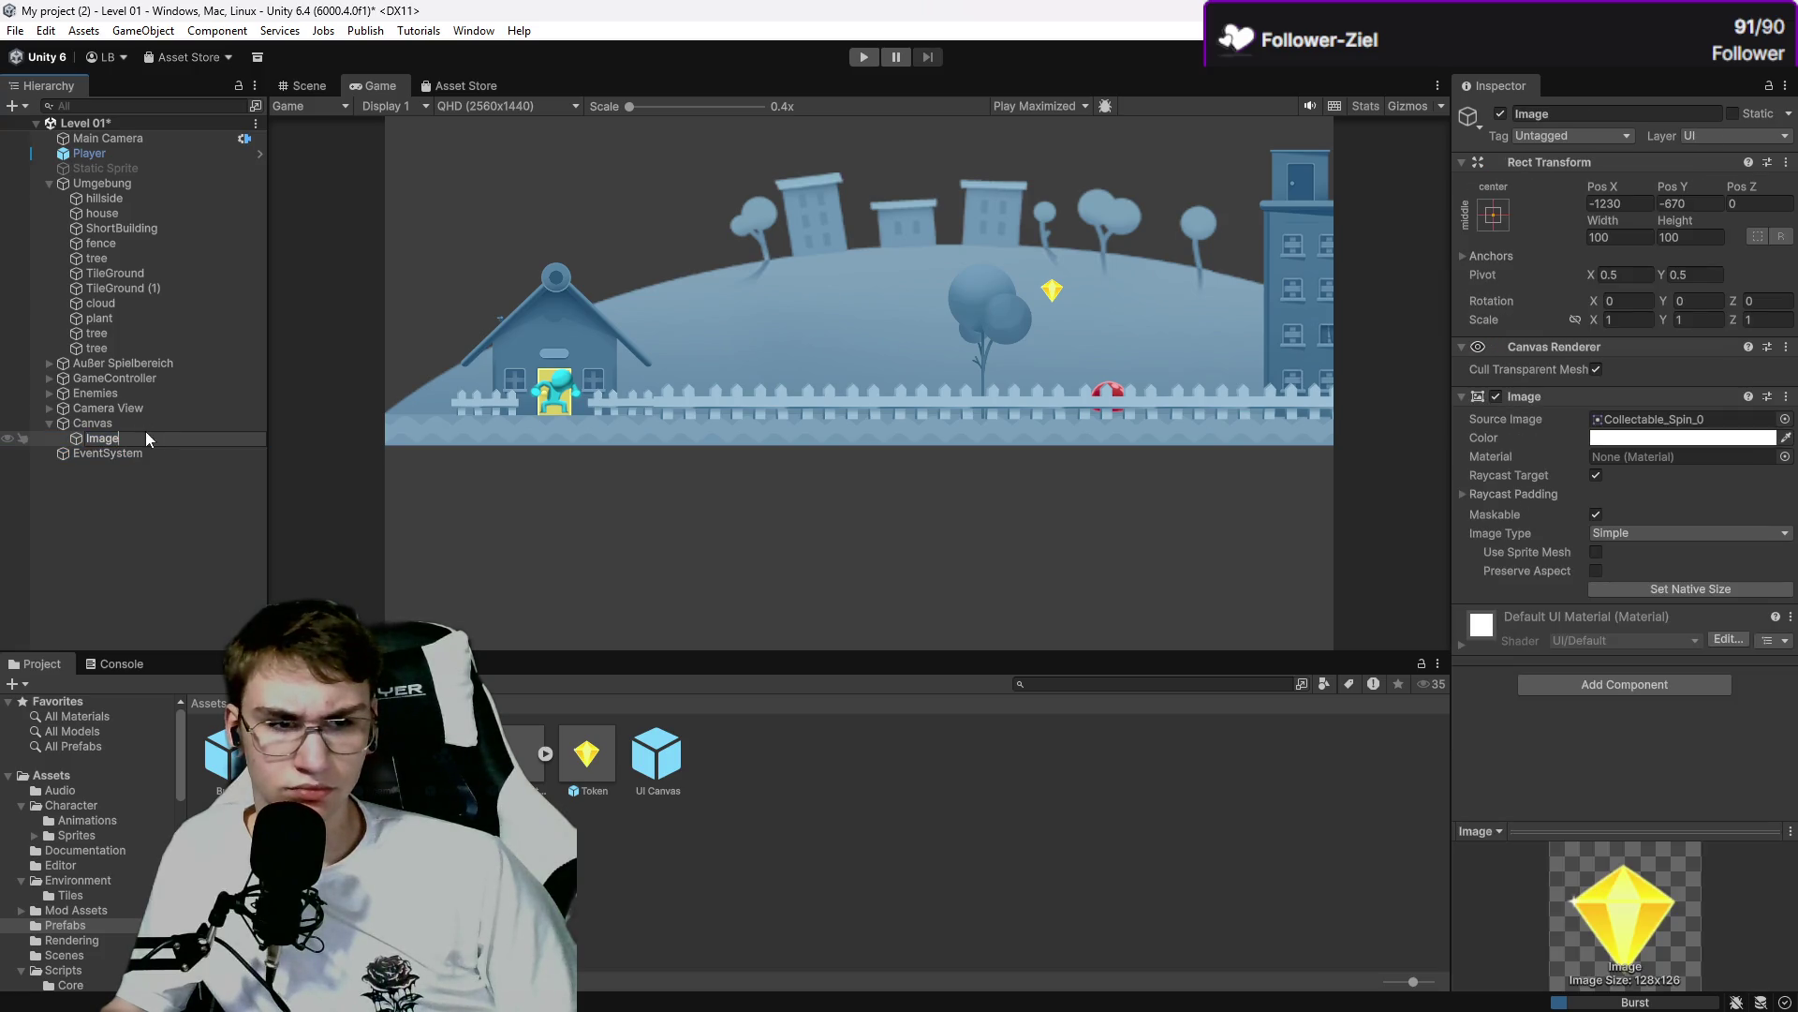
click(150, 424)
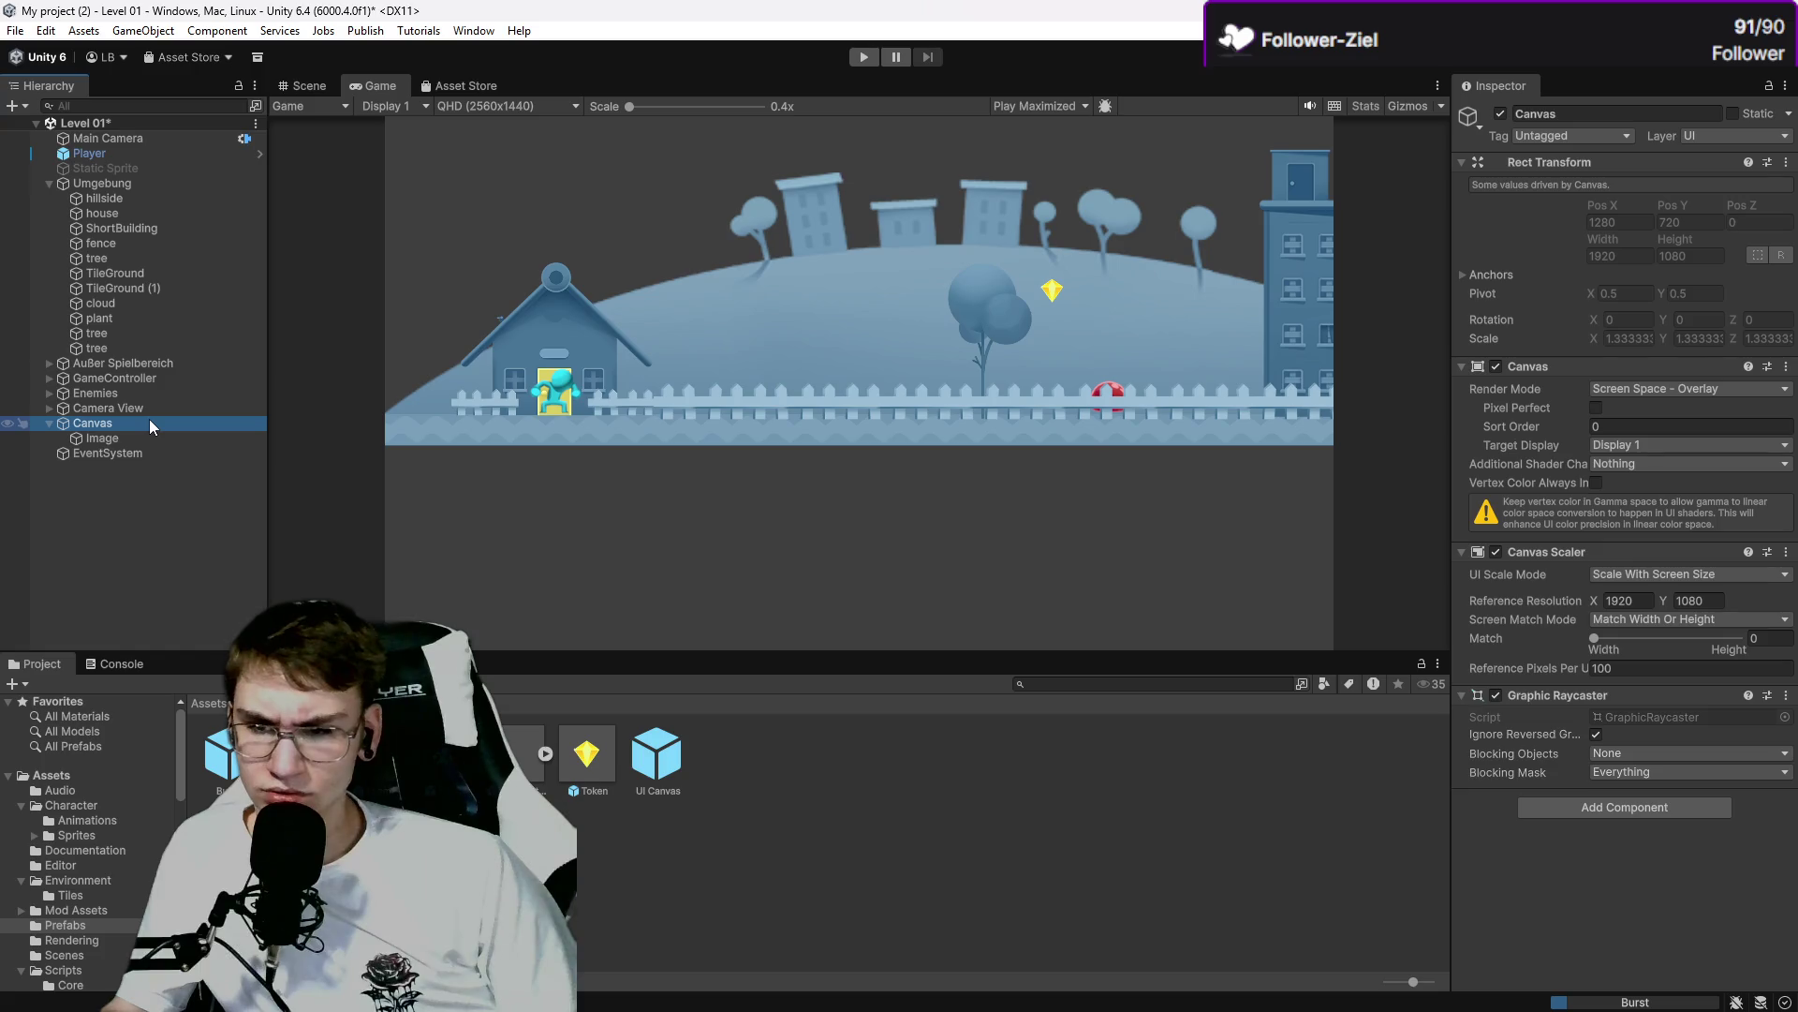
key(alt+Tab)
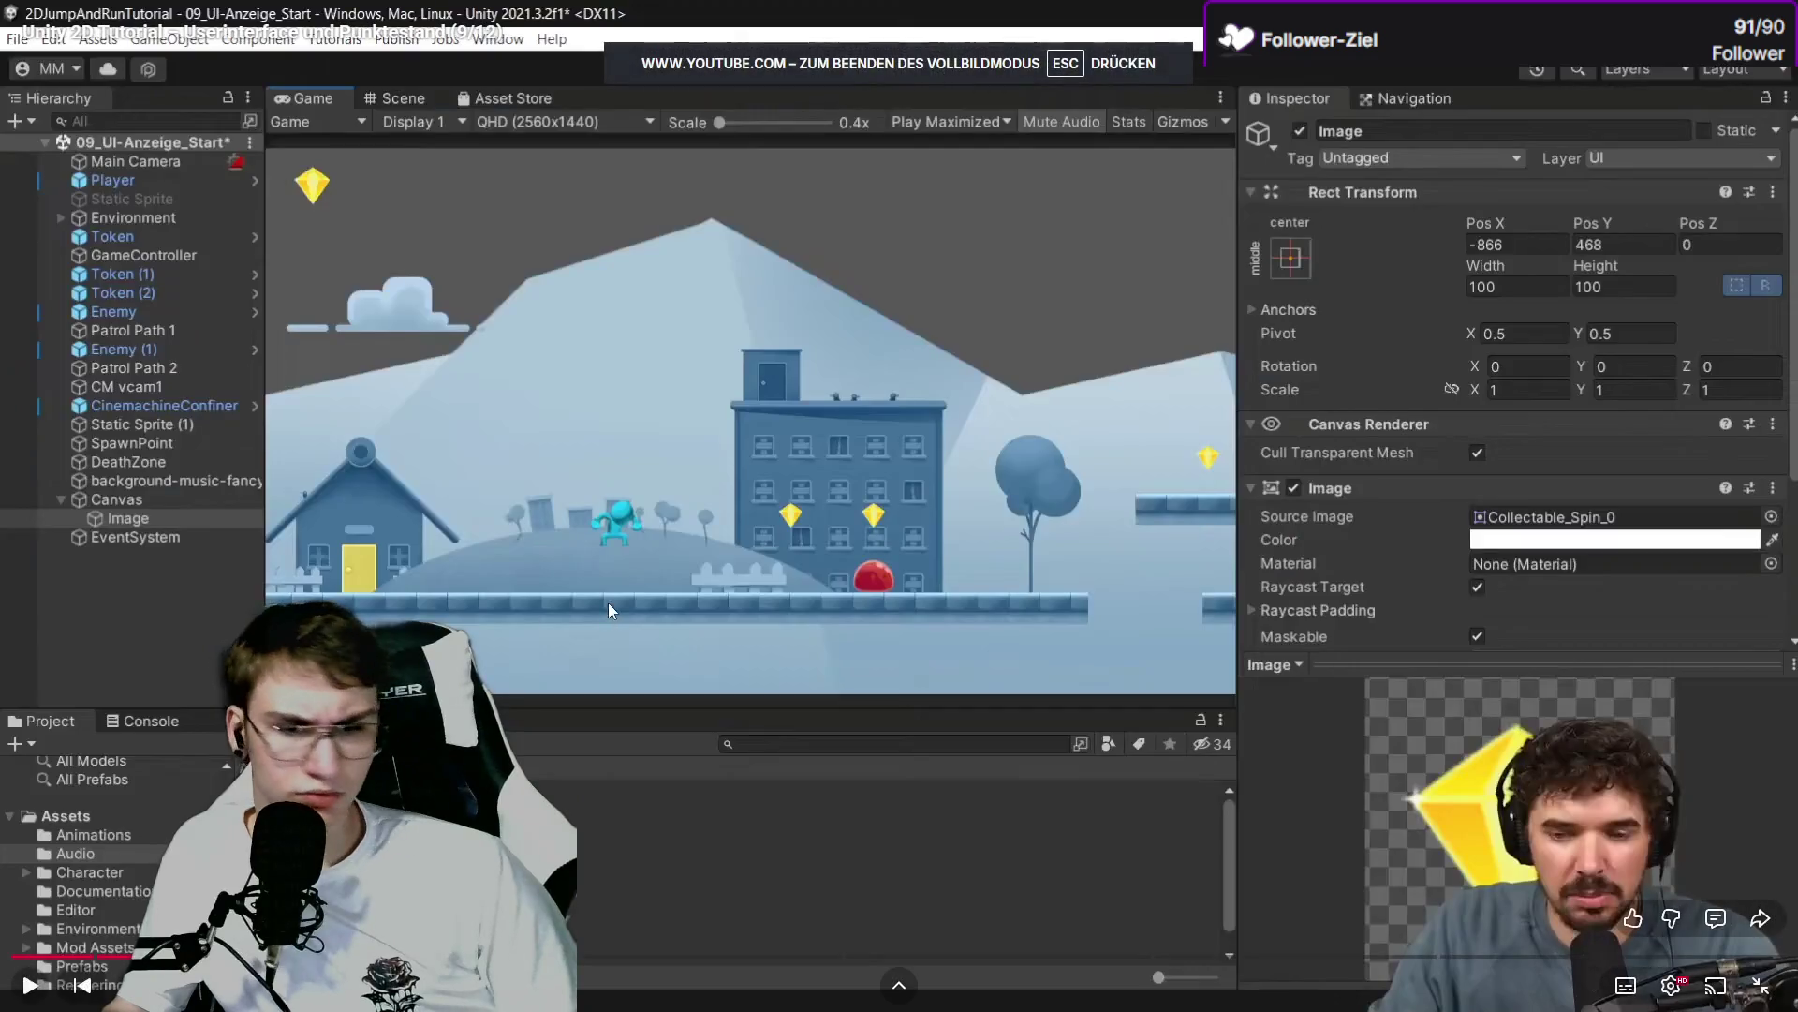
Play the tutorial through its Collectable_Spin_0 assignment, pause it, and return to Unity.
key(space)
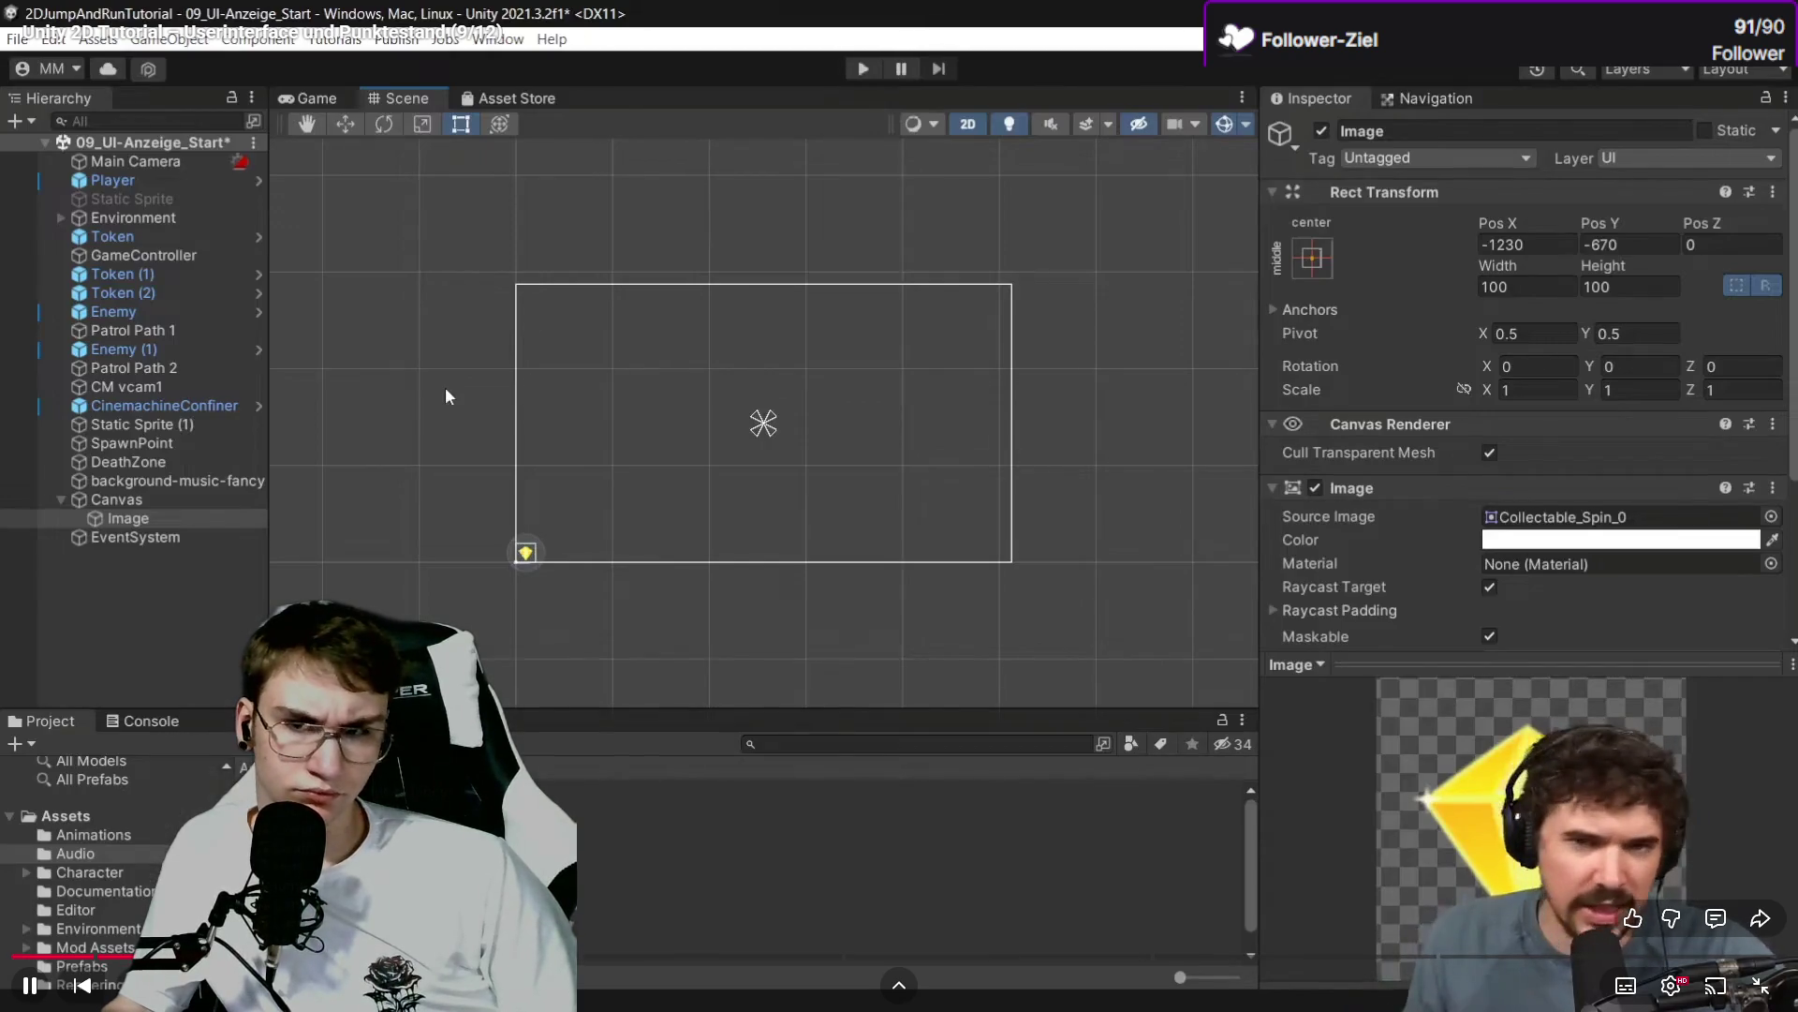
click(446, 386)
key(alt+Tab)
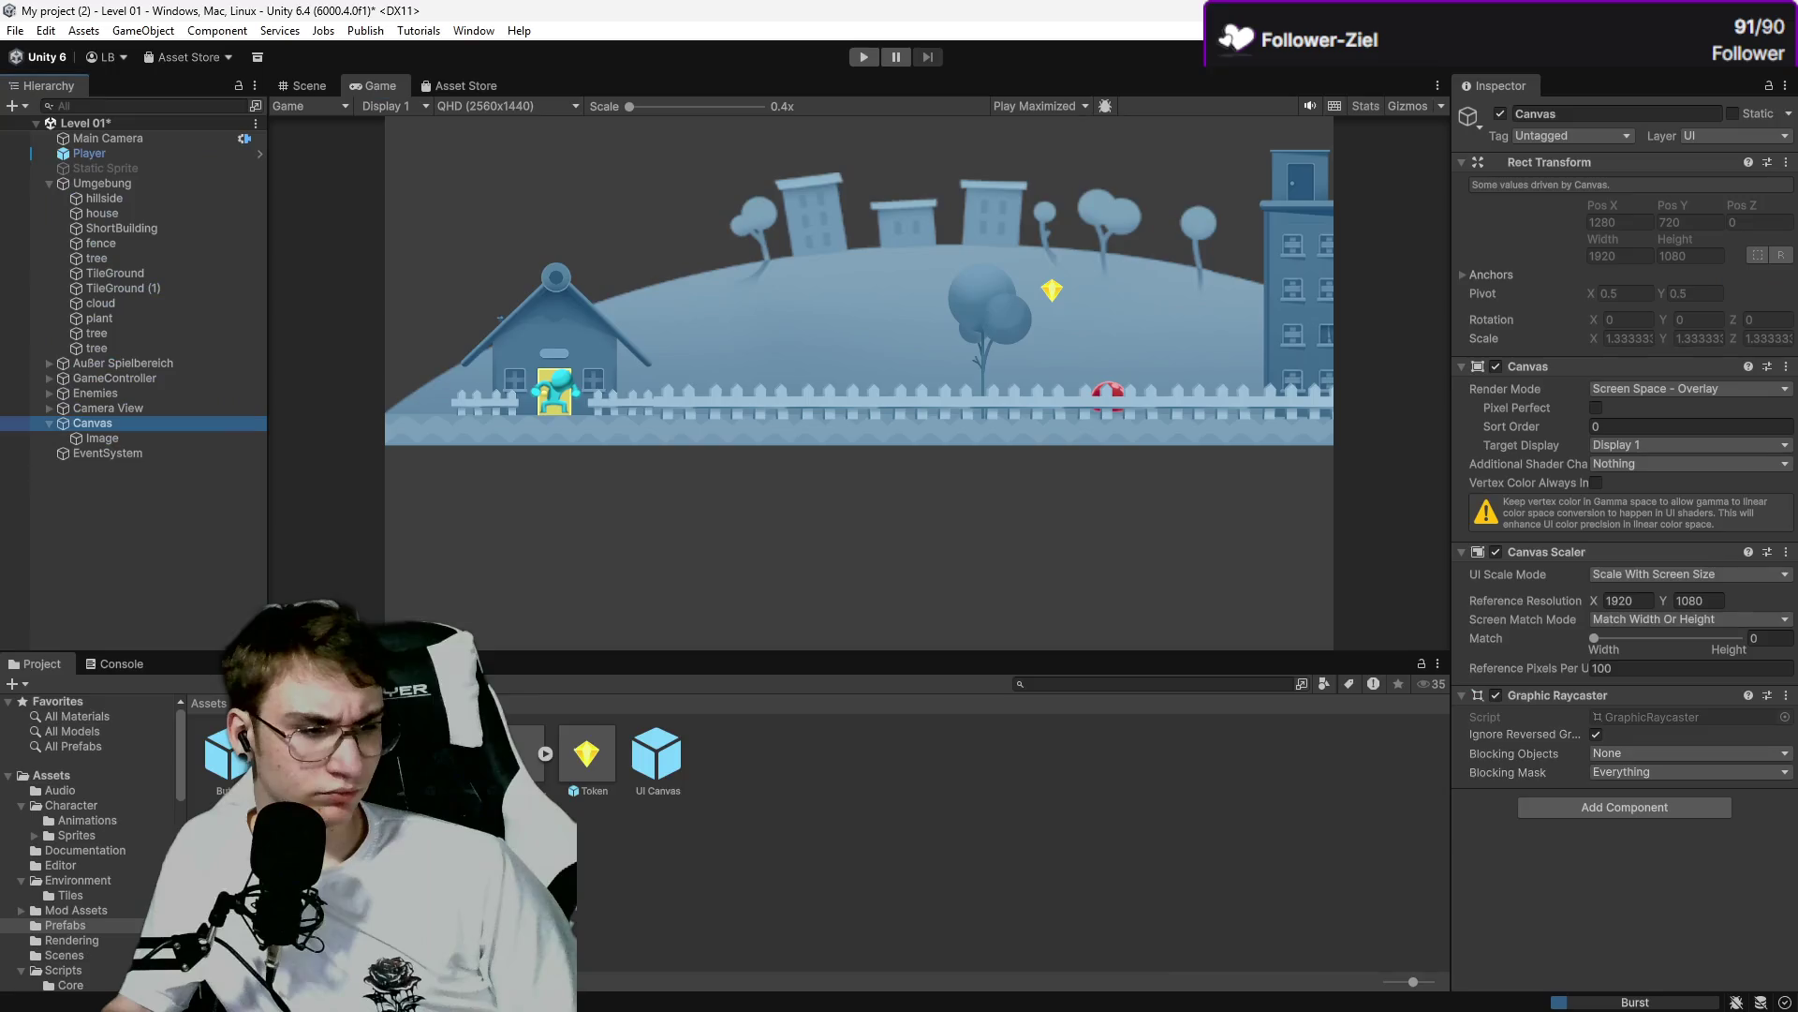
click(114, 439)
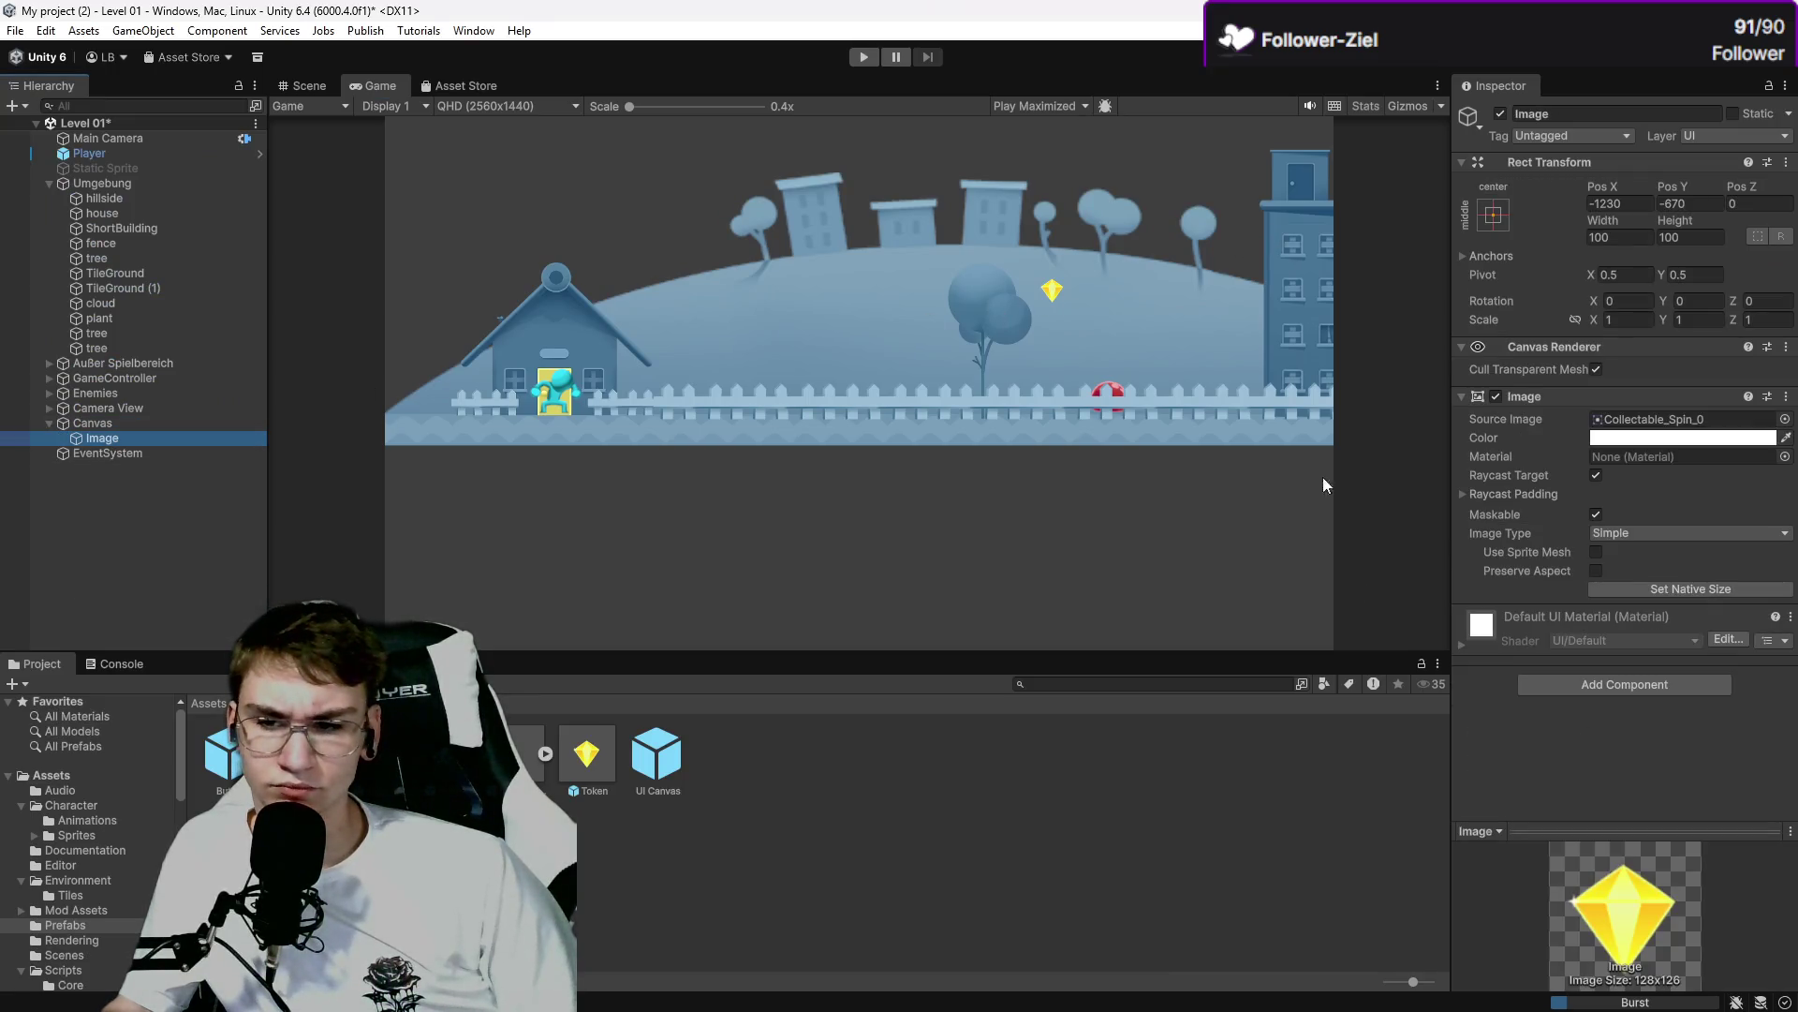
click(1583, 687)
key(Escape)
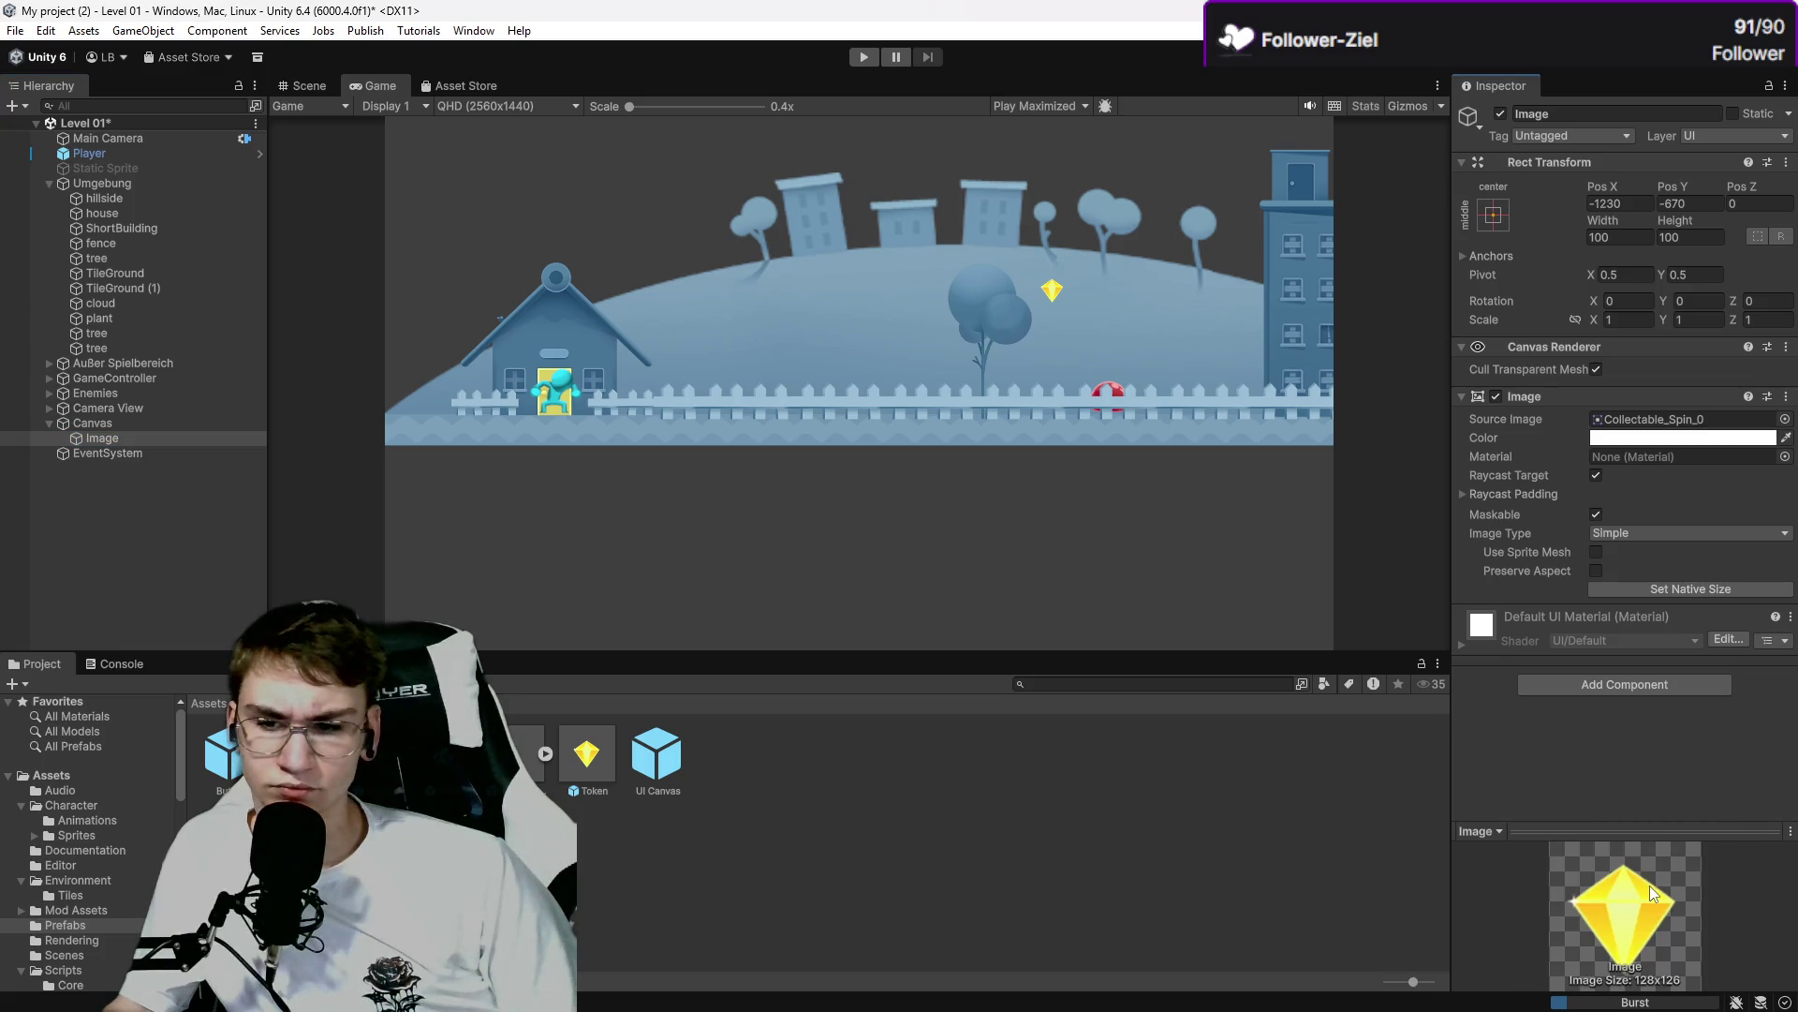
click(1491, 639)
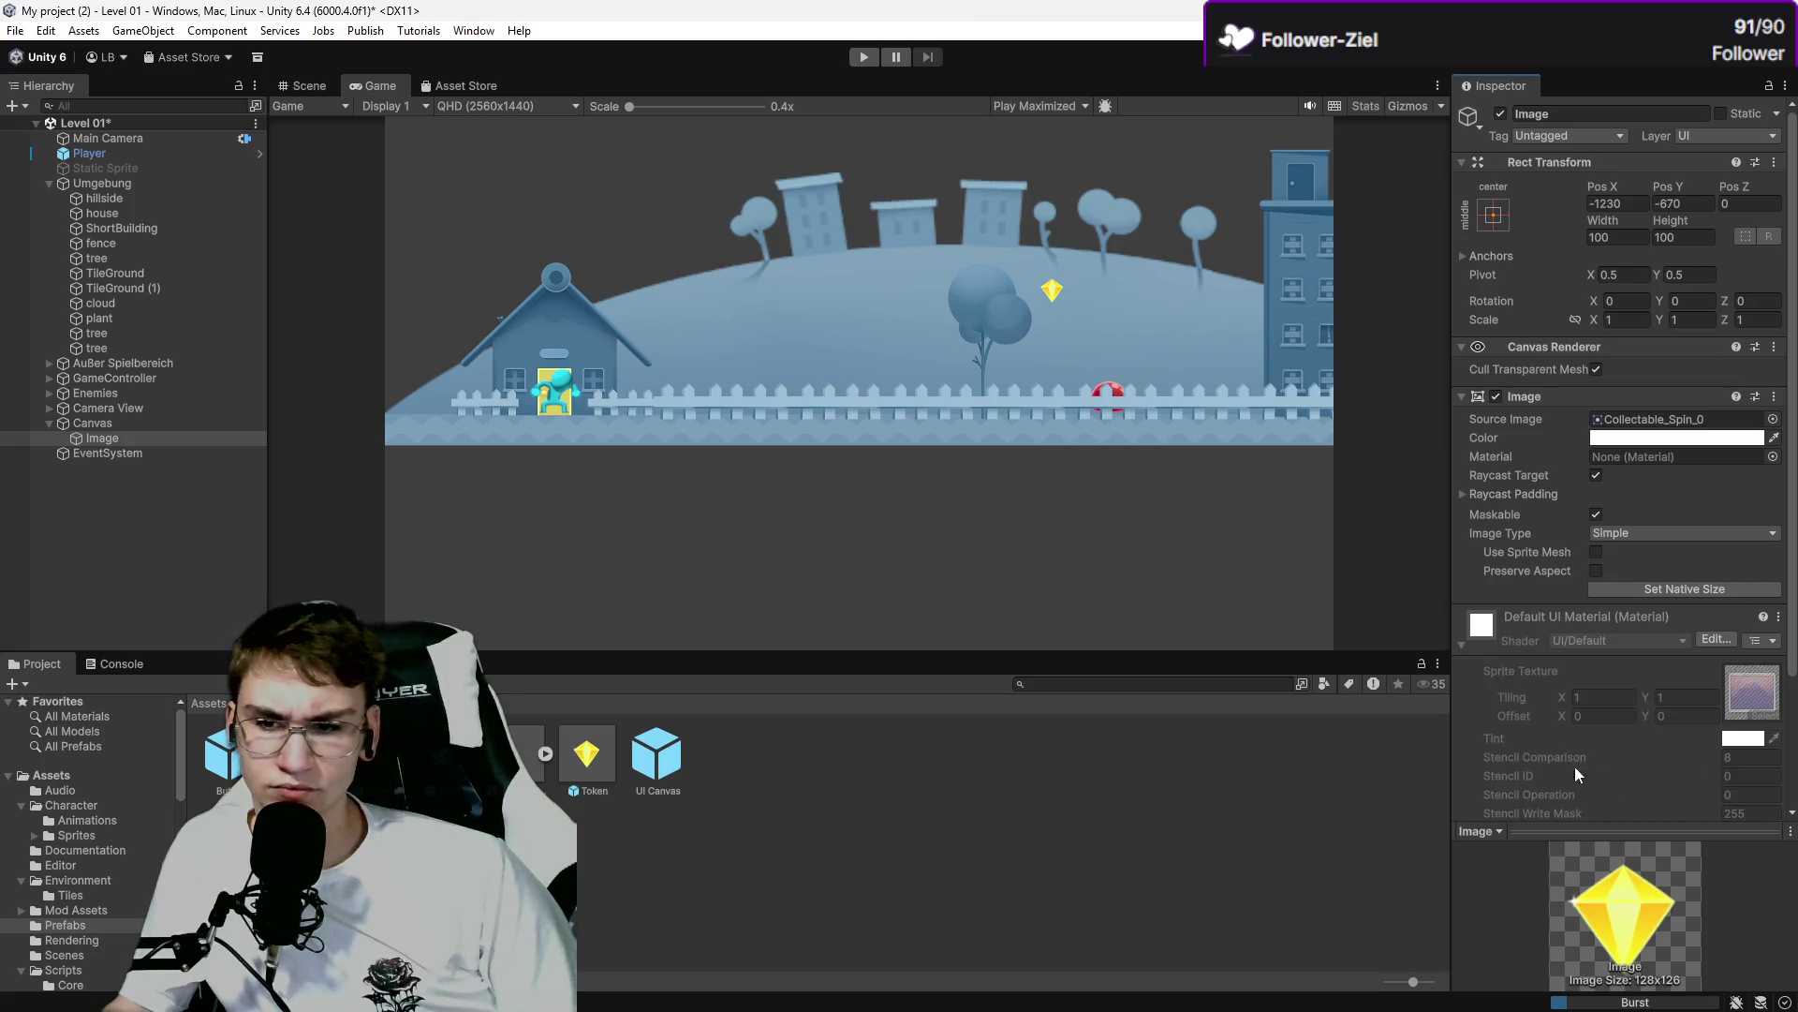
click(1479, 637)
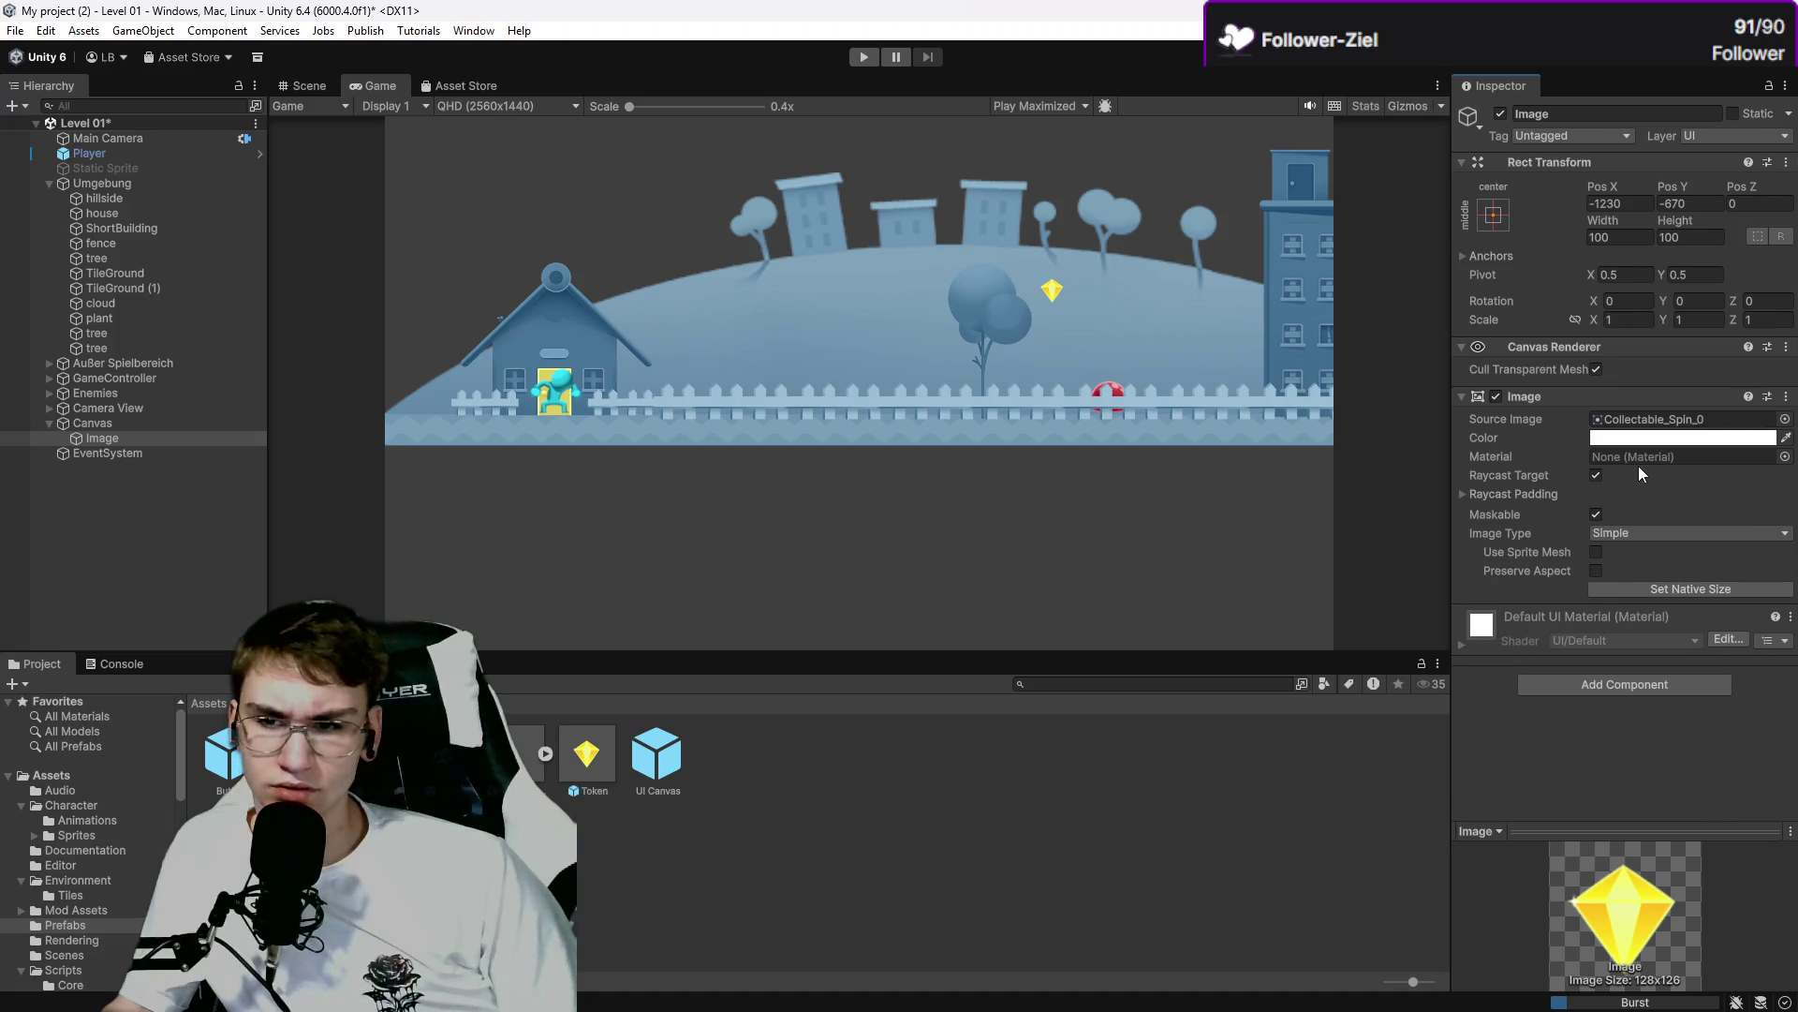
click(1494, 216)
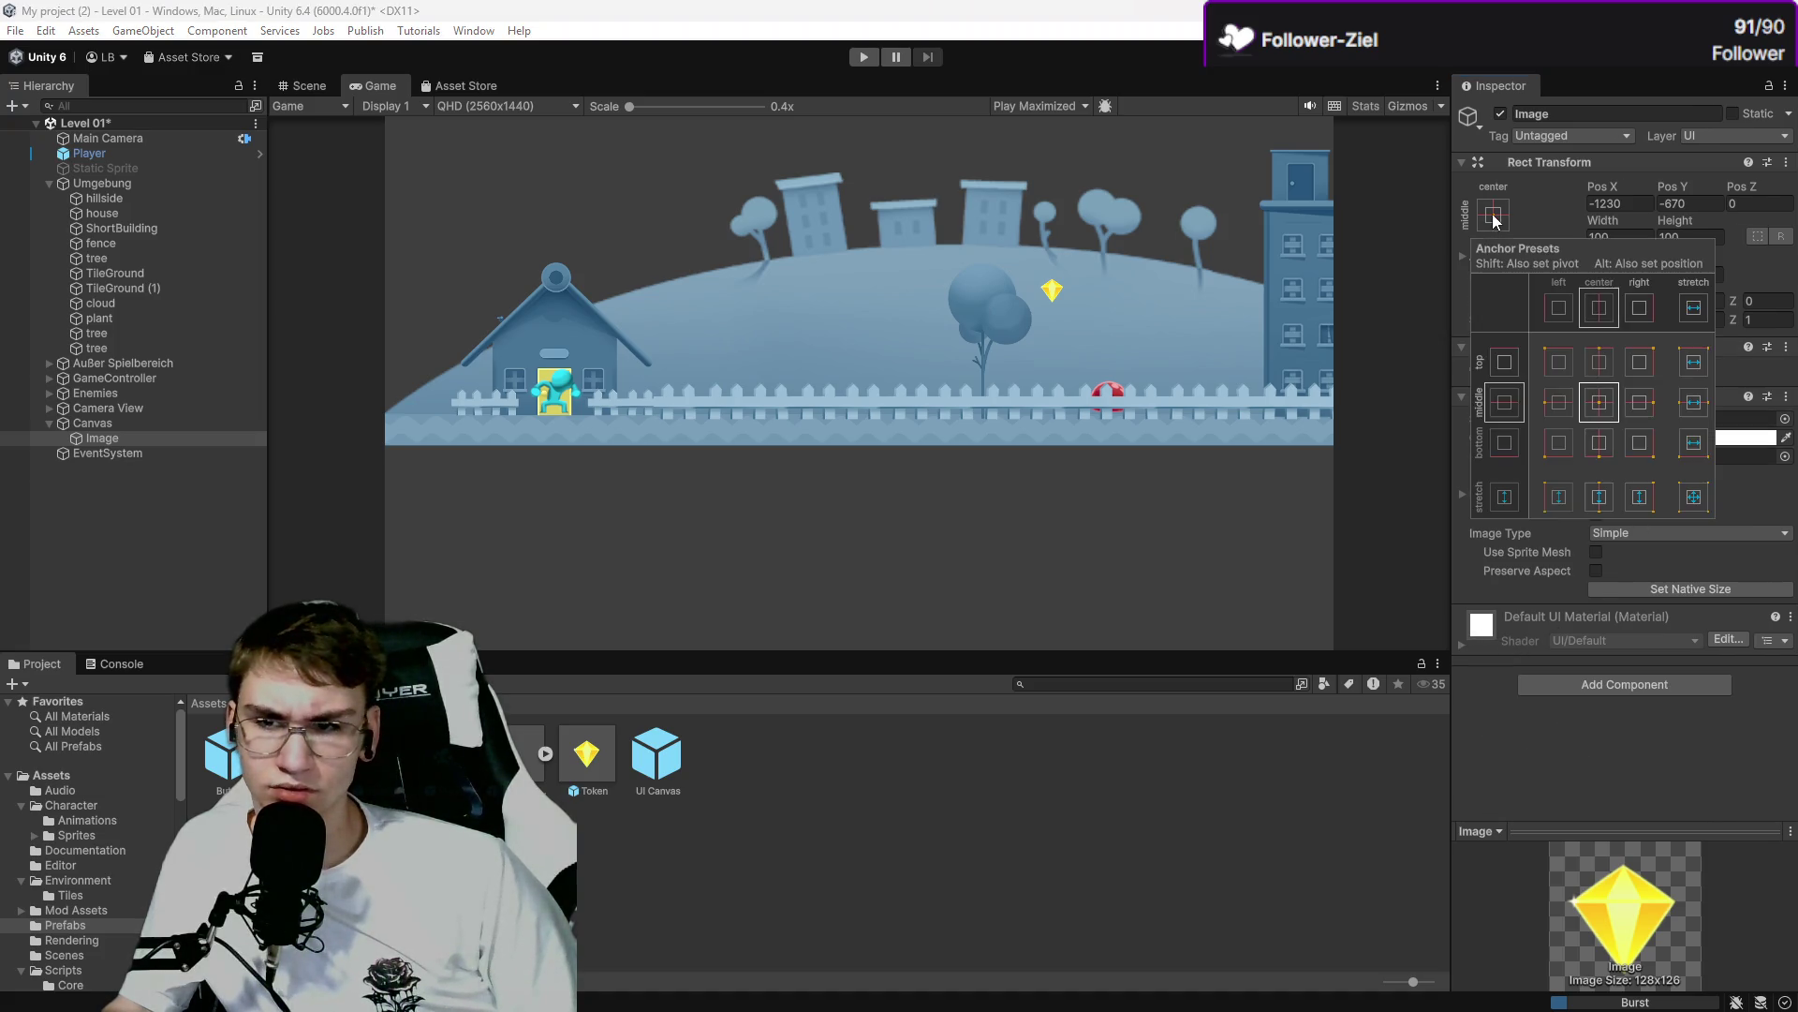
click(1494, 217)
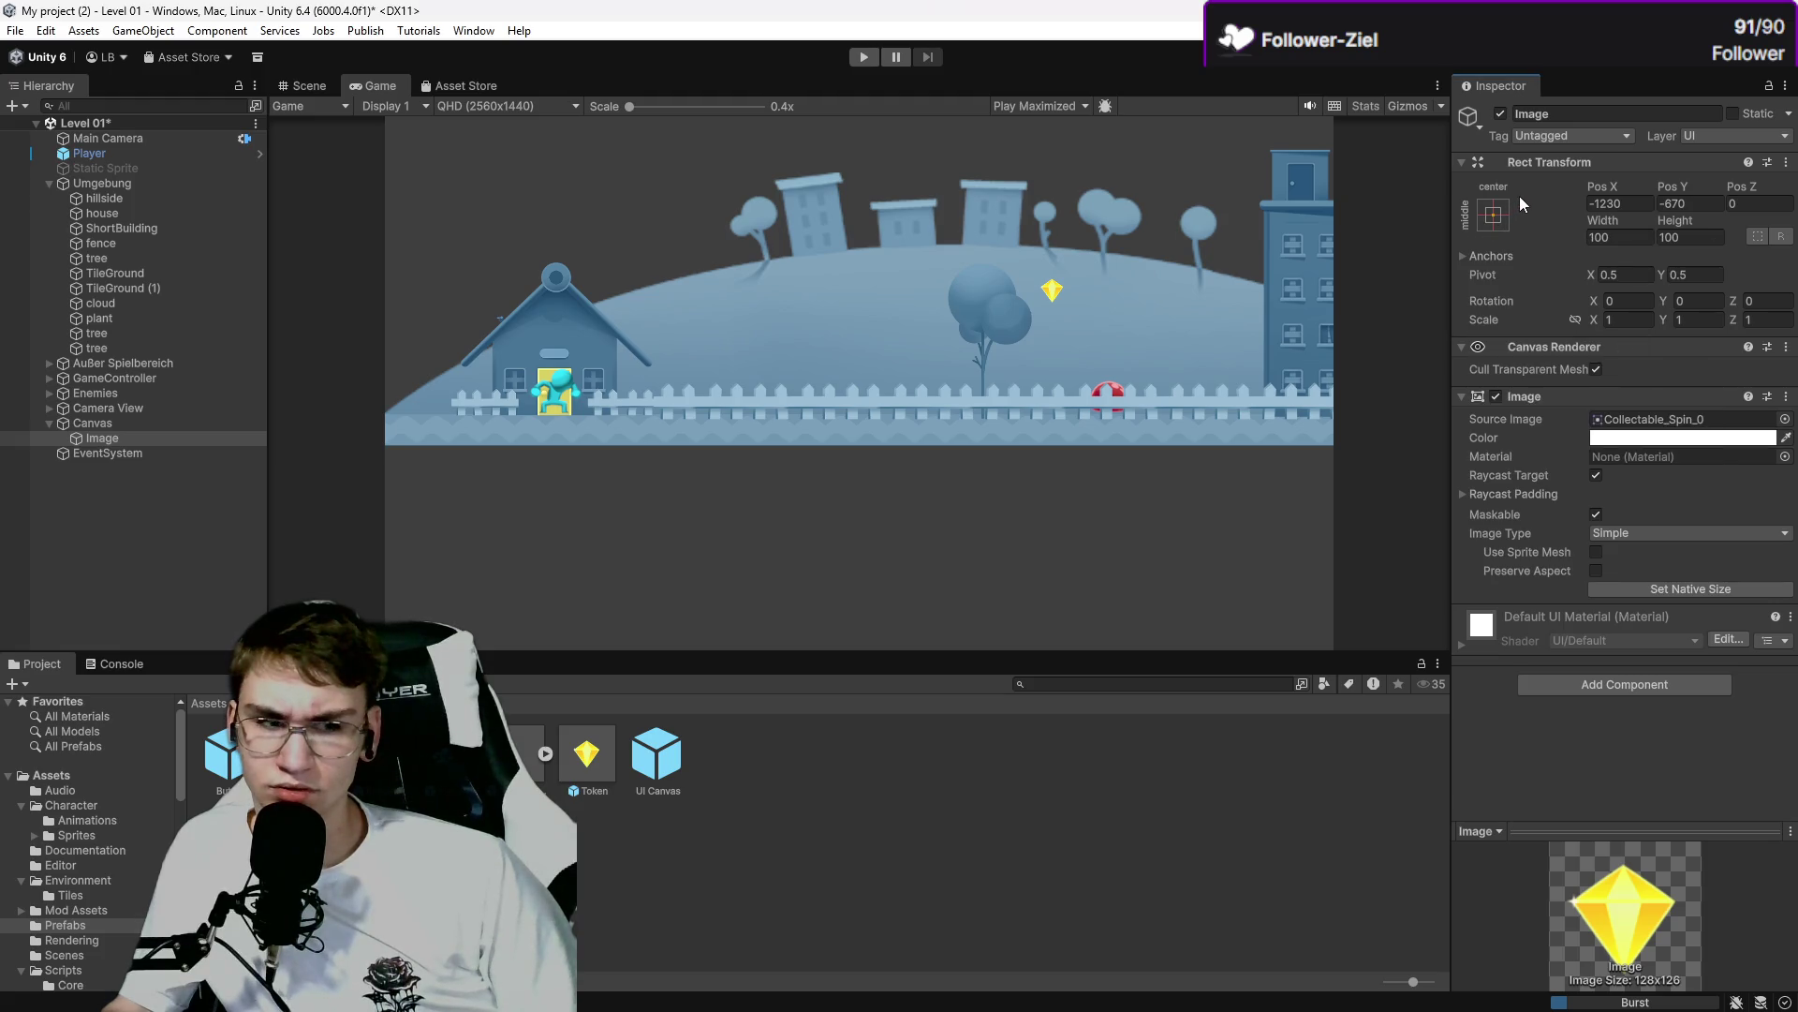
click(1786, 163)
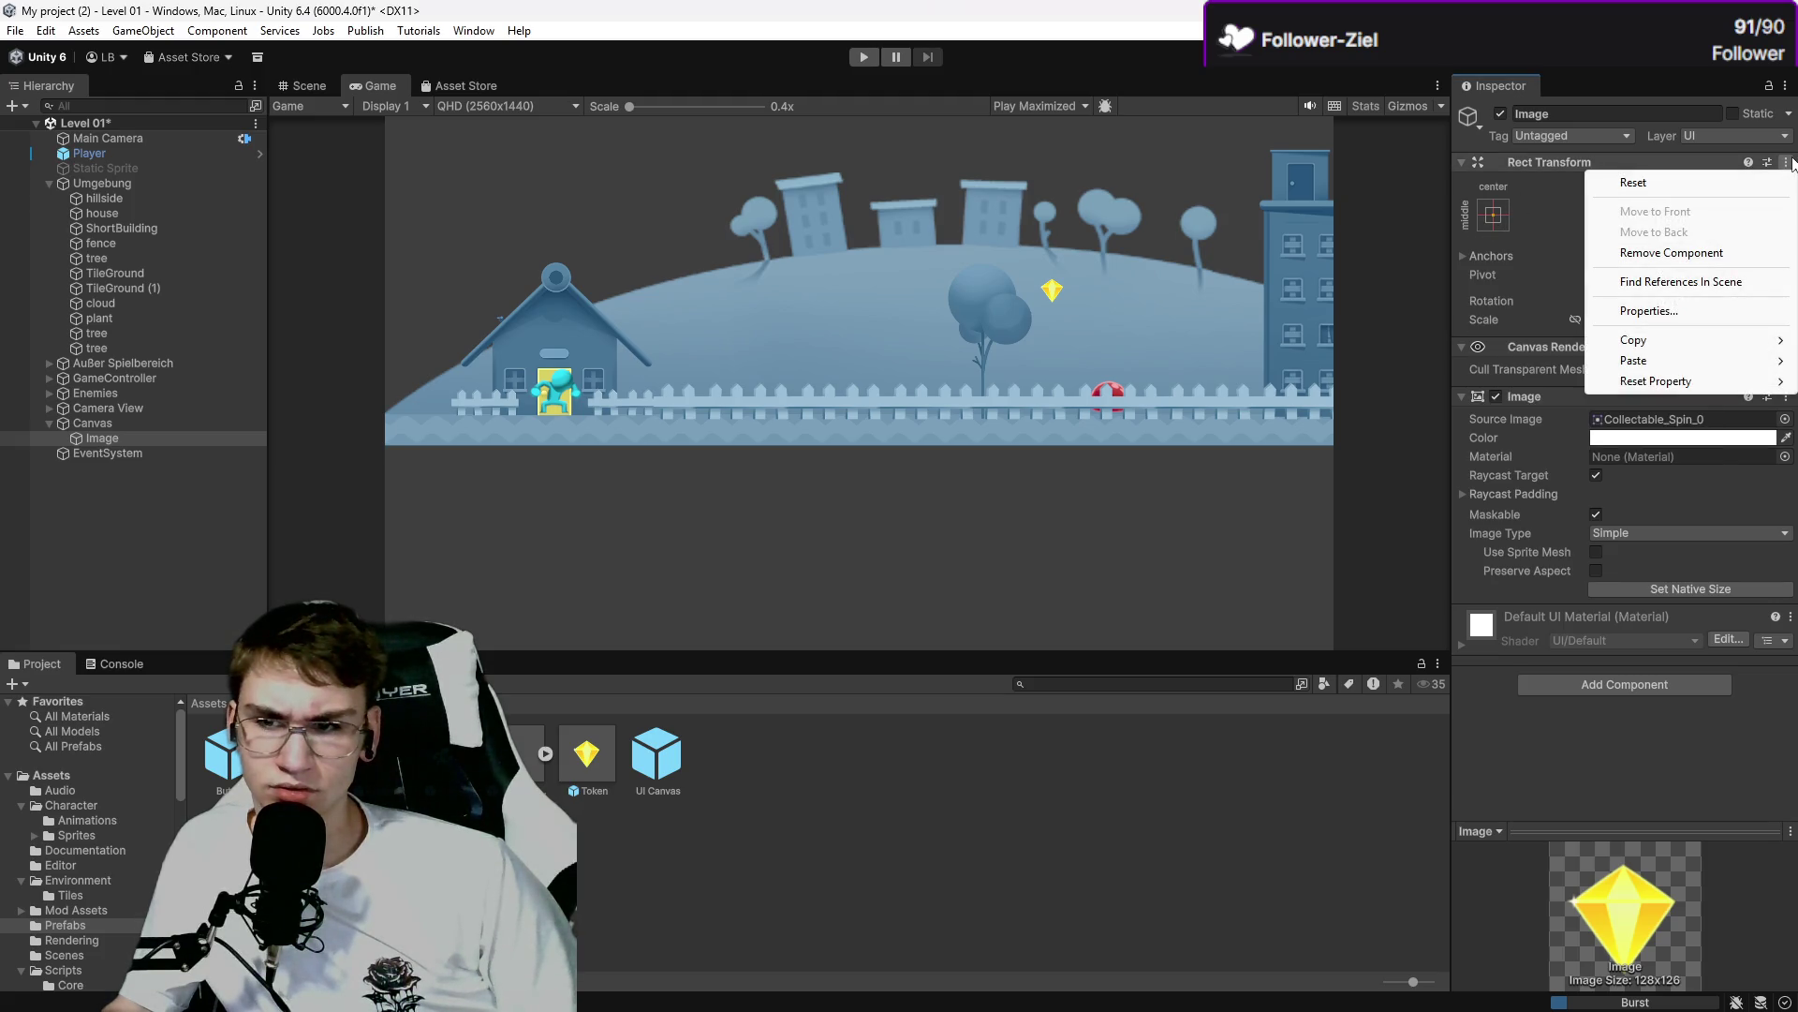
click(1703, 281)
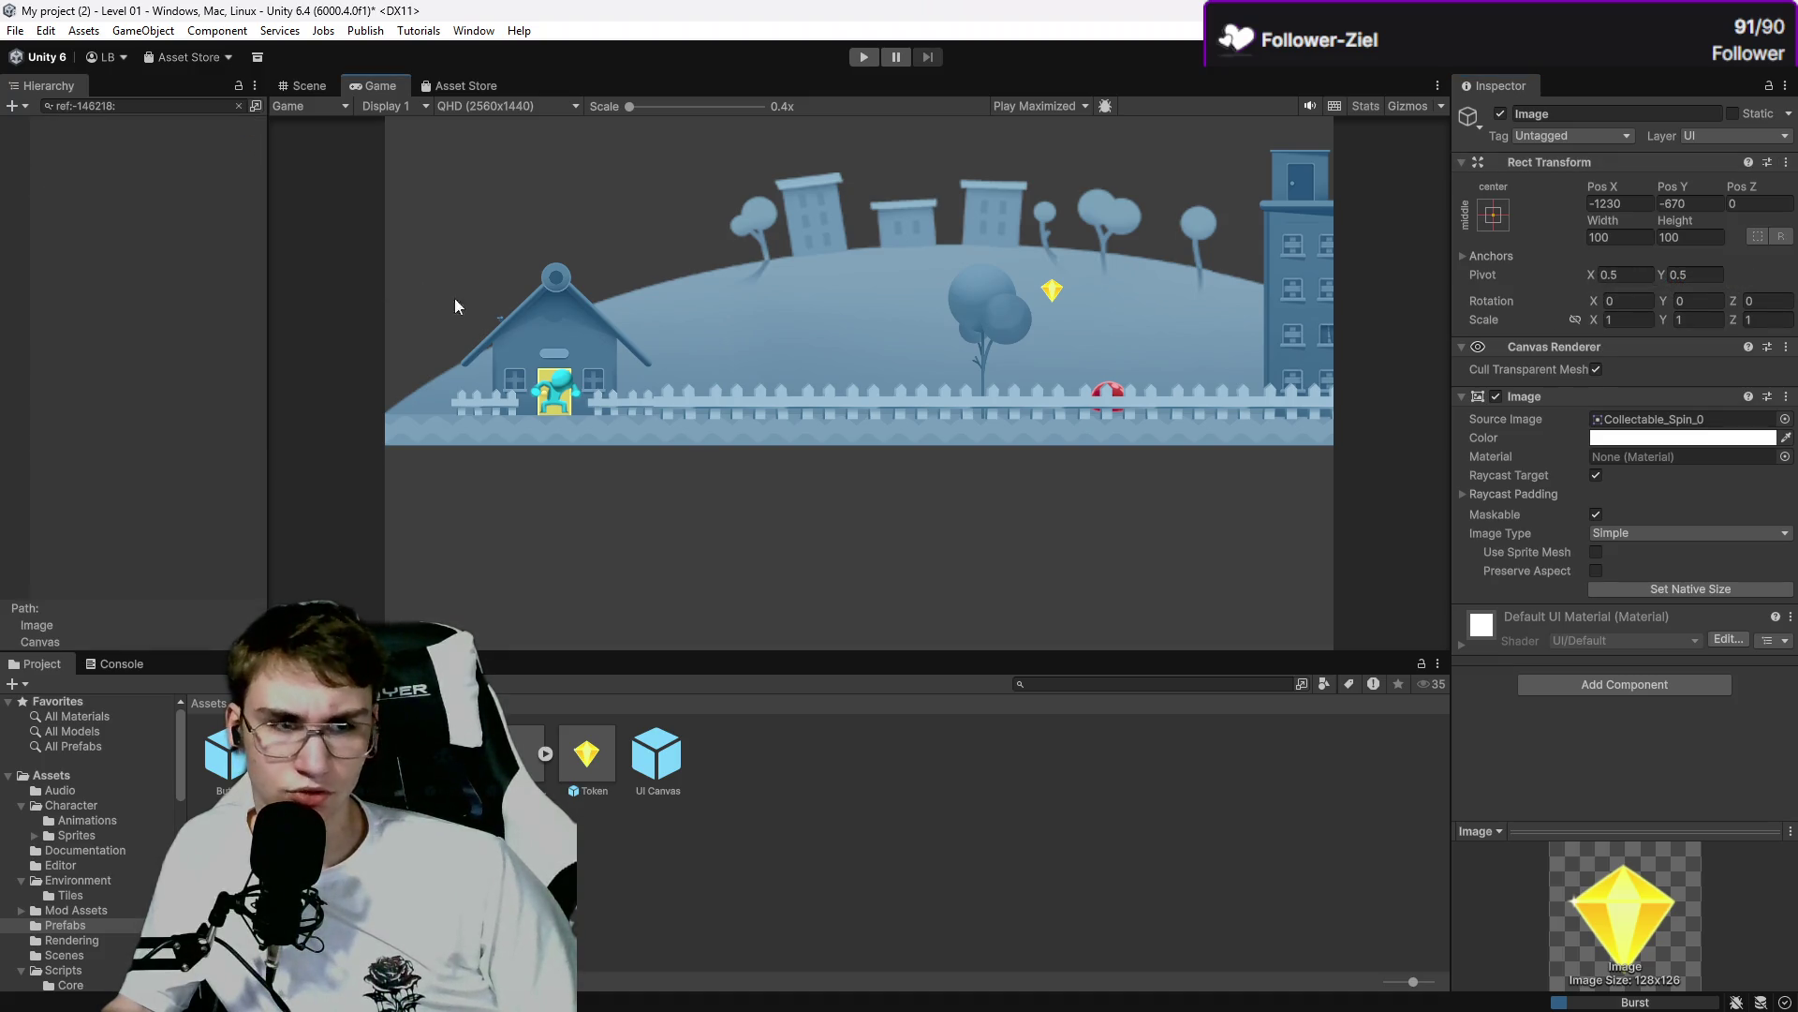
click(30, 105)
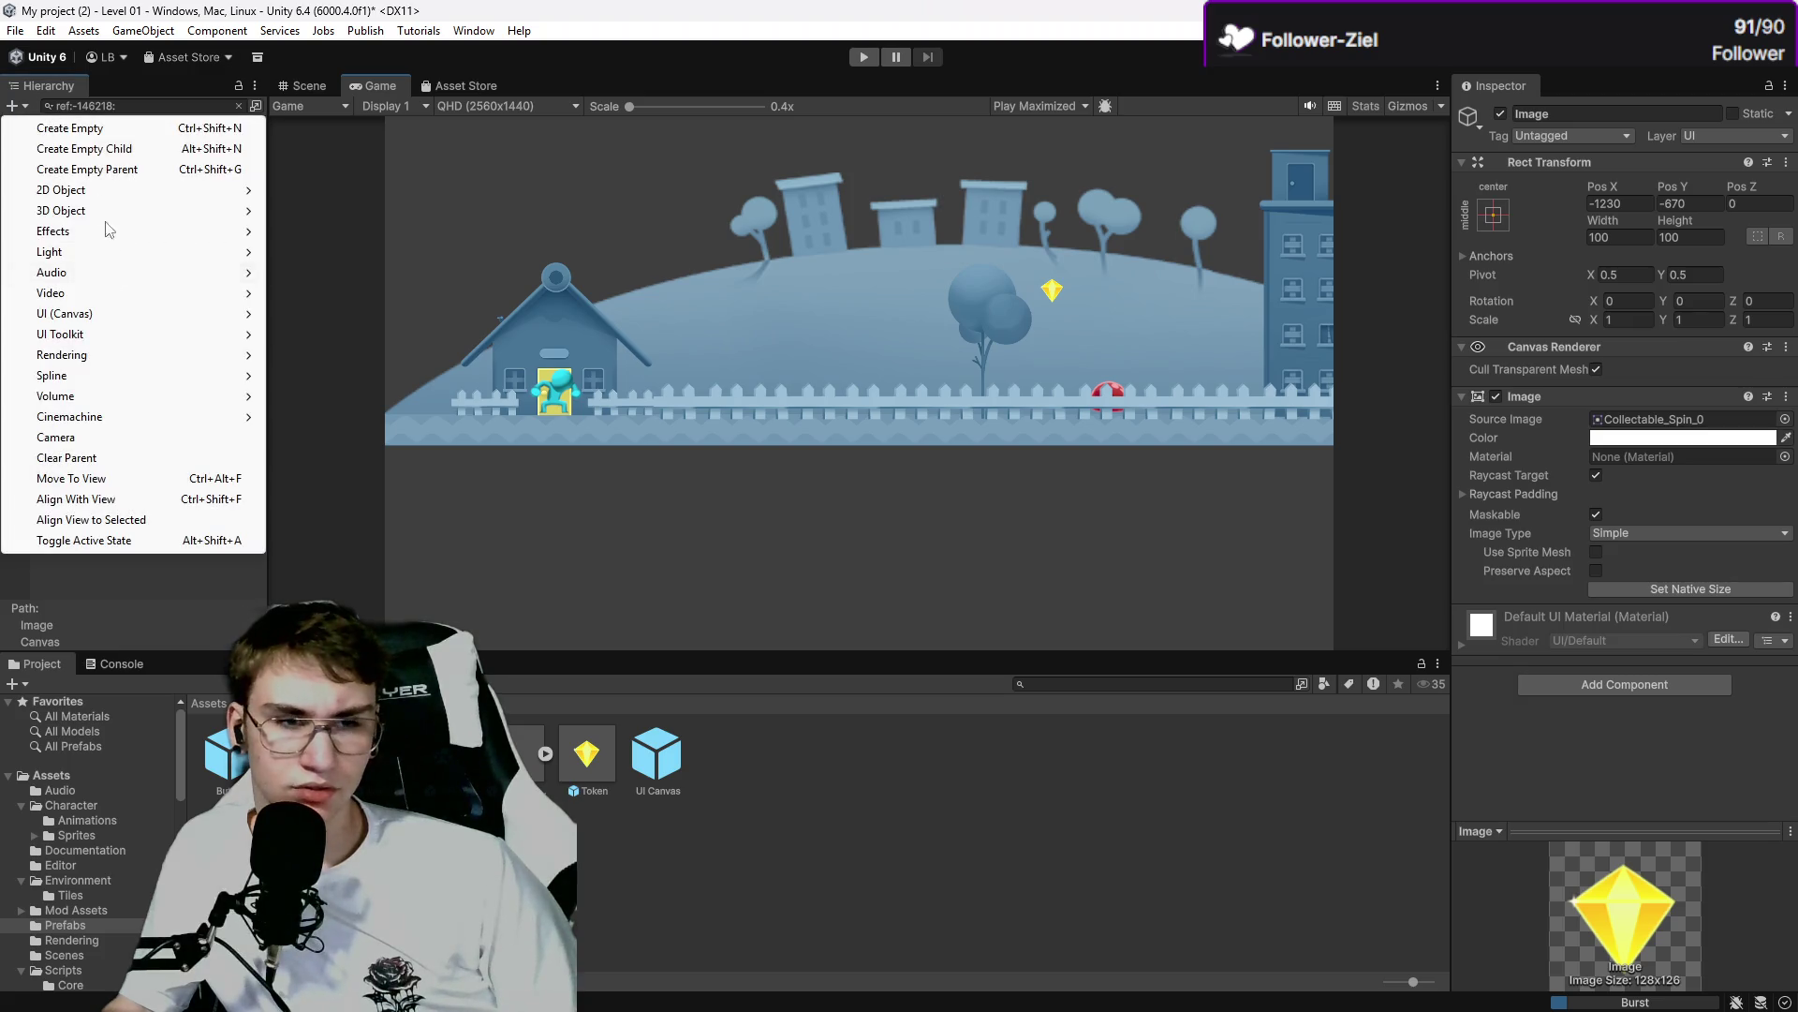
click(68, 88)
click(238, 105)
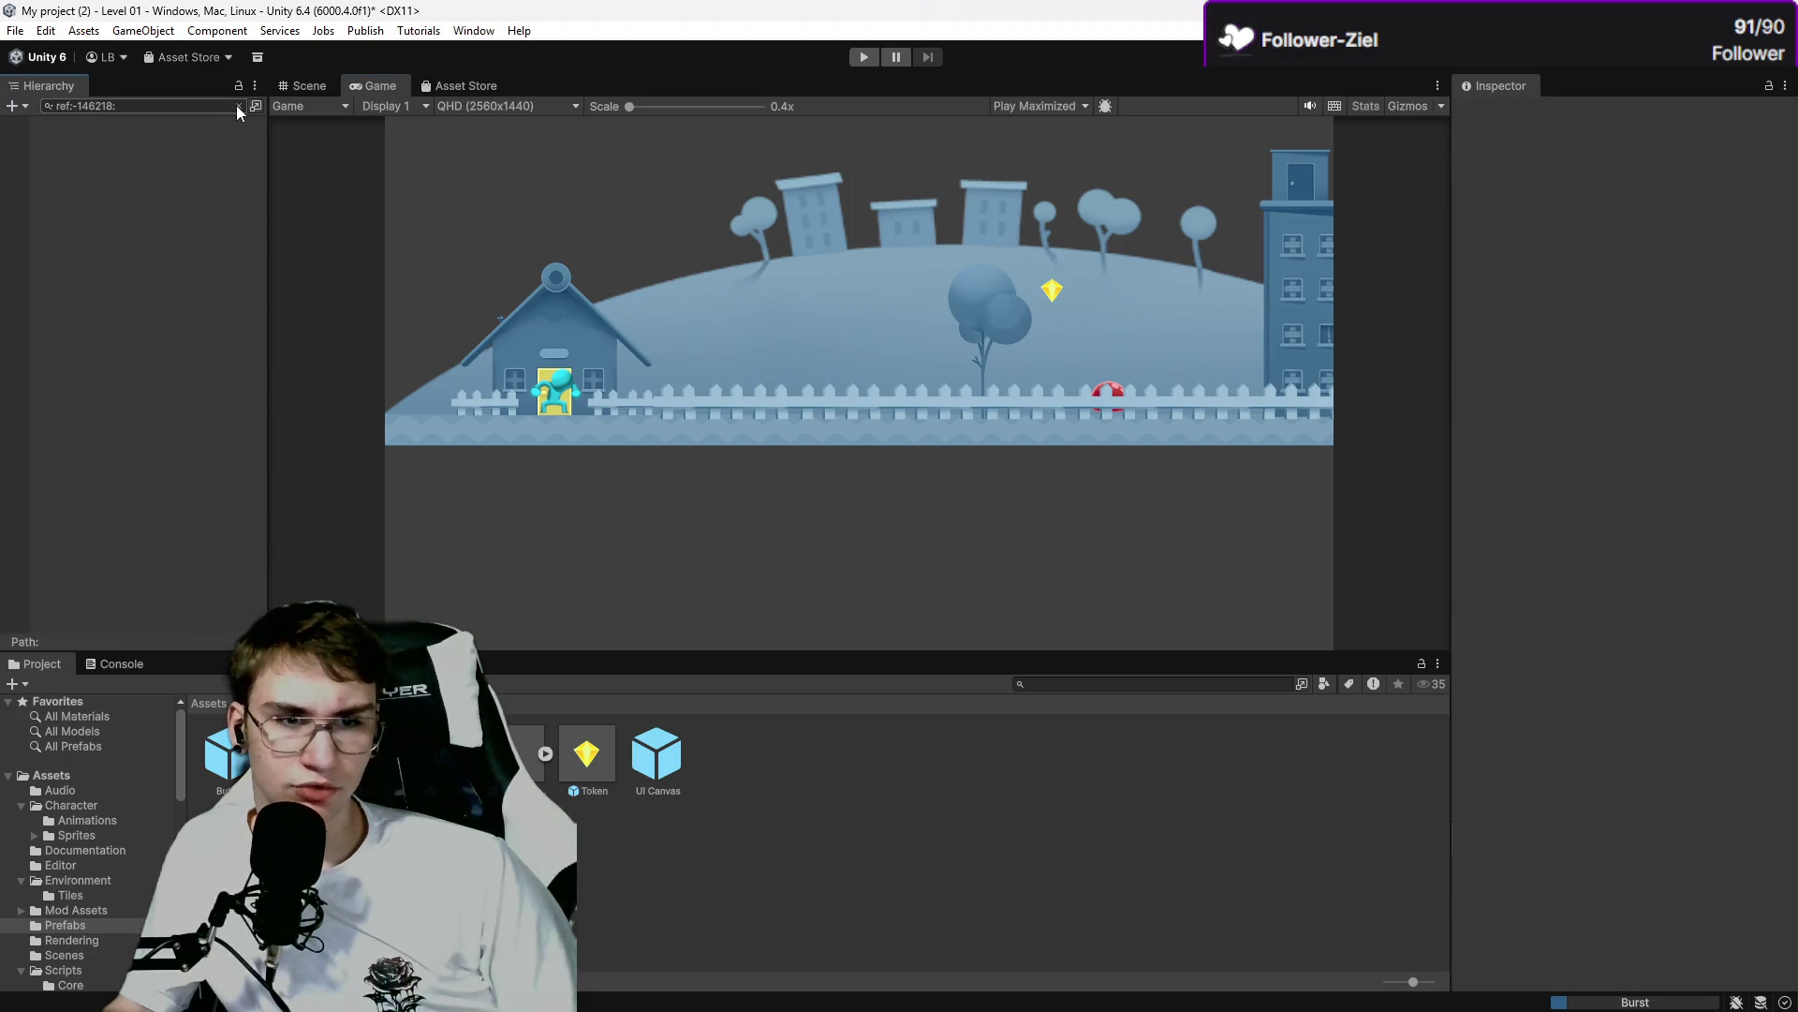
click(337, 187)
click(129, 423)
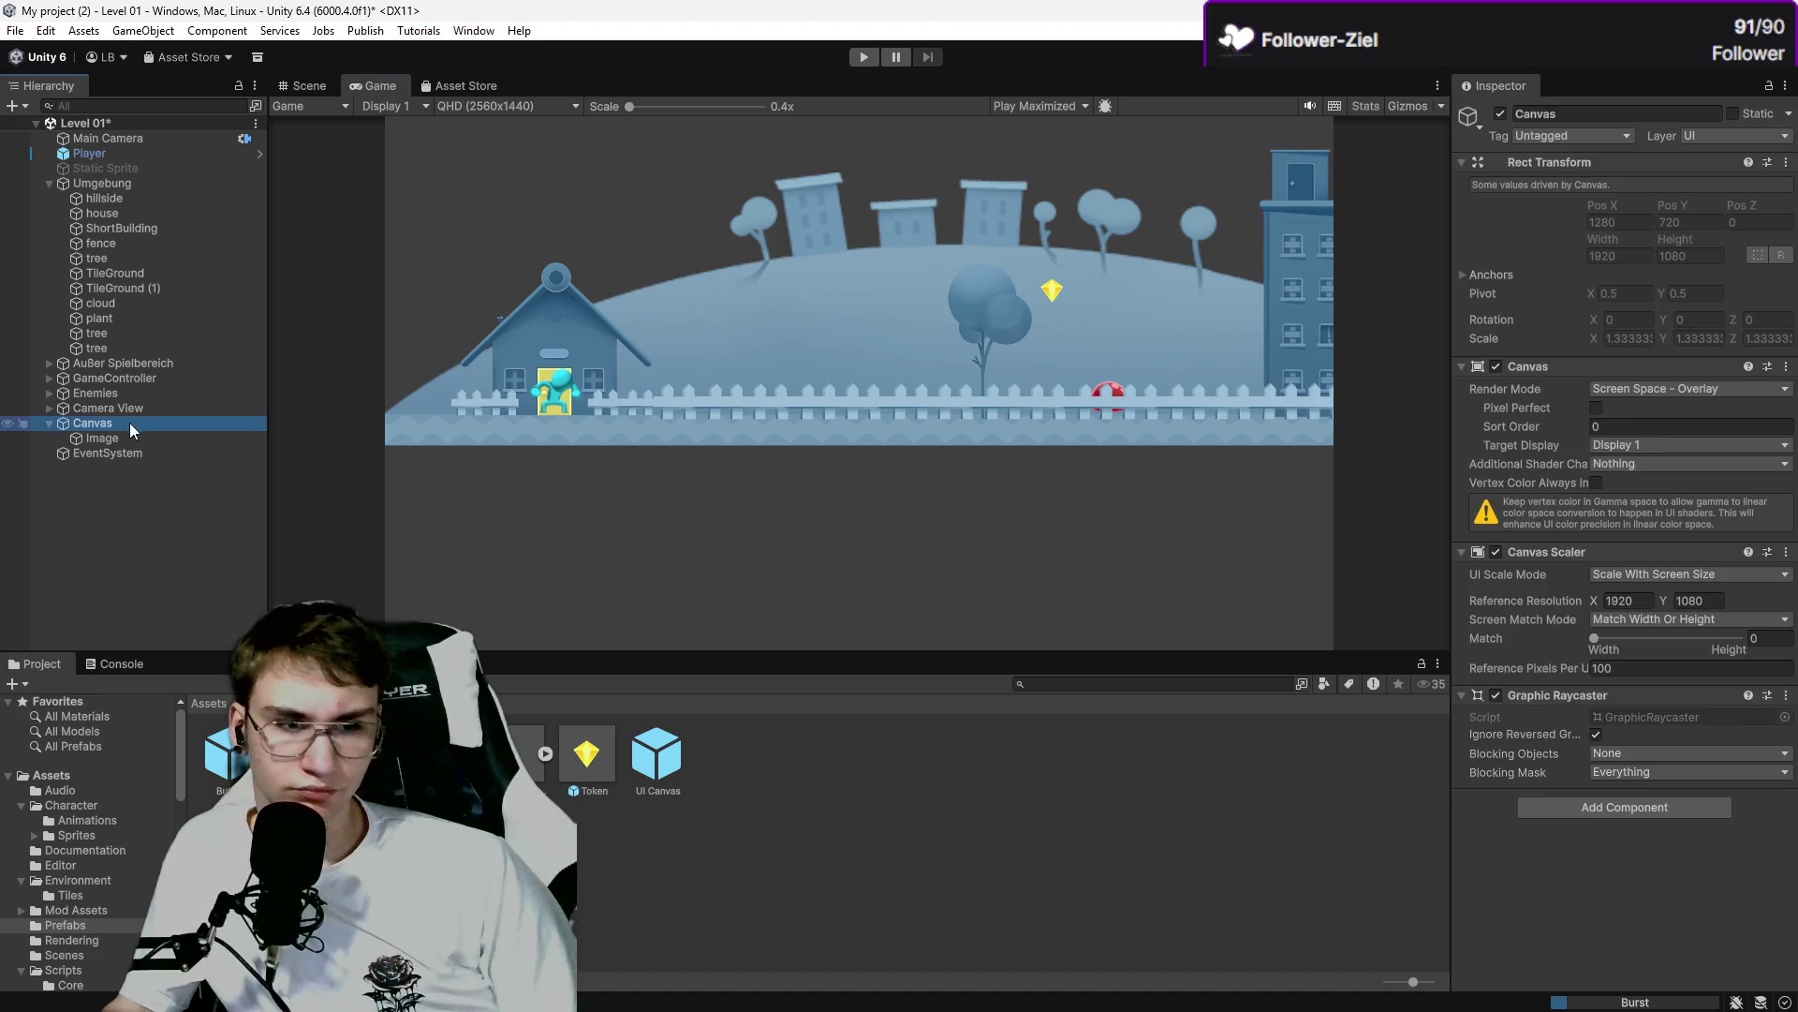
click(118, 440)
right_click(118, 441)
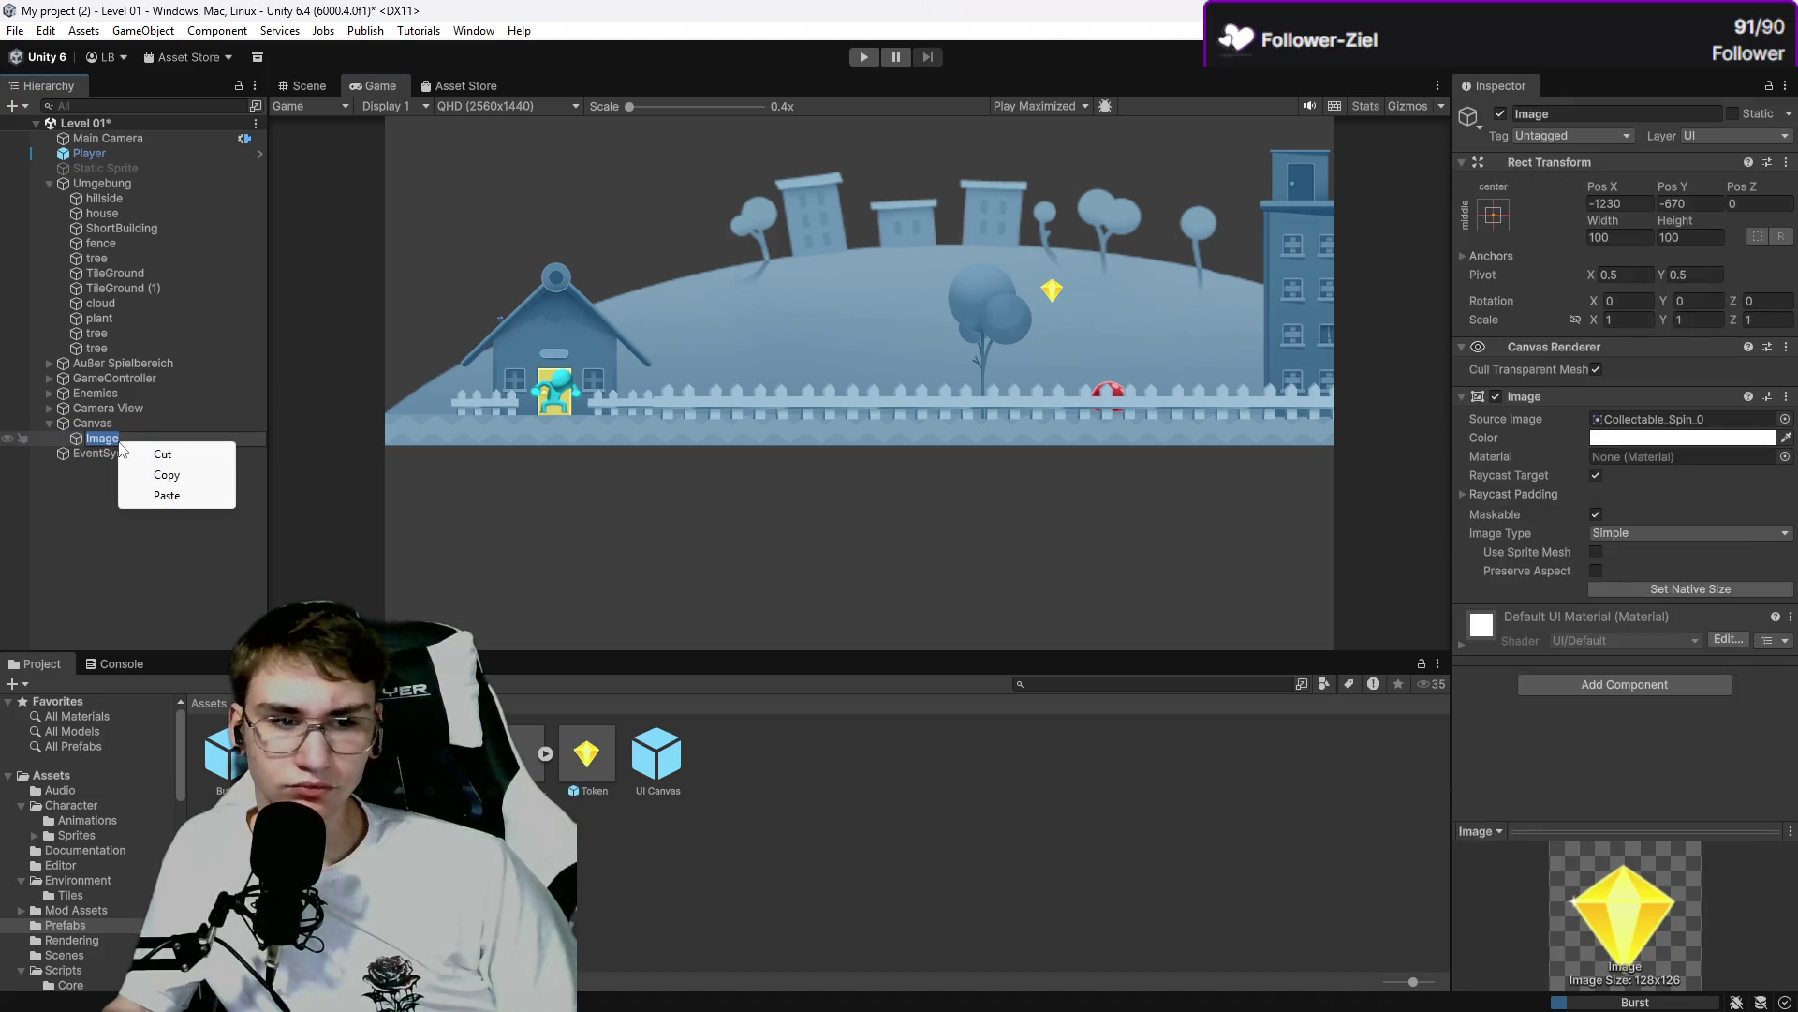
click(126, 519)
click(155, 423)
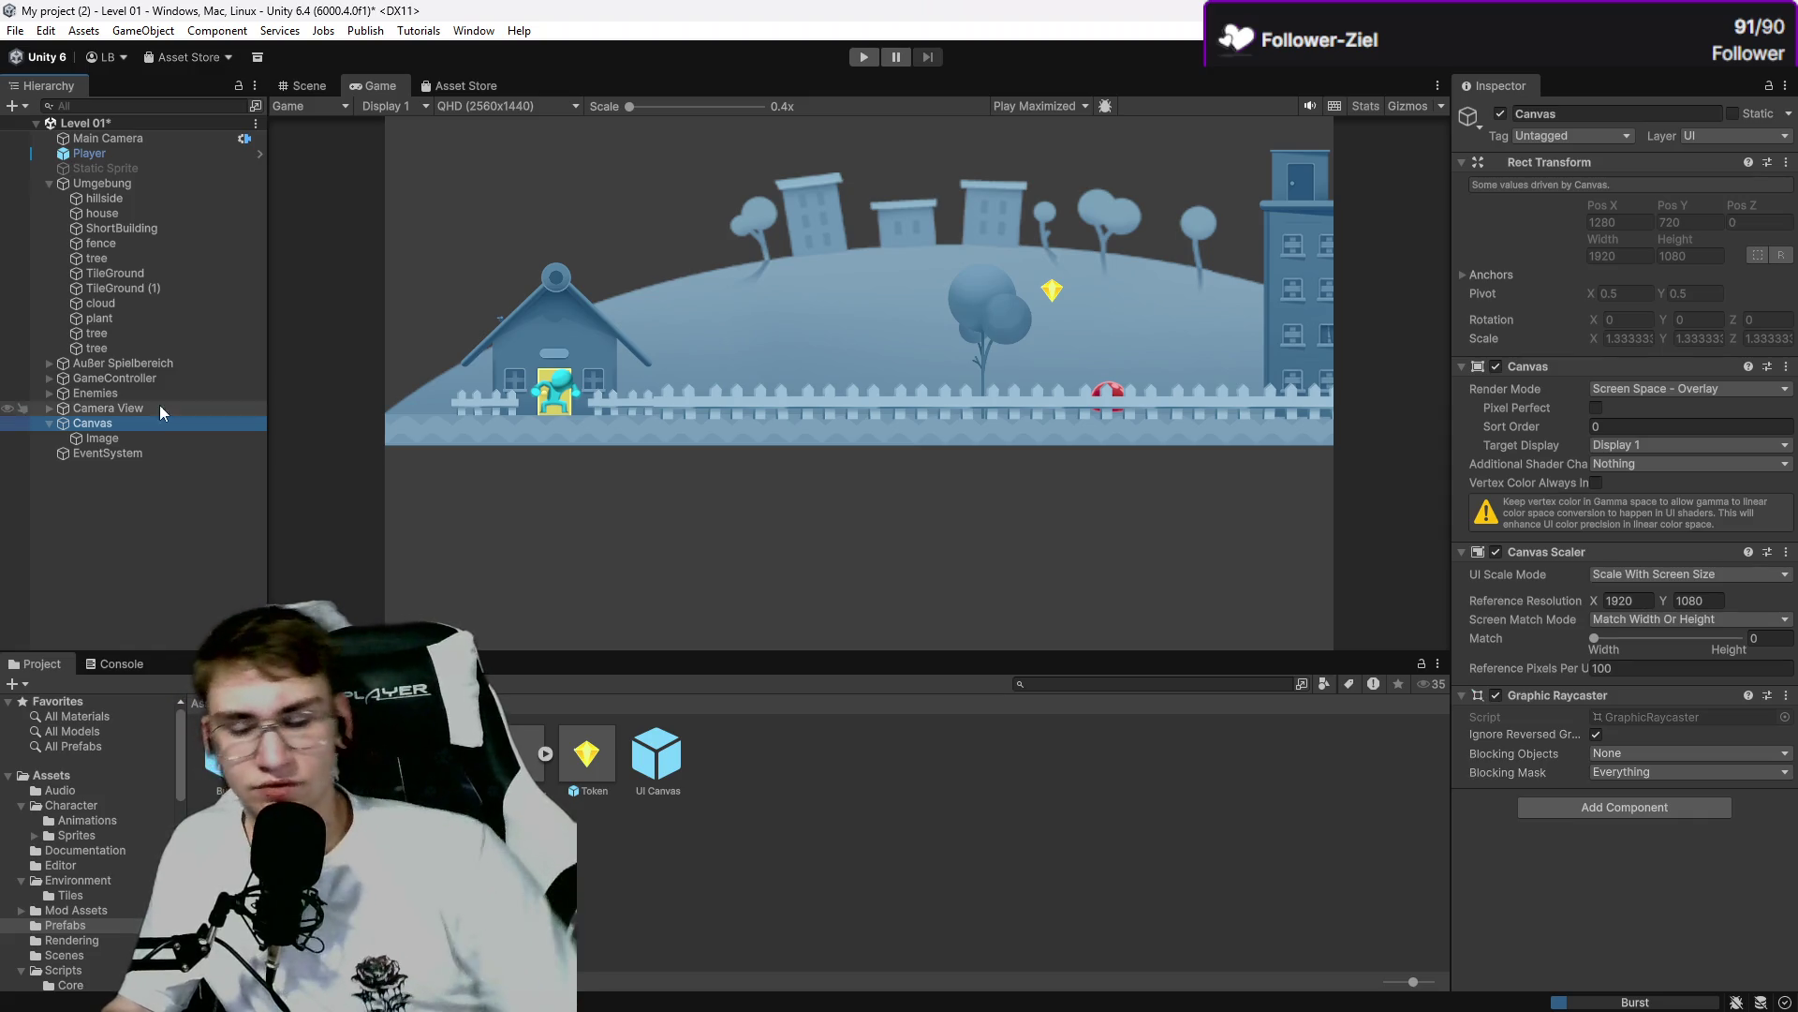
click(170, 438)
click(178, 422)
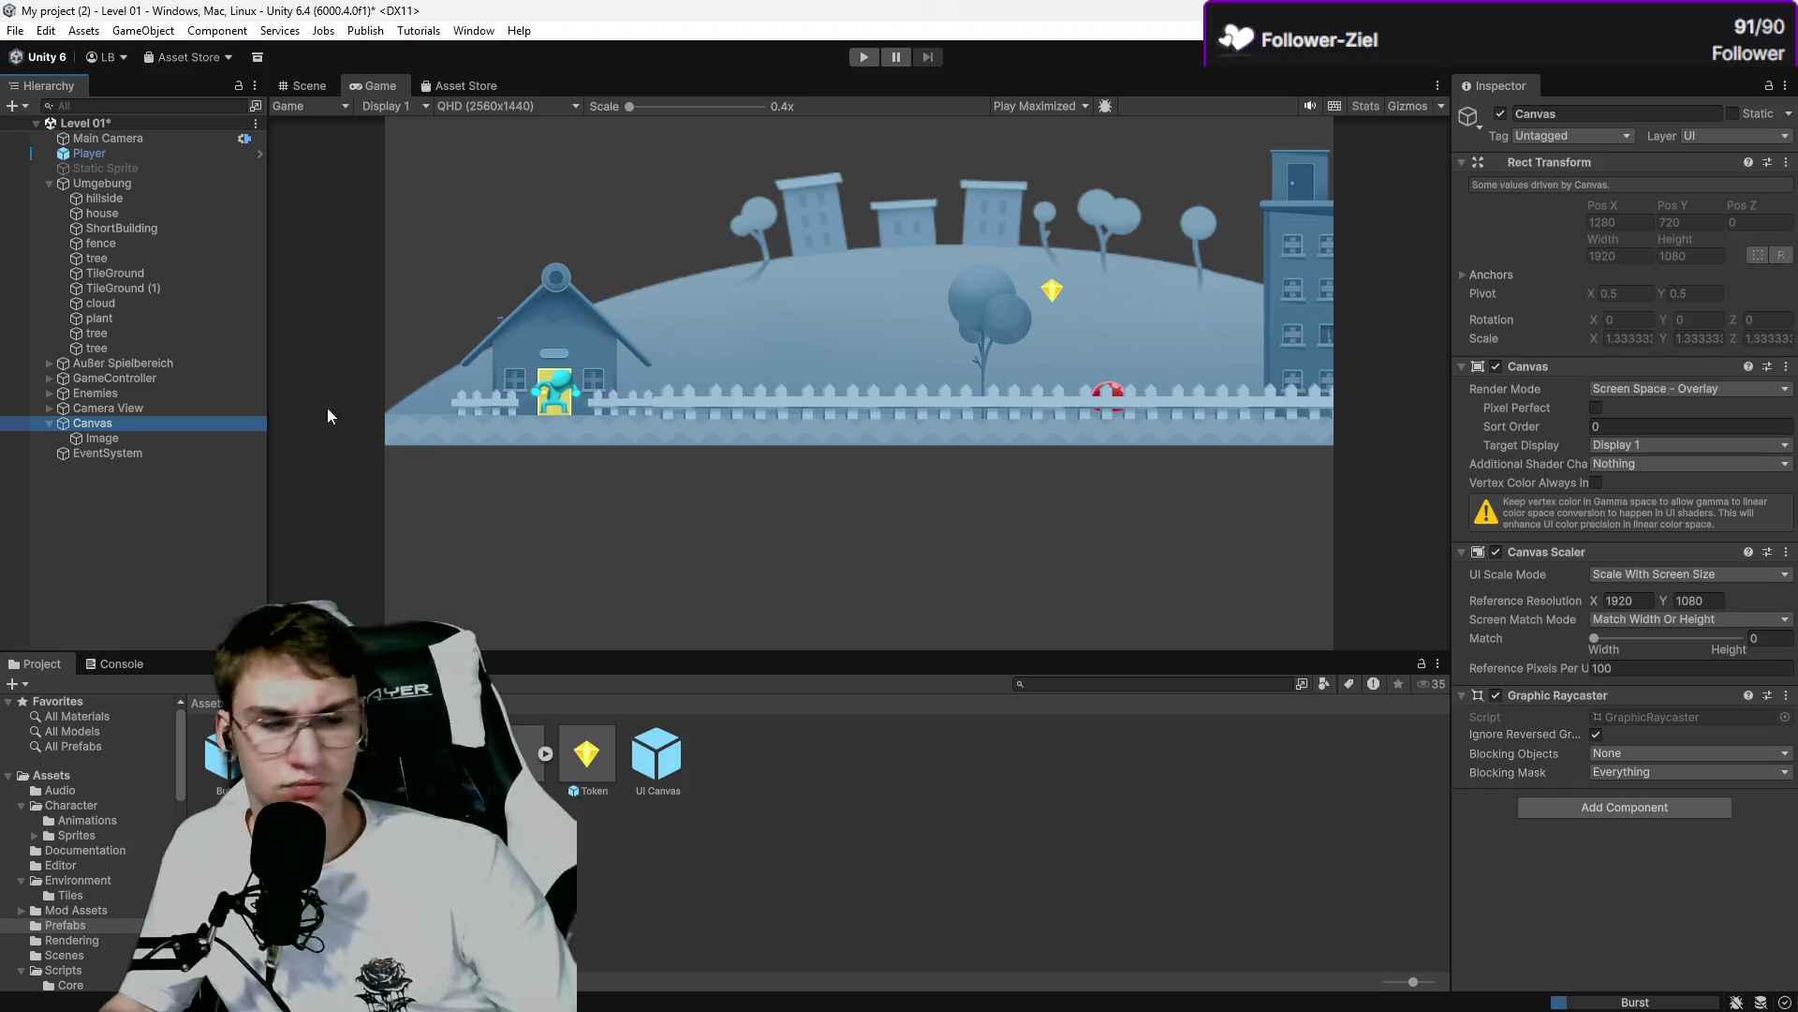
click(151, 439)
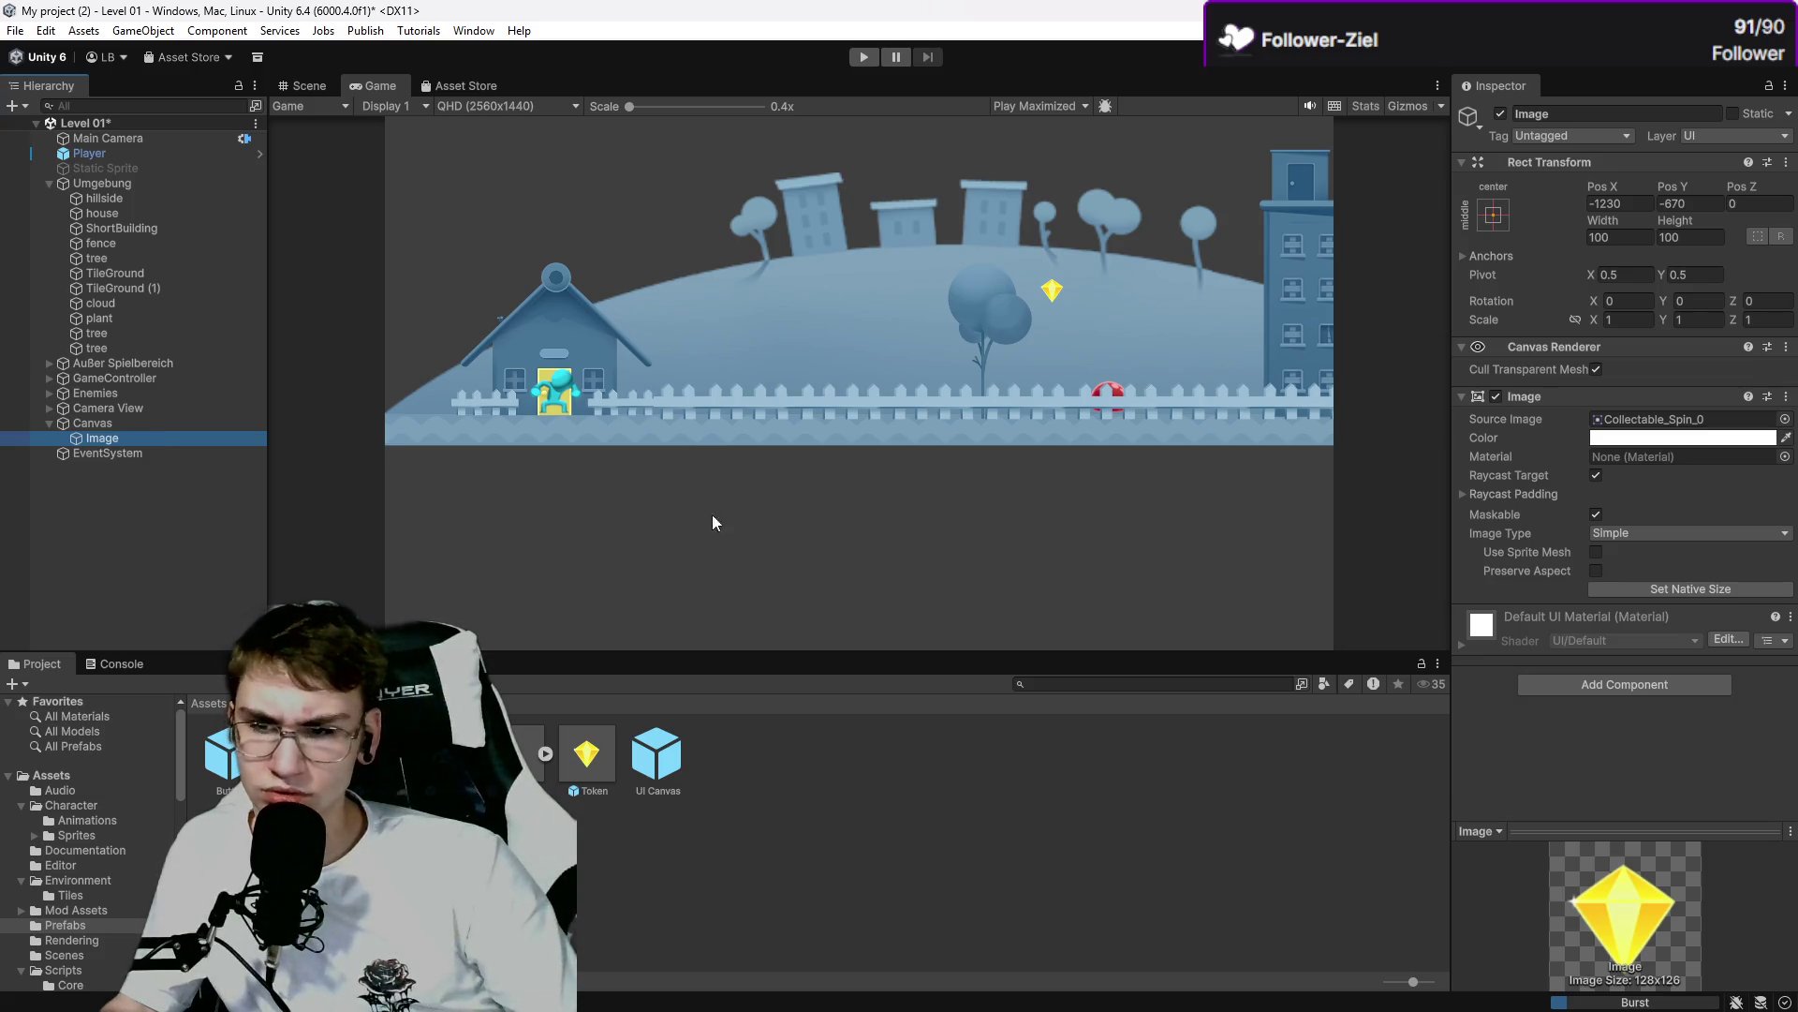
click(1682, 936)
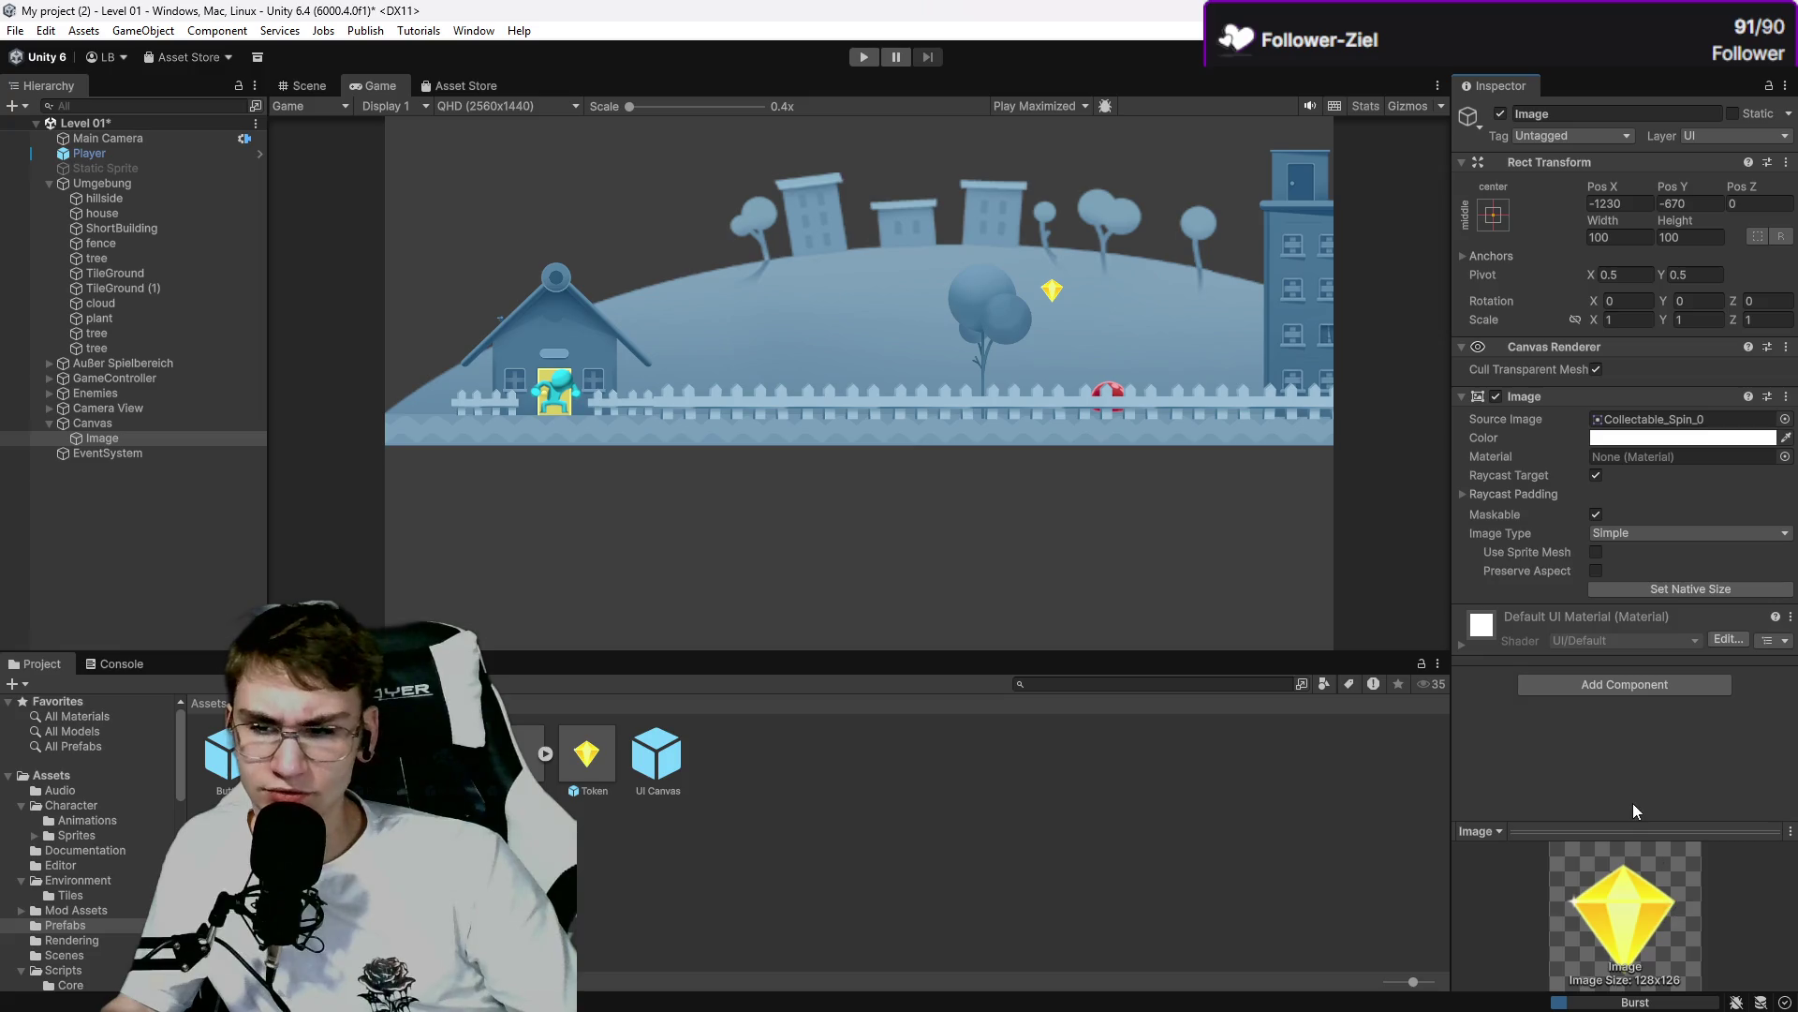
click(1729, 642)
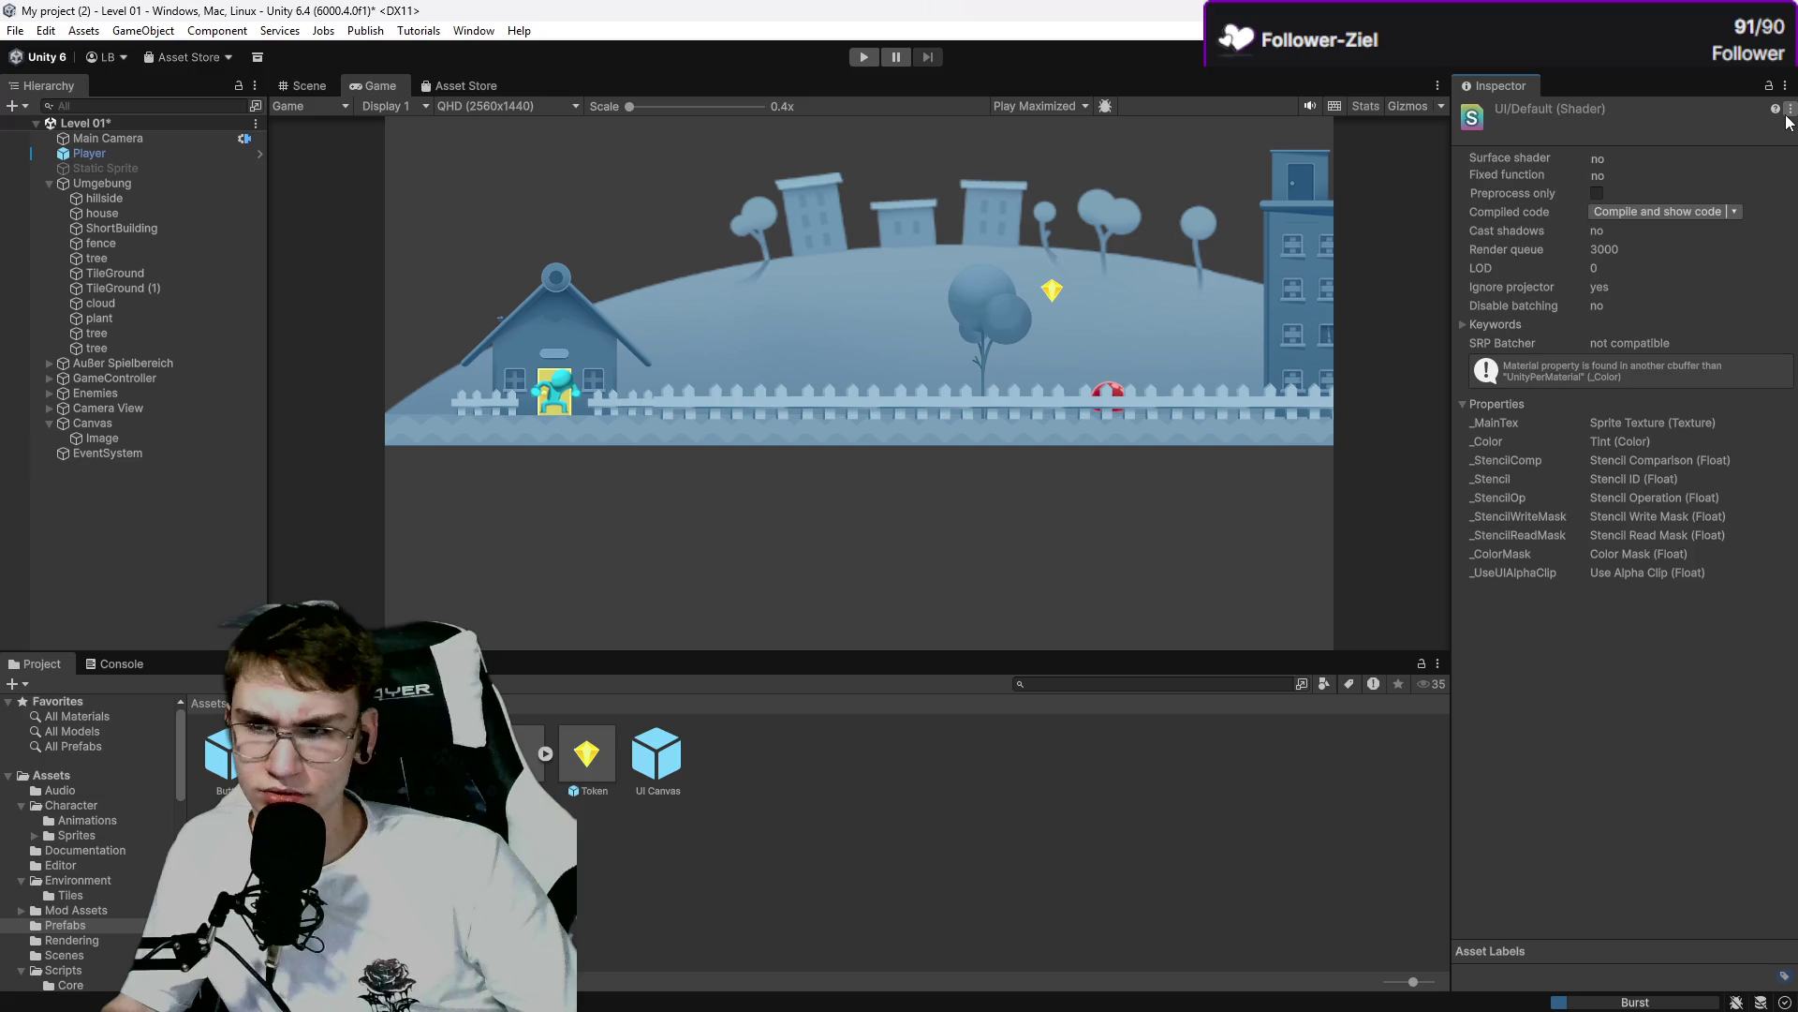
click(184, 425)
click(185, 434)
click(171, 434)
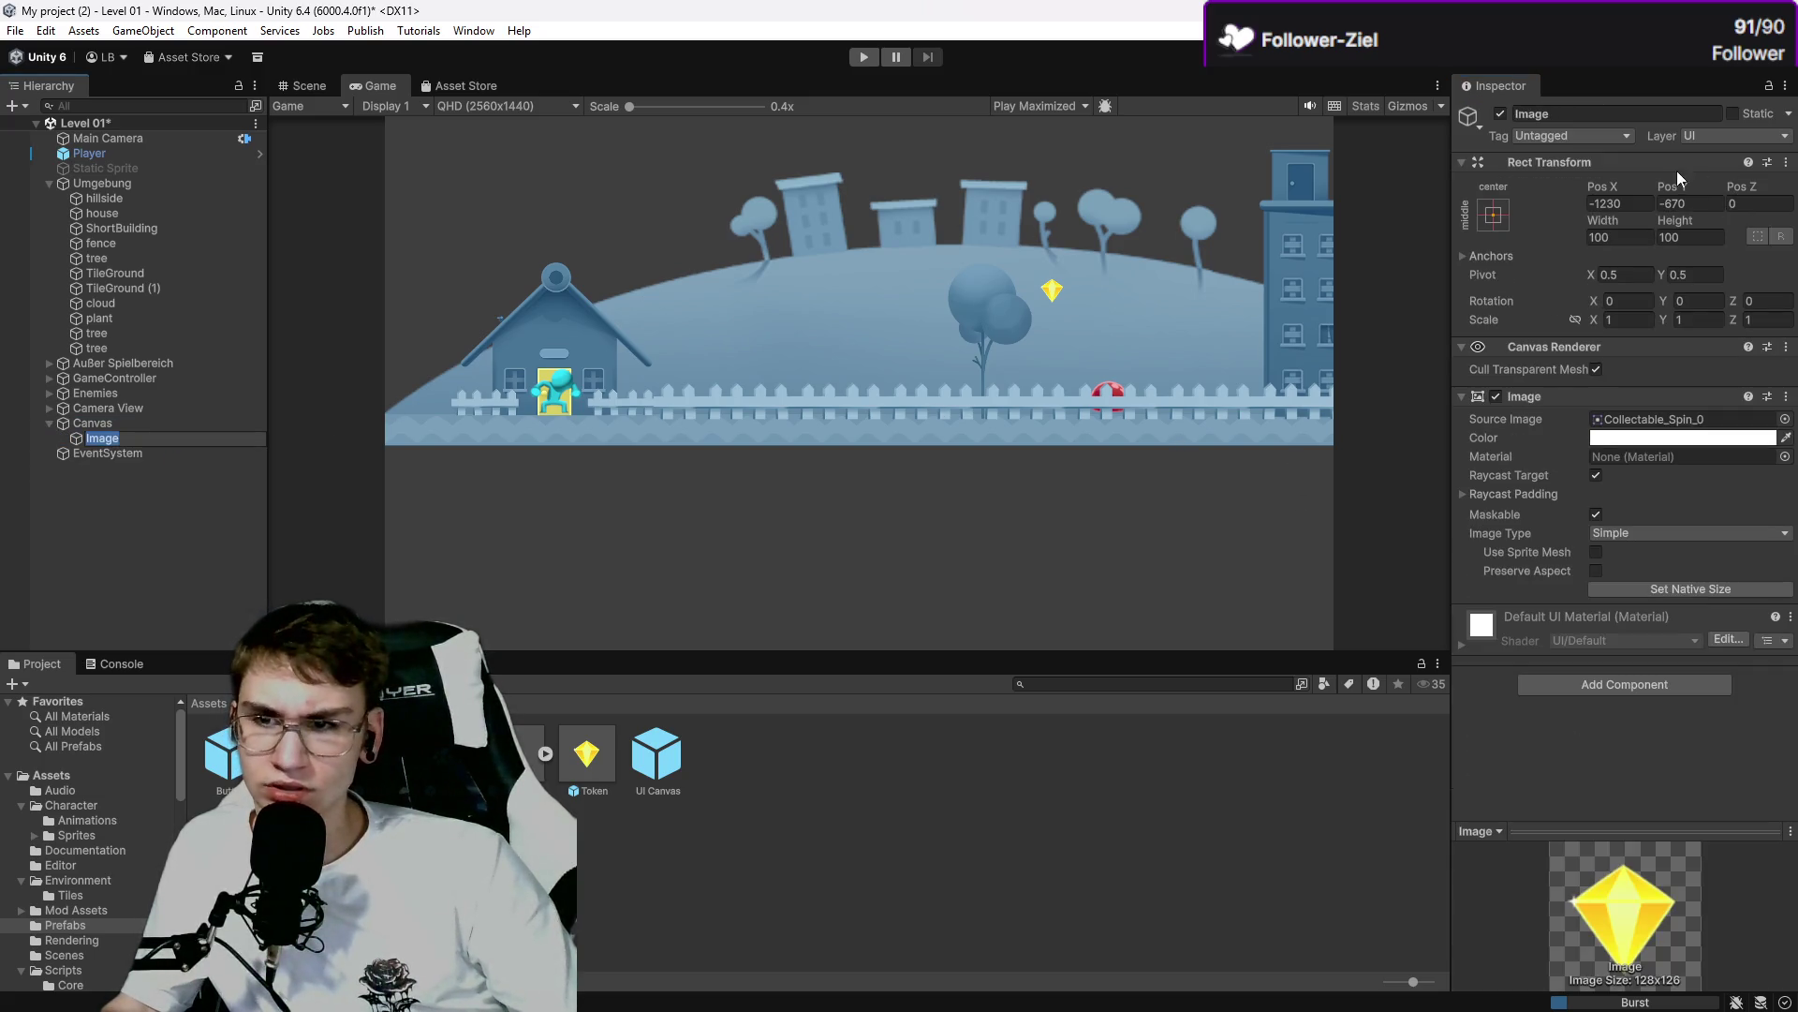
click(1605, 137)
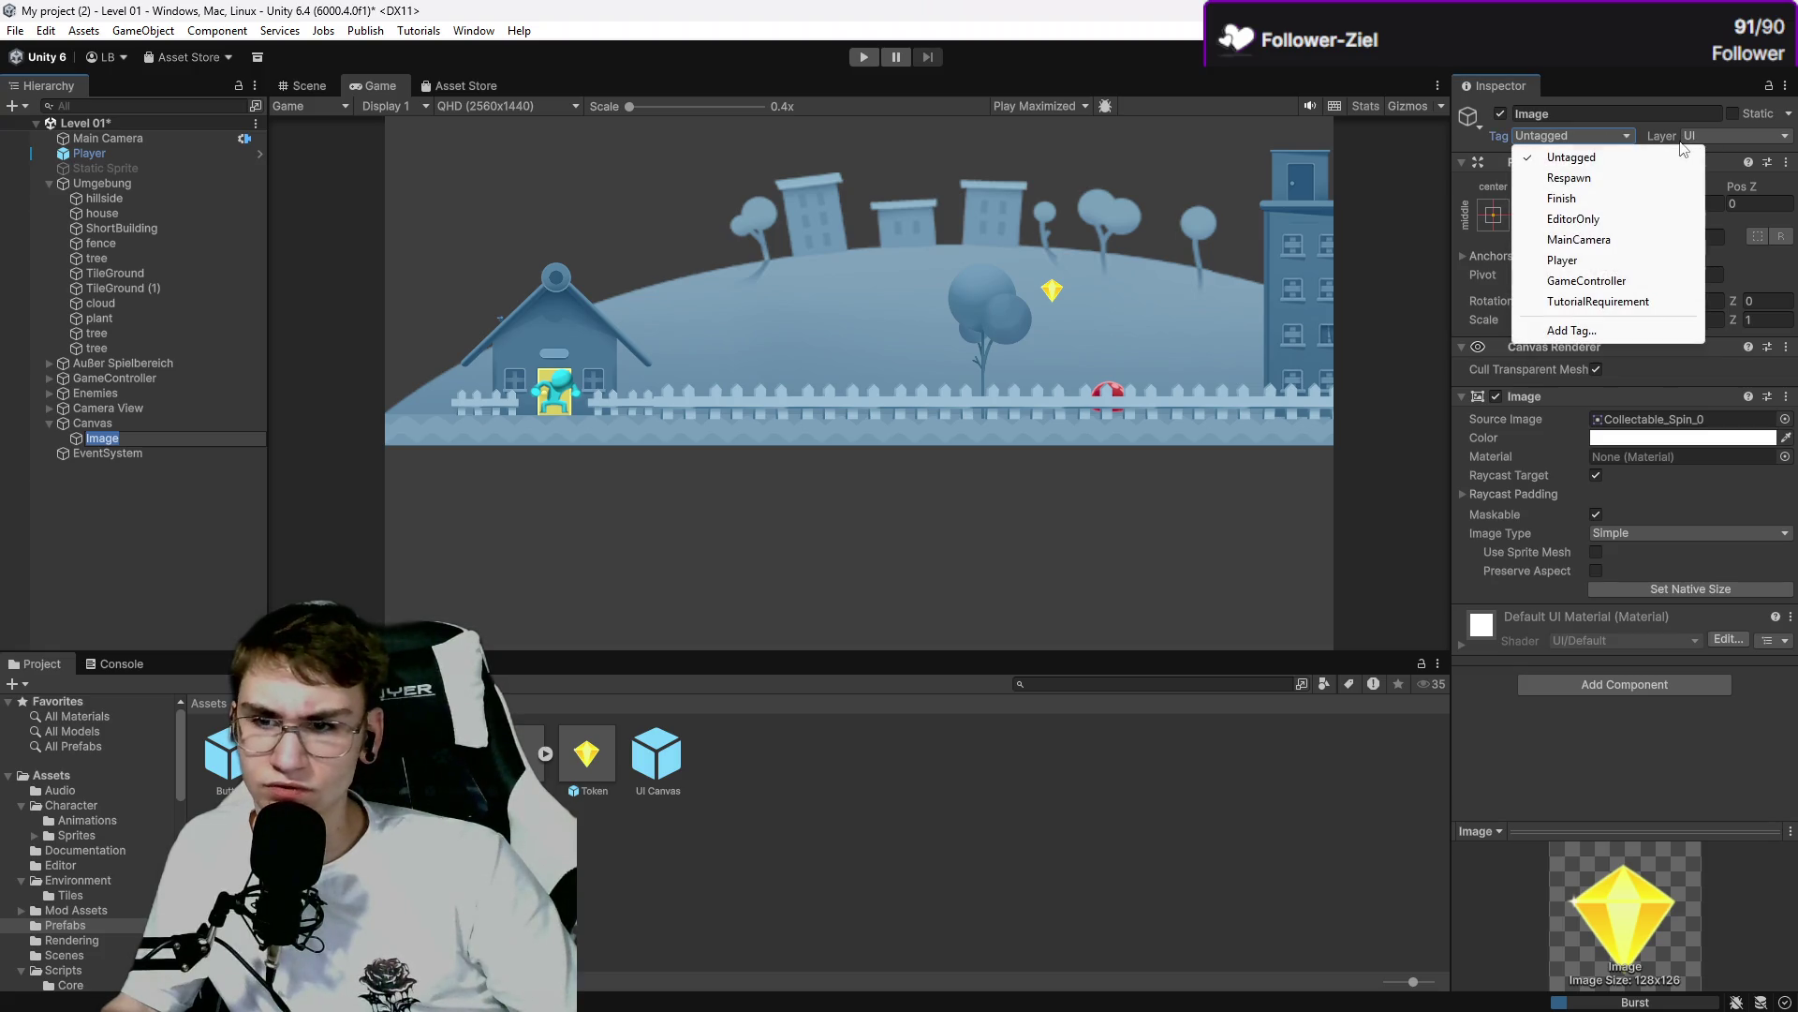
click(1658, 135)
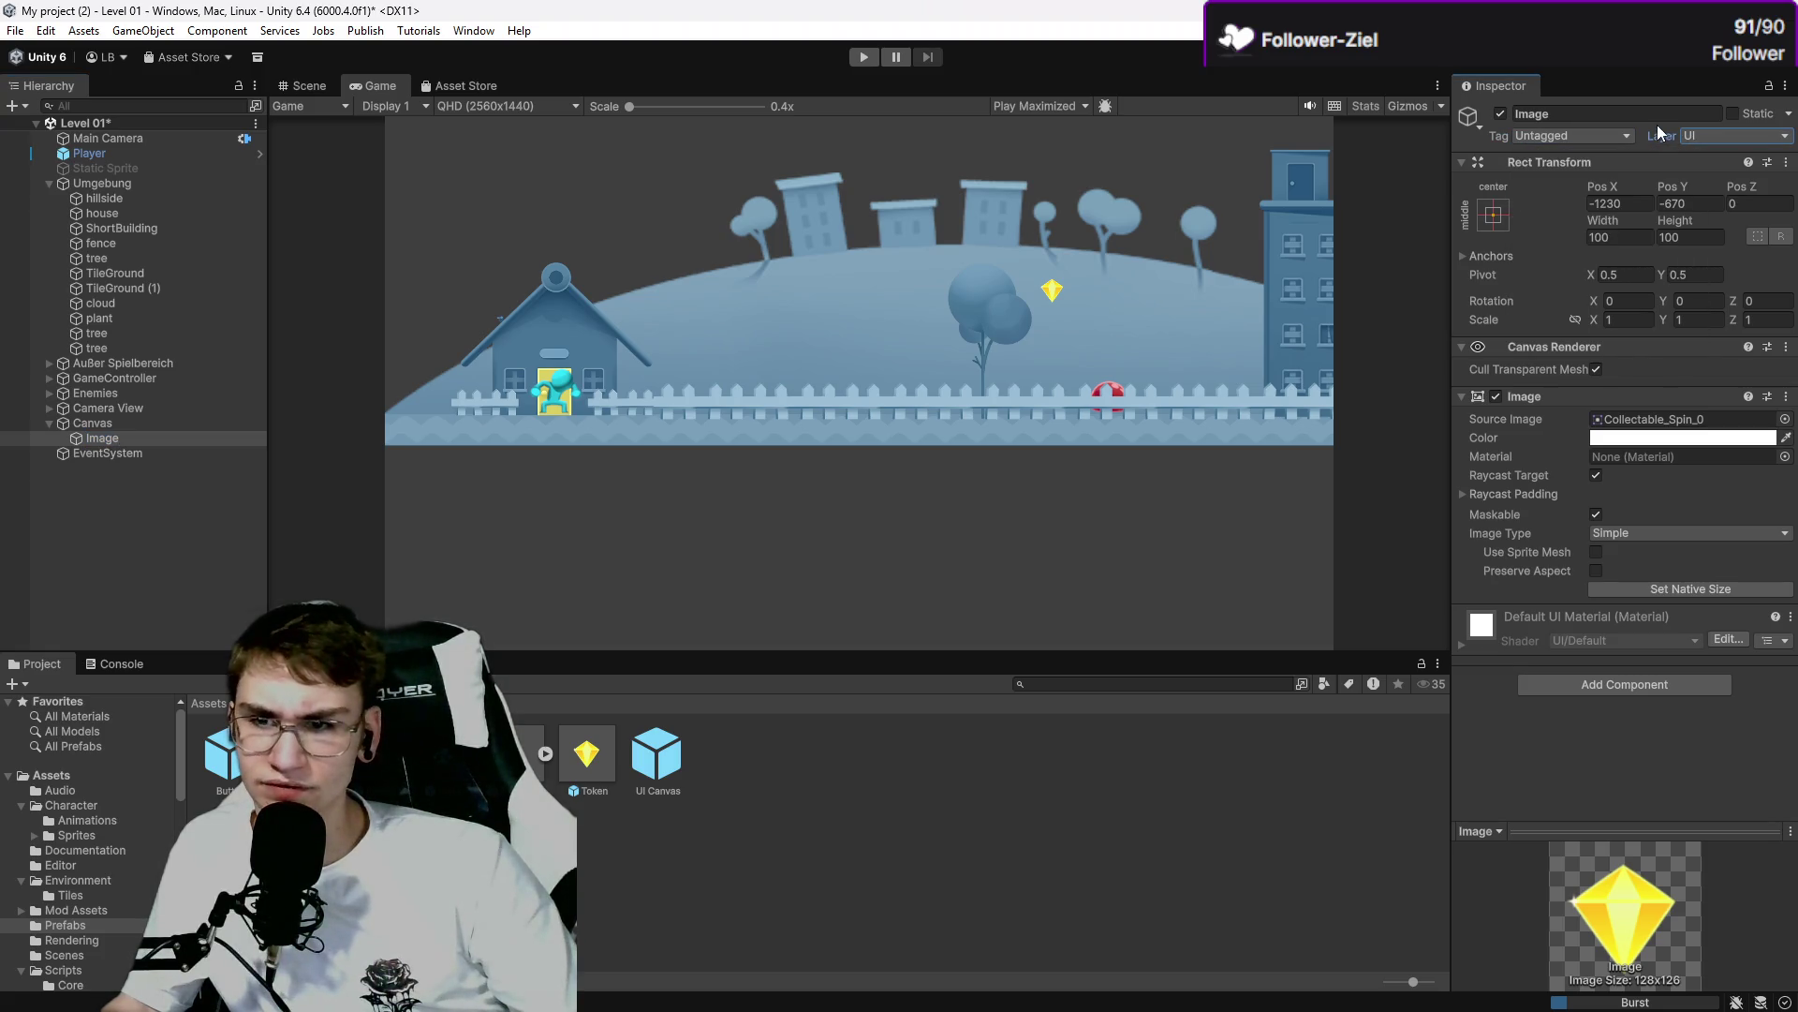
click(1631, 157)
click(1634, 158)
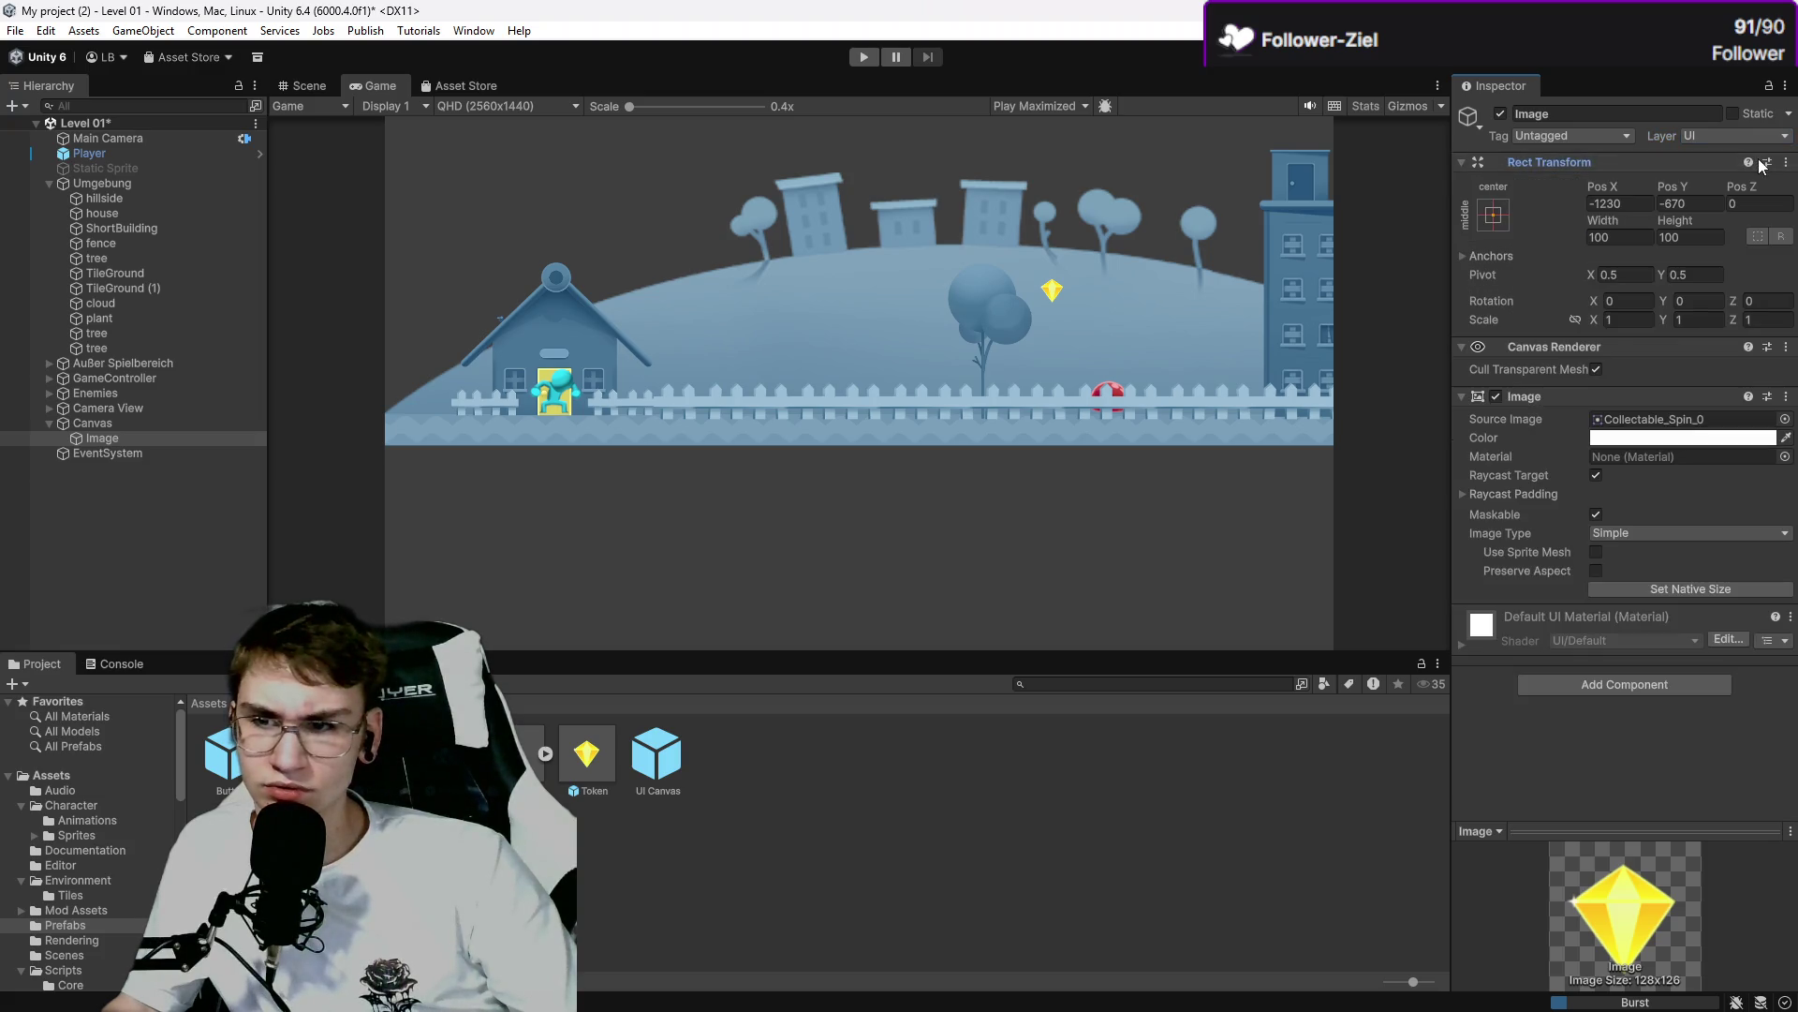
click(1757, 161)
click(1767, 184)
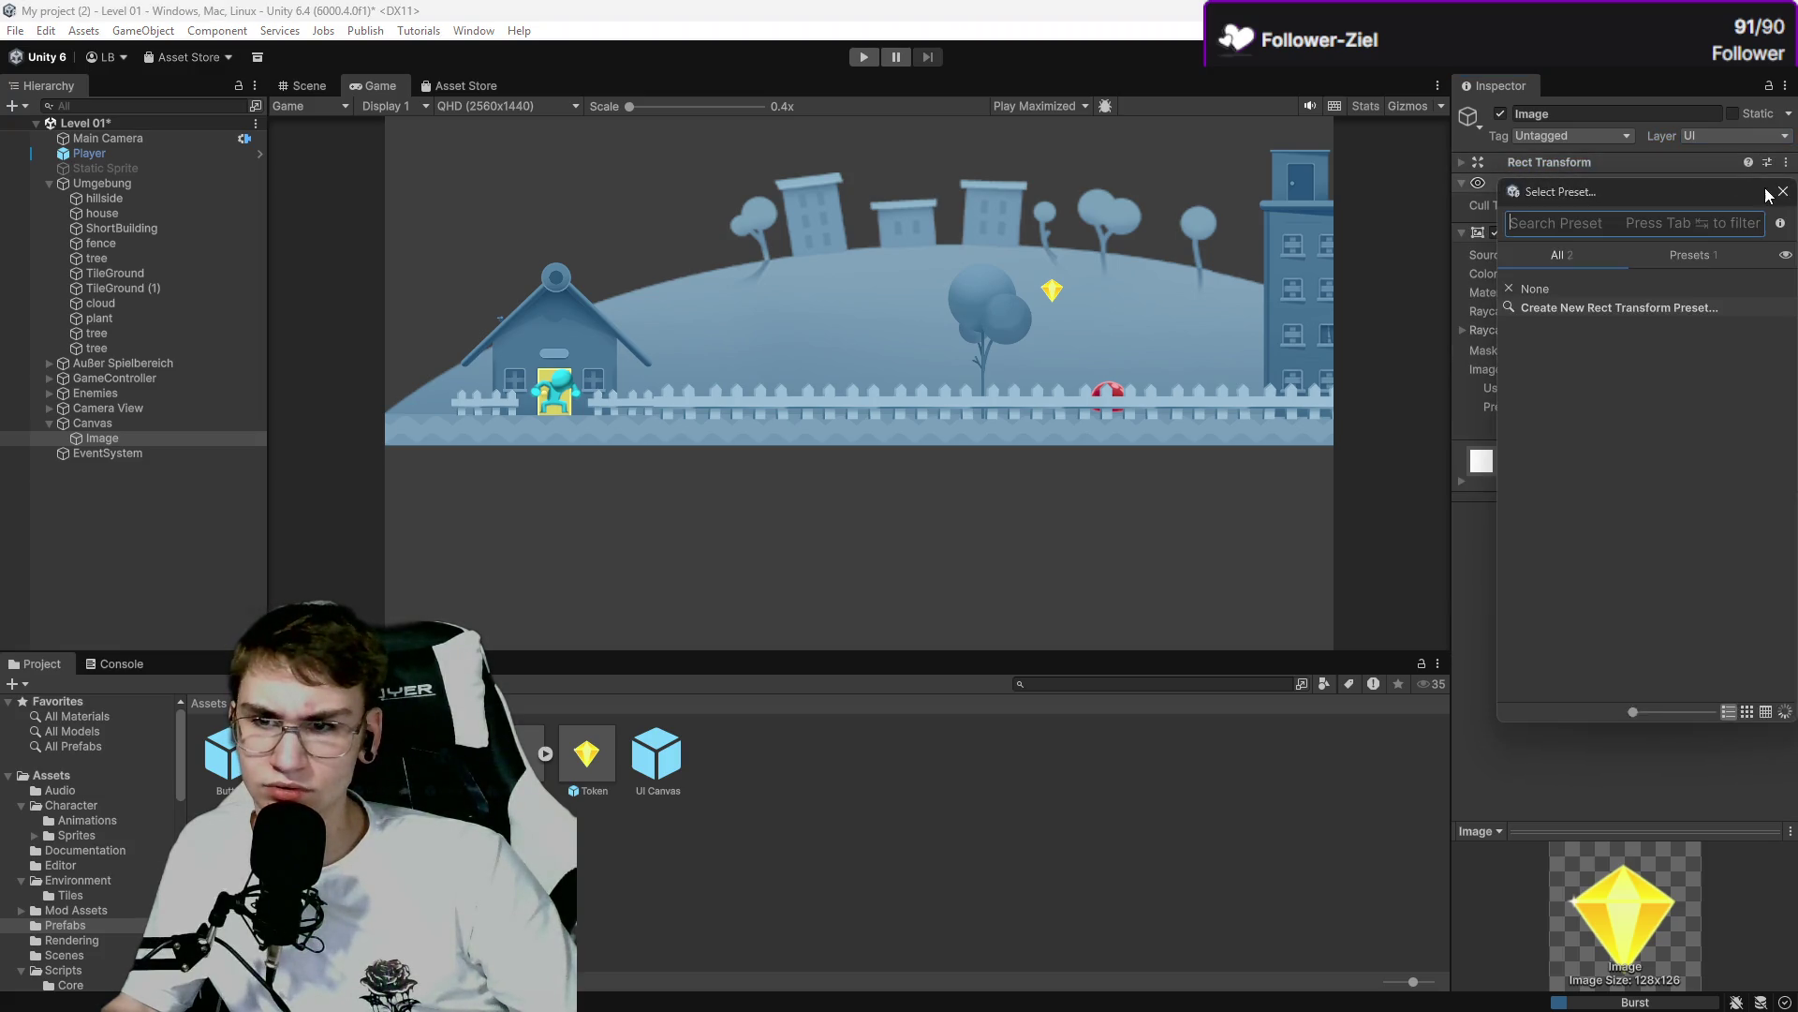
click(1689, 172)
click(1676, 184)
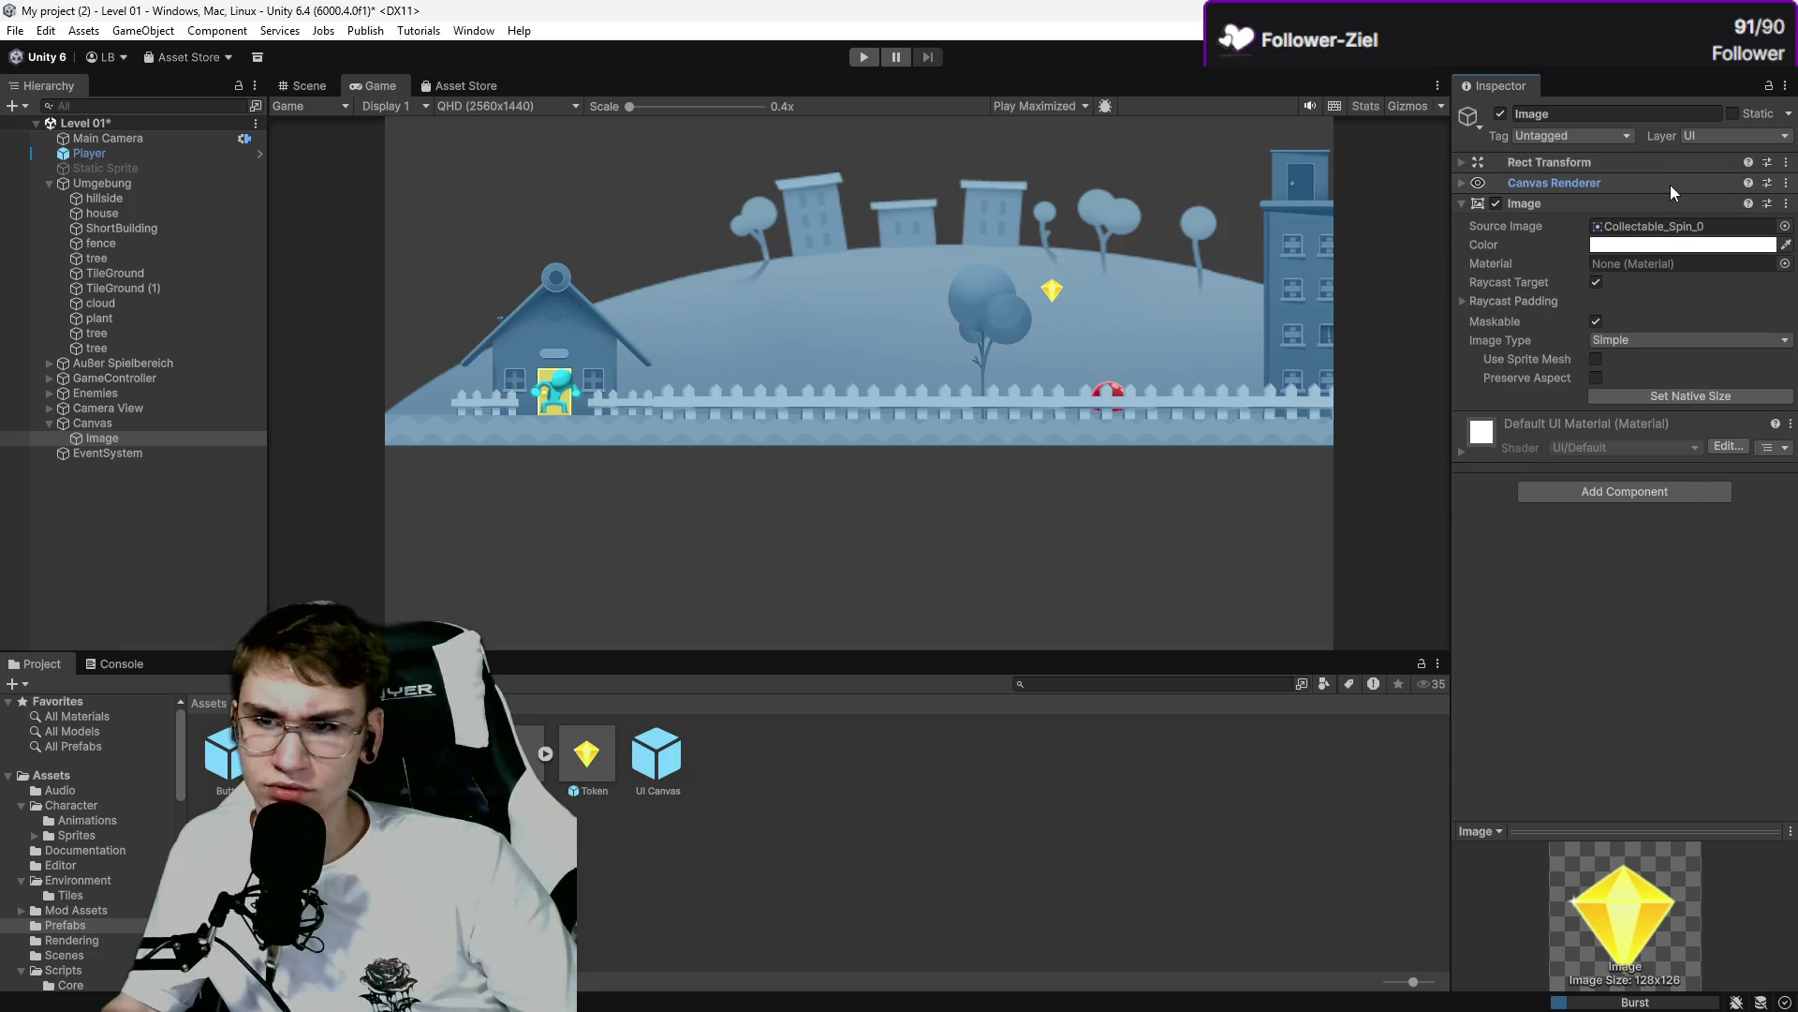
click(1671, 183)
click(1674, 163)
click(1786, 419)
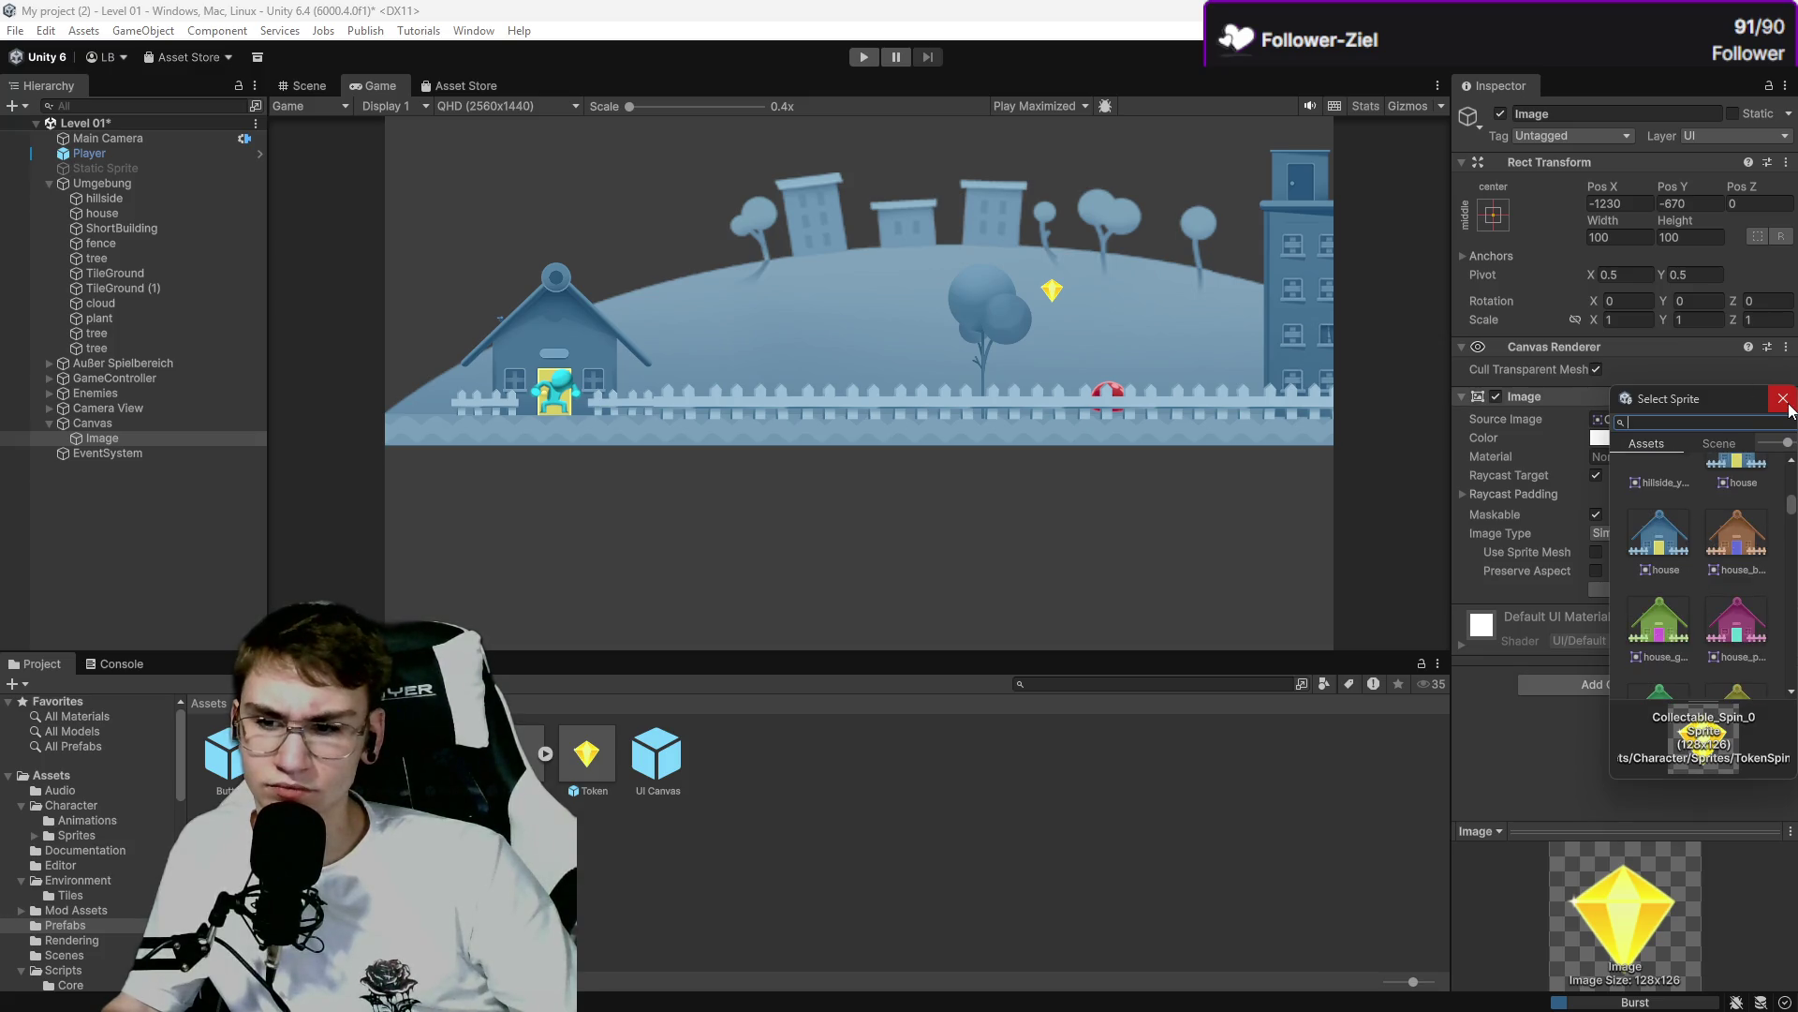
click(1787, 404)
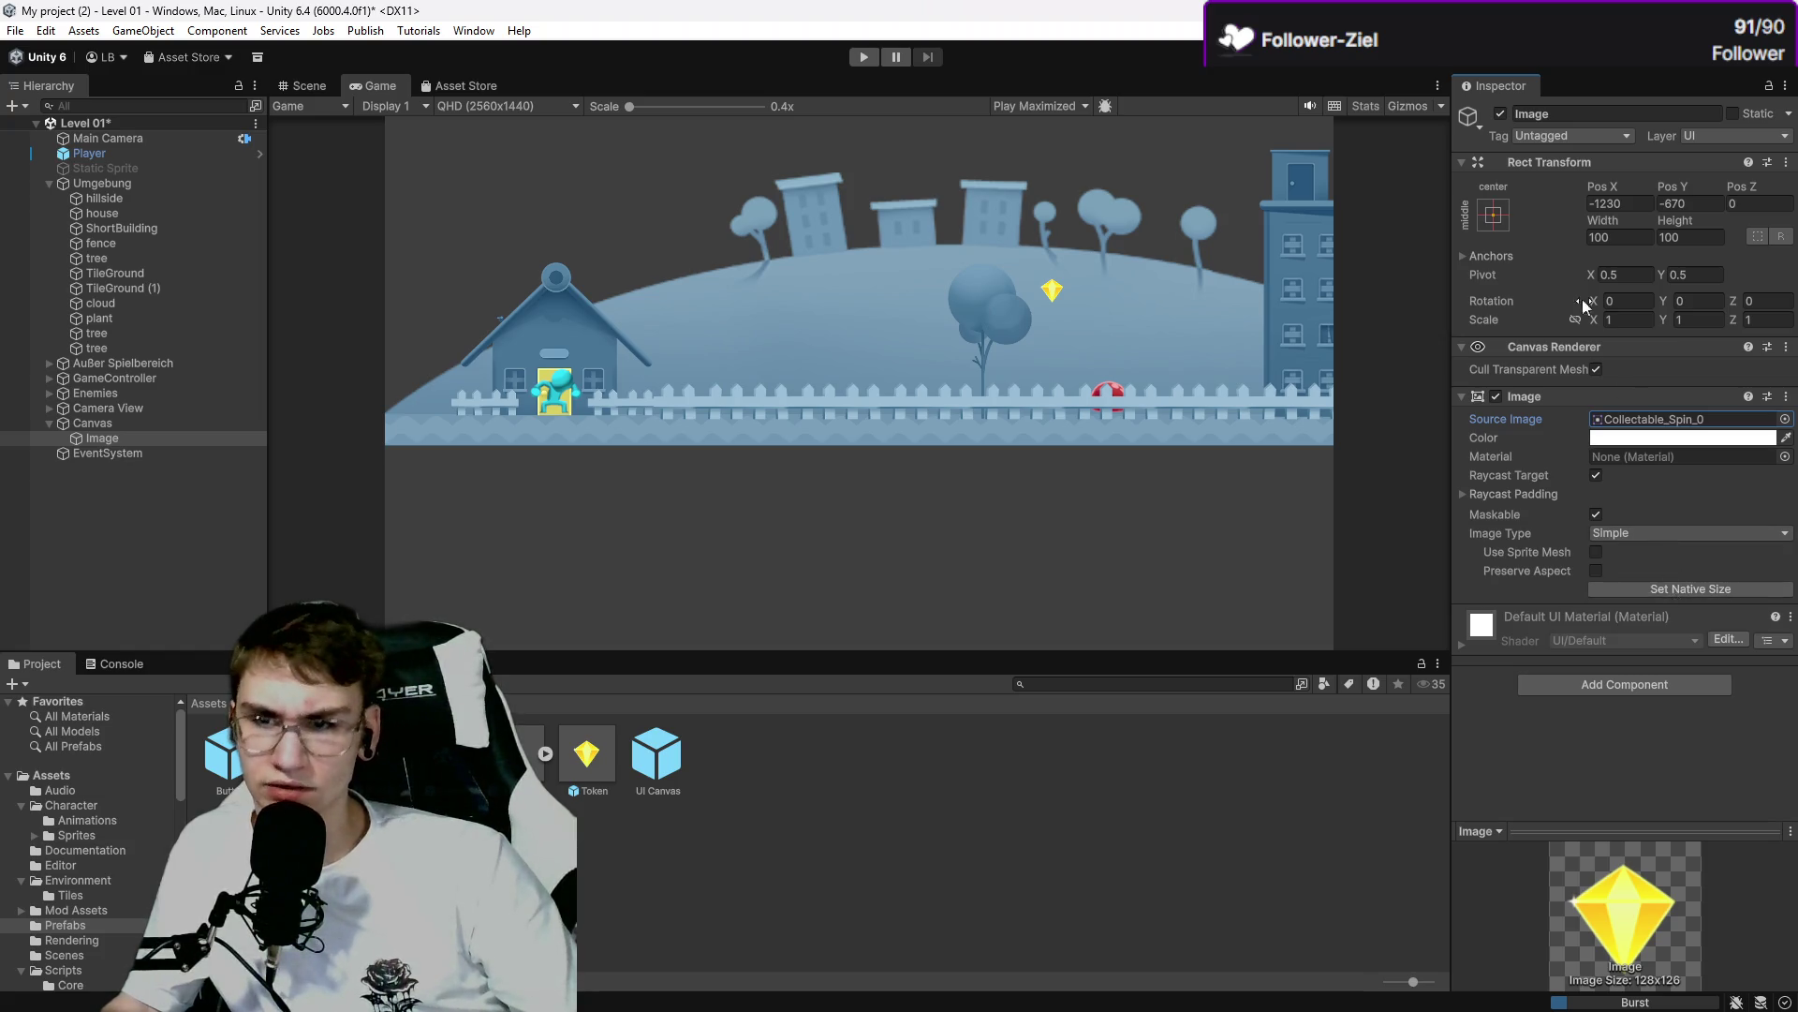
right_click(1479, 161)
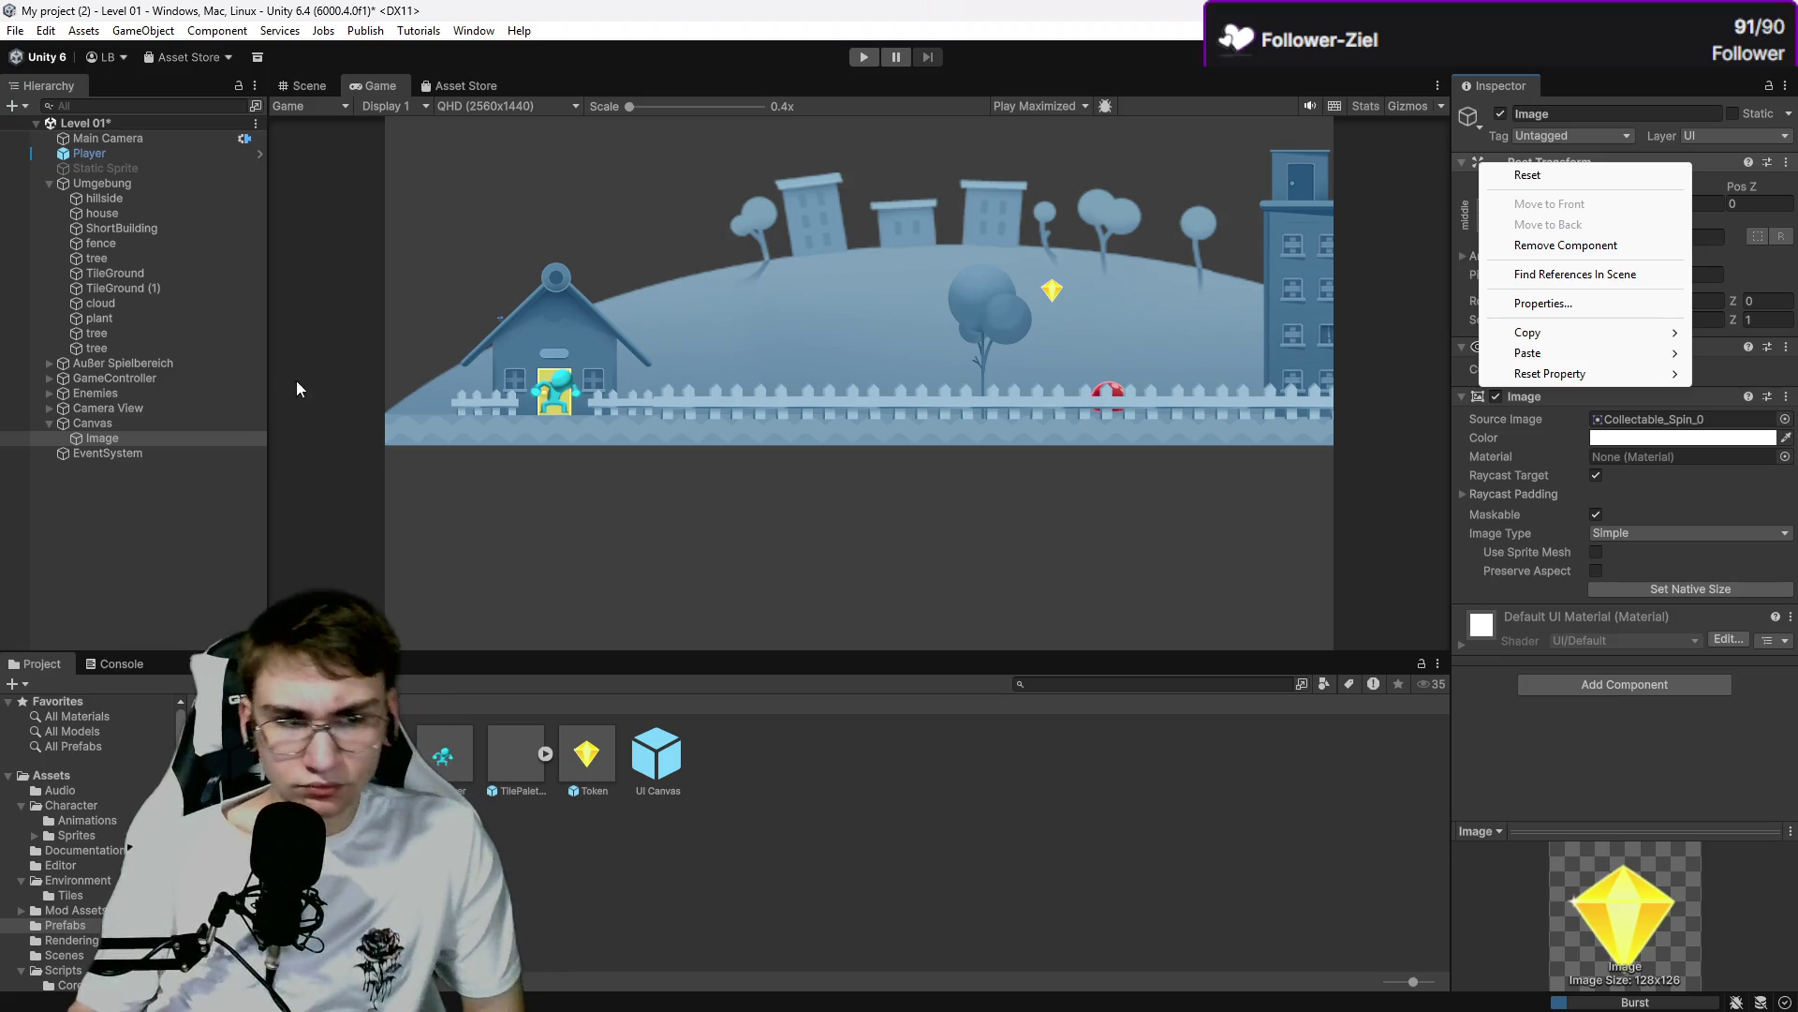
Delete the existing Canvas along with its gem Image.
click(236, 408)
click(208, 424)
key(Delete)
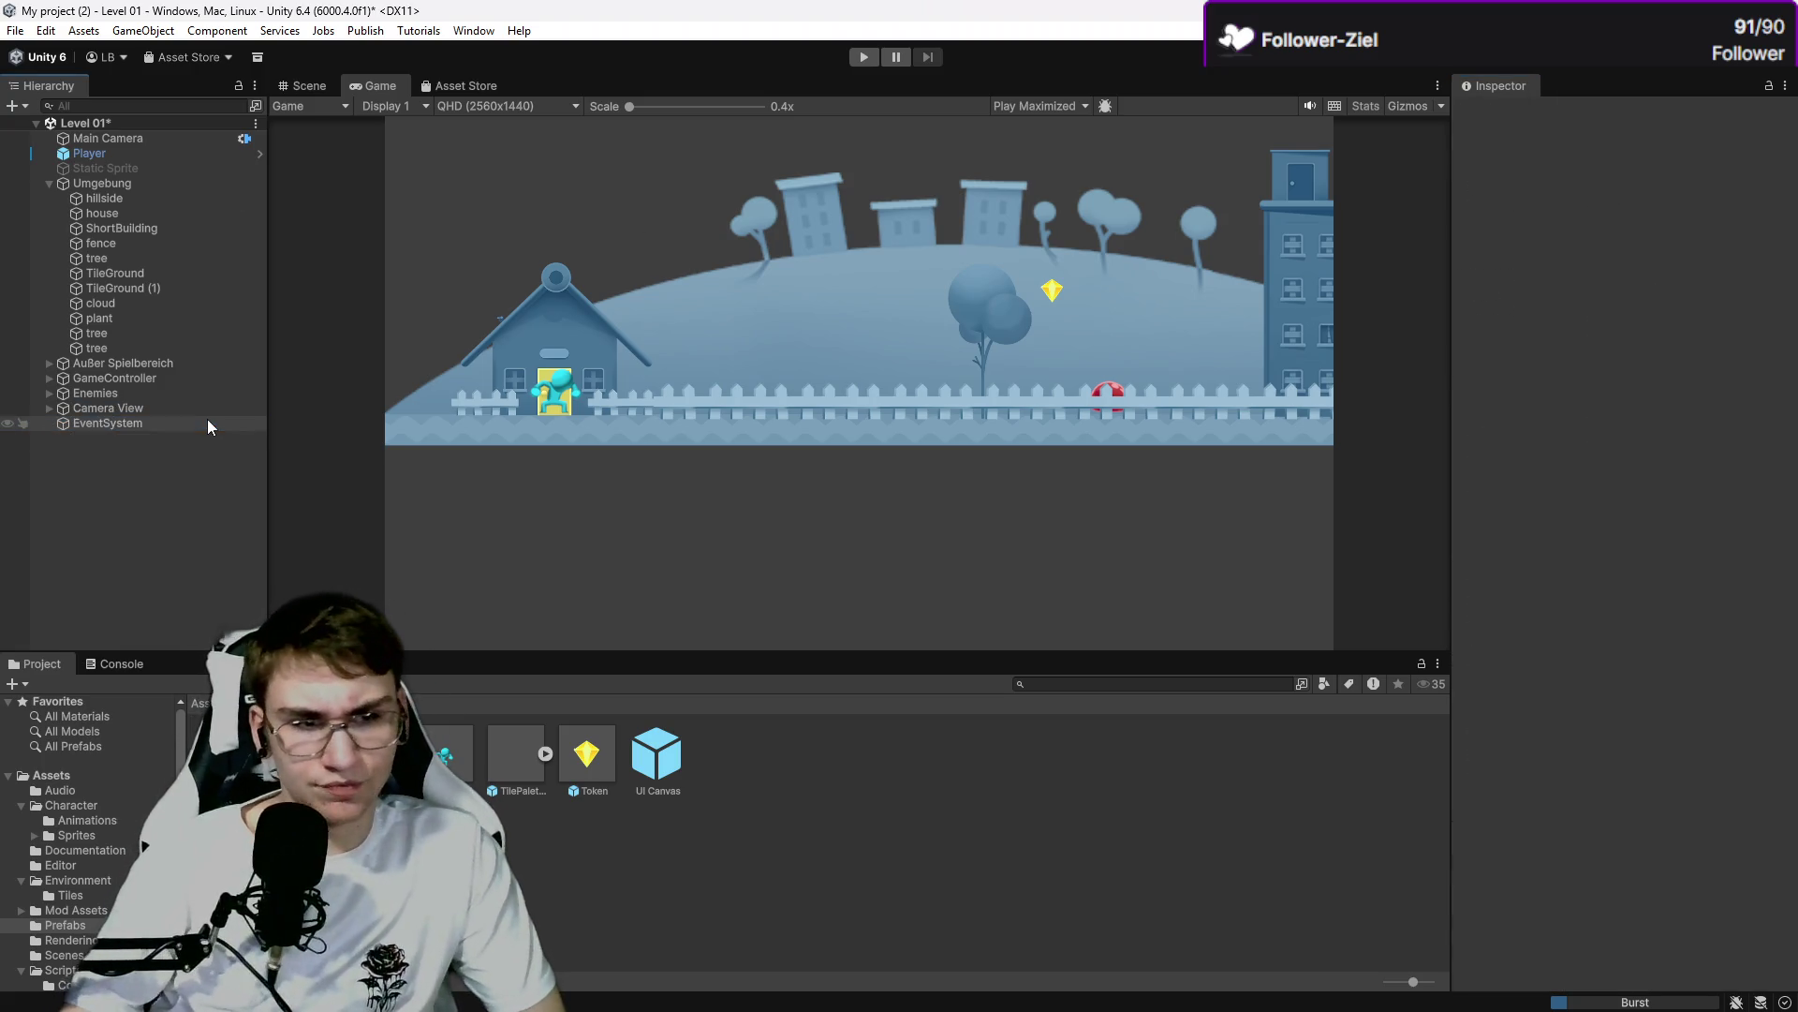
Create a new UI Image inside a new Canvas, keeping the default name Image.
right_click(167, 446)
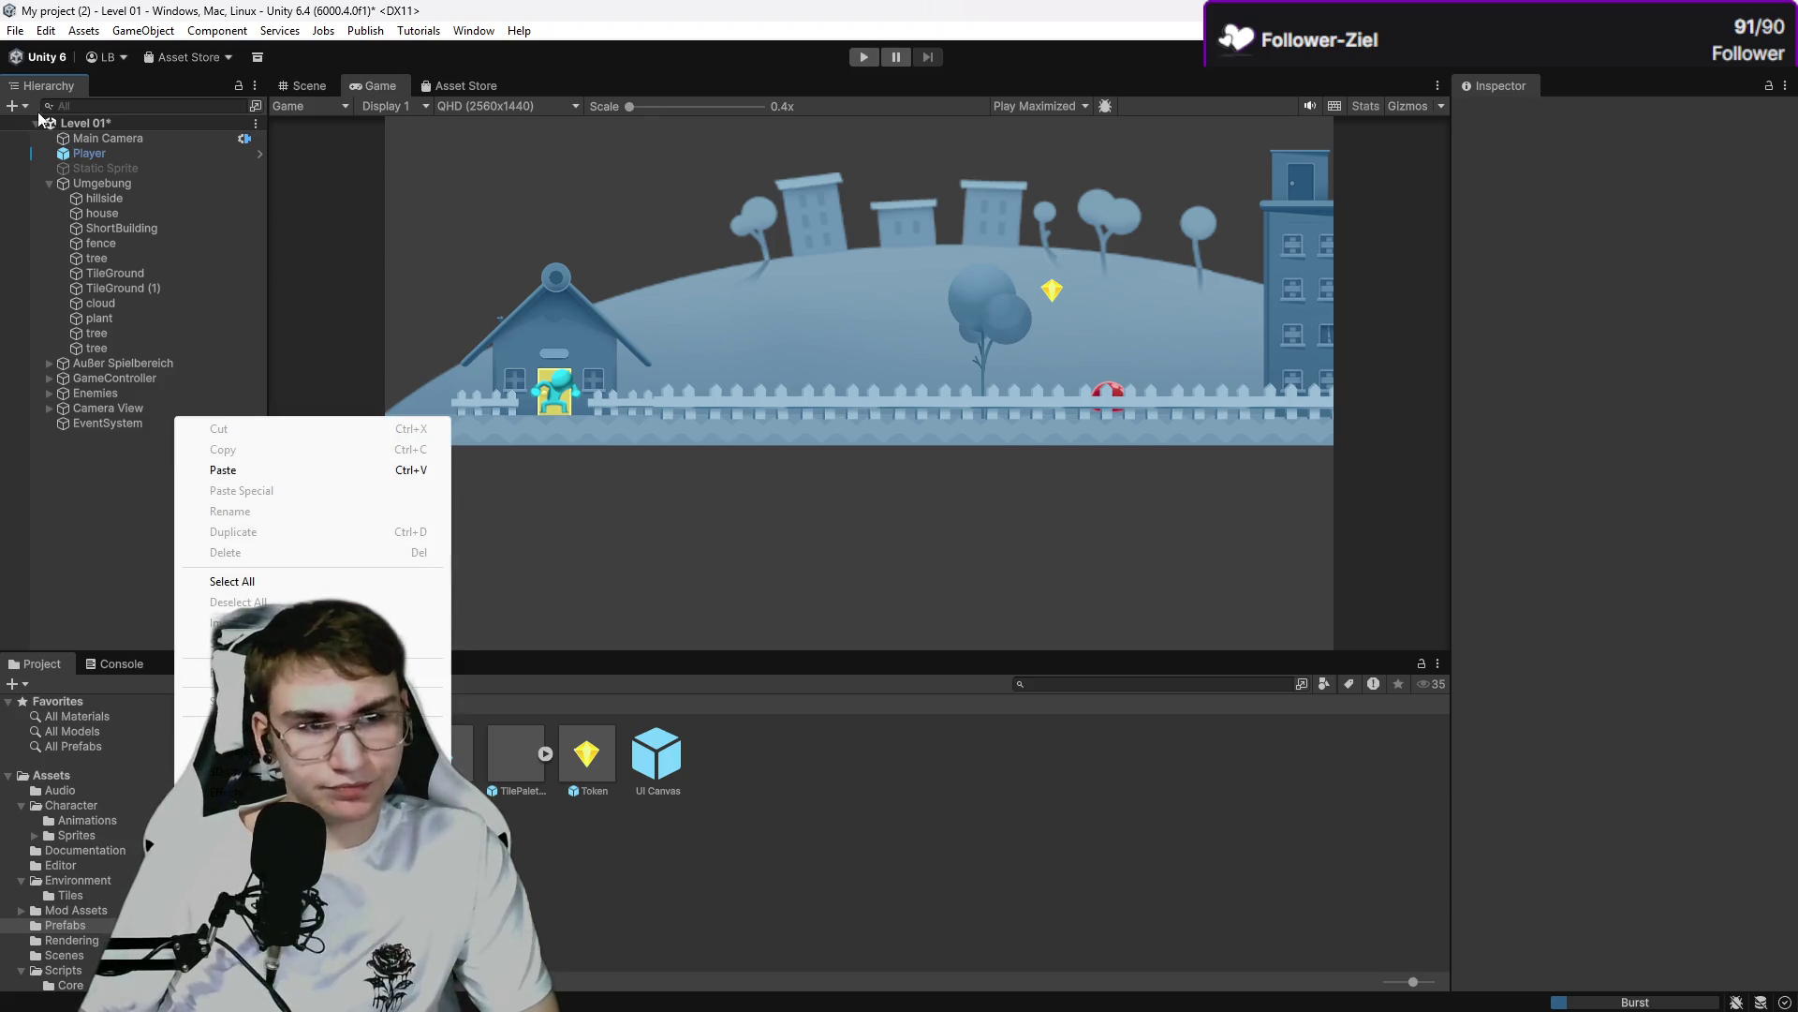
click(15, 105)
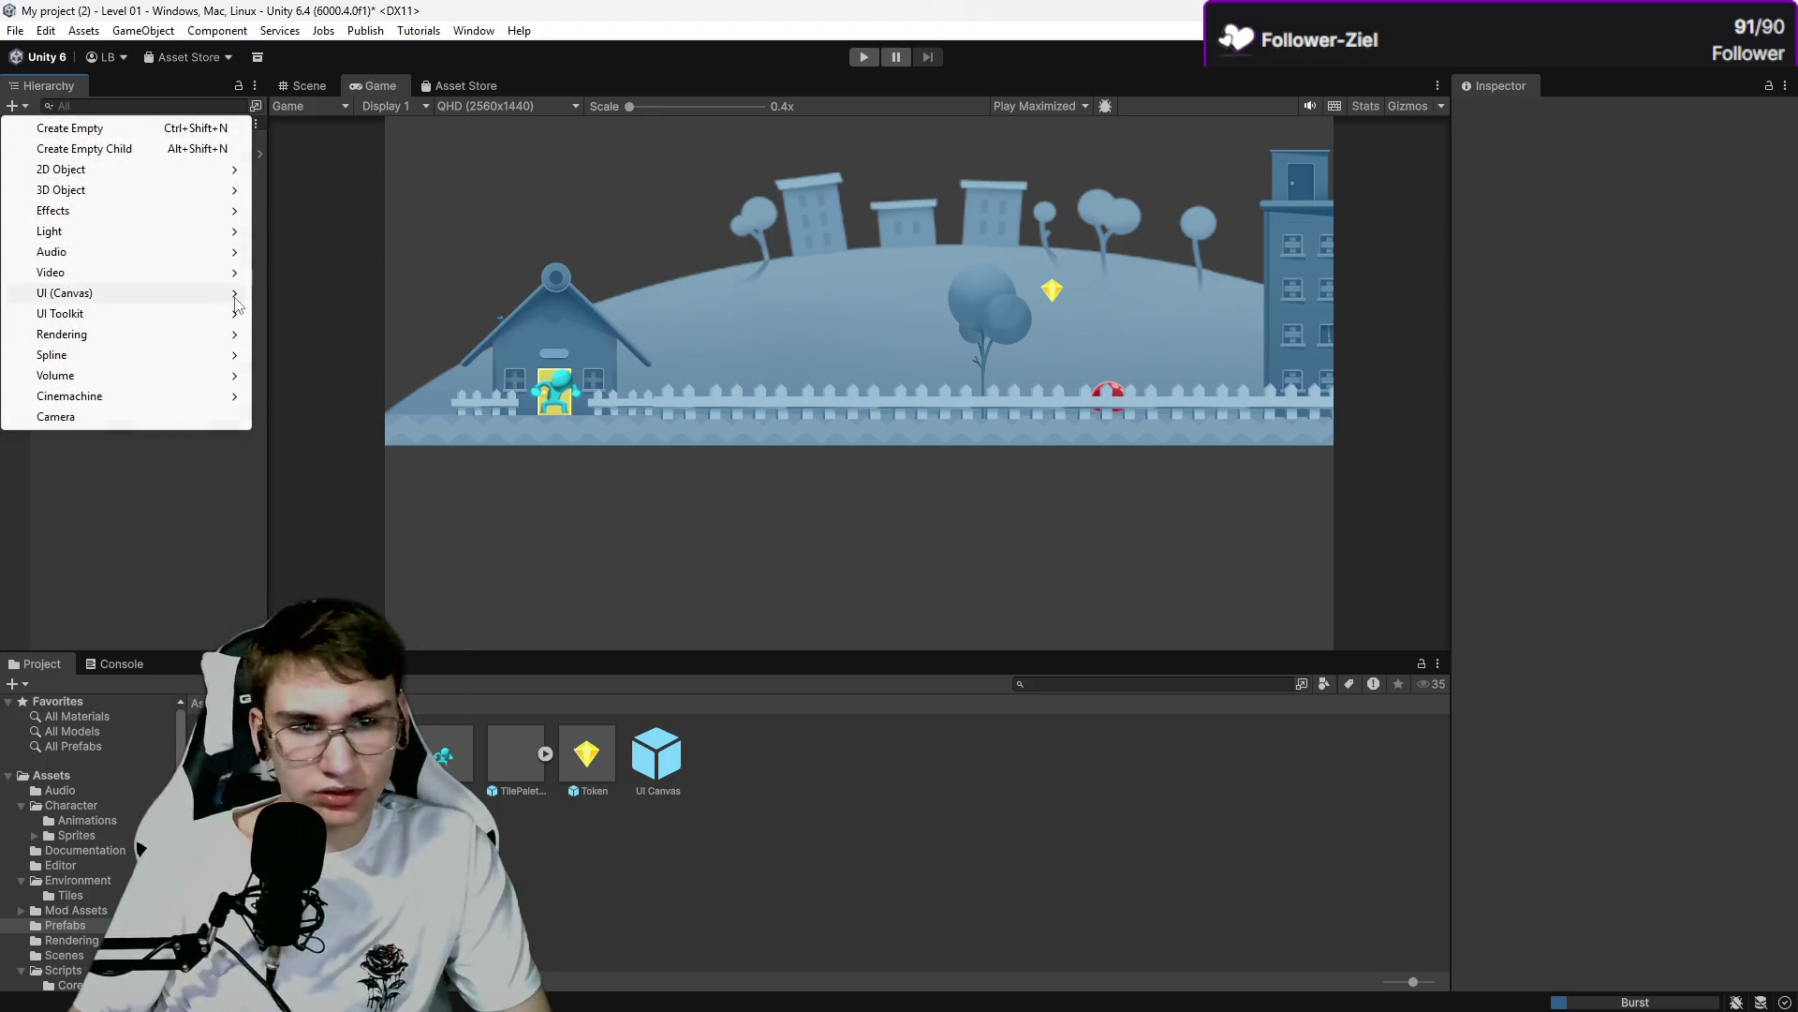
mouse_move(234, 298)
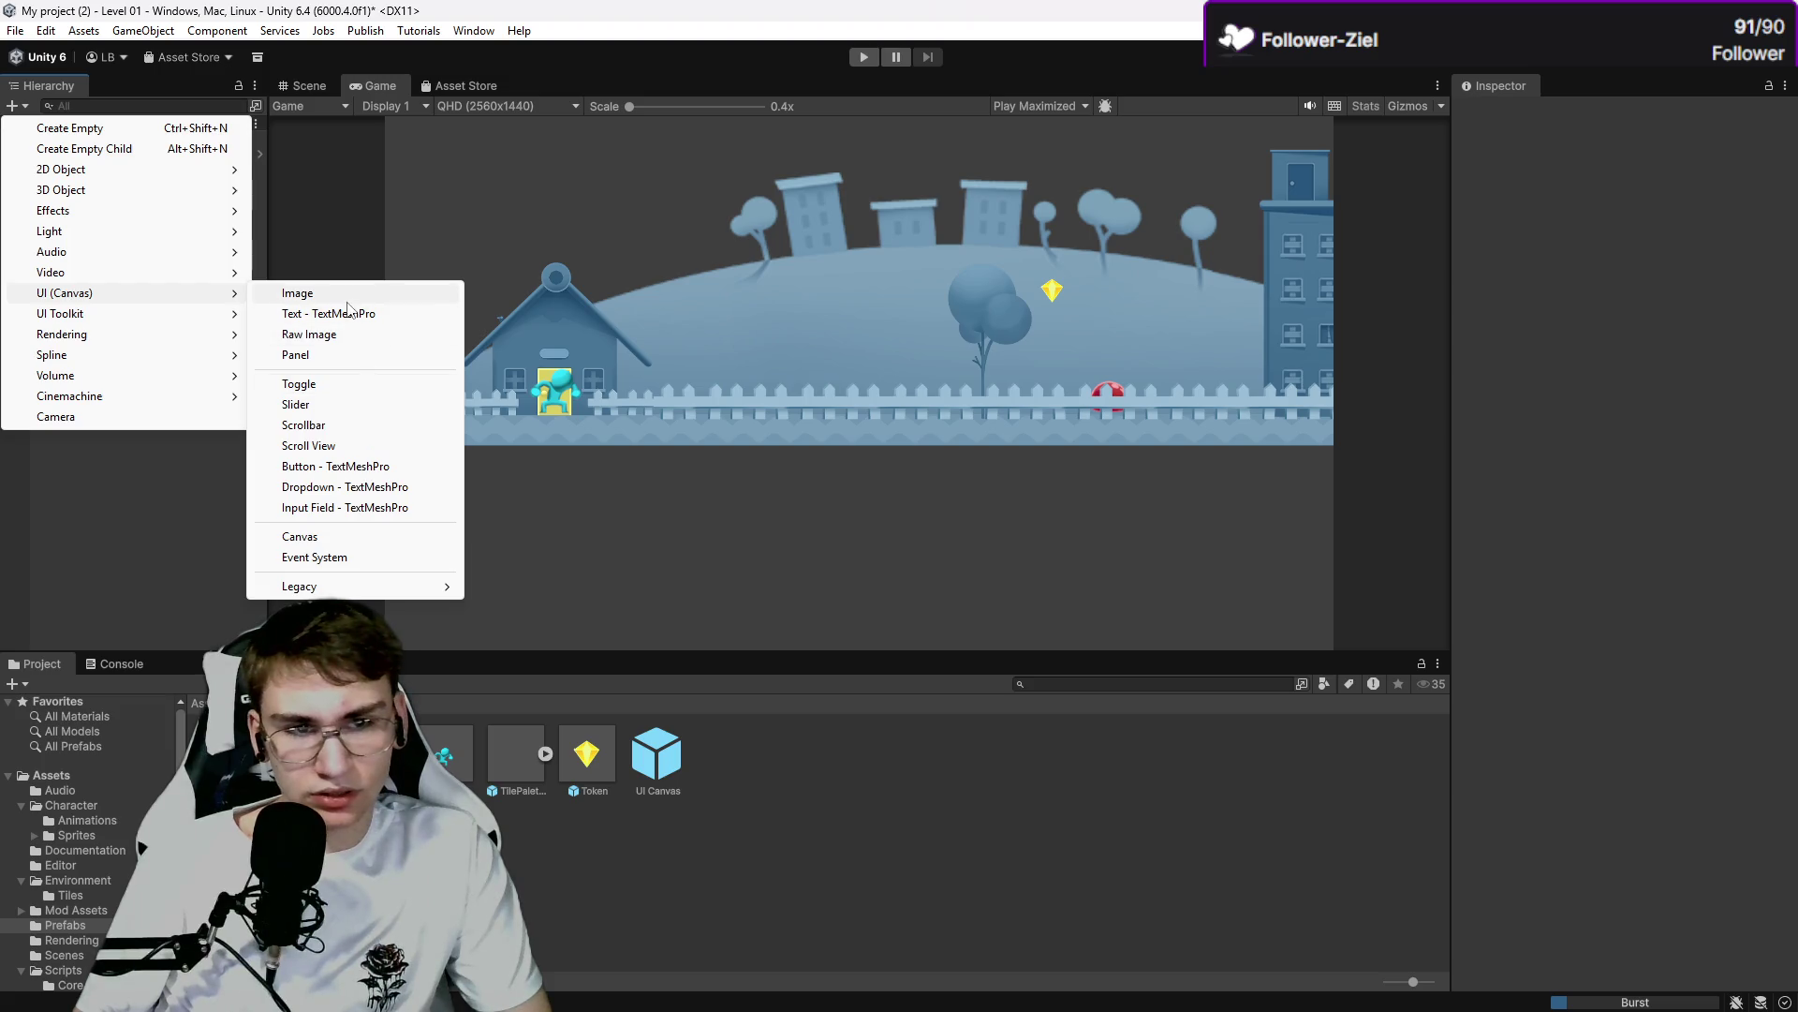
click(323, 294)
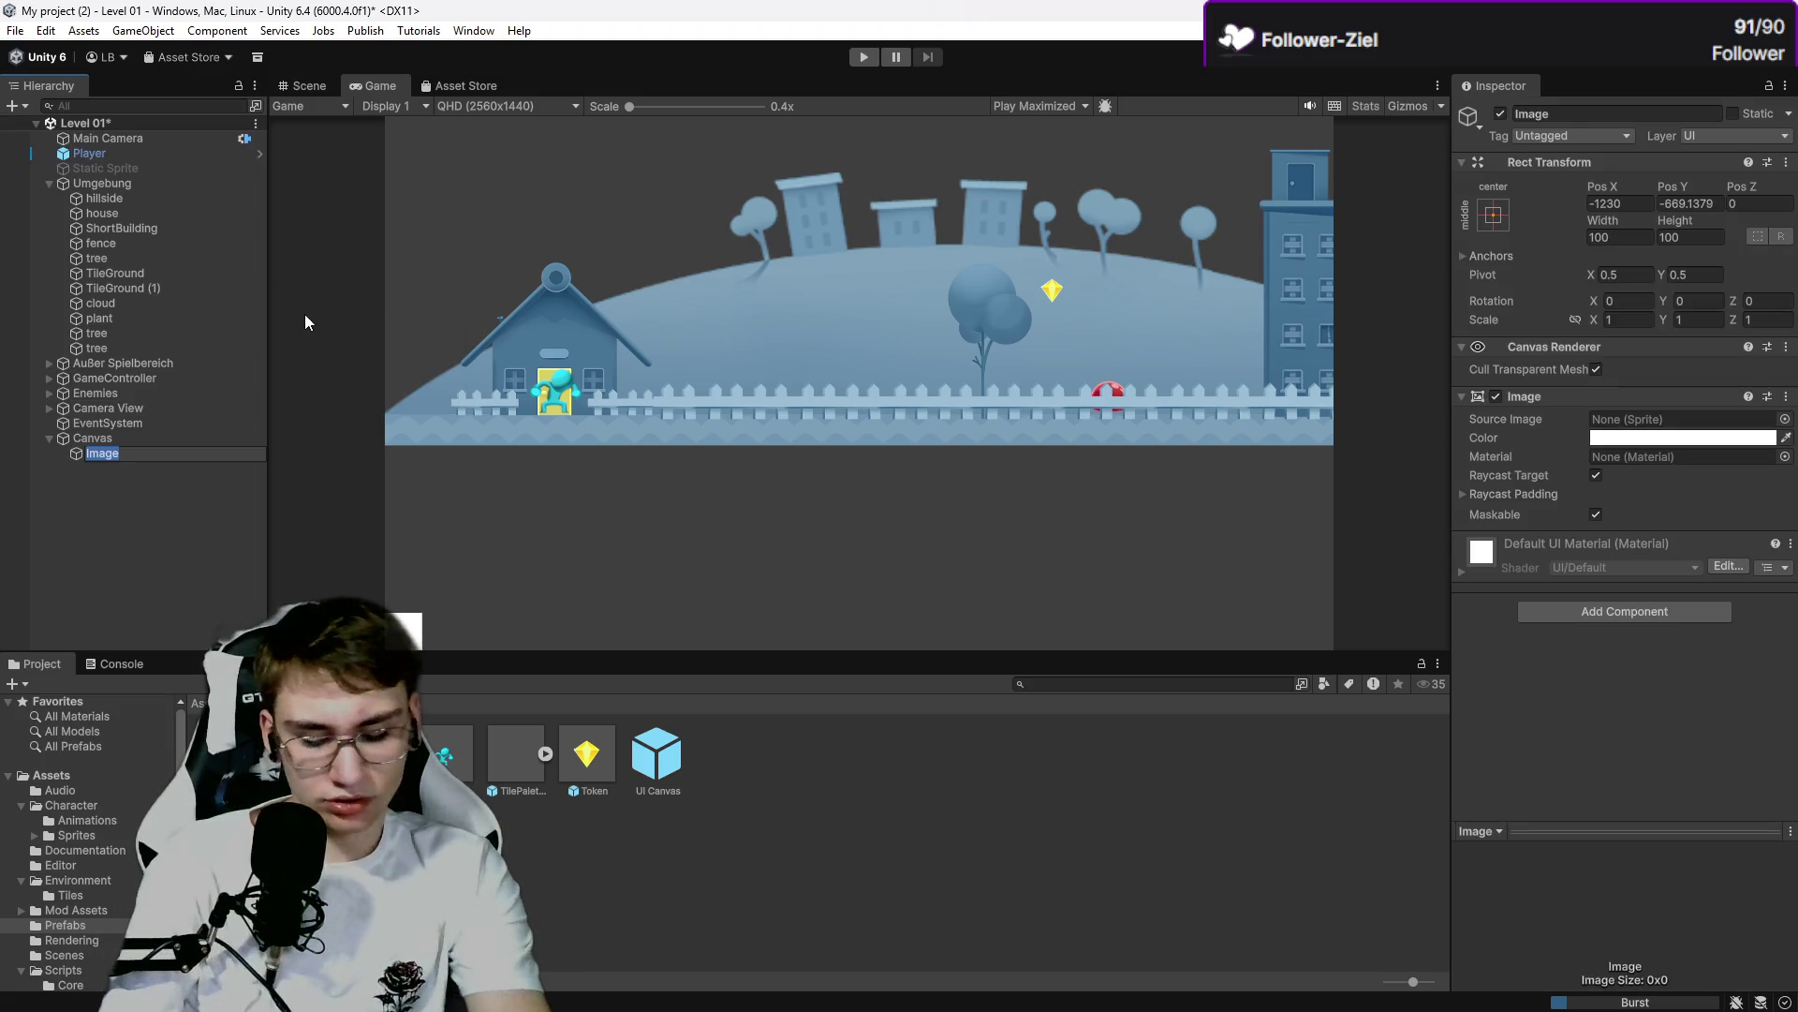
key(Return)
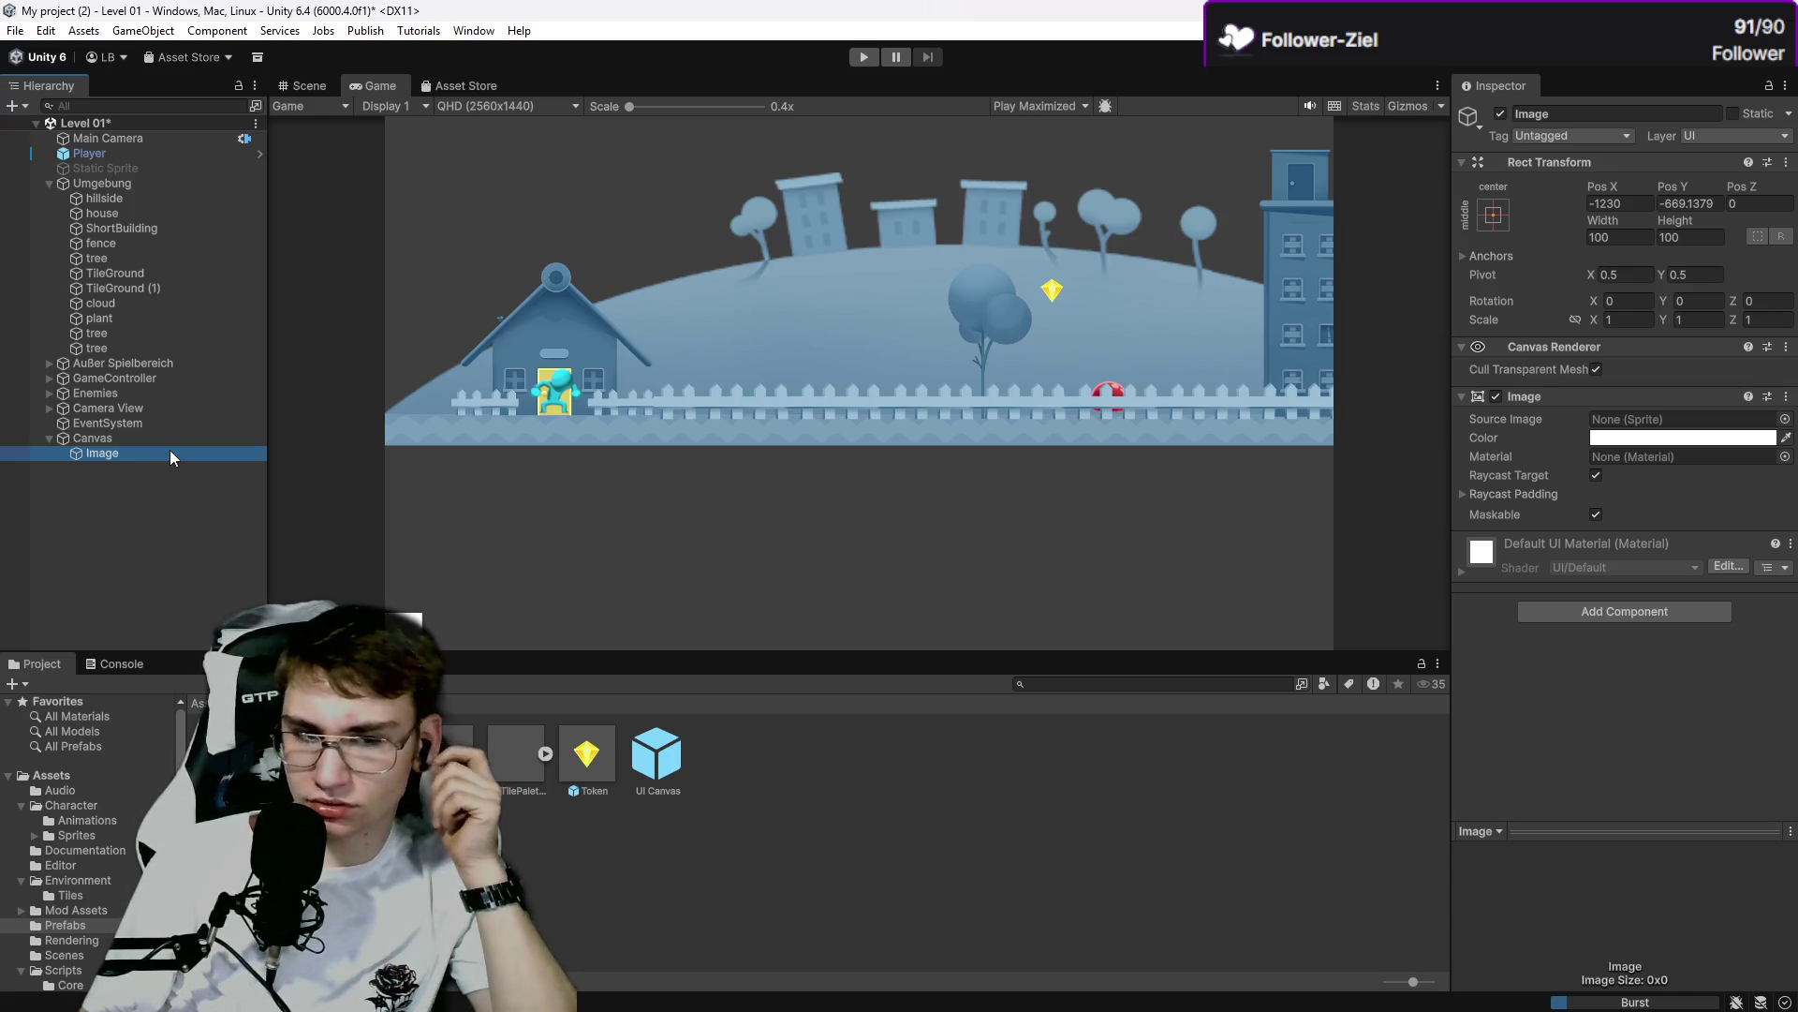
click(171, 440)
Undo the accidentally added nested Image and set the Canvas reference resolution height to 1080.
click(160, 455)
right_click(161, 456)
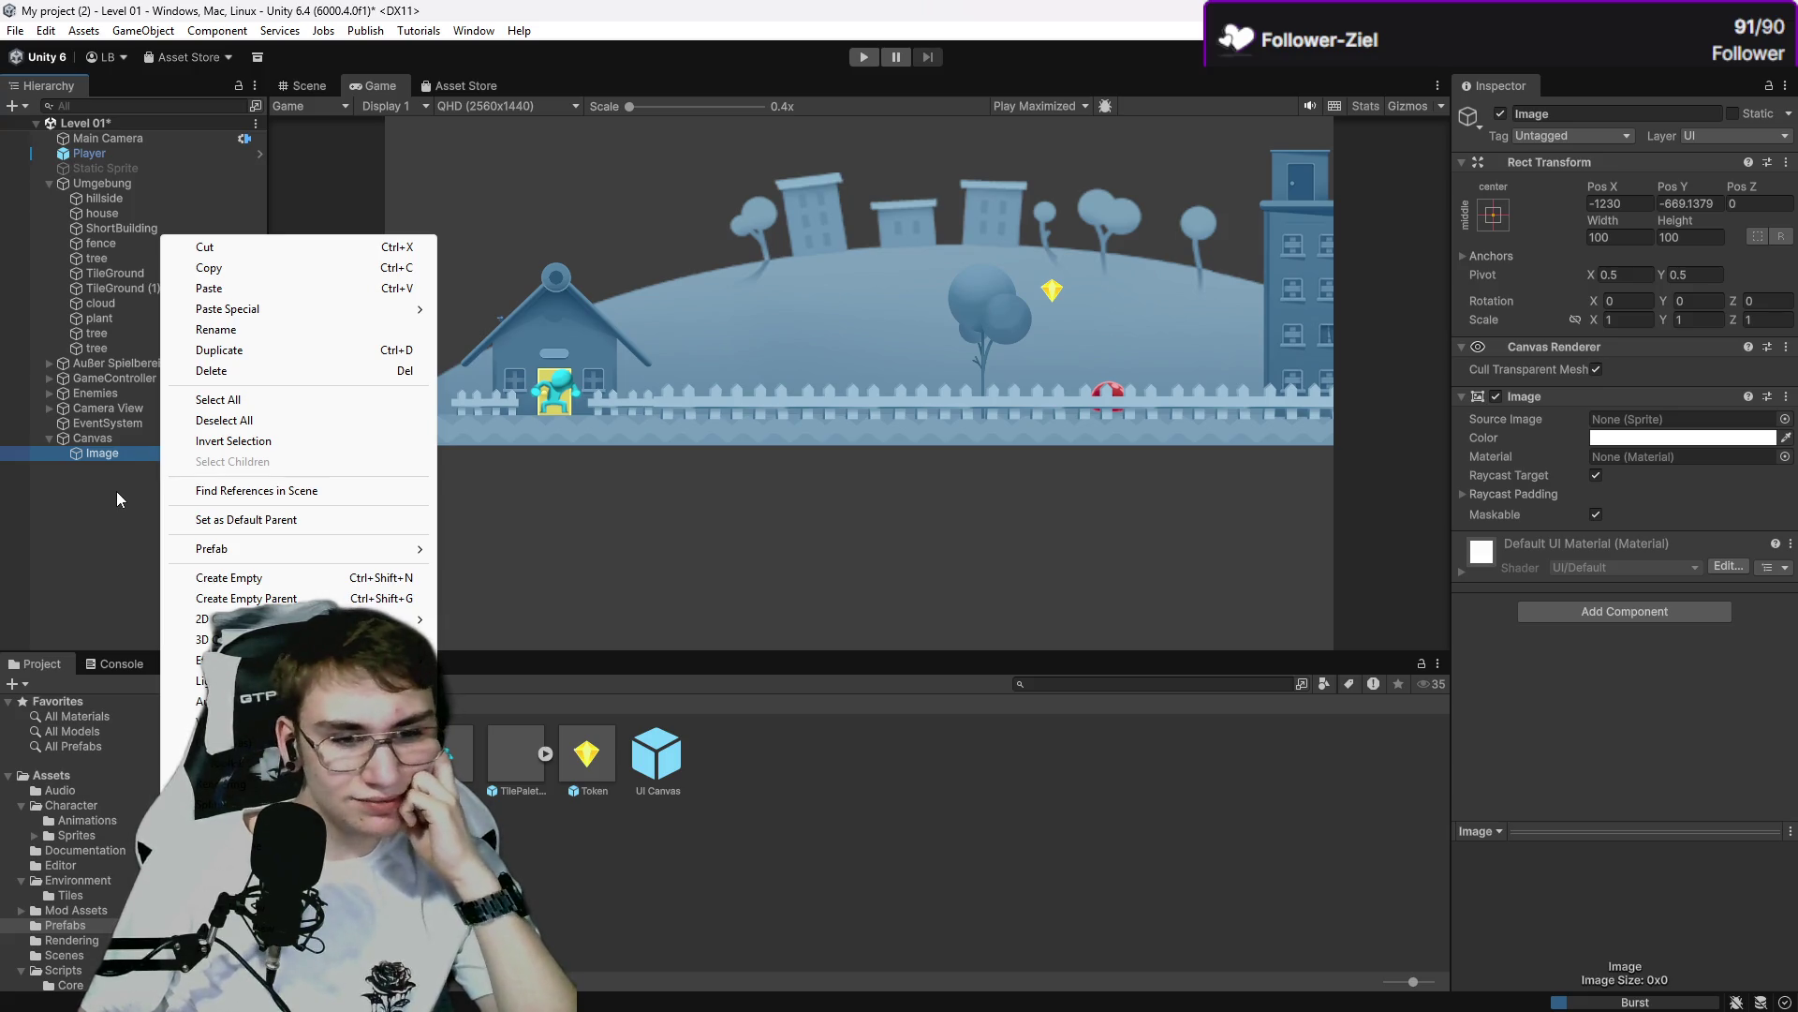
mouse_move(225, 742)
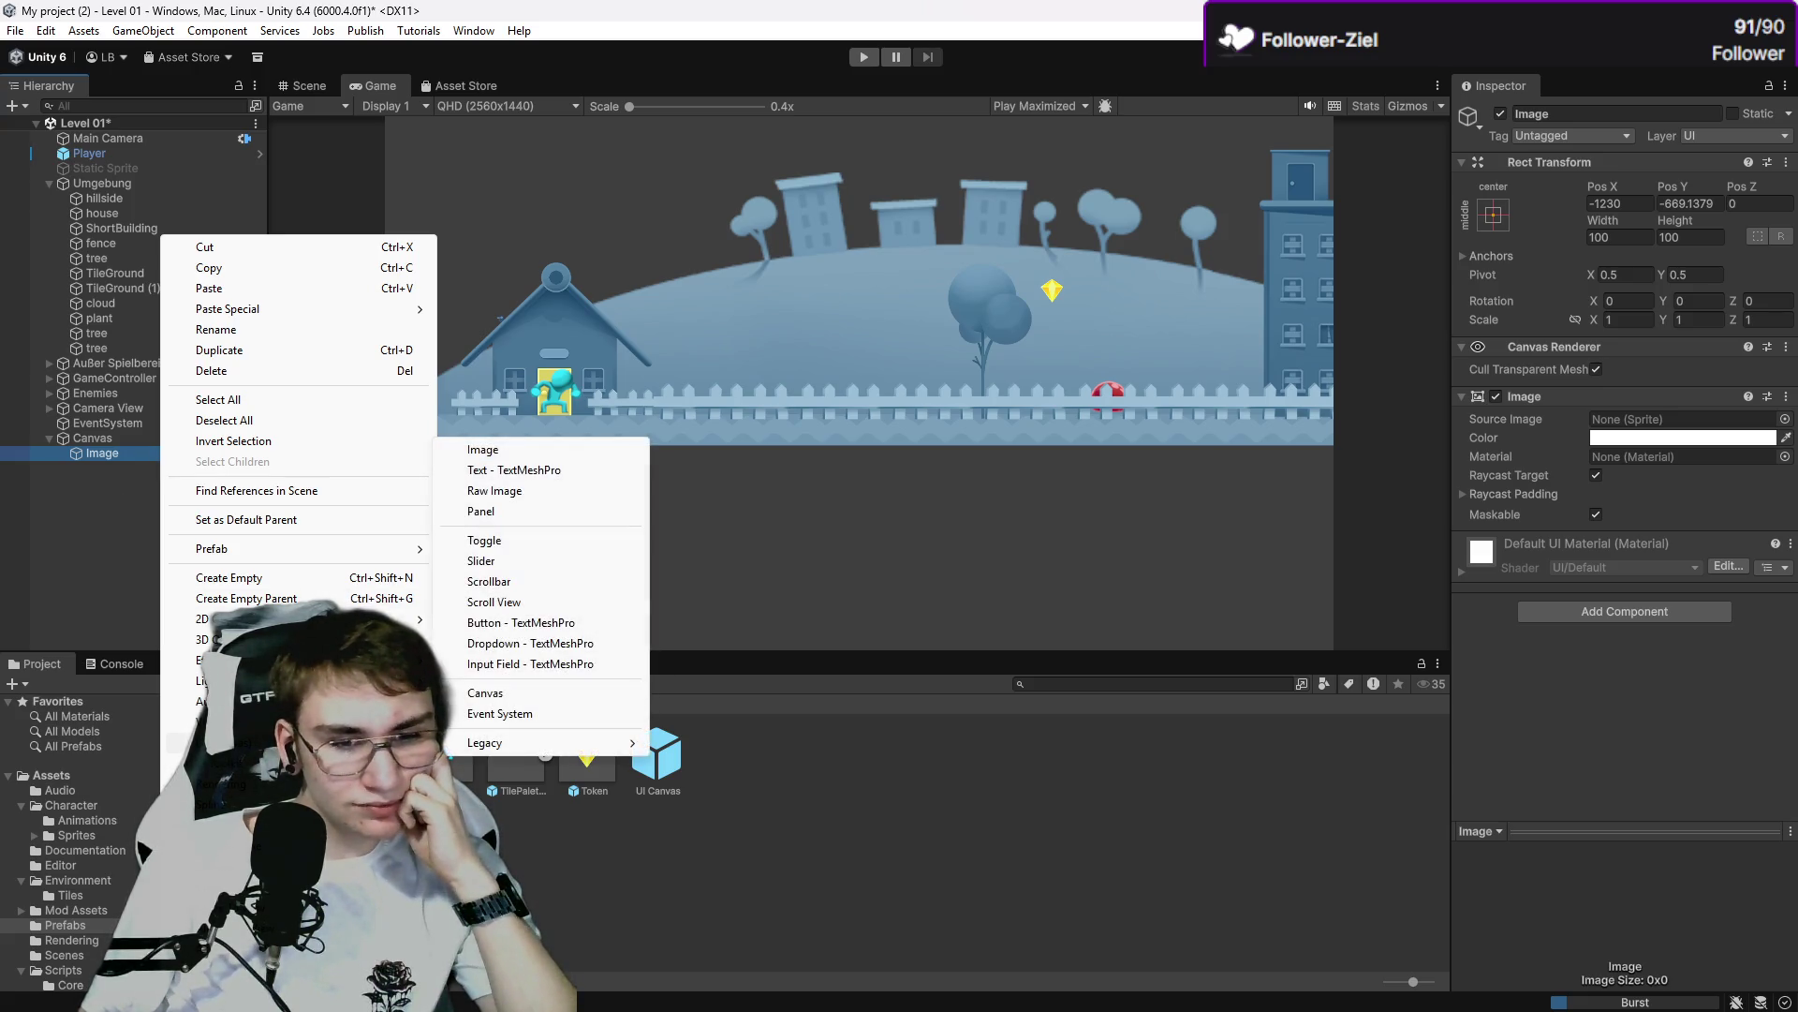
click(504, 451)
key(ctrl+z)
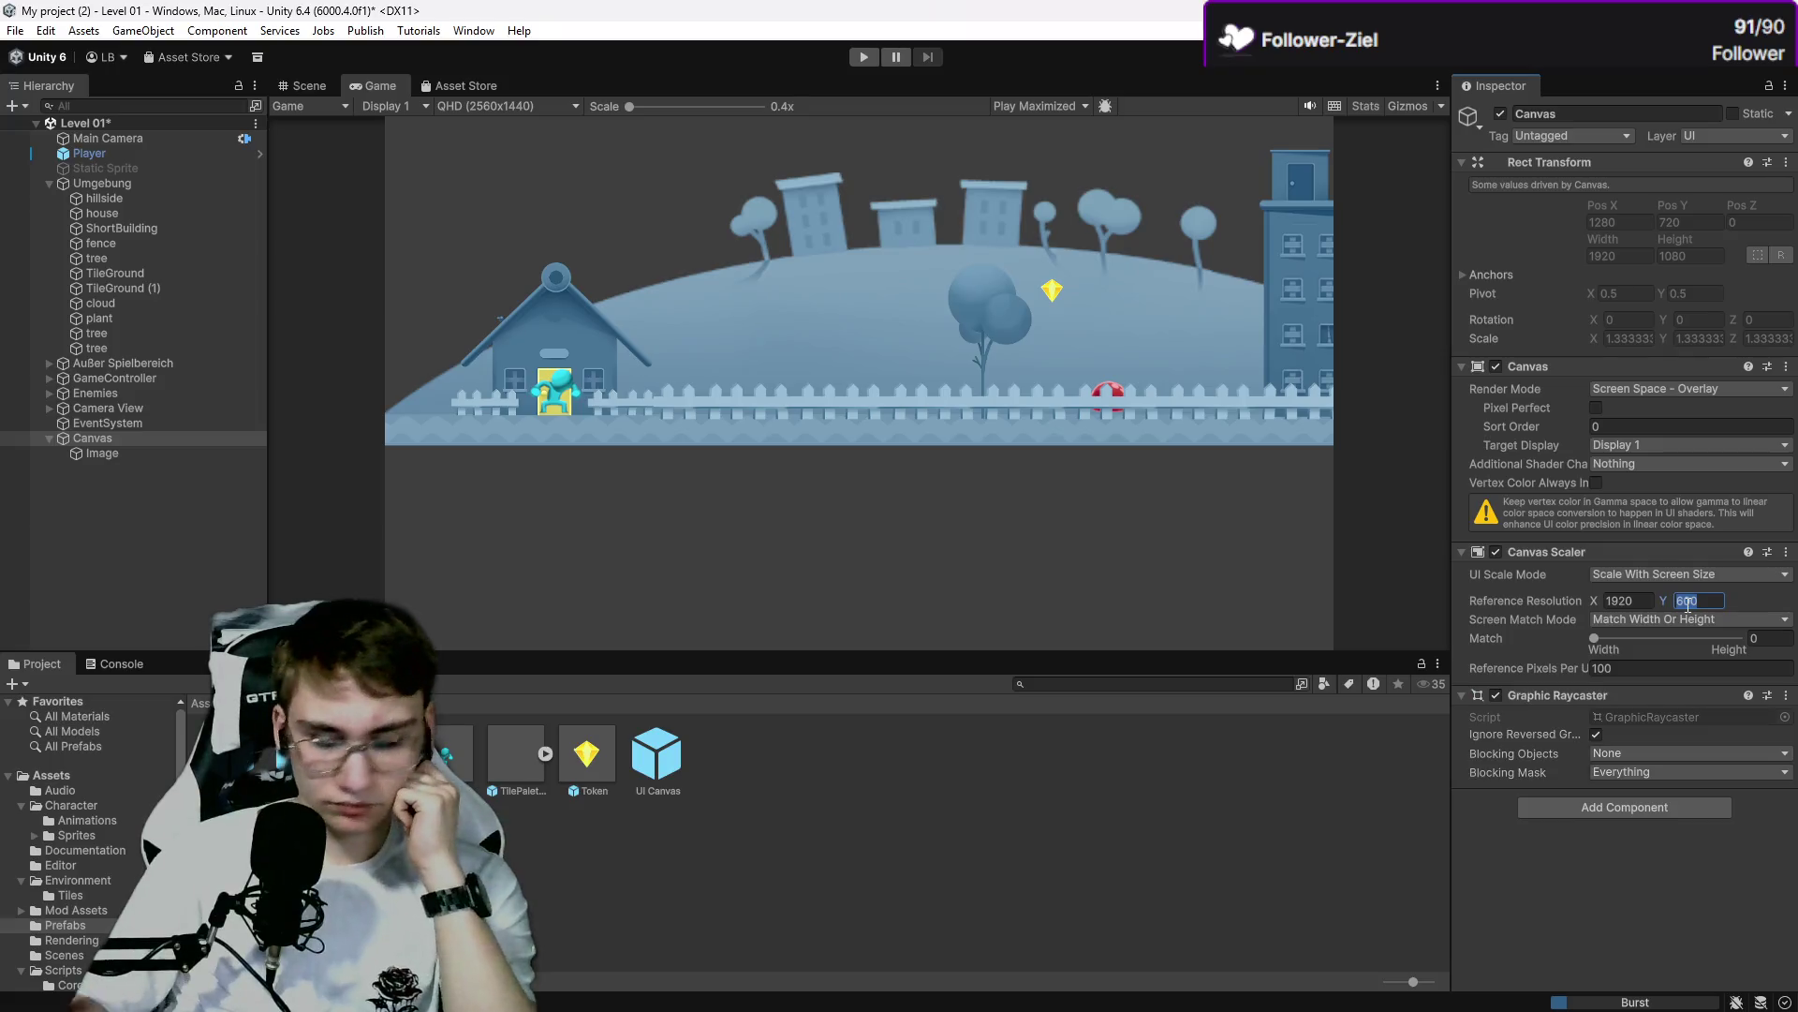
text(1080)
click(1689, 602)
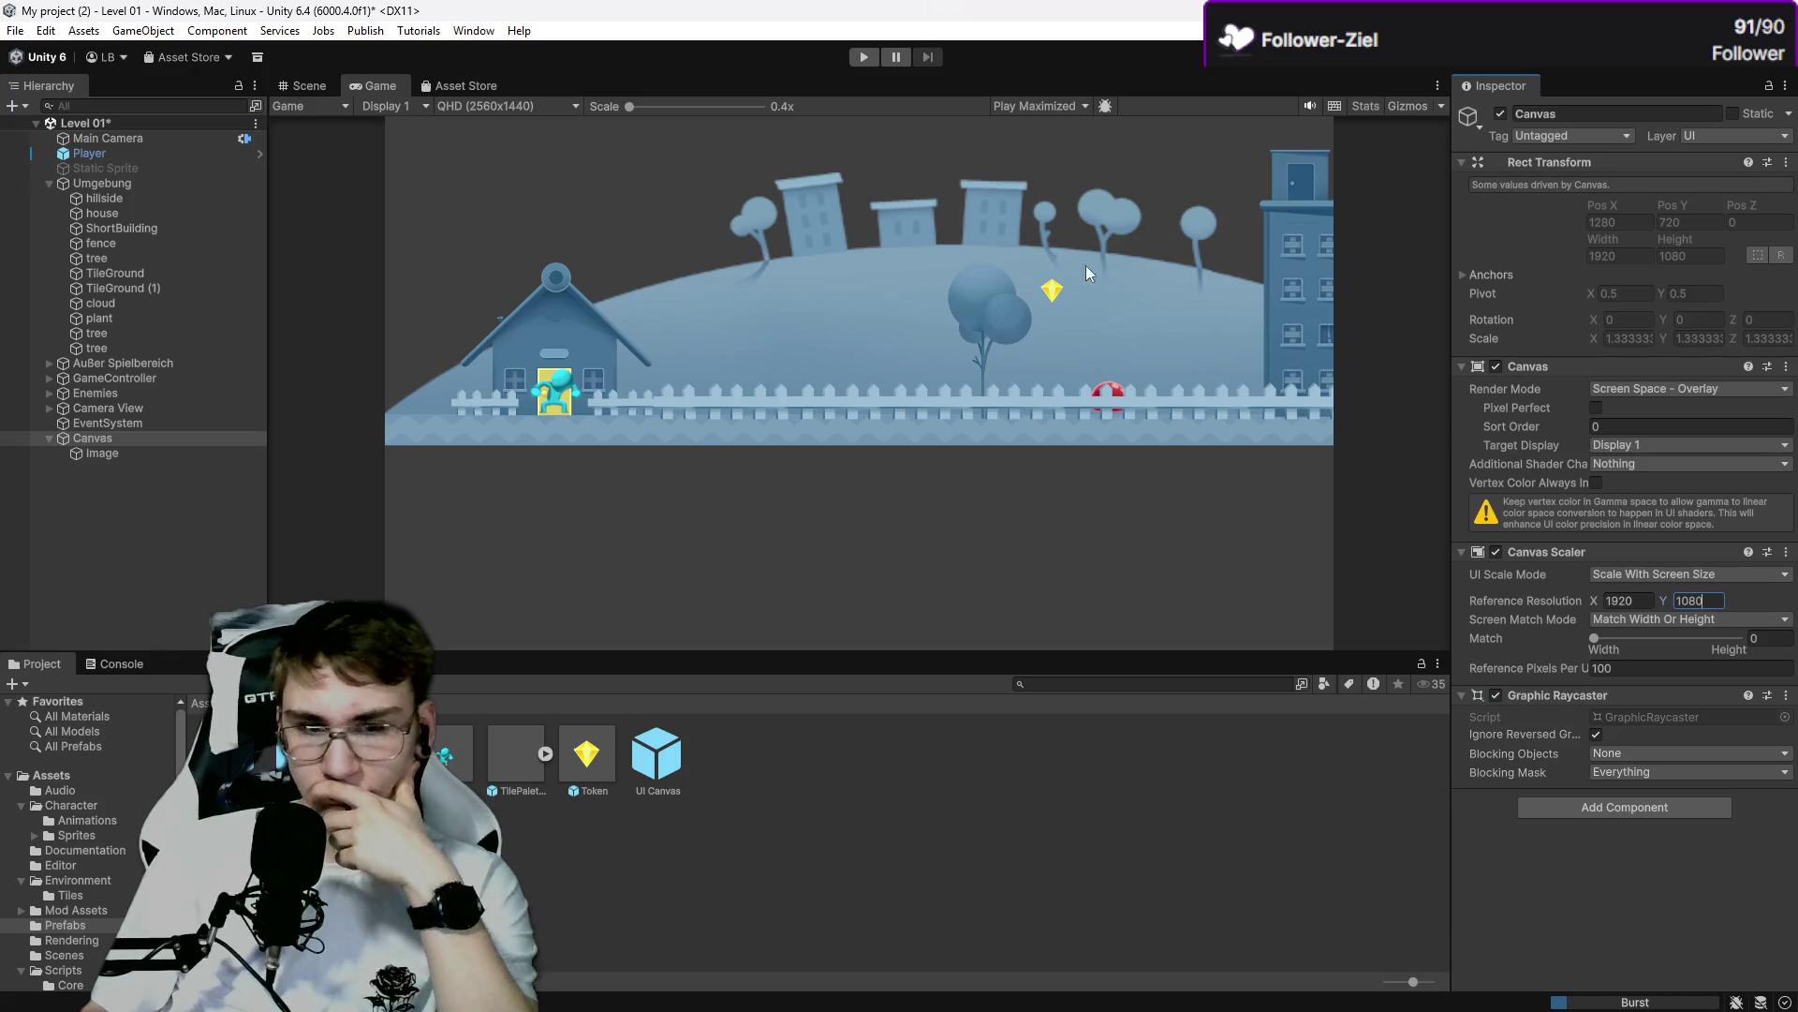
Give the Image the Collectable_Spin_0 gem sprite as its Source Image again.
click(88, 453)
right_click(86, 456)
click(69, 459)
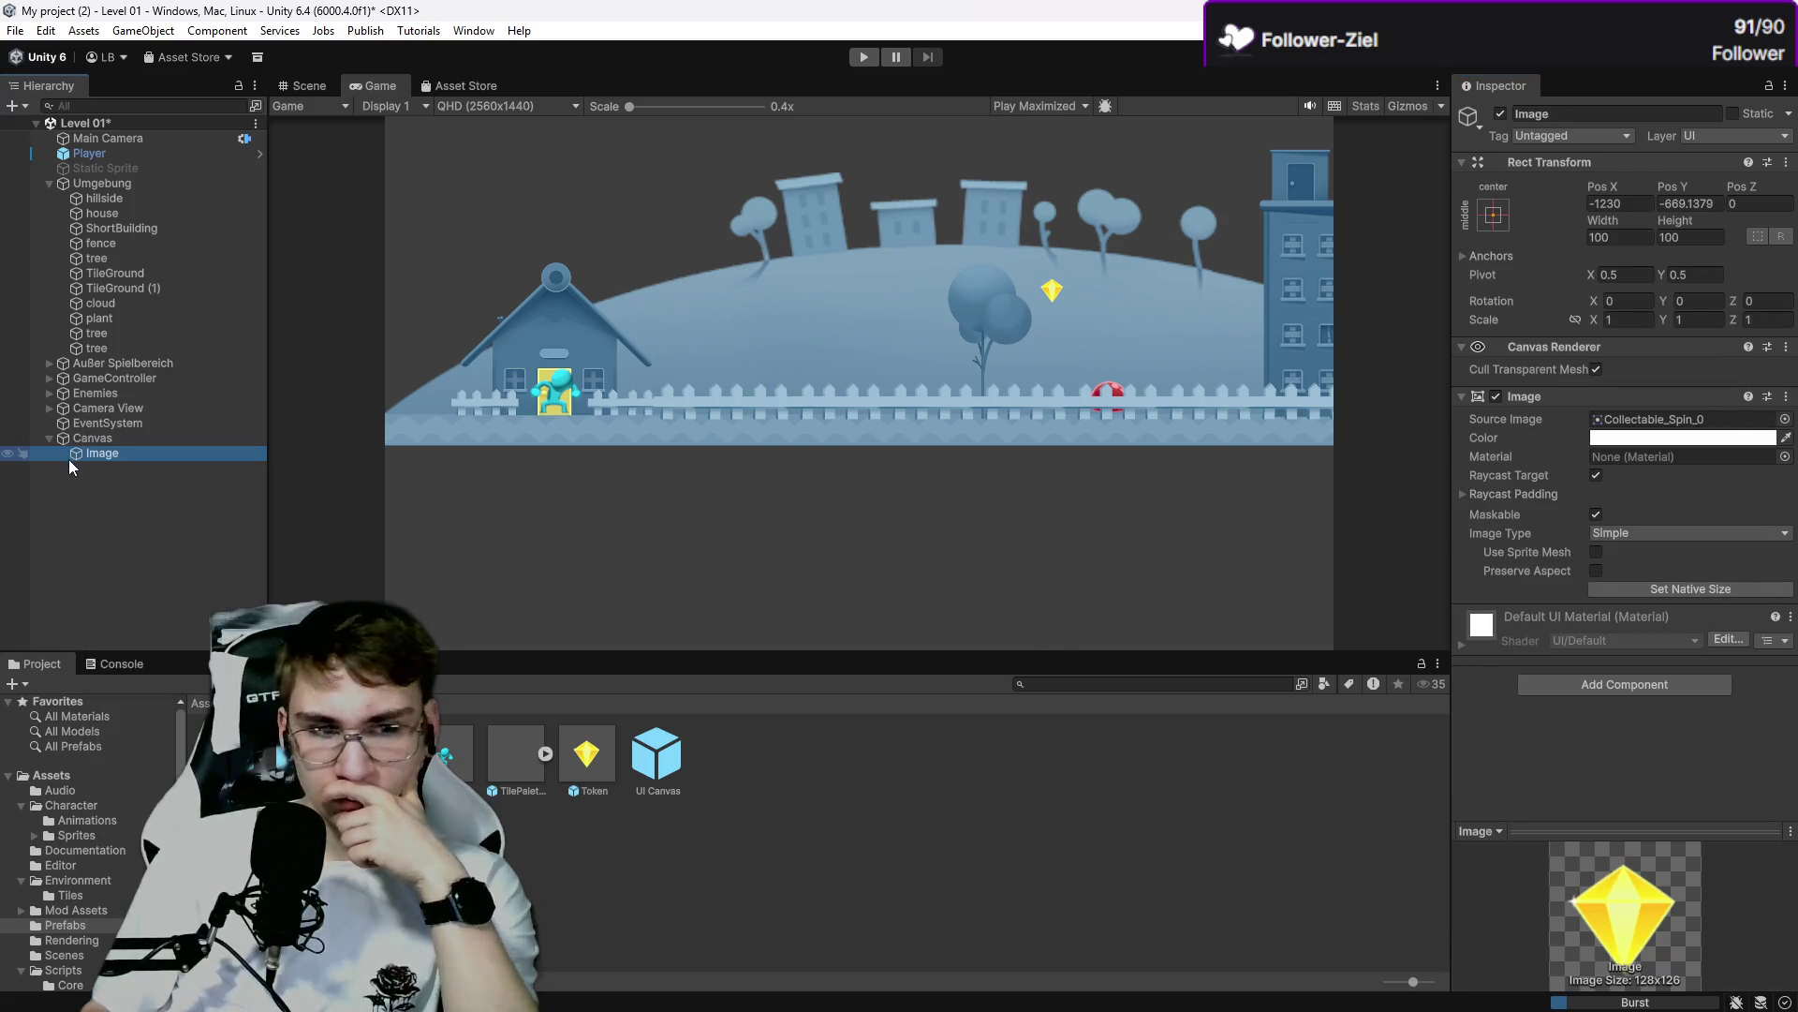
click(1022, 465)
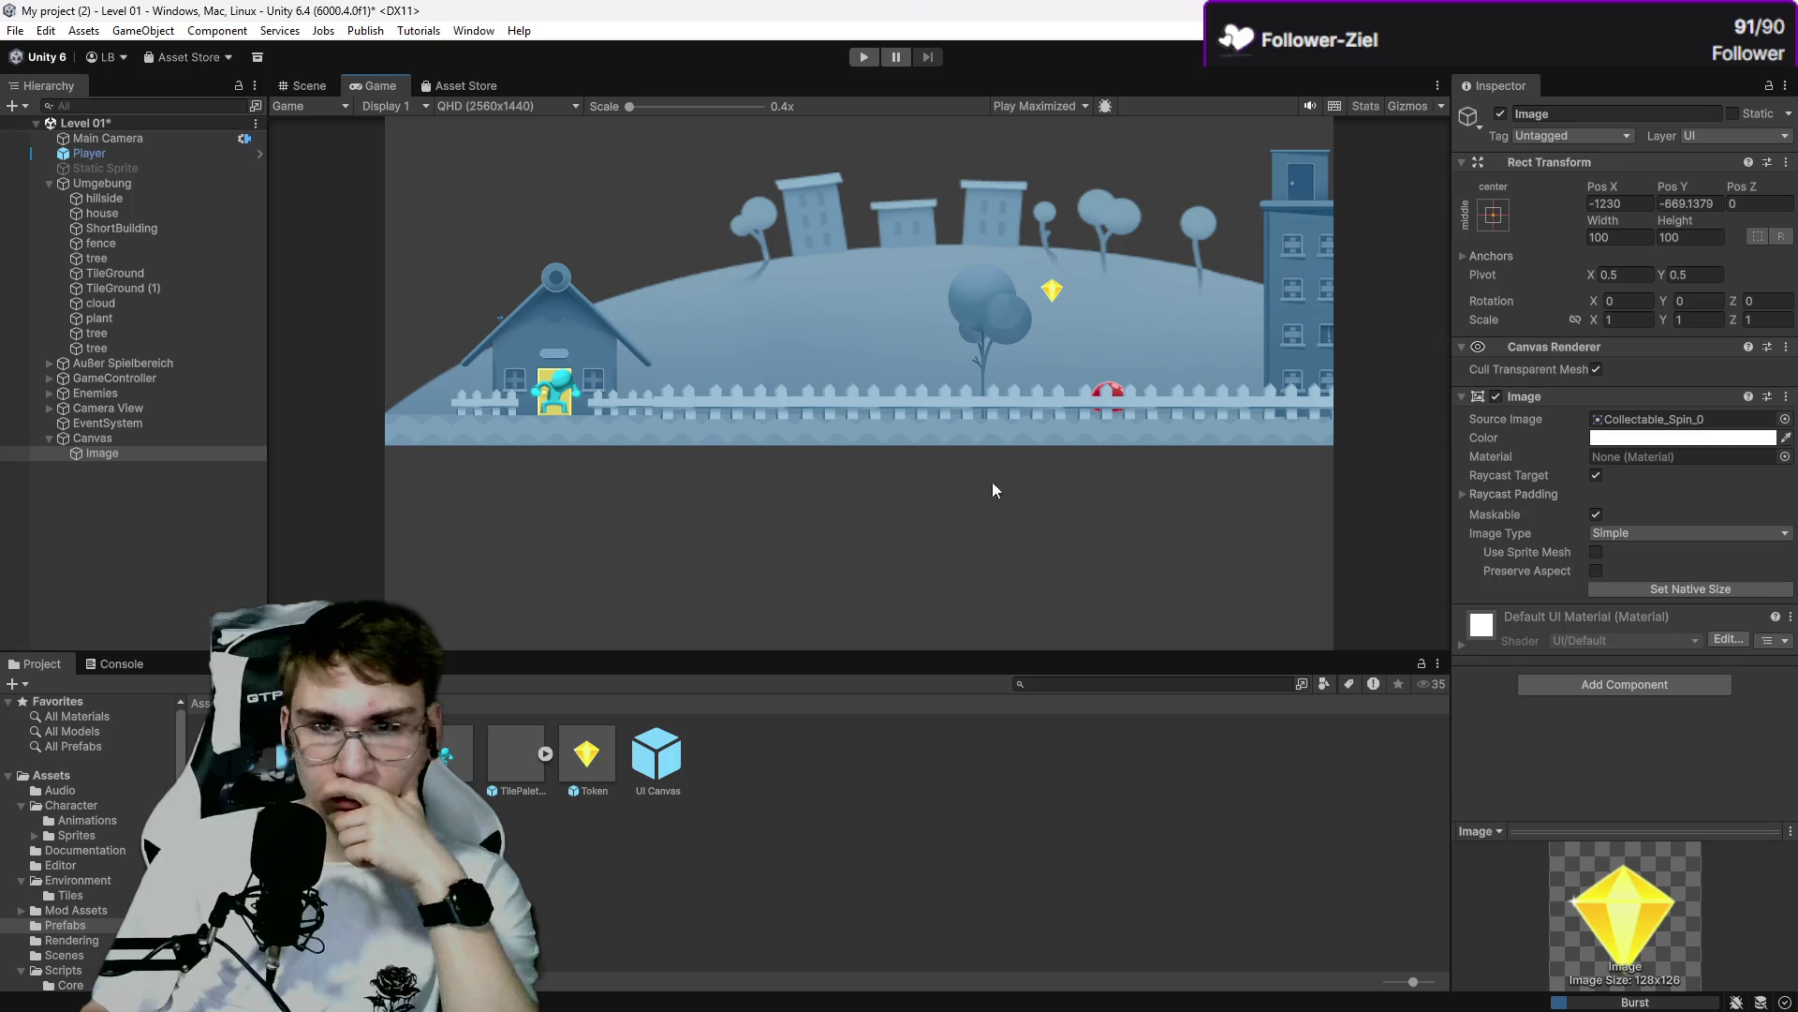
click(303, 83)
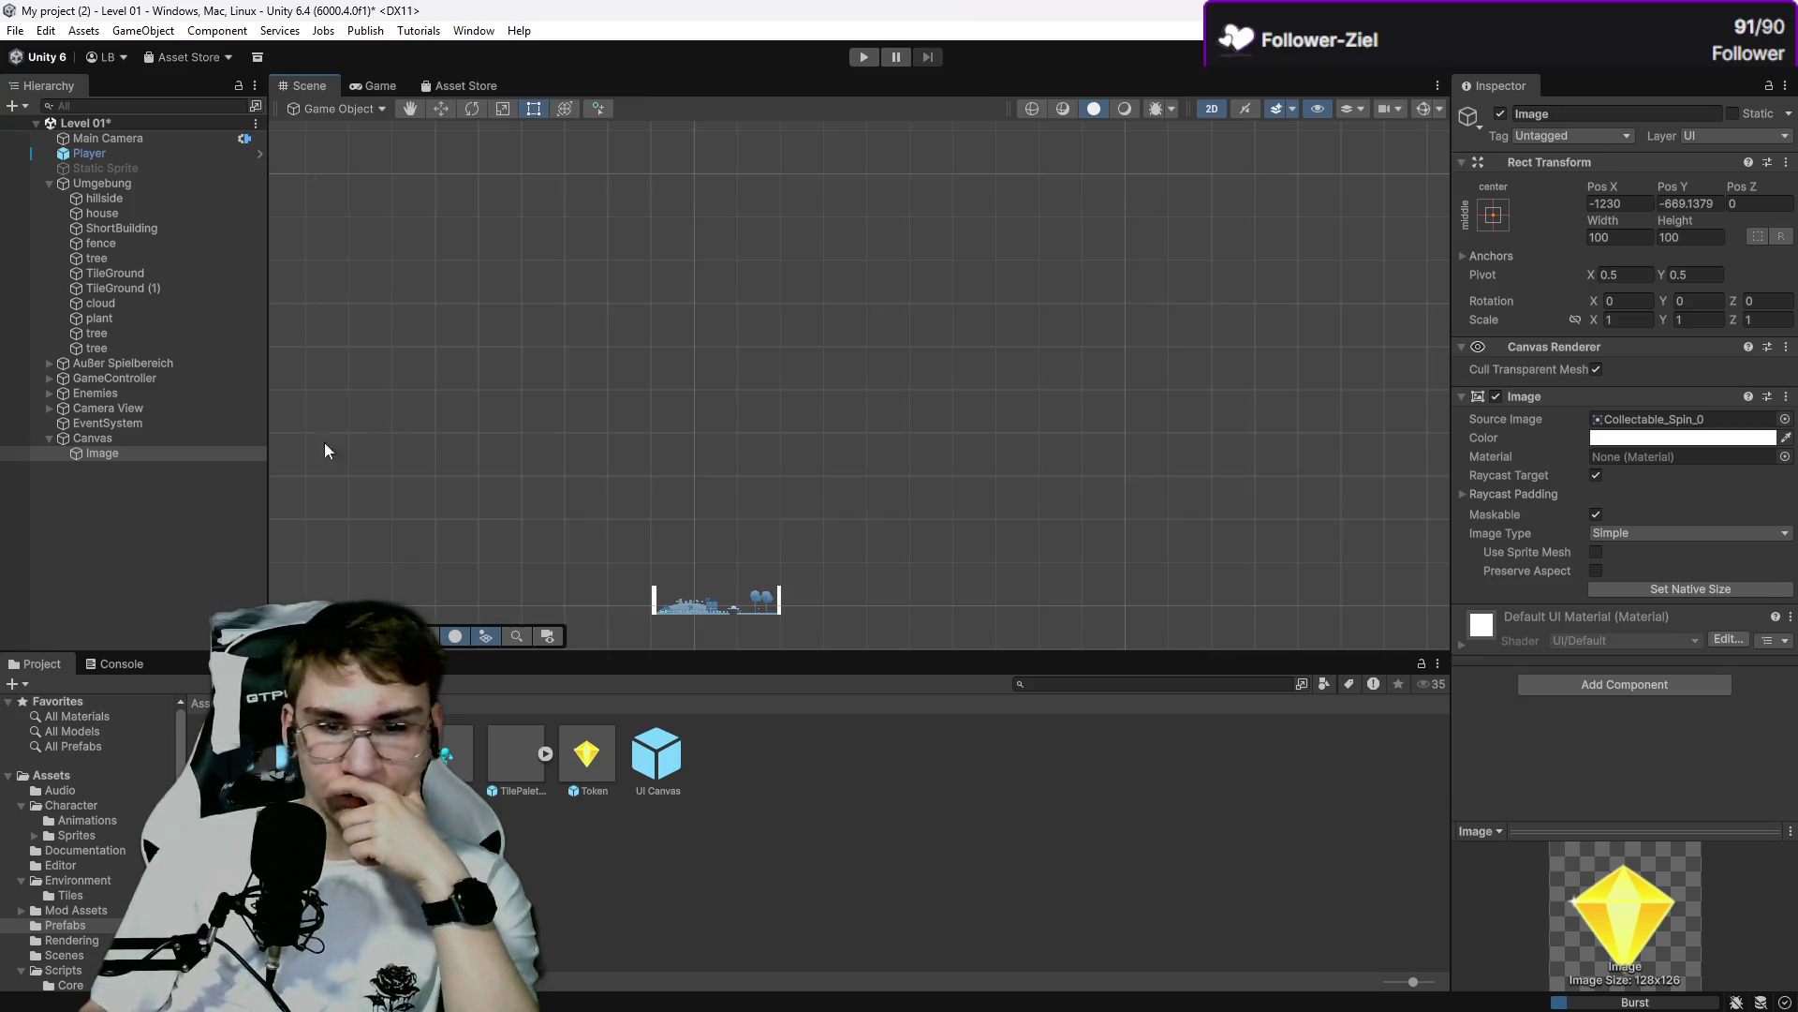
click(120, 442)
double_click(103, 452)
scroll(996, 463, up, 2)
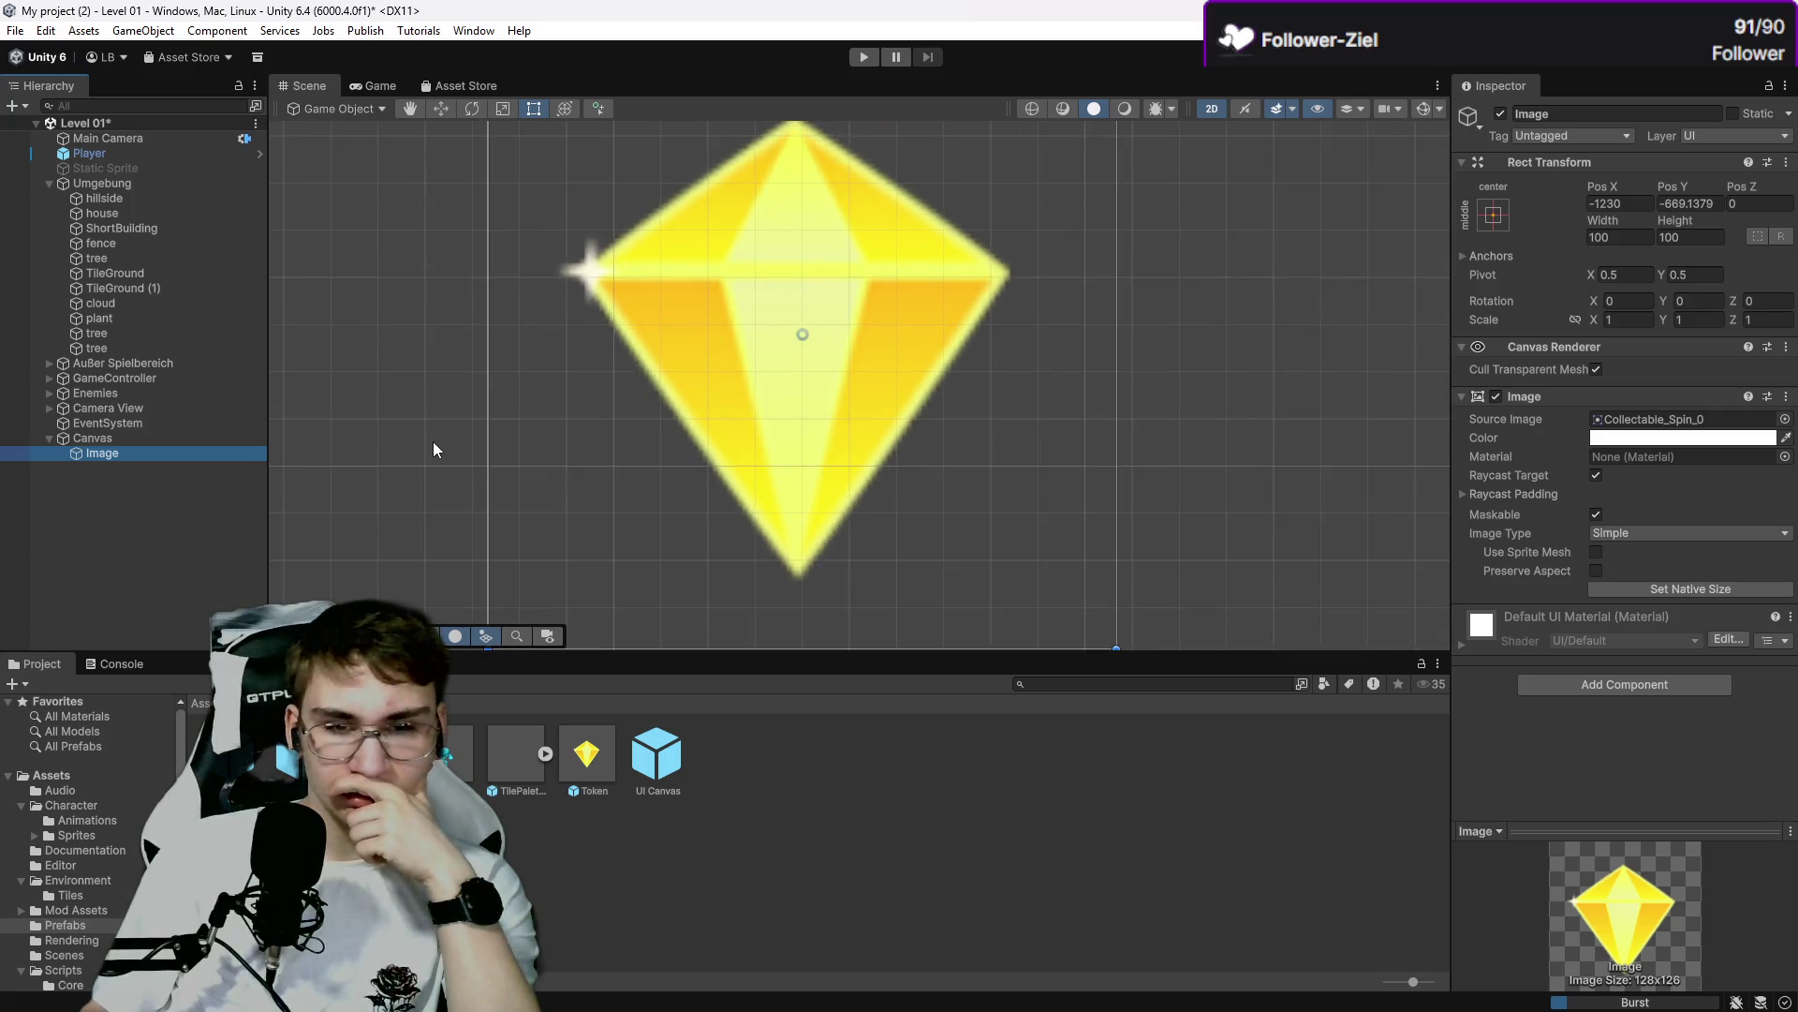
scroll(433, 441, up, 1)
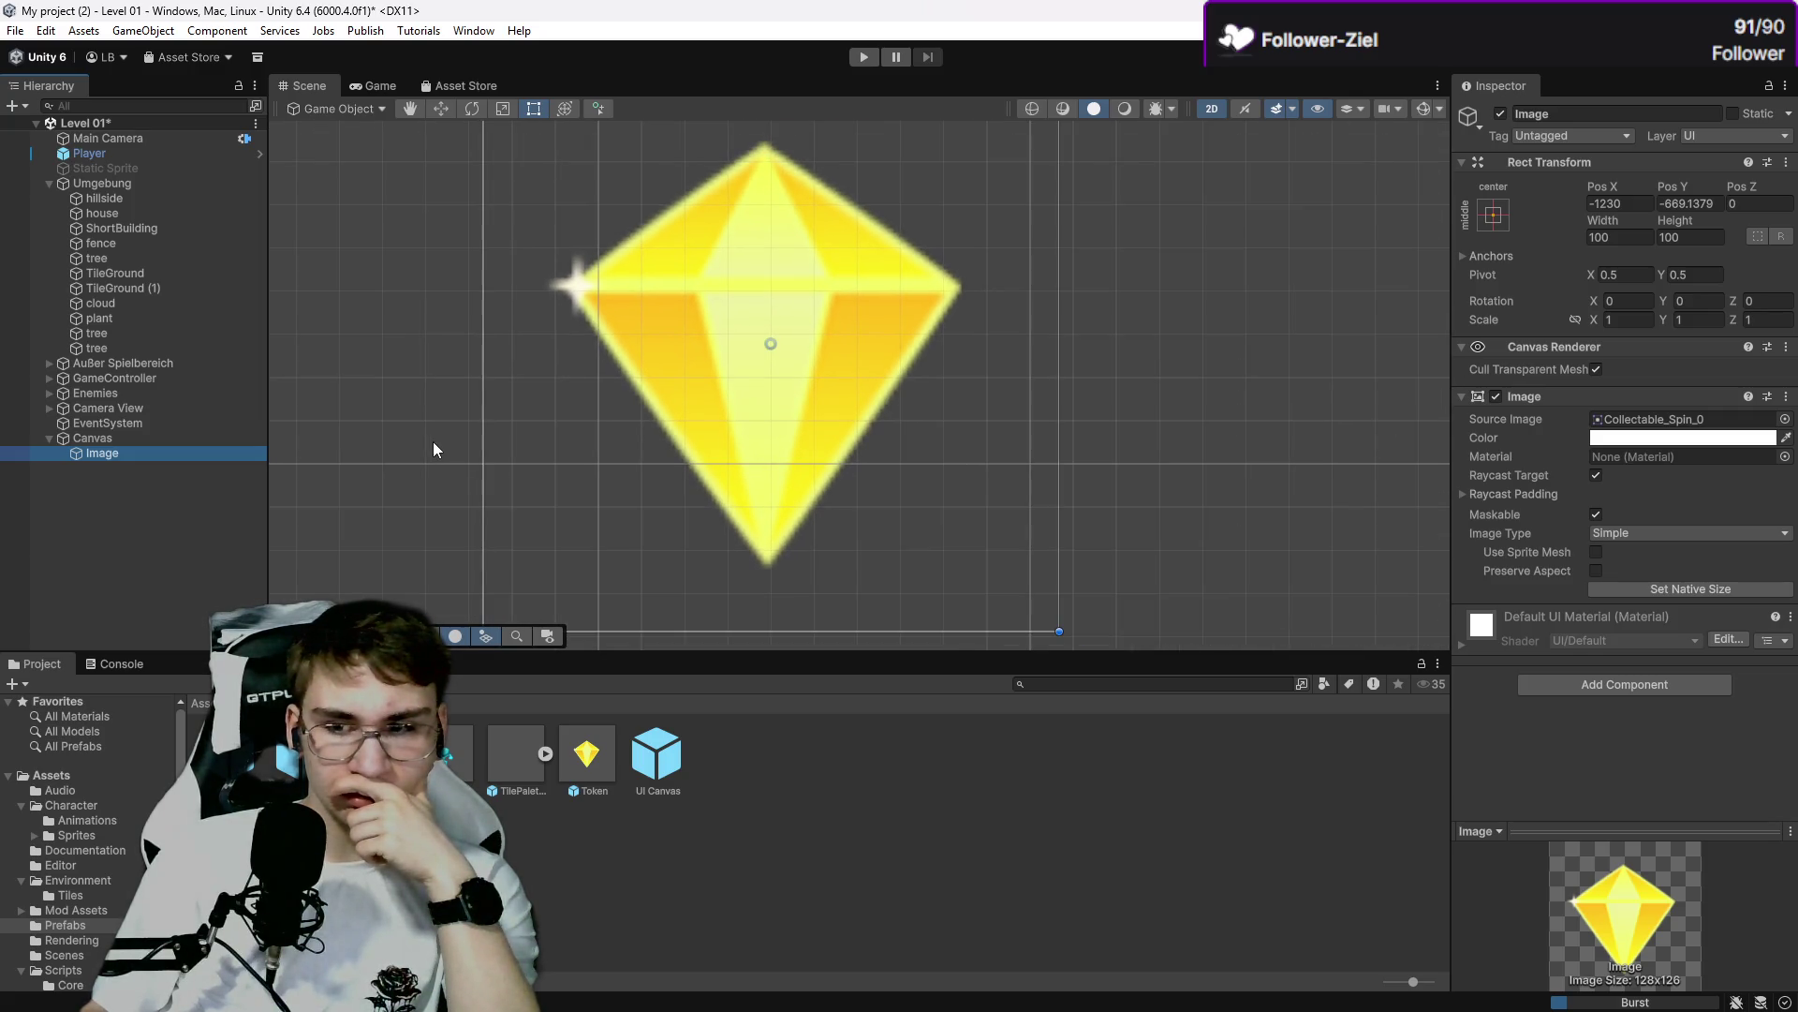
scroll(433, 441, down, 5)
scroll(591, 461, up, 5)
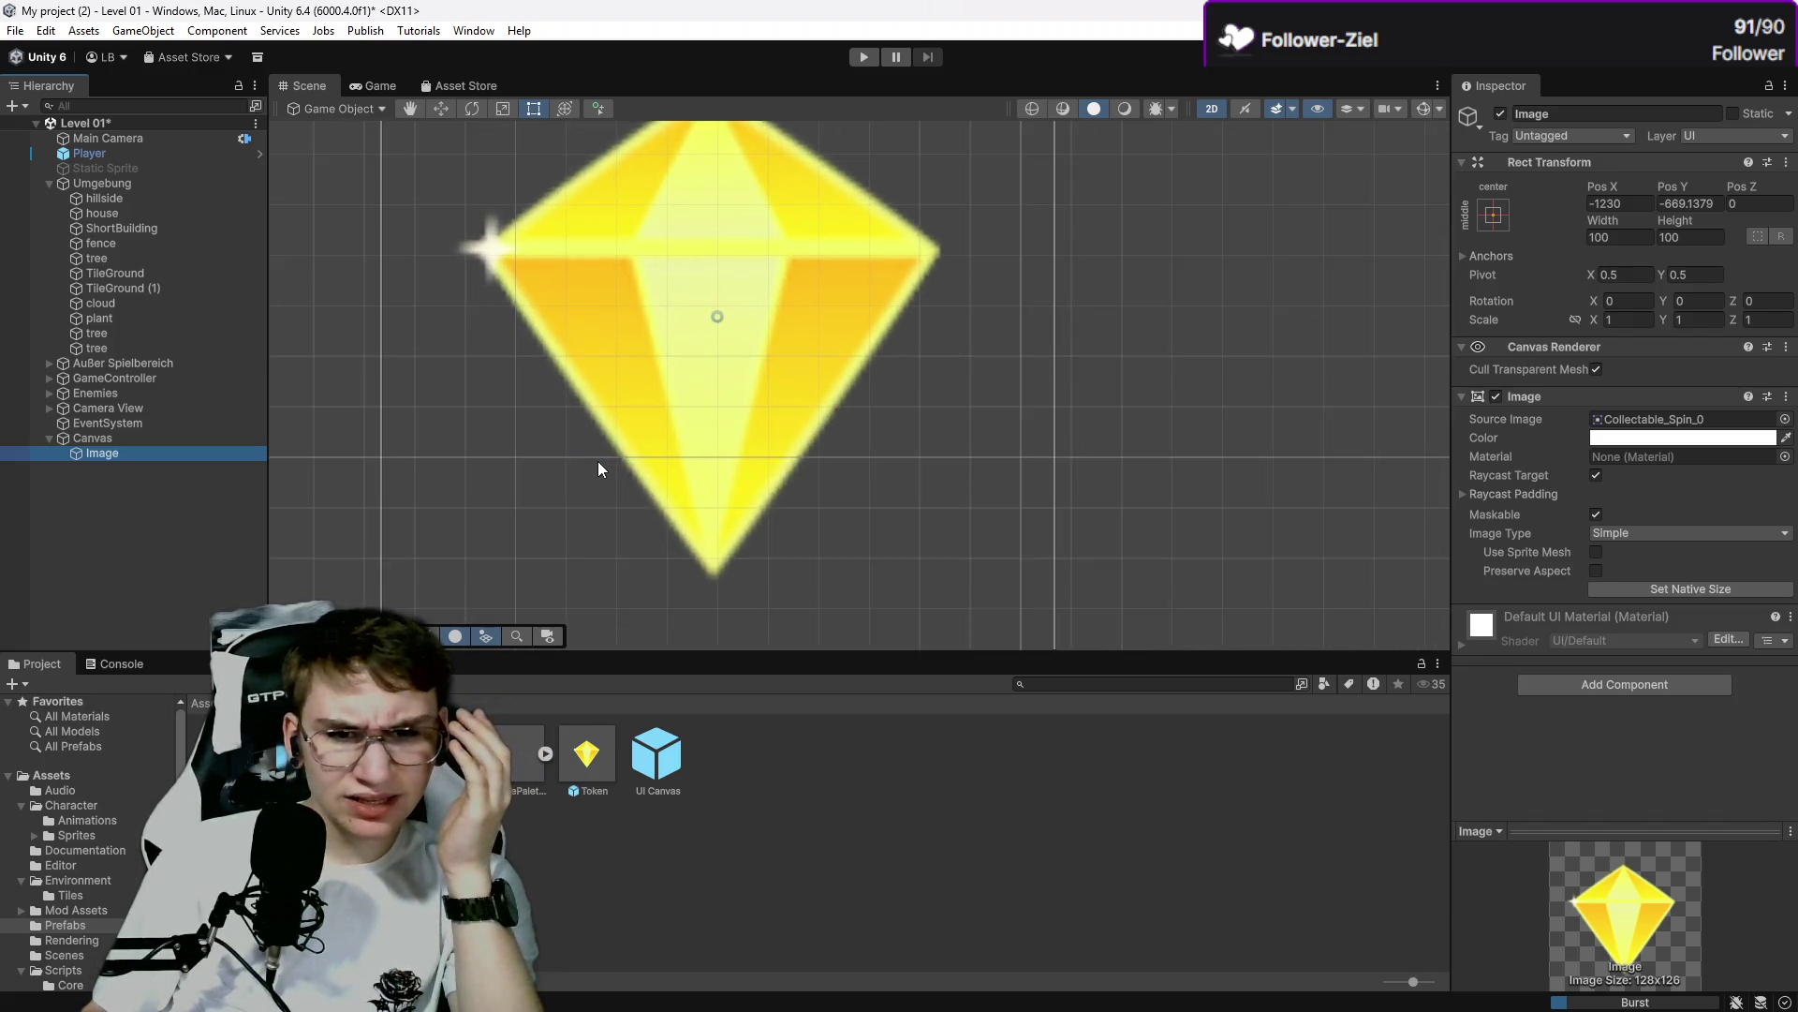
scroll(598, 461, up, 2)
click(214, 440)
click(204, 454)
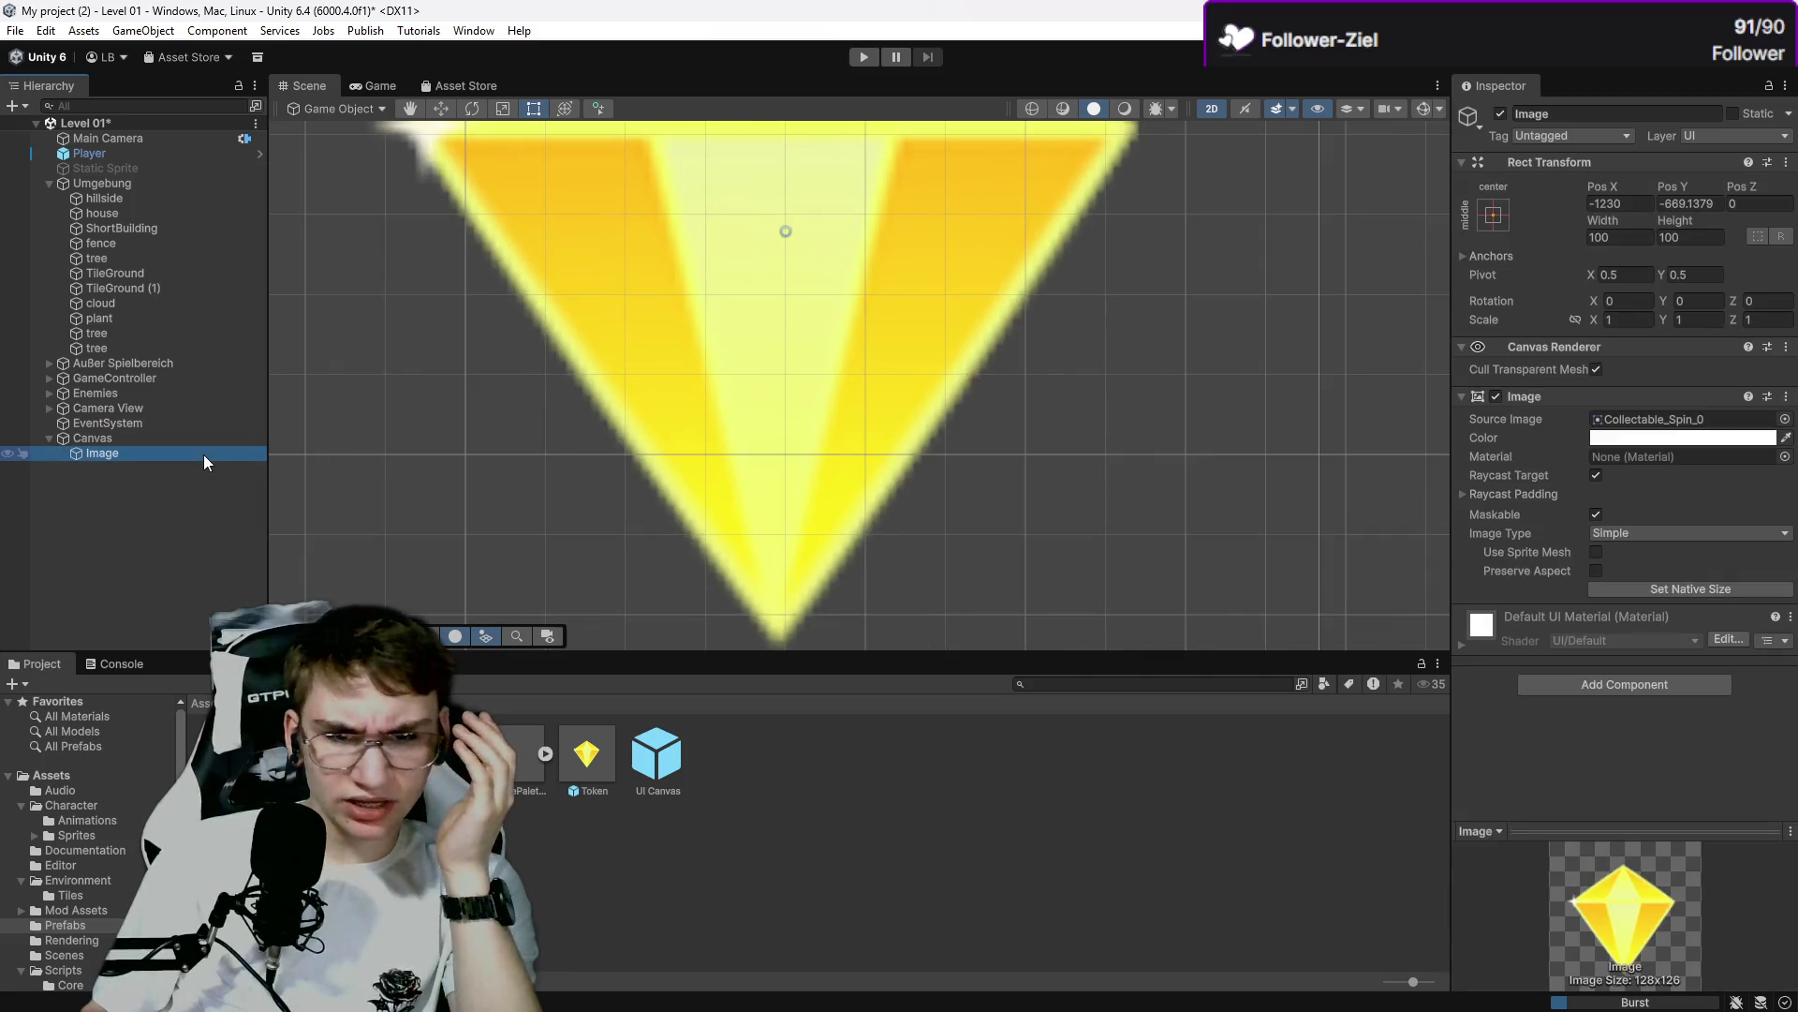
double_click(204, 453)
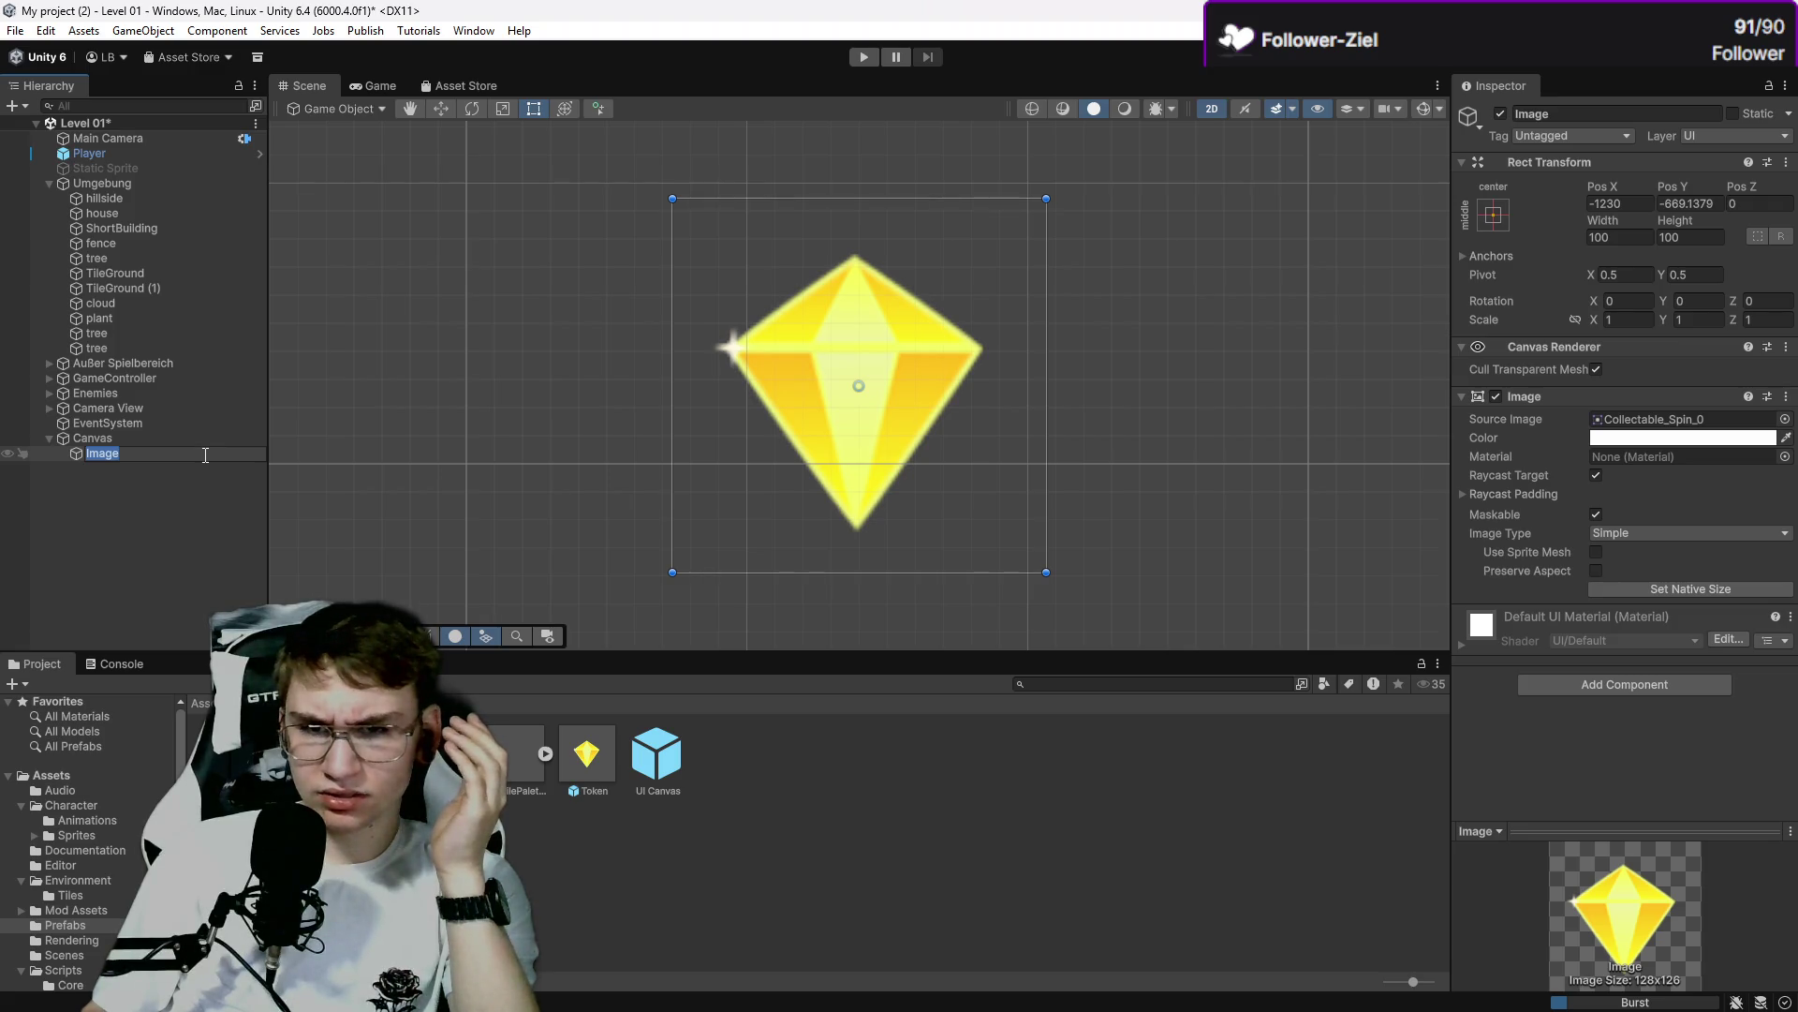
scroll(763, 426, down, 5)
drag(1084, 450, 946, 590)
scroll(838, 527, up, 2)
key(f)
scroll(993, 407, up, 2)
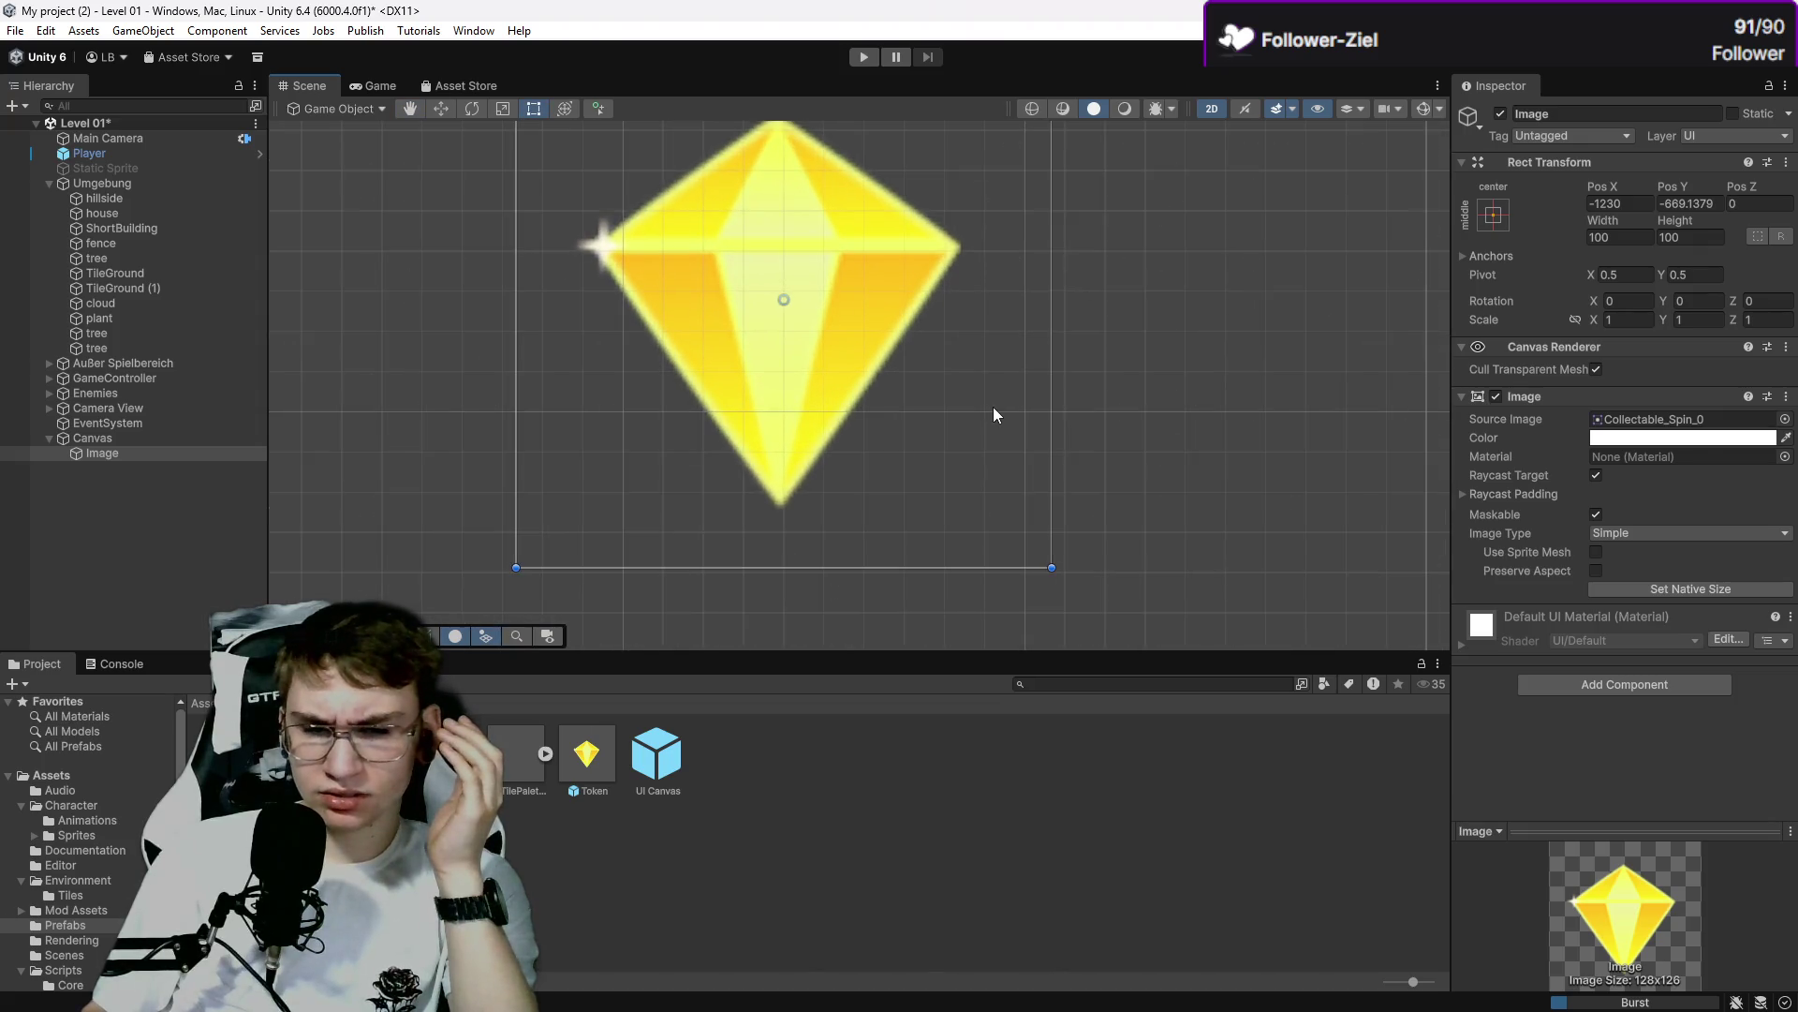
key(alt+Tab)
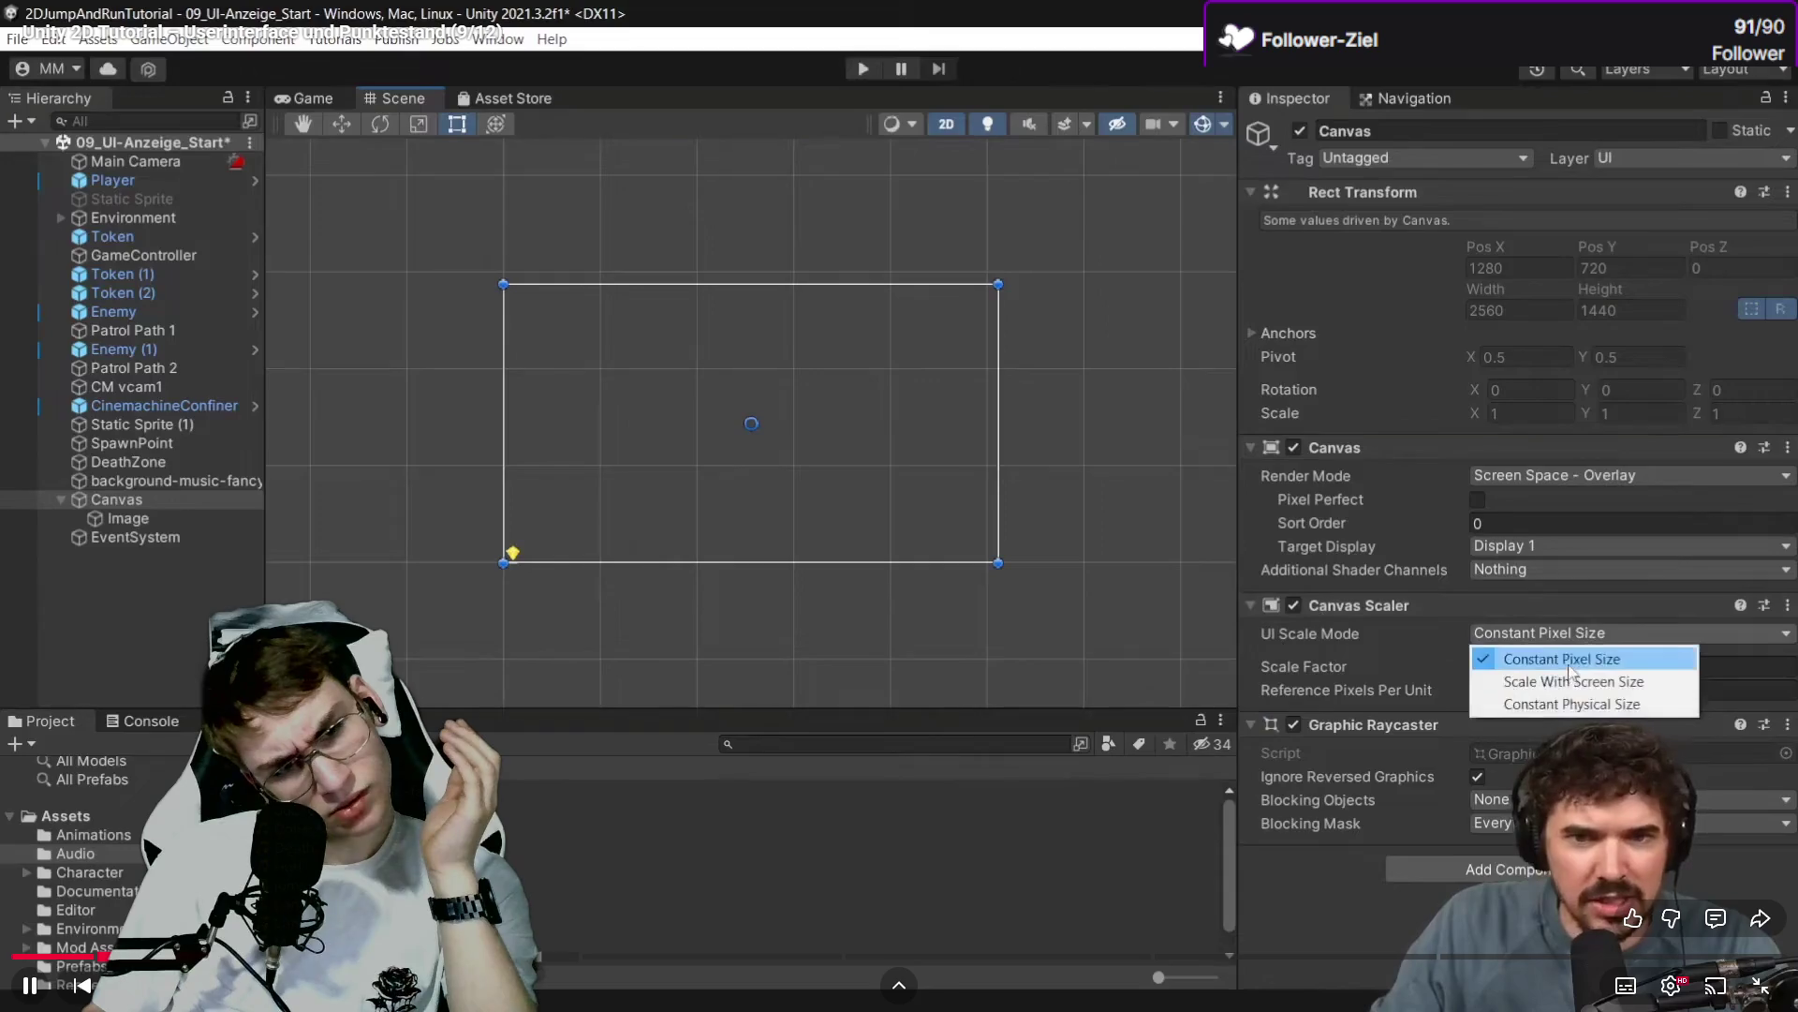
key(space)
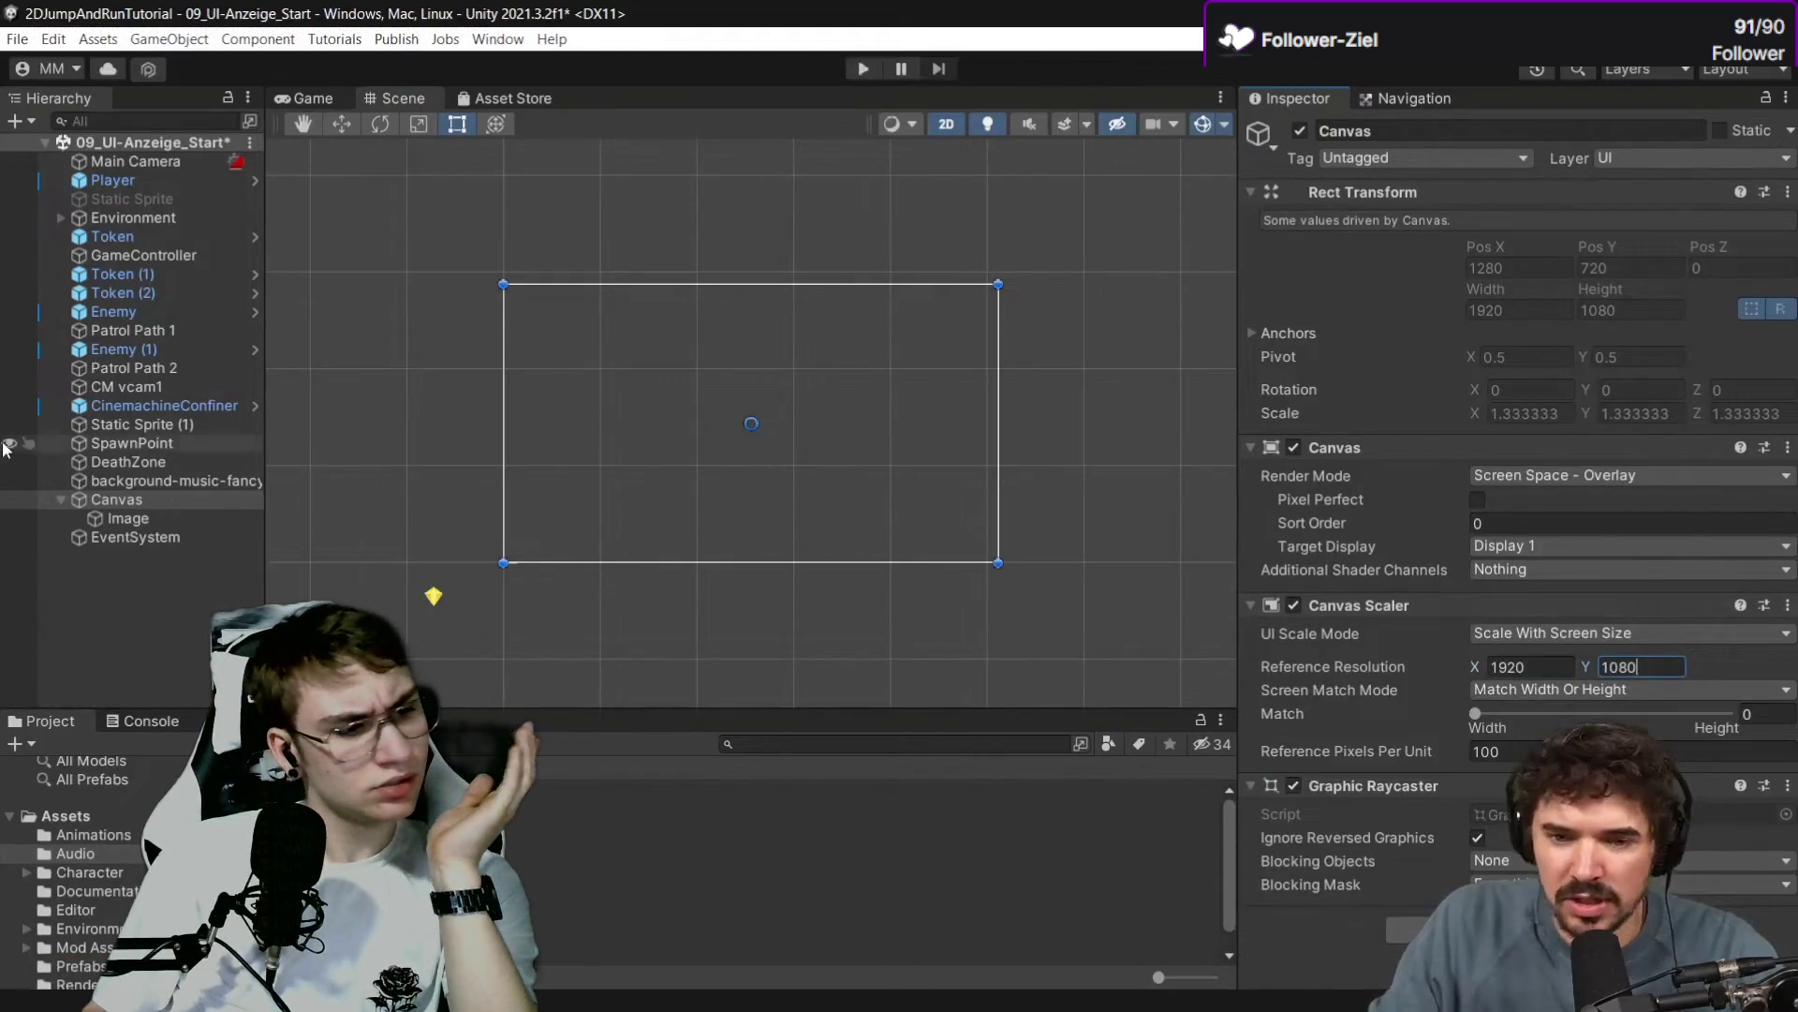
key(alt+Tab)
scroll(806, 398, down, 3)
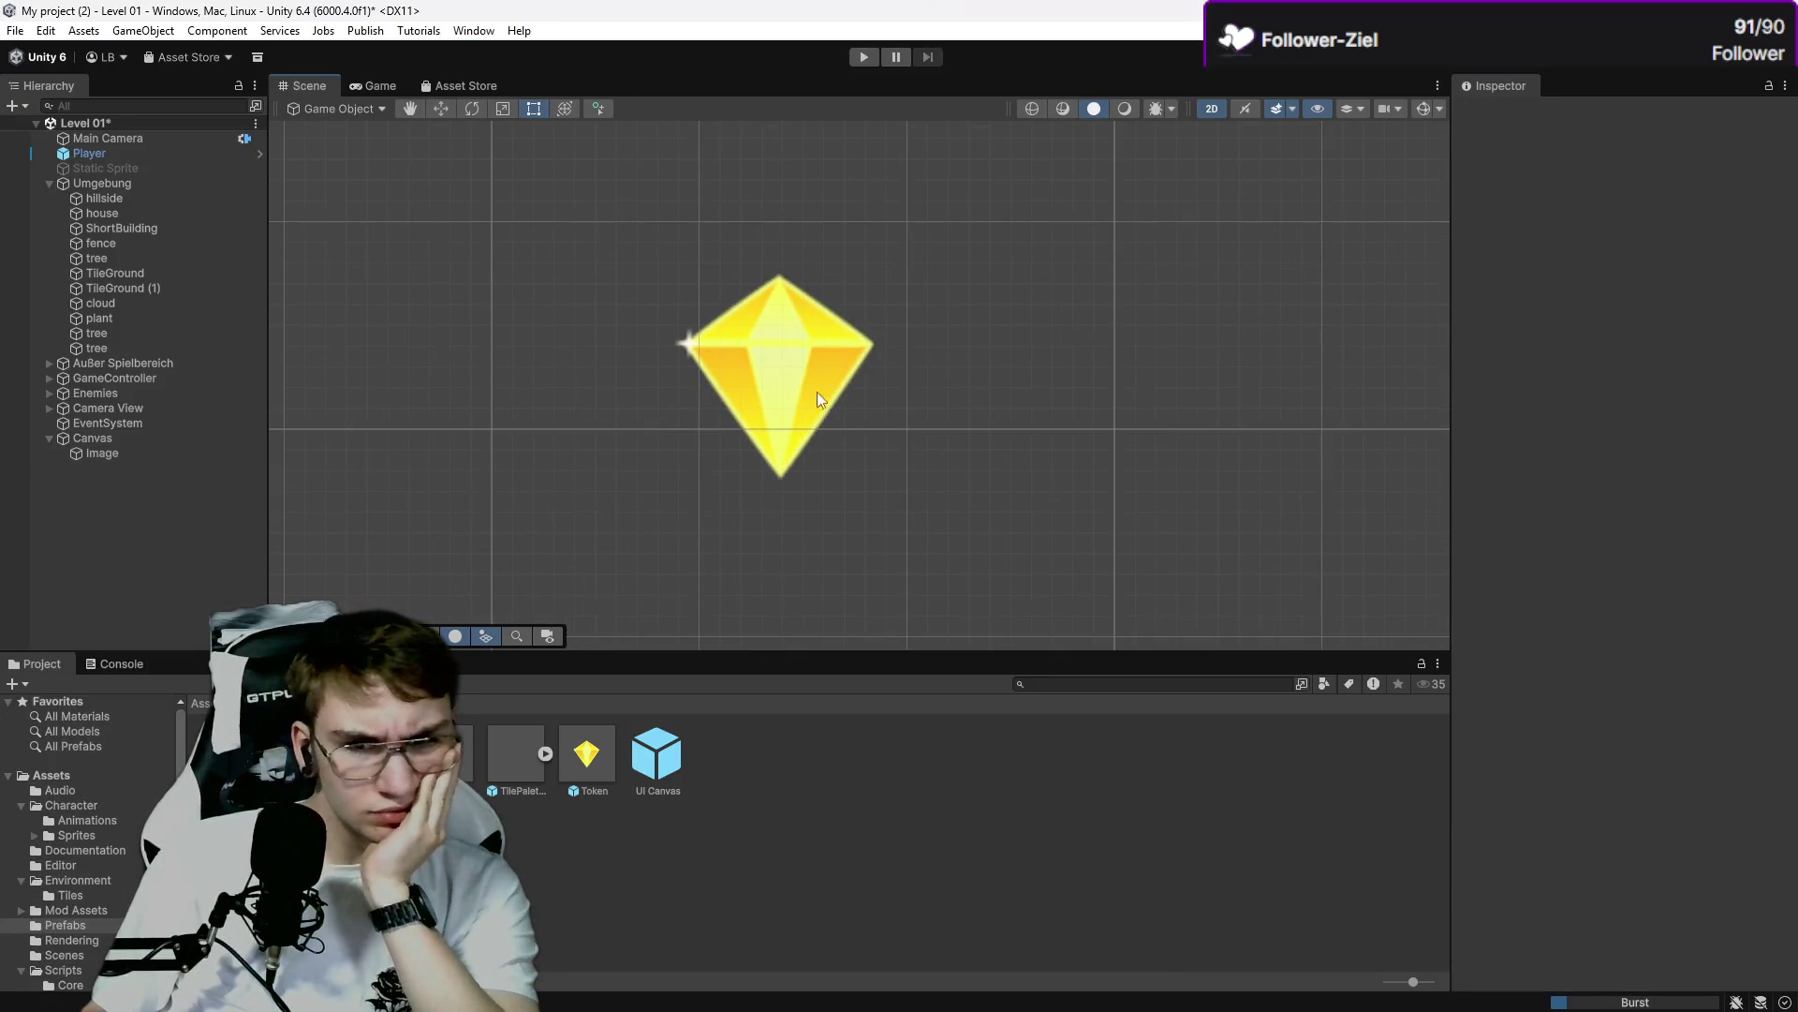
Select the gem Image under Canvas, shrink it to about a third and shift it up-right.
scroll(806, 397, up, 1)
click(201, 437)
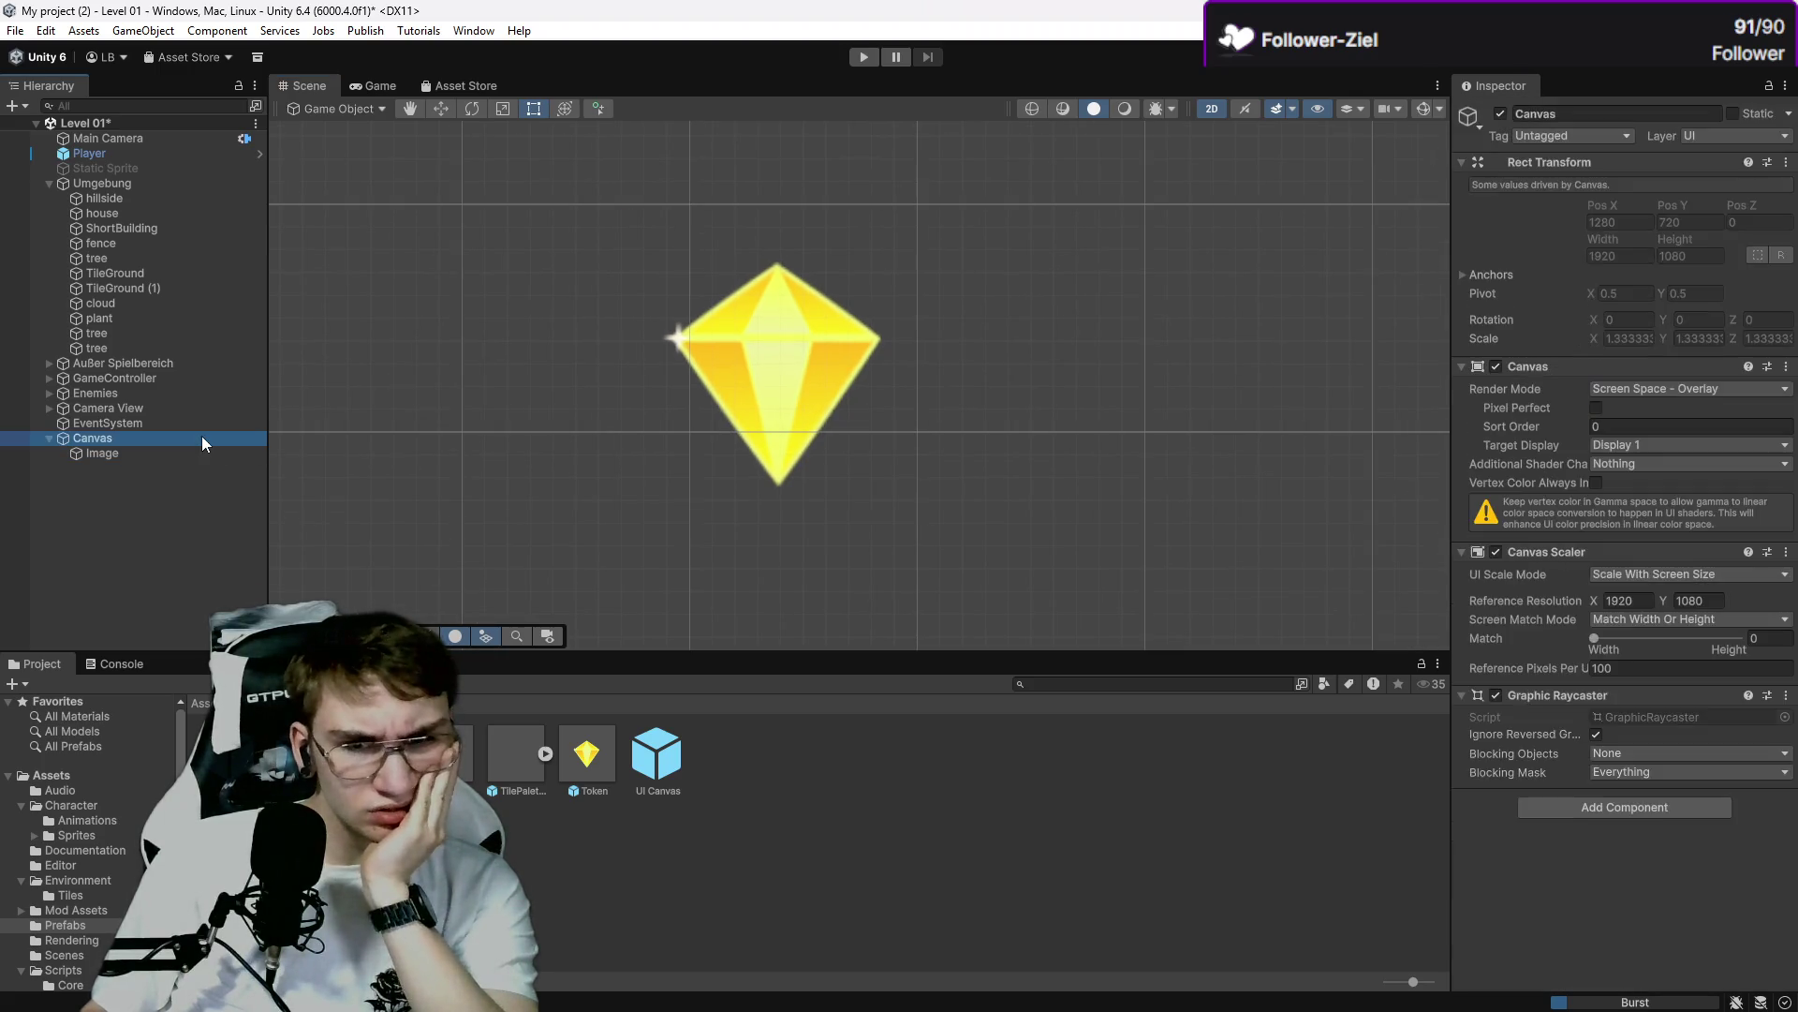
click(207, 454)
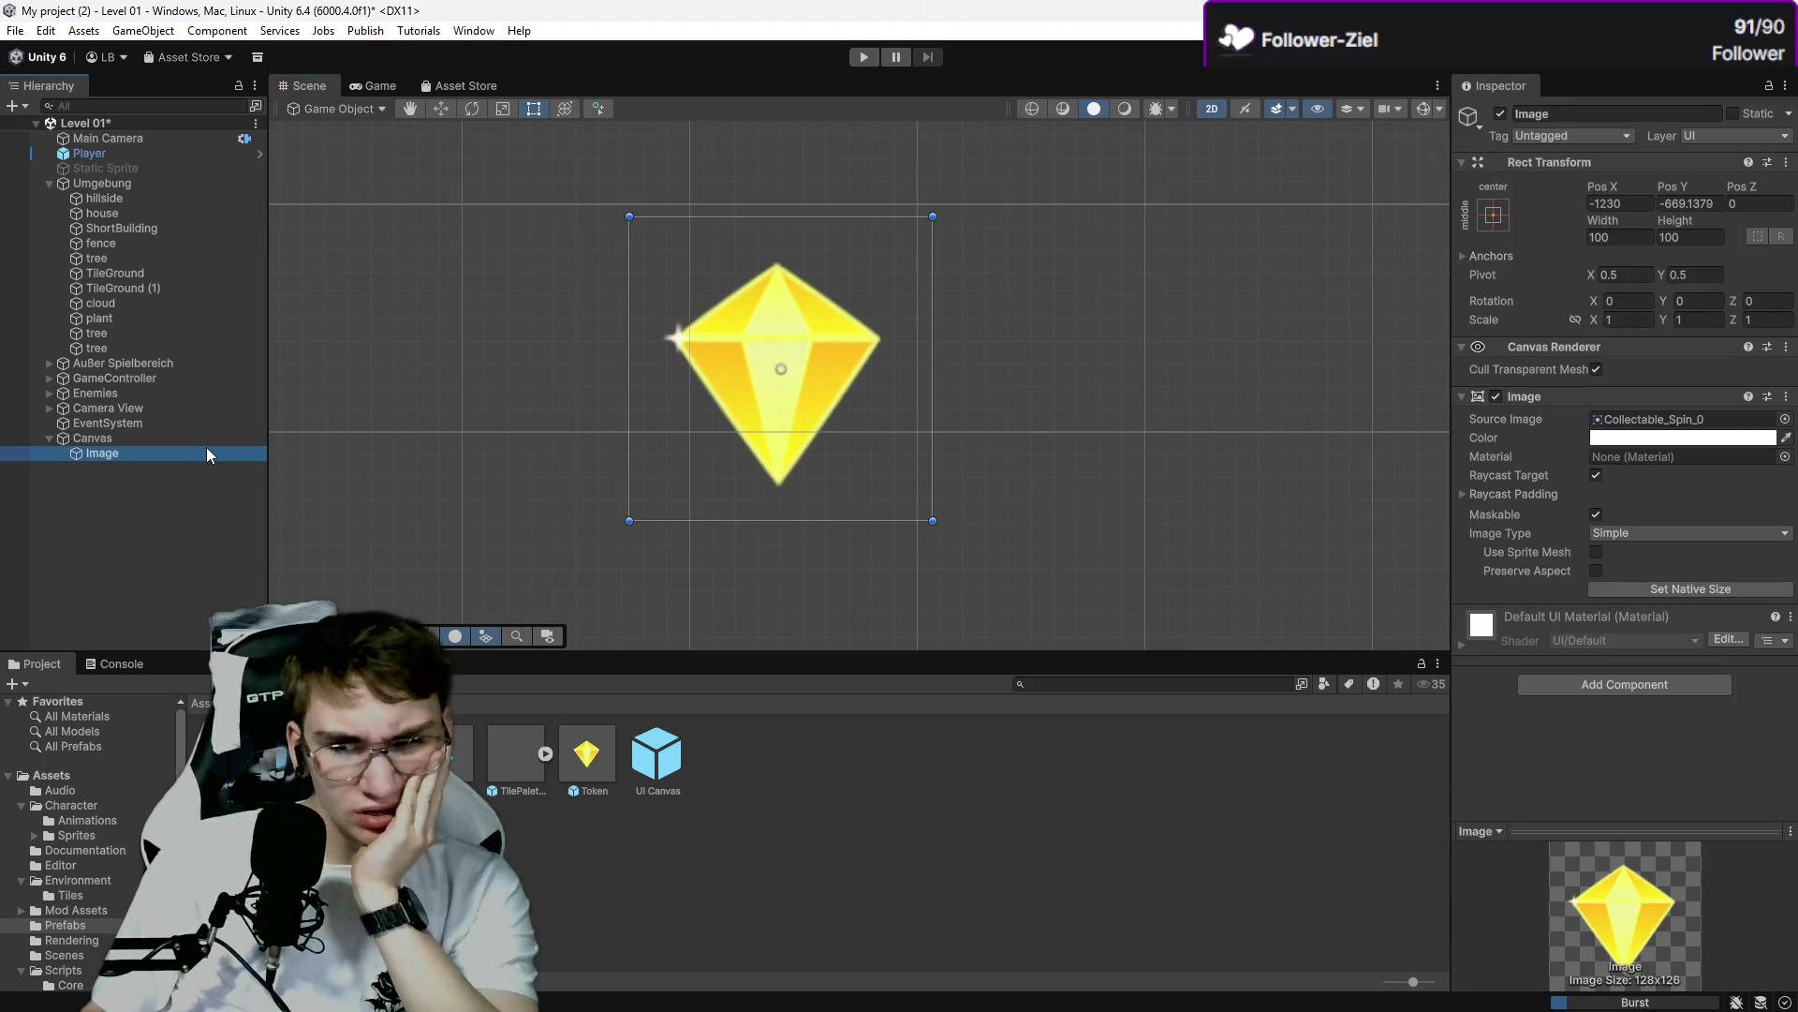
mouse_move(938, 219)
mouse_down()
mouse_move(726, 417)
mouse_move(1059, 216)
mouse_up()
scroll(1049, 244, down, 3)
scroll(891, 346, up, 8)
mouse_move(892, 347)
mouse_down()
mouse_move(1027, 362)
mouse_move(1049, 342)
mouse_move(1040, 390)
mouse_up()
scroll(1040, 390, up, 3)
Shrink the gem to about 7×7 and place it above the level's left edge, checking the Game view.
drag(1051, 153, 722, 515)
mouse_move(605, 556)
mouse_down()
mouse_move(857, 368)
mouse_move(977, 235)
mouse_up()
click(380, 86)
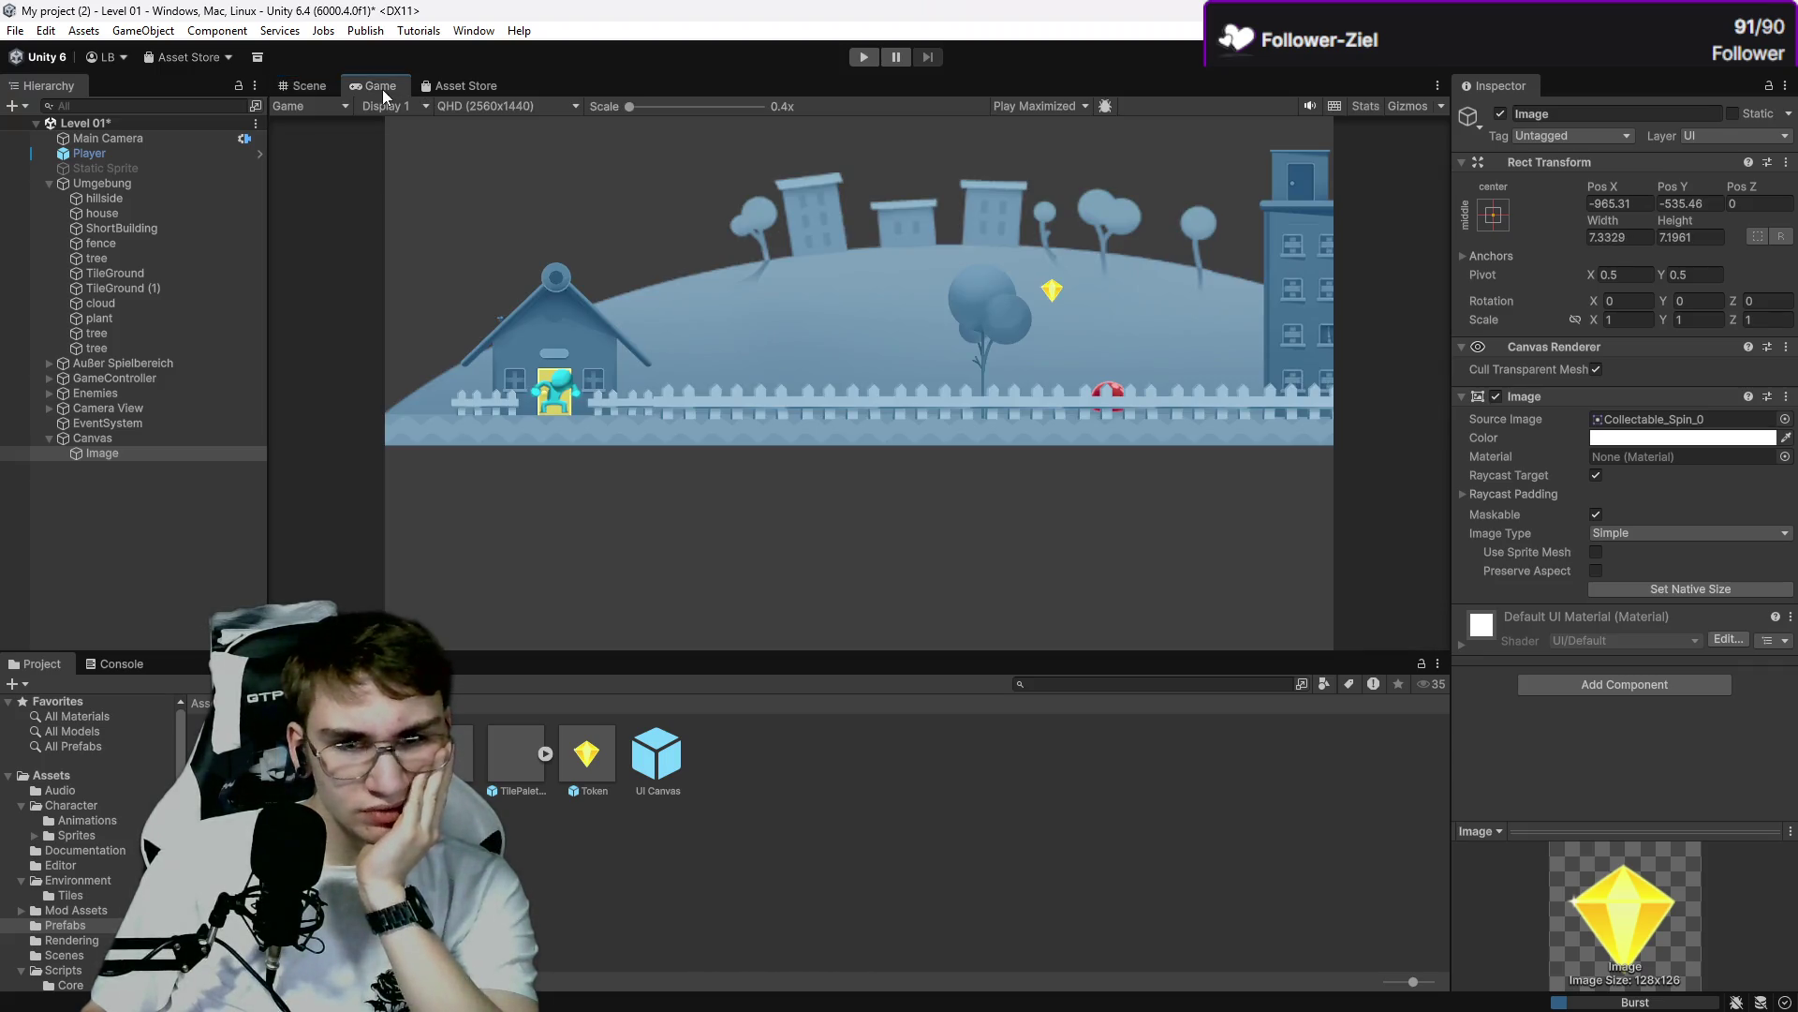
click(309, 86)
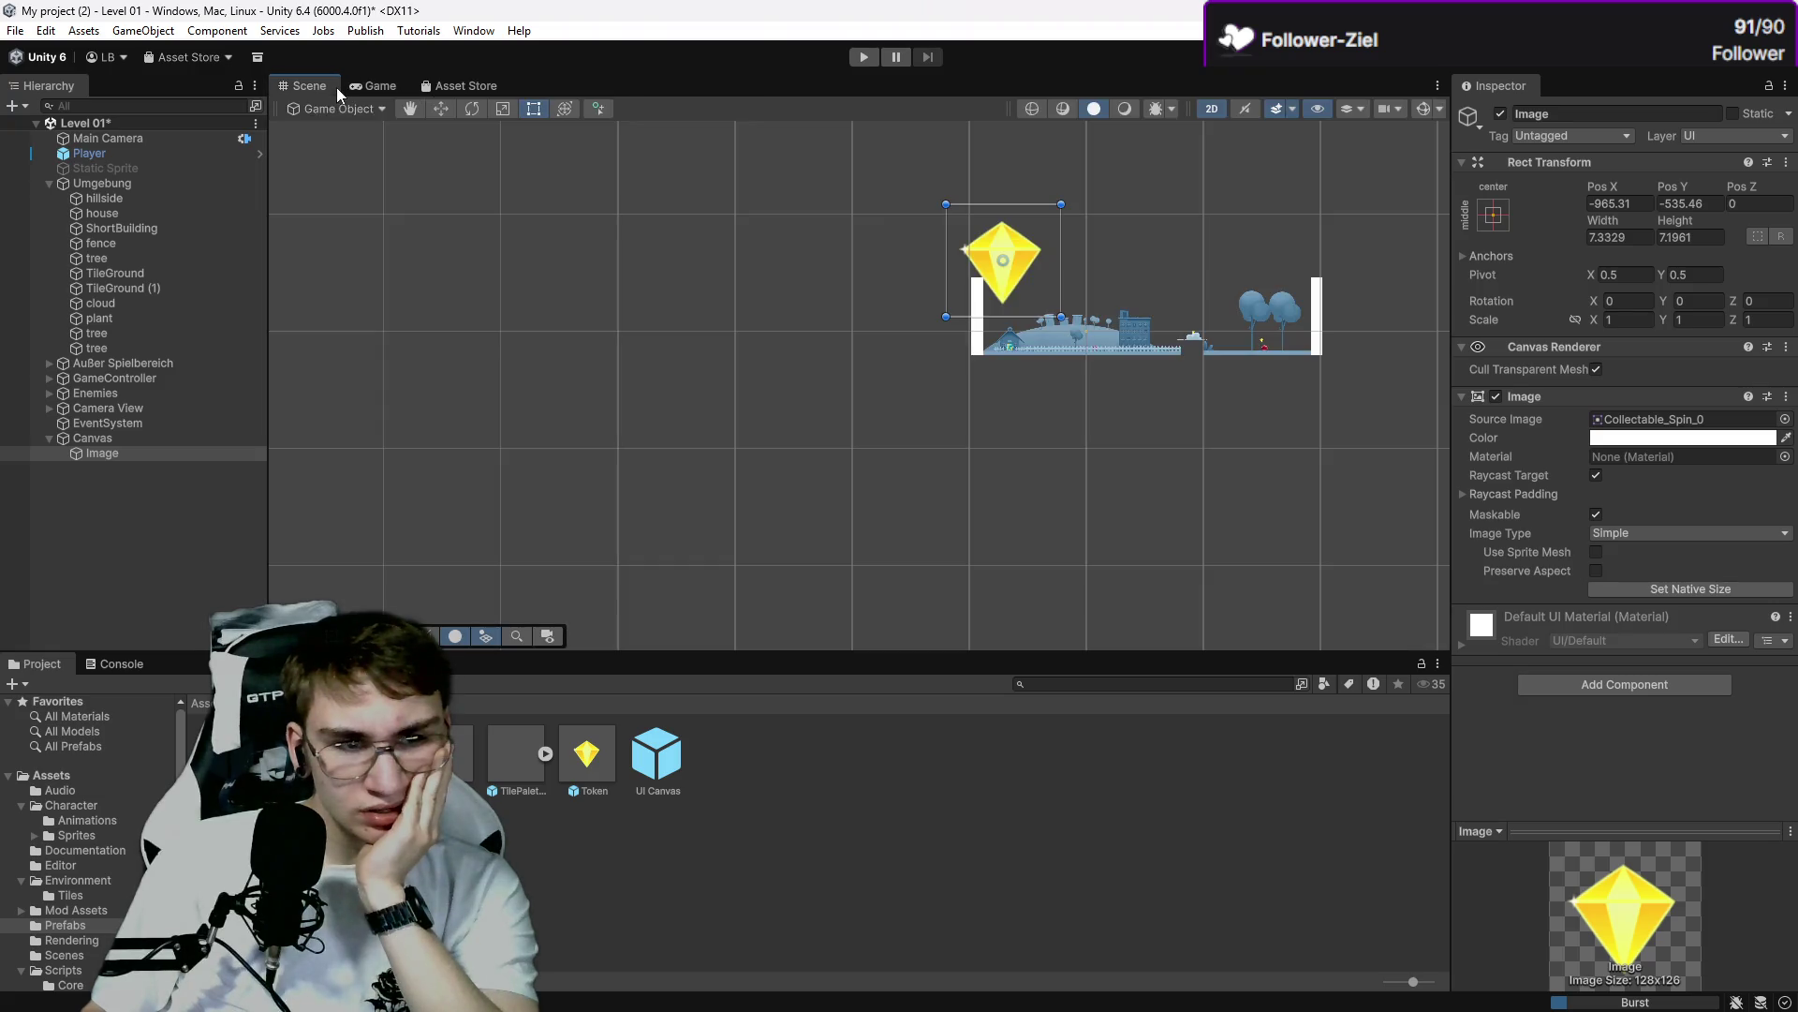
scroll(980, 283, down, 10)
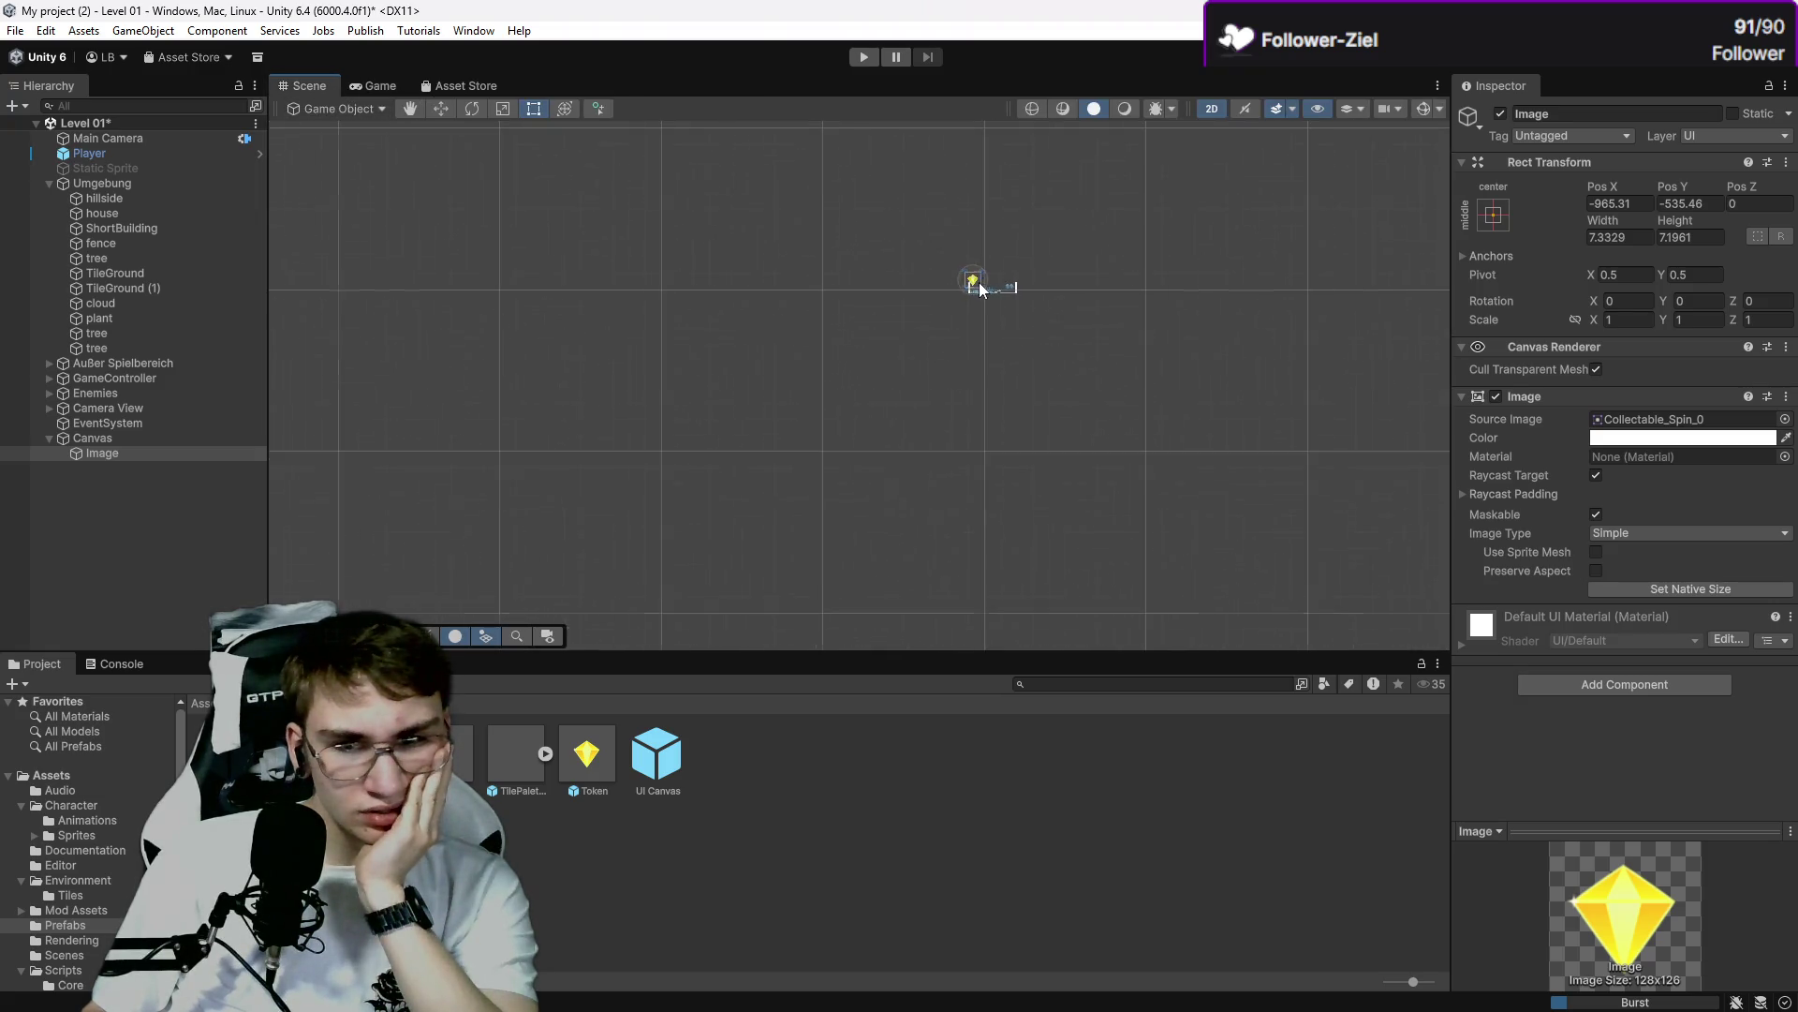
scroll(983, 281, down, 8)
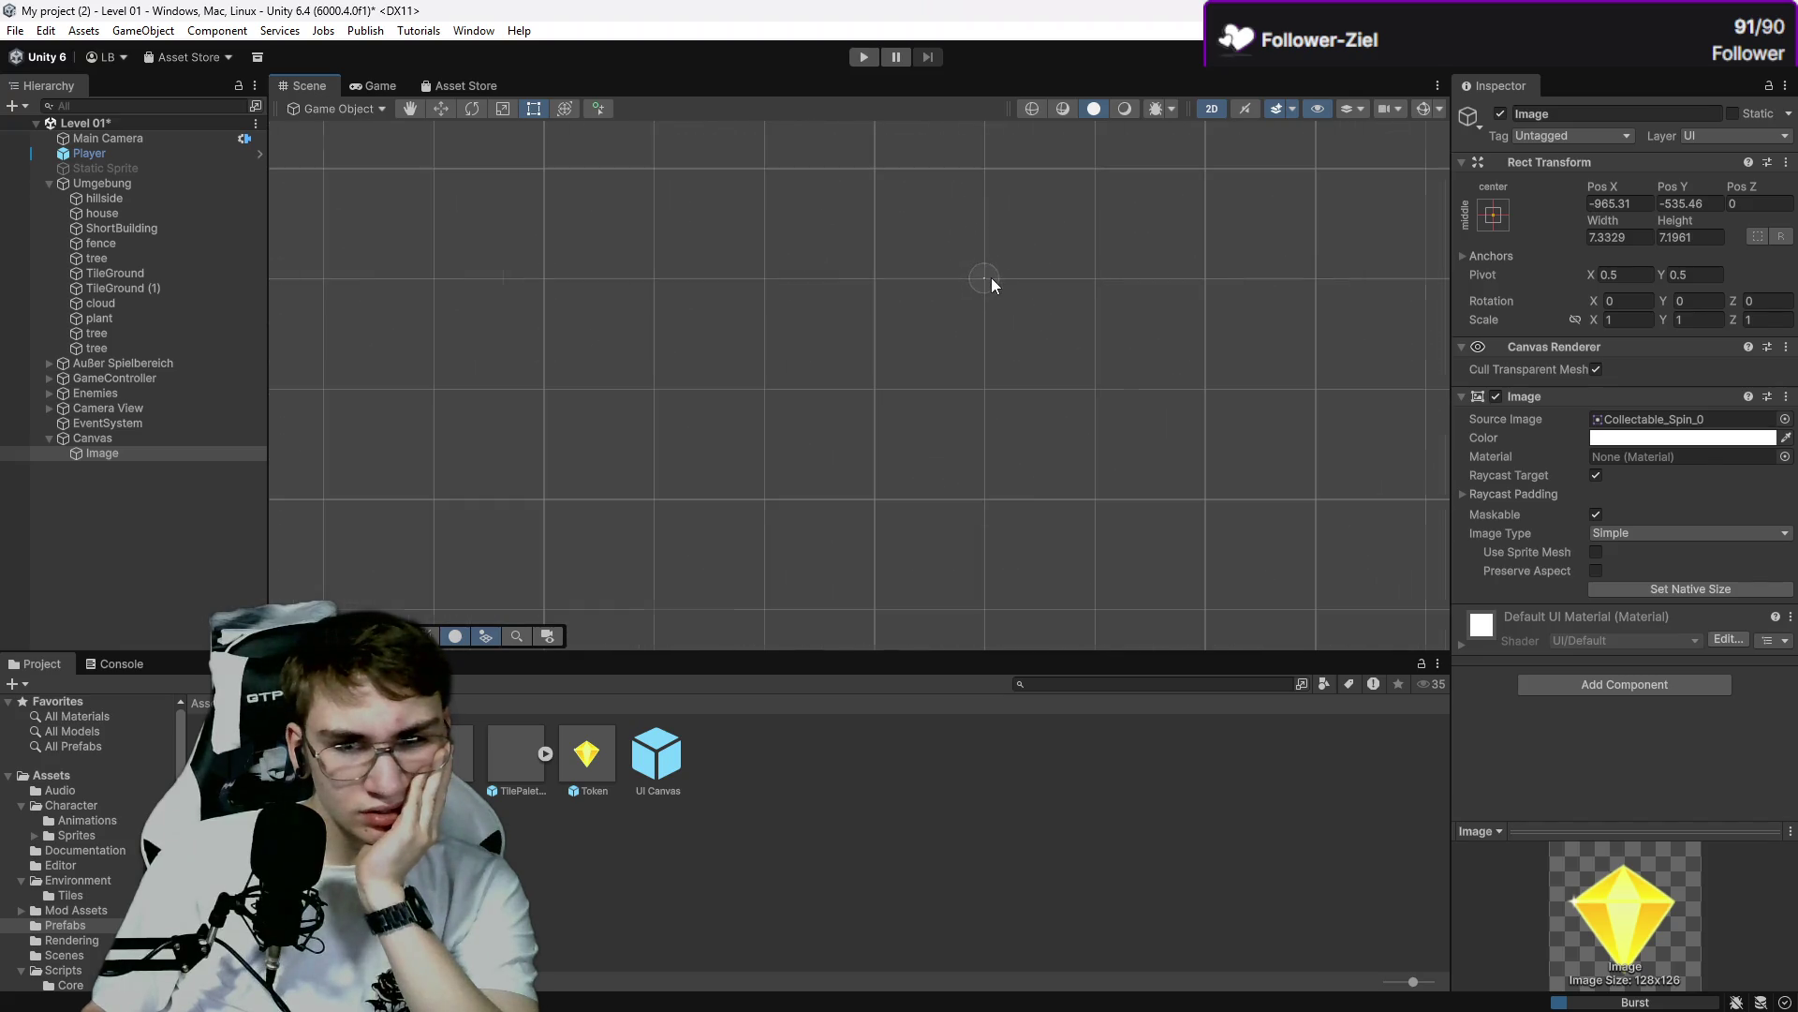
scroll(984, 281, down, 8)
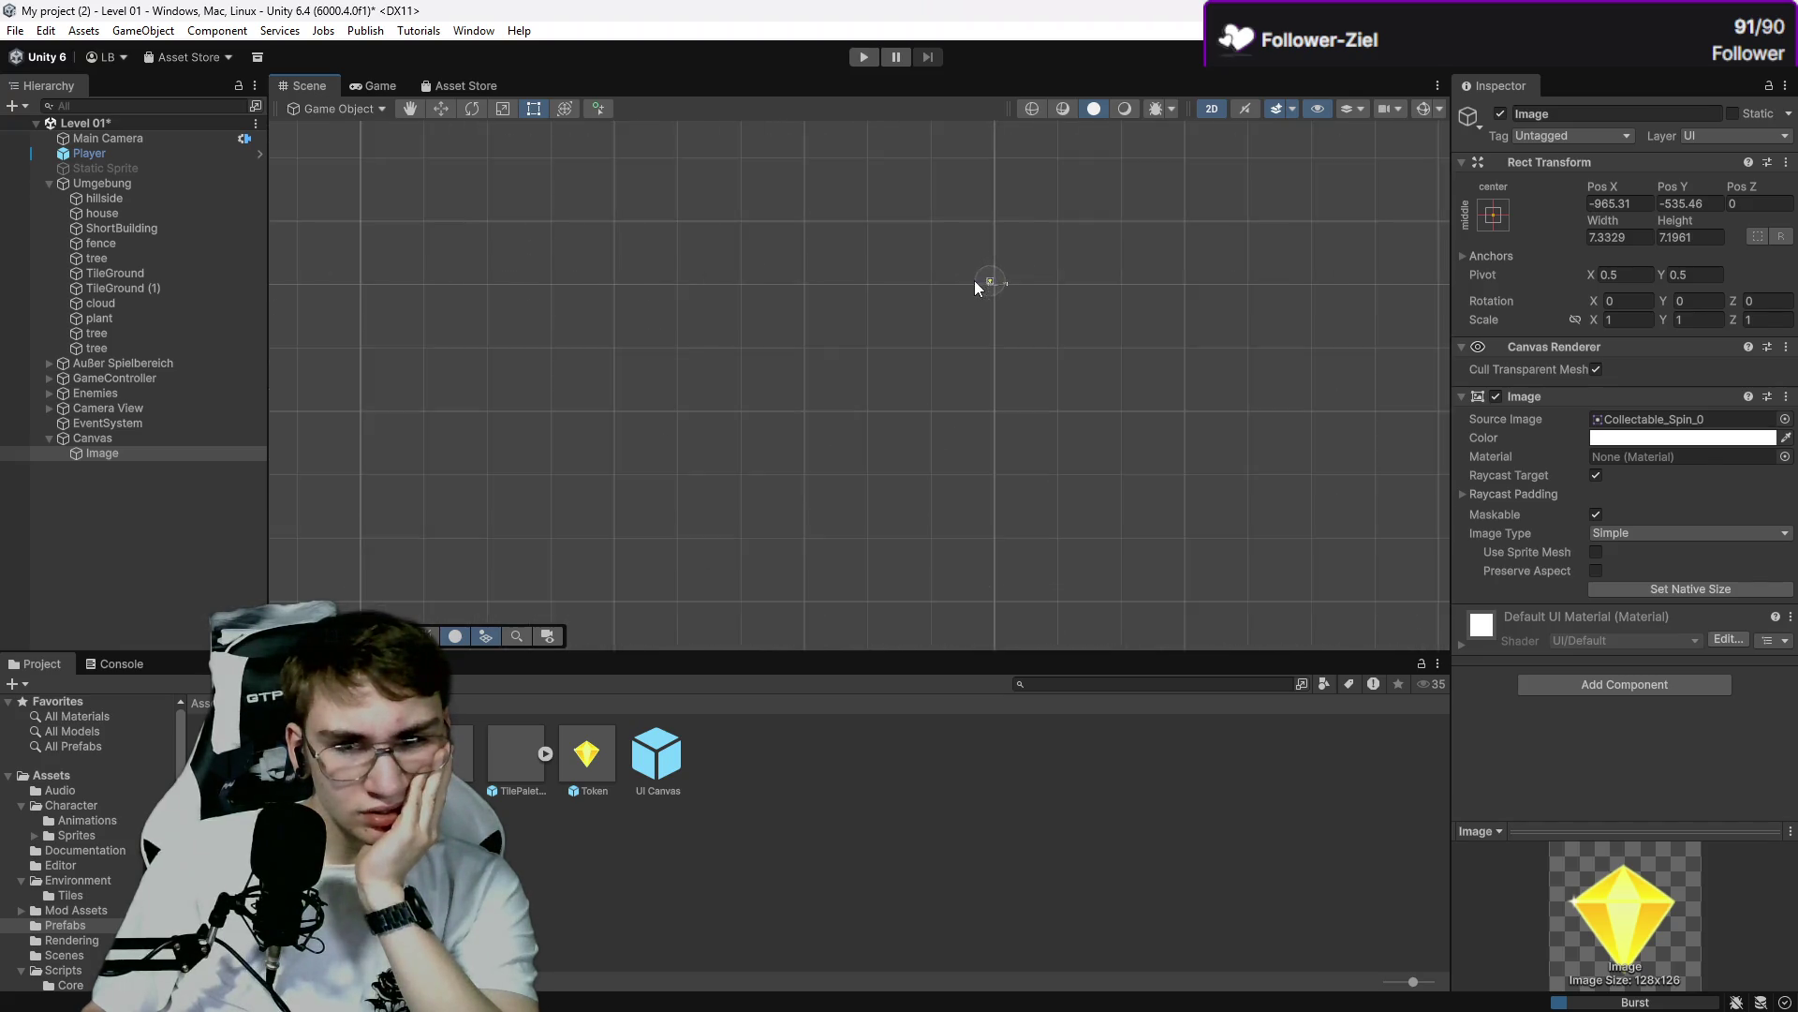
scroll(983, 282, up, 8)
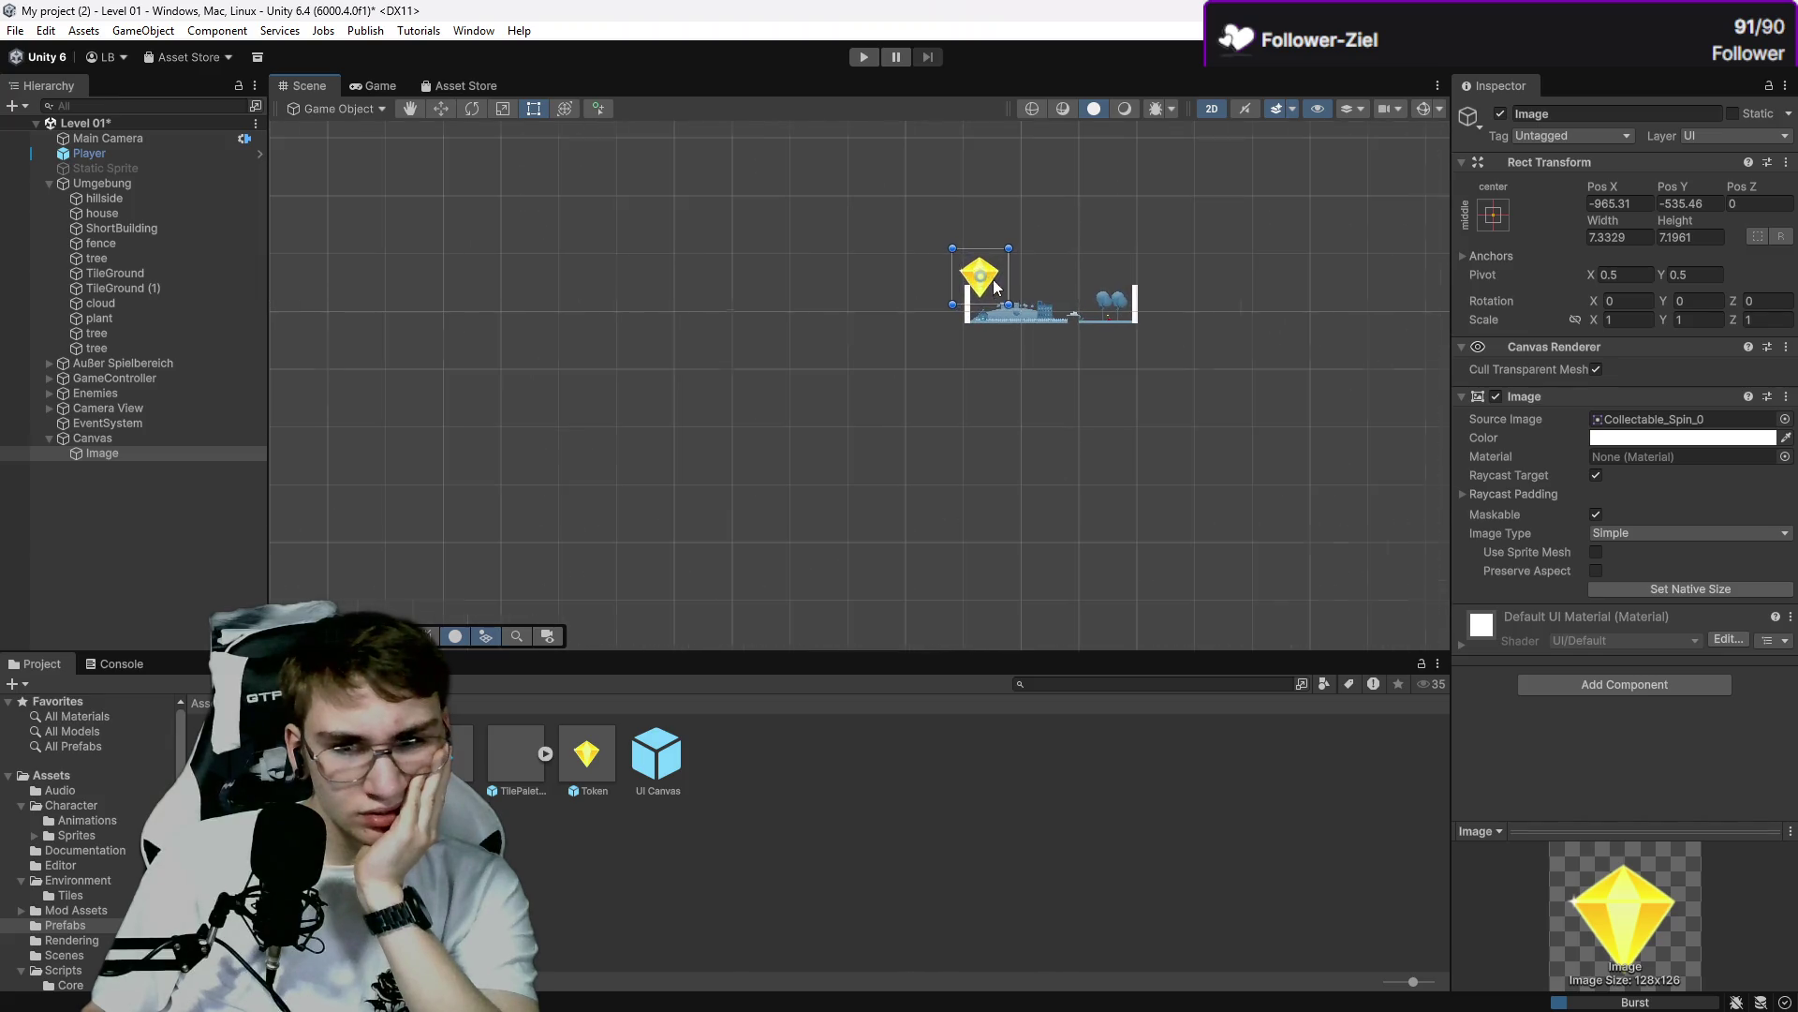
click(981, 284)
scroll(981, 287, up, 1)
scroll(981, 286, up, 2)
click(147, 444)
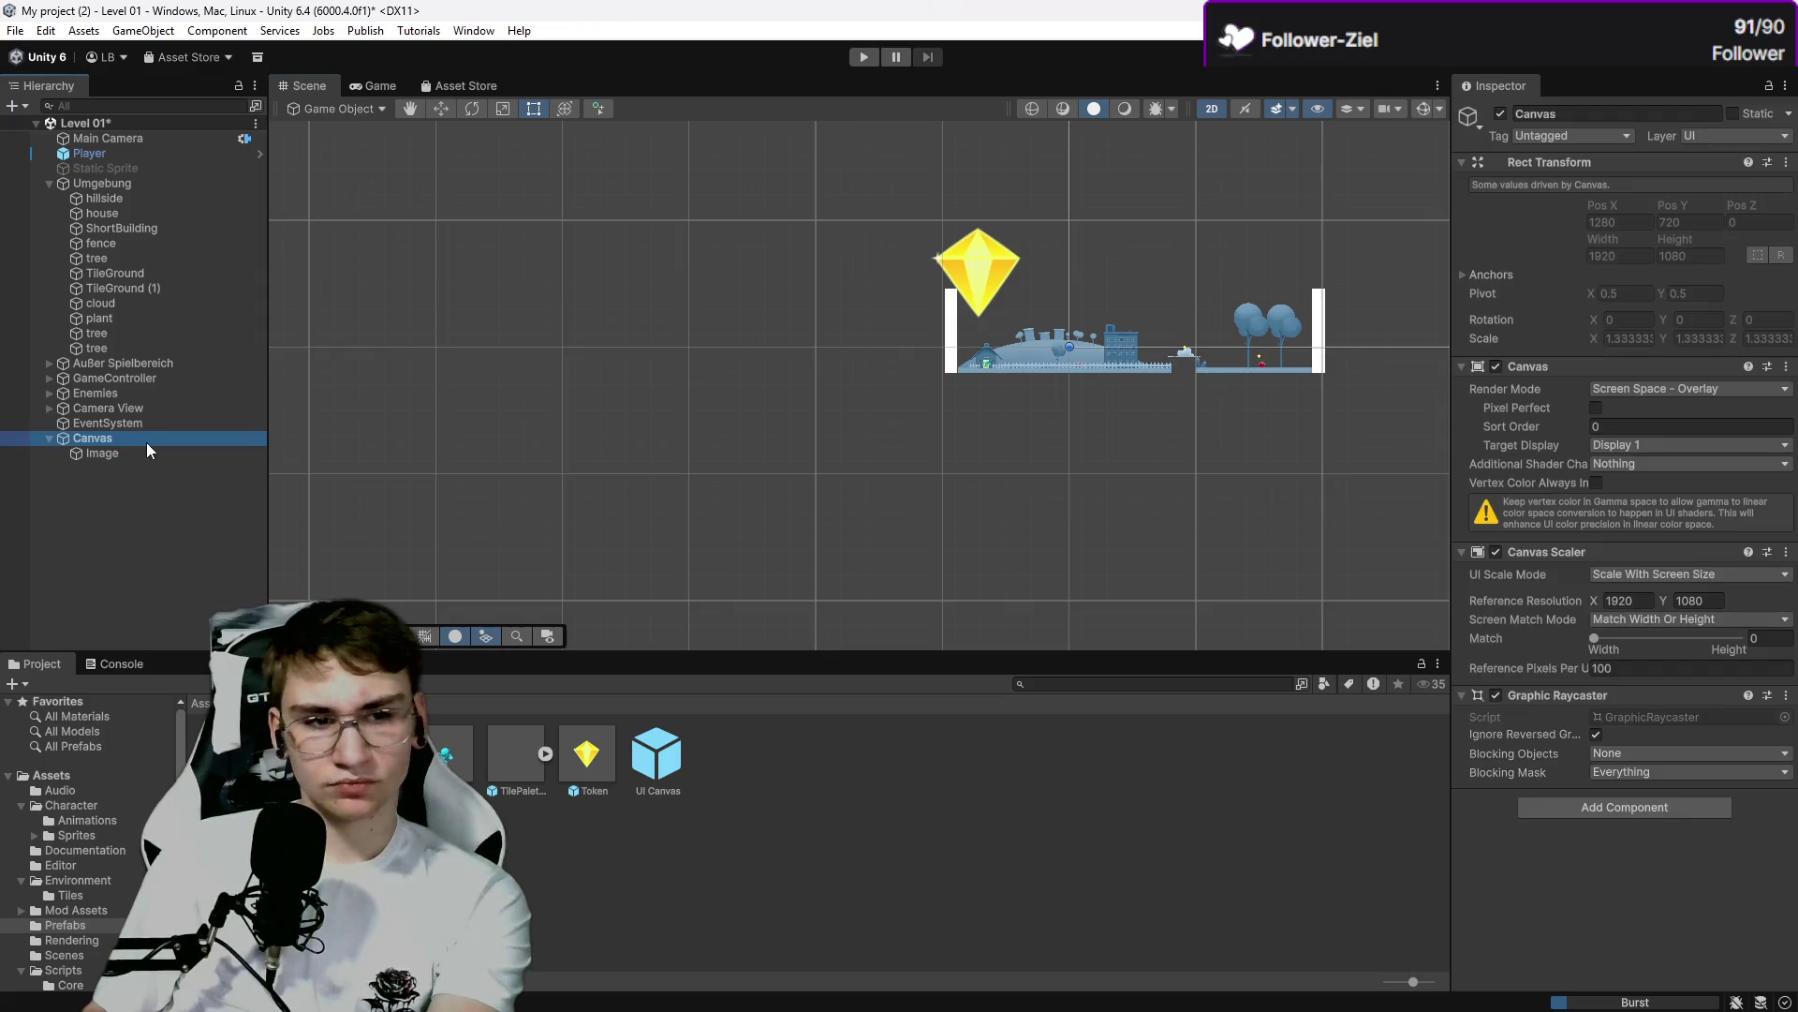
click(12, 106)
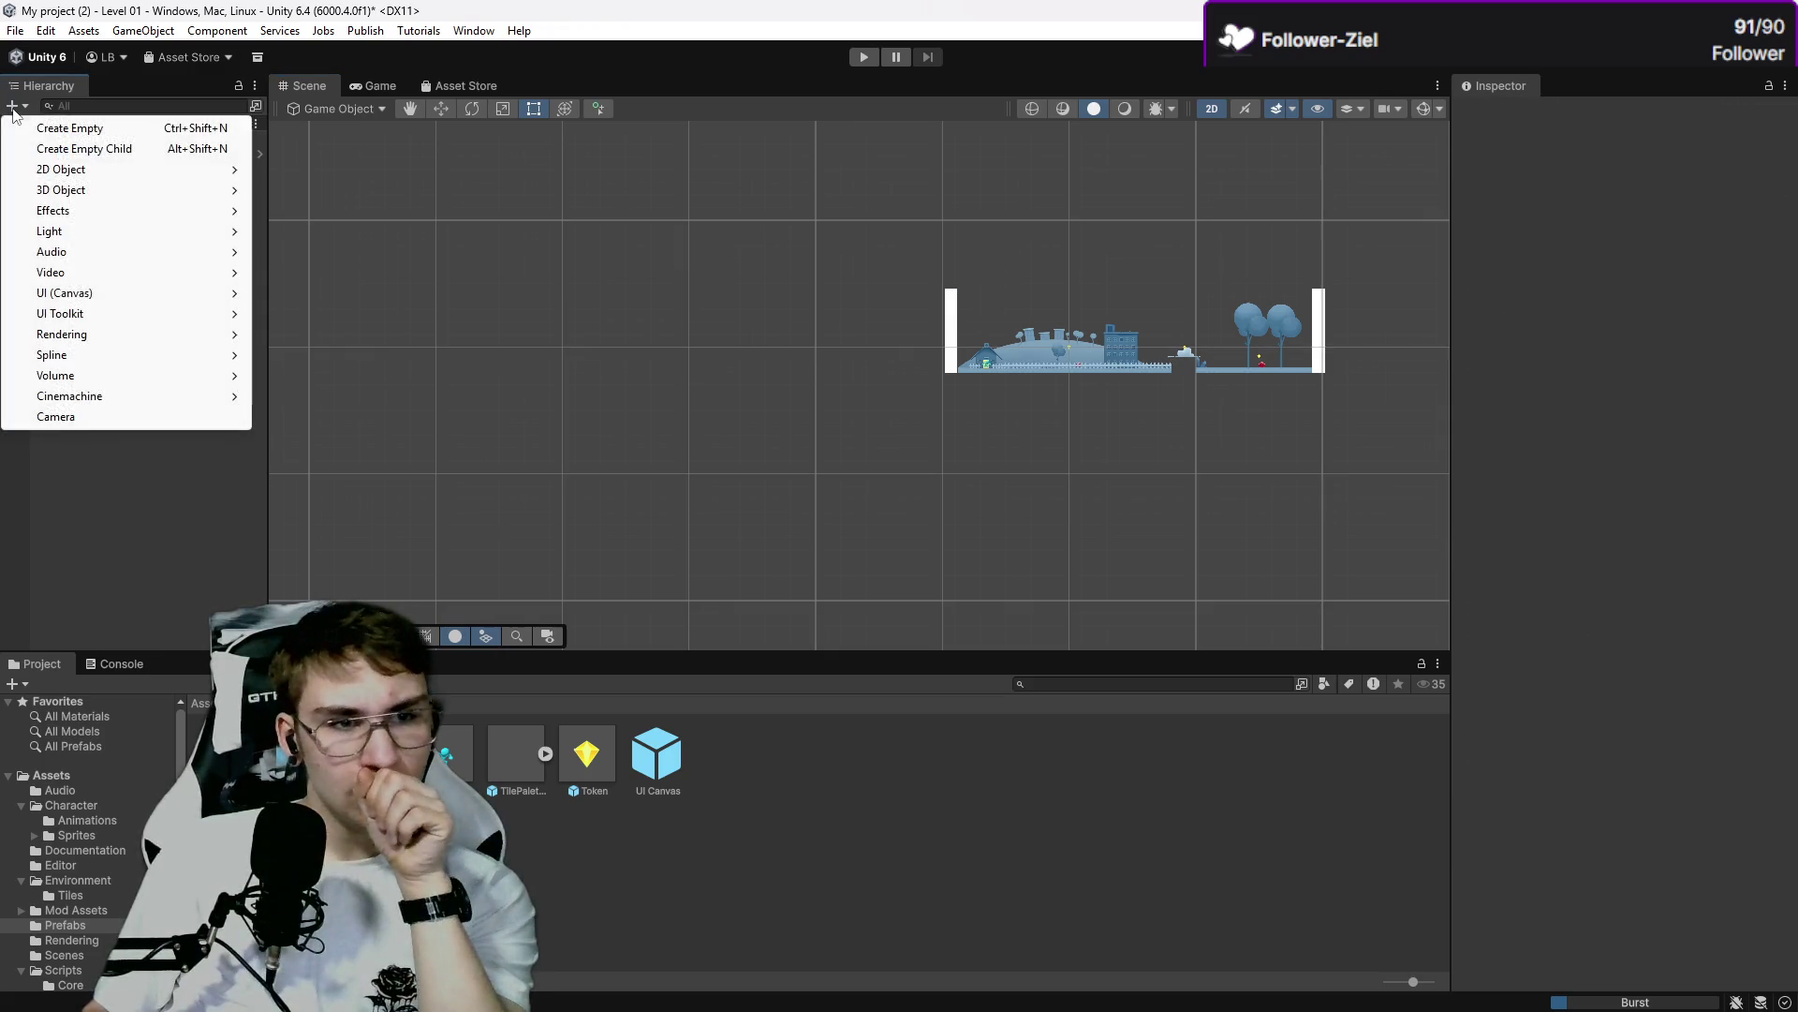
mouse_move(230, 292)
click(293, 291)
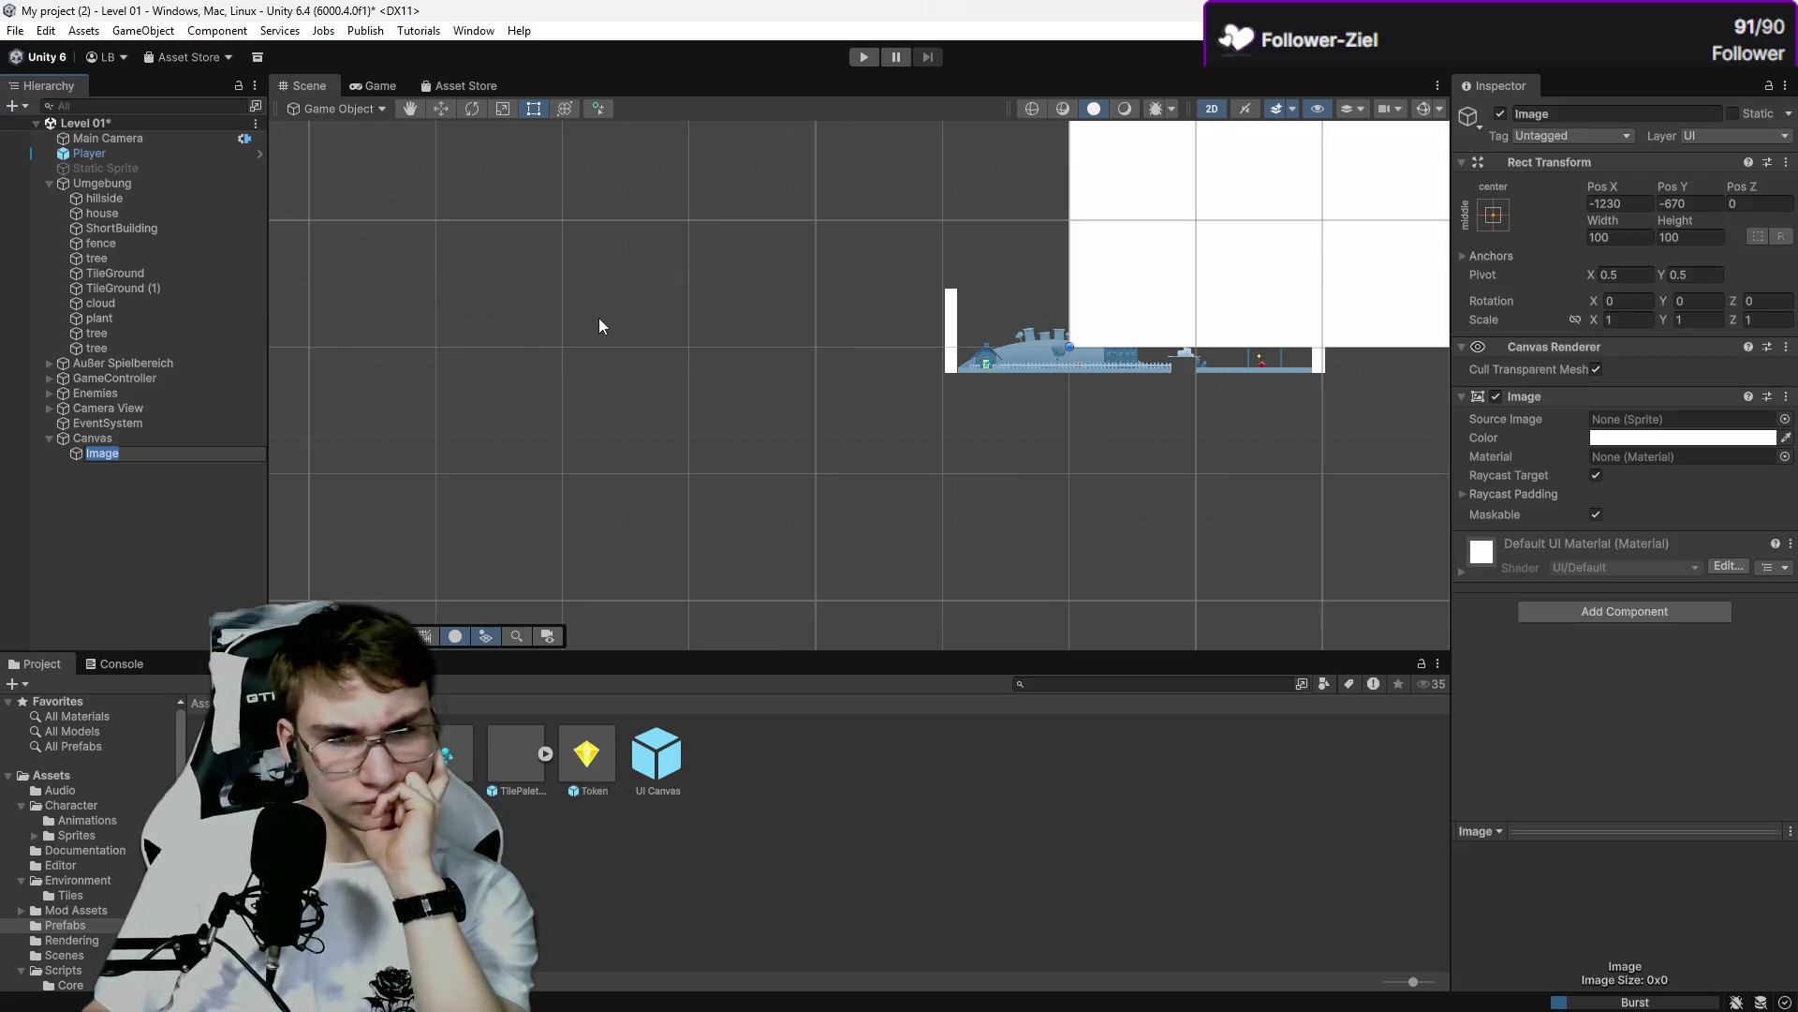
mouse_move(577, 450)
mouse_down()
mouse_move(465, 558)
mouse_move(281, 518)
mouse_up()
click(187, 452)
key(f)
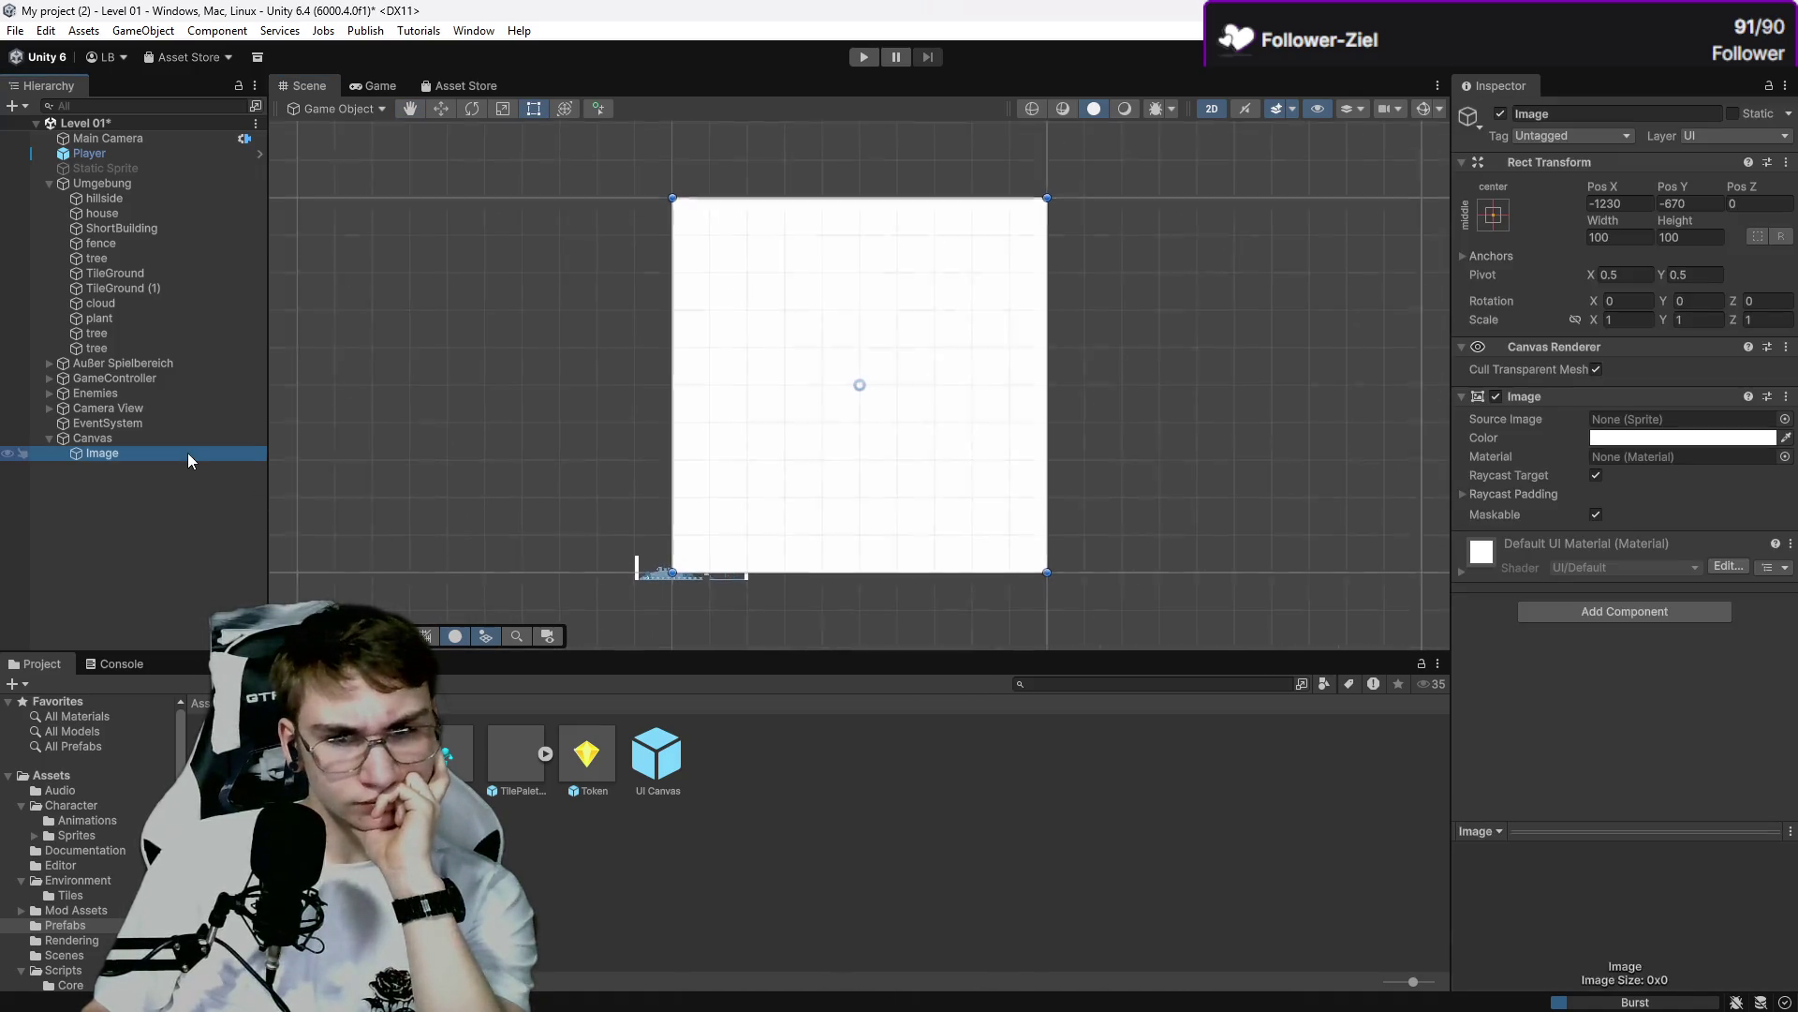
click(187, 437)
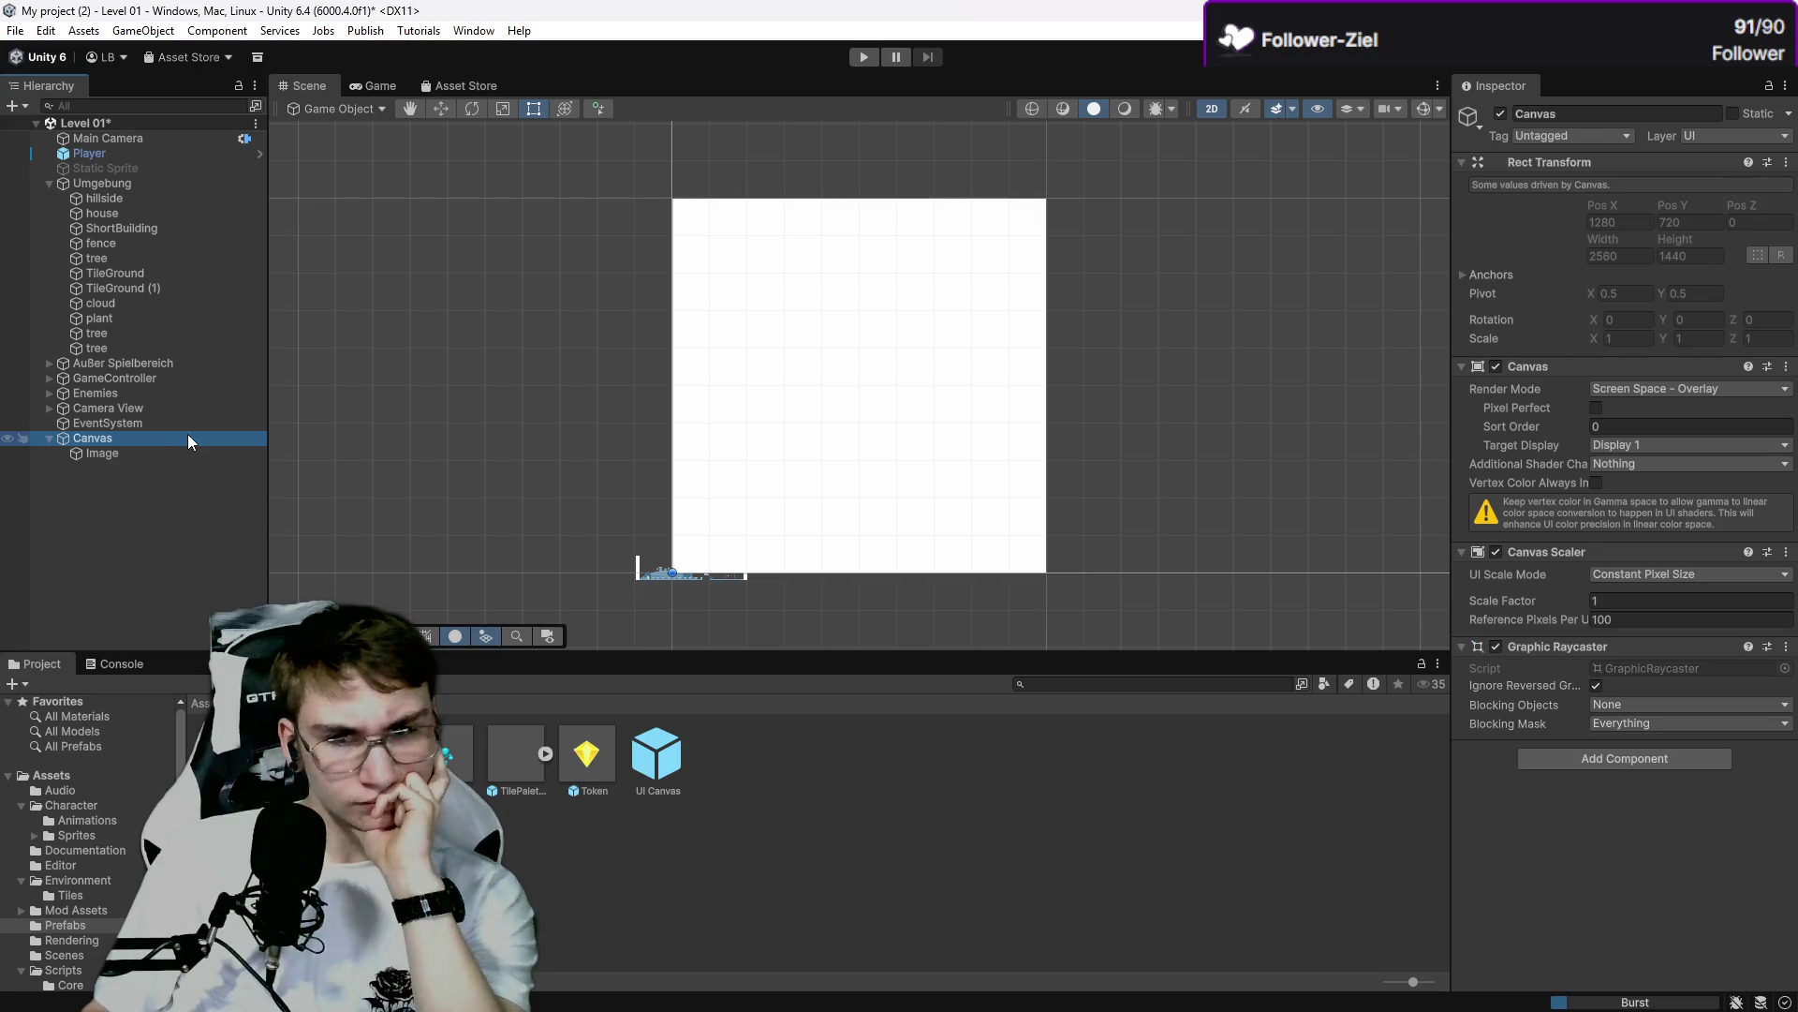
click(187, 452)
click(386, 85)
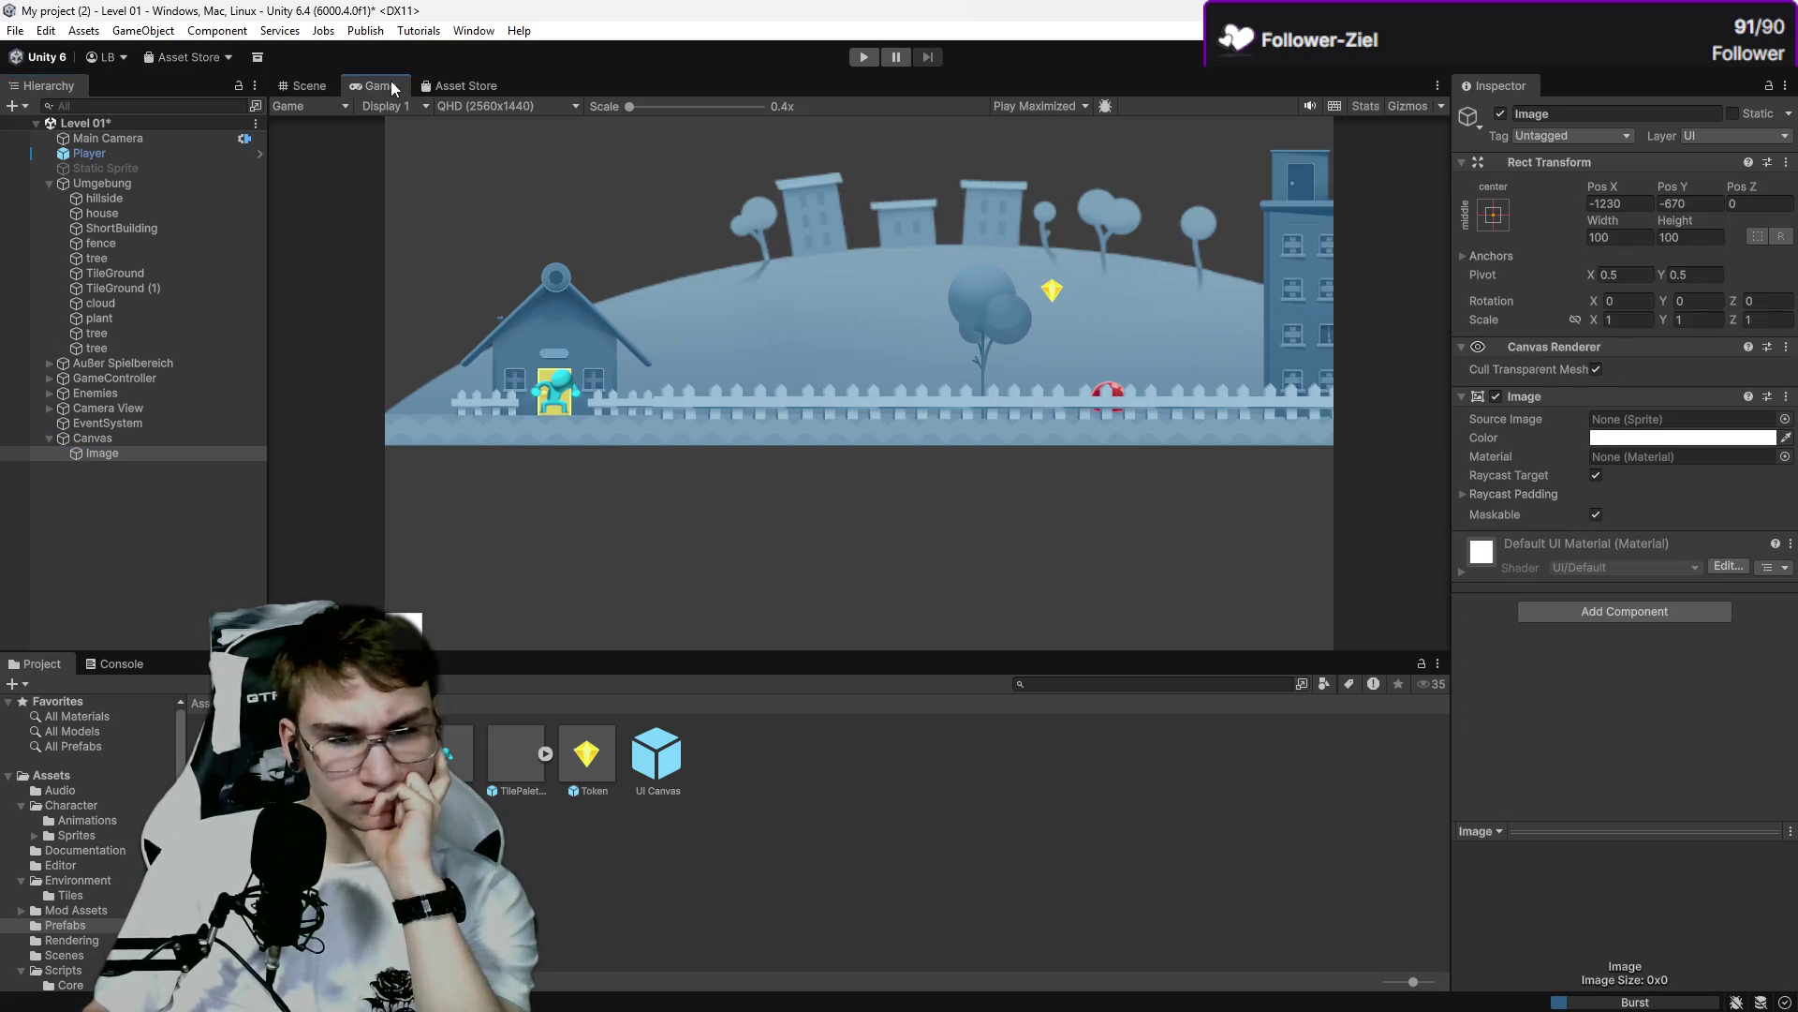
click(302, 82)
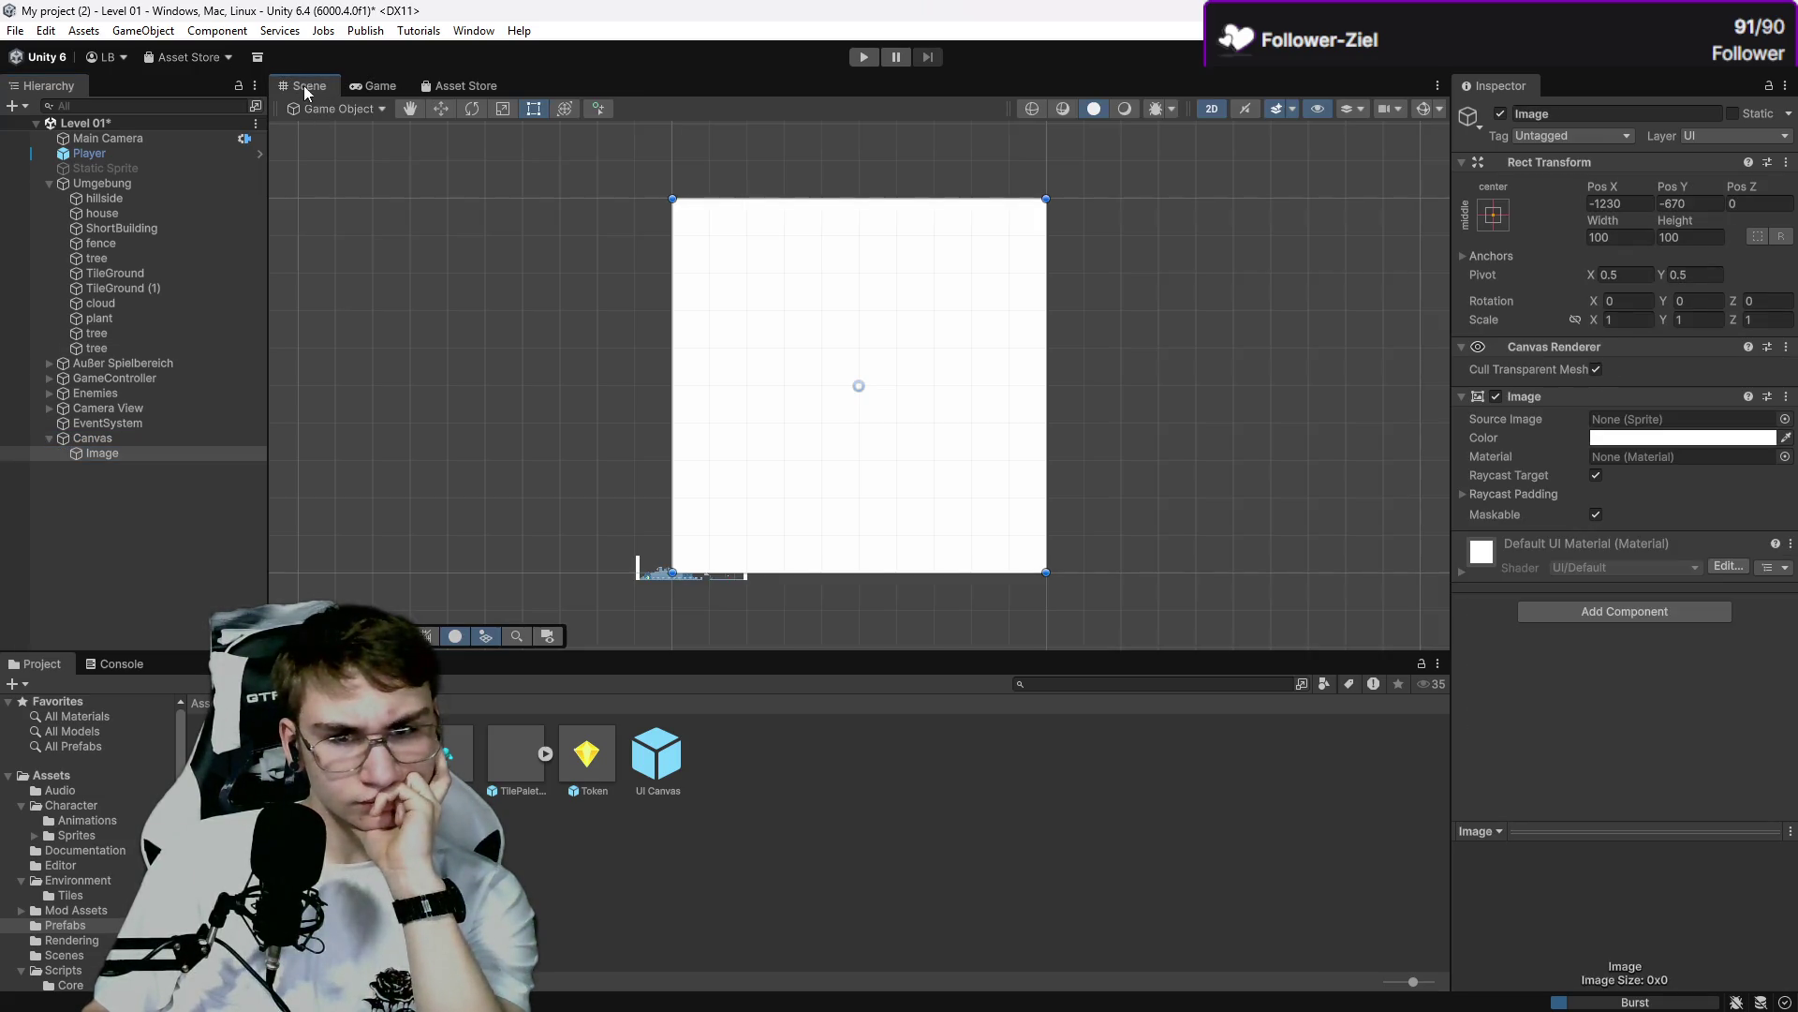
Choose Collectable_Spin_0 as the Image's Source Image so it shows the yellow gem.
click(1785, 419)
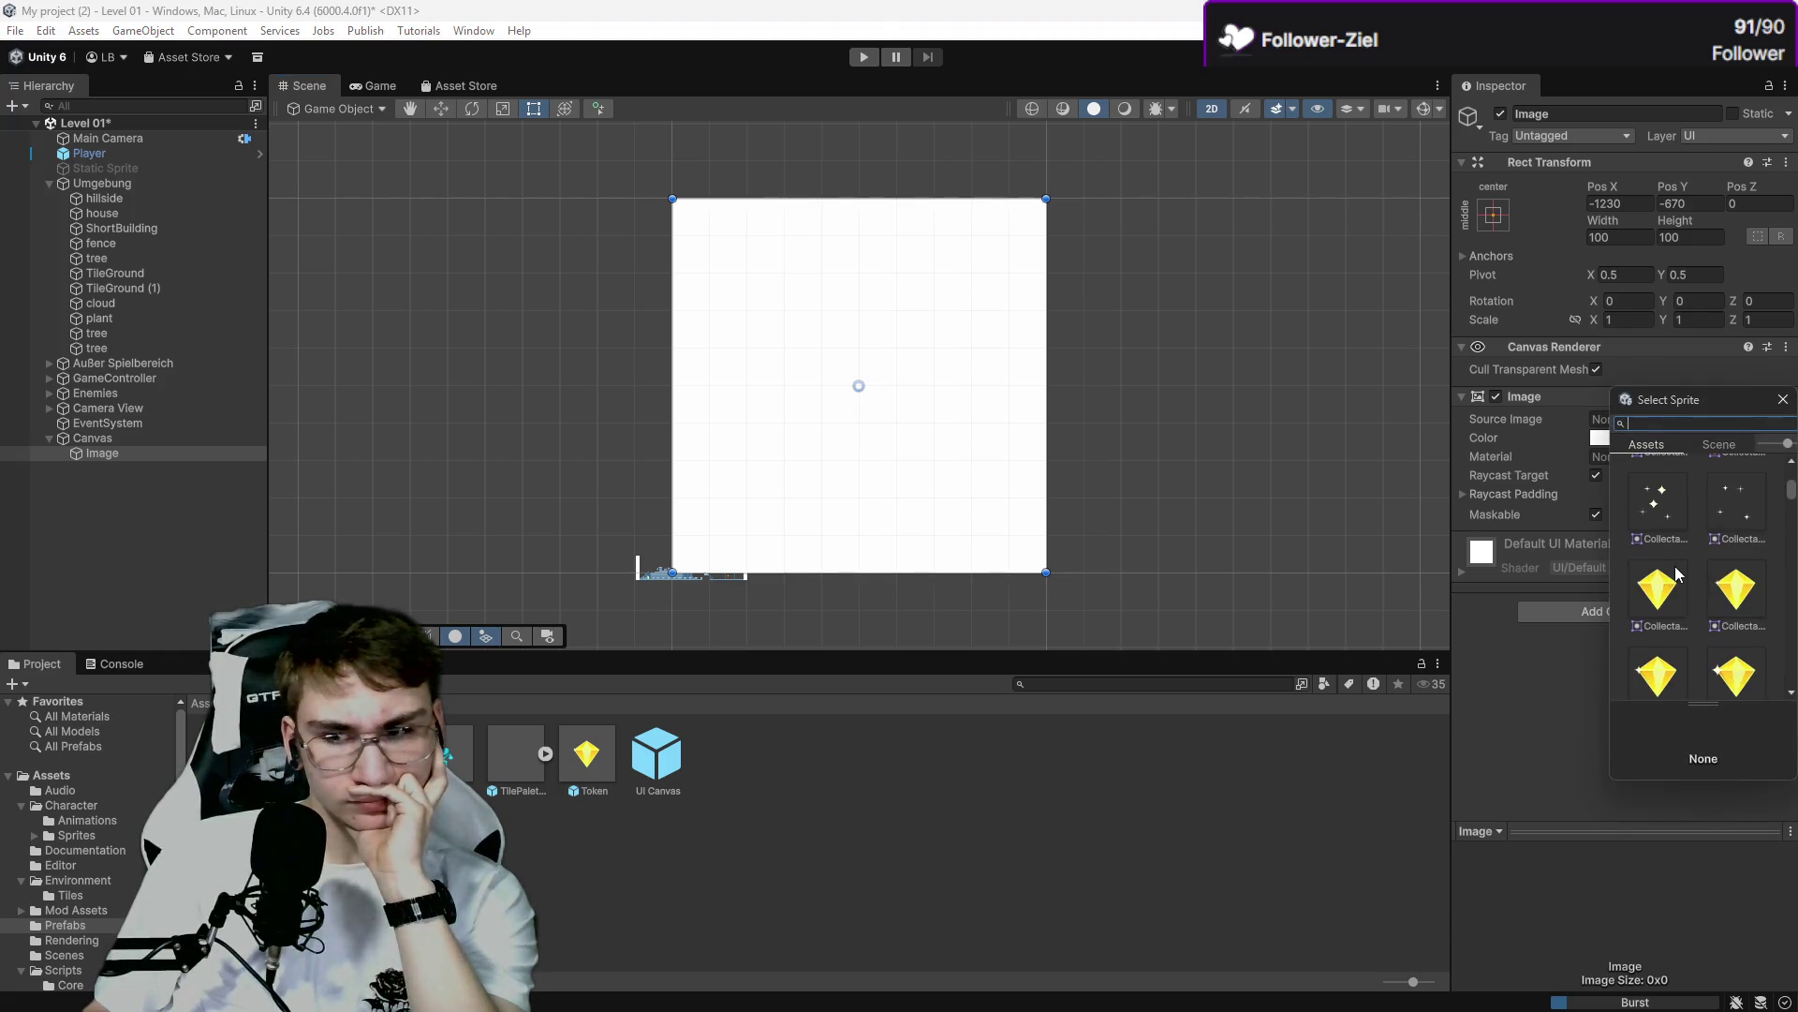
click(1655, 588)
click(1272, 481)
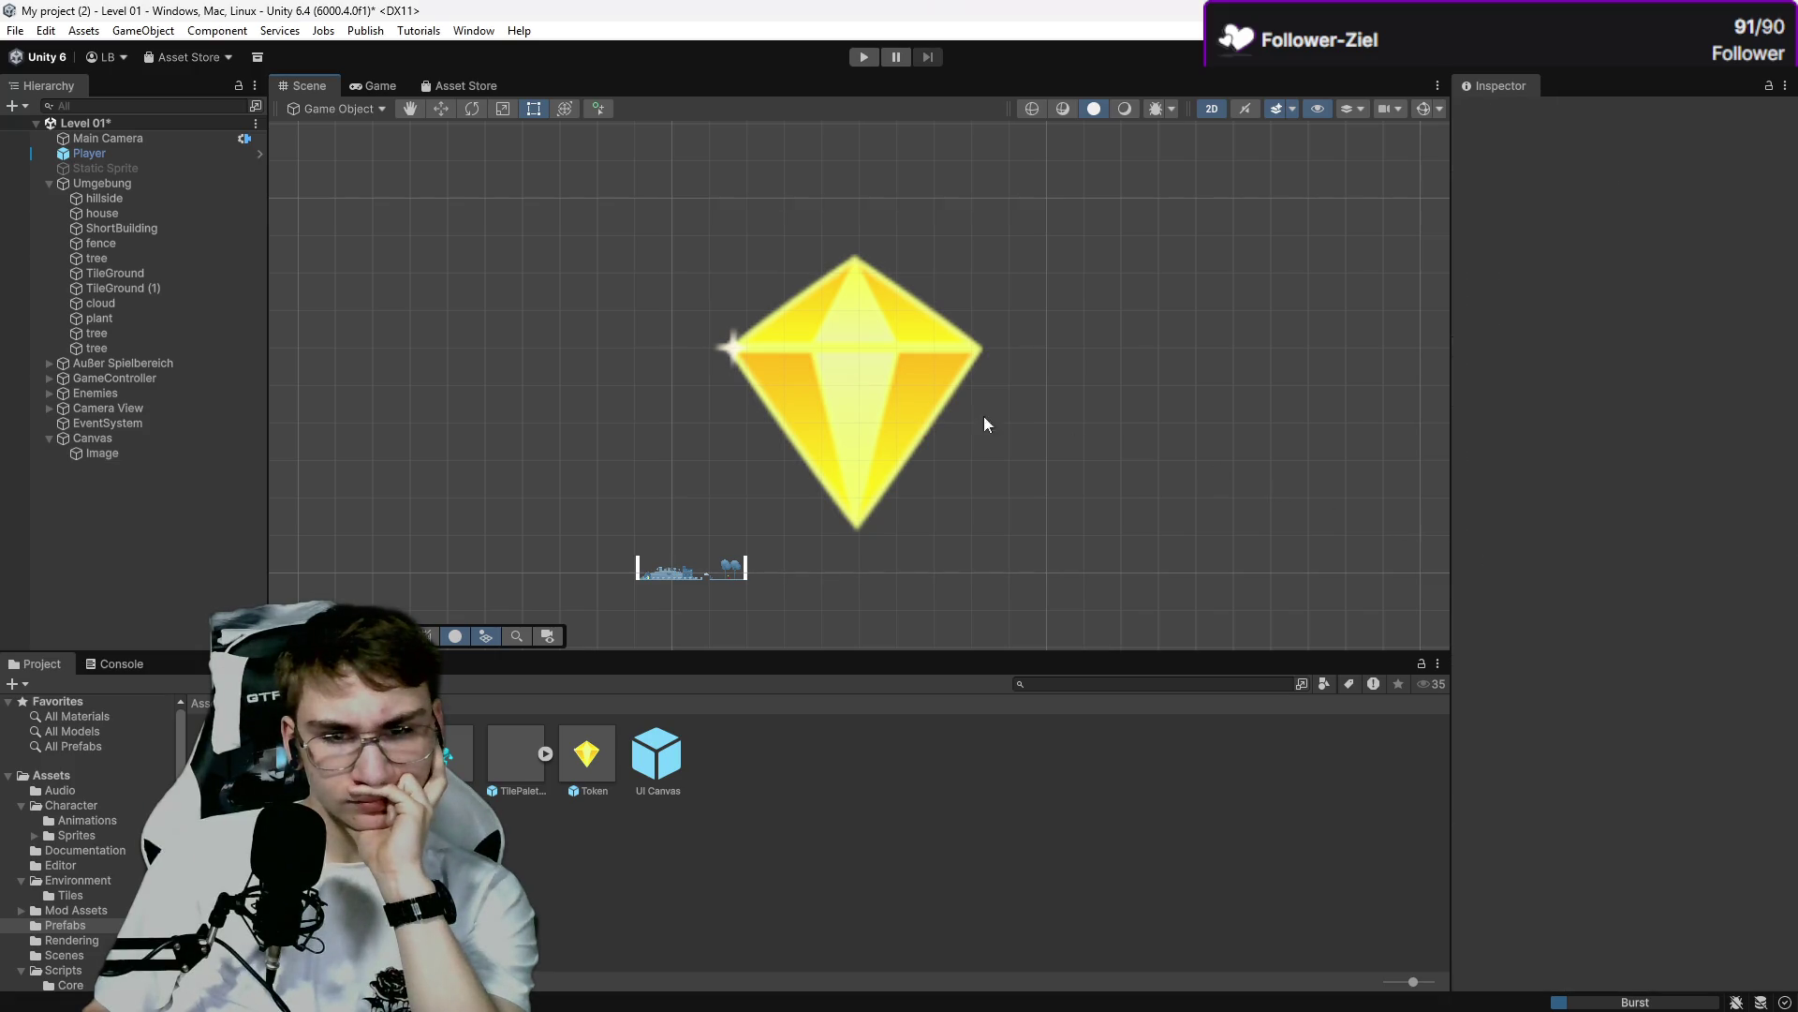
scroll(847, 397, down, 1)
scroll(853, 393, down, 10)
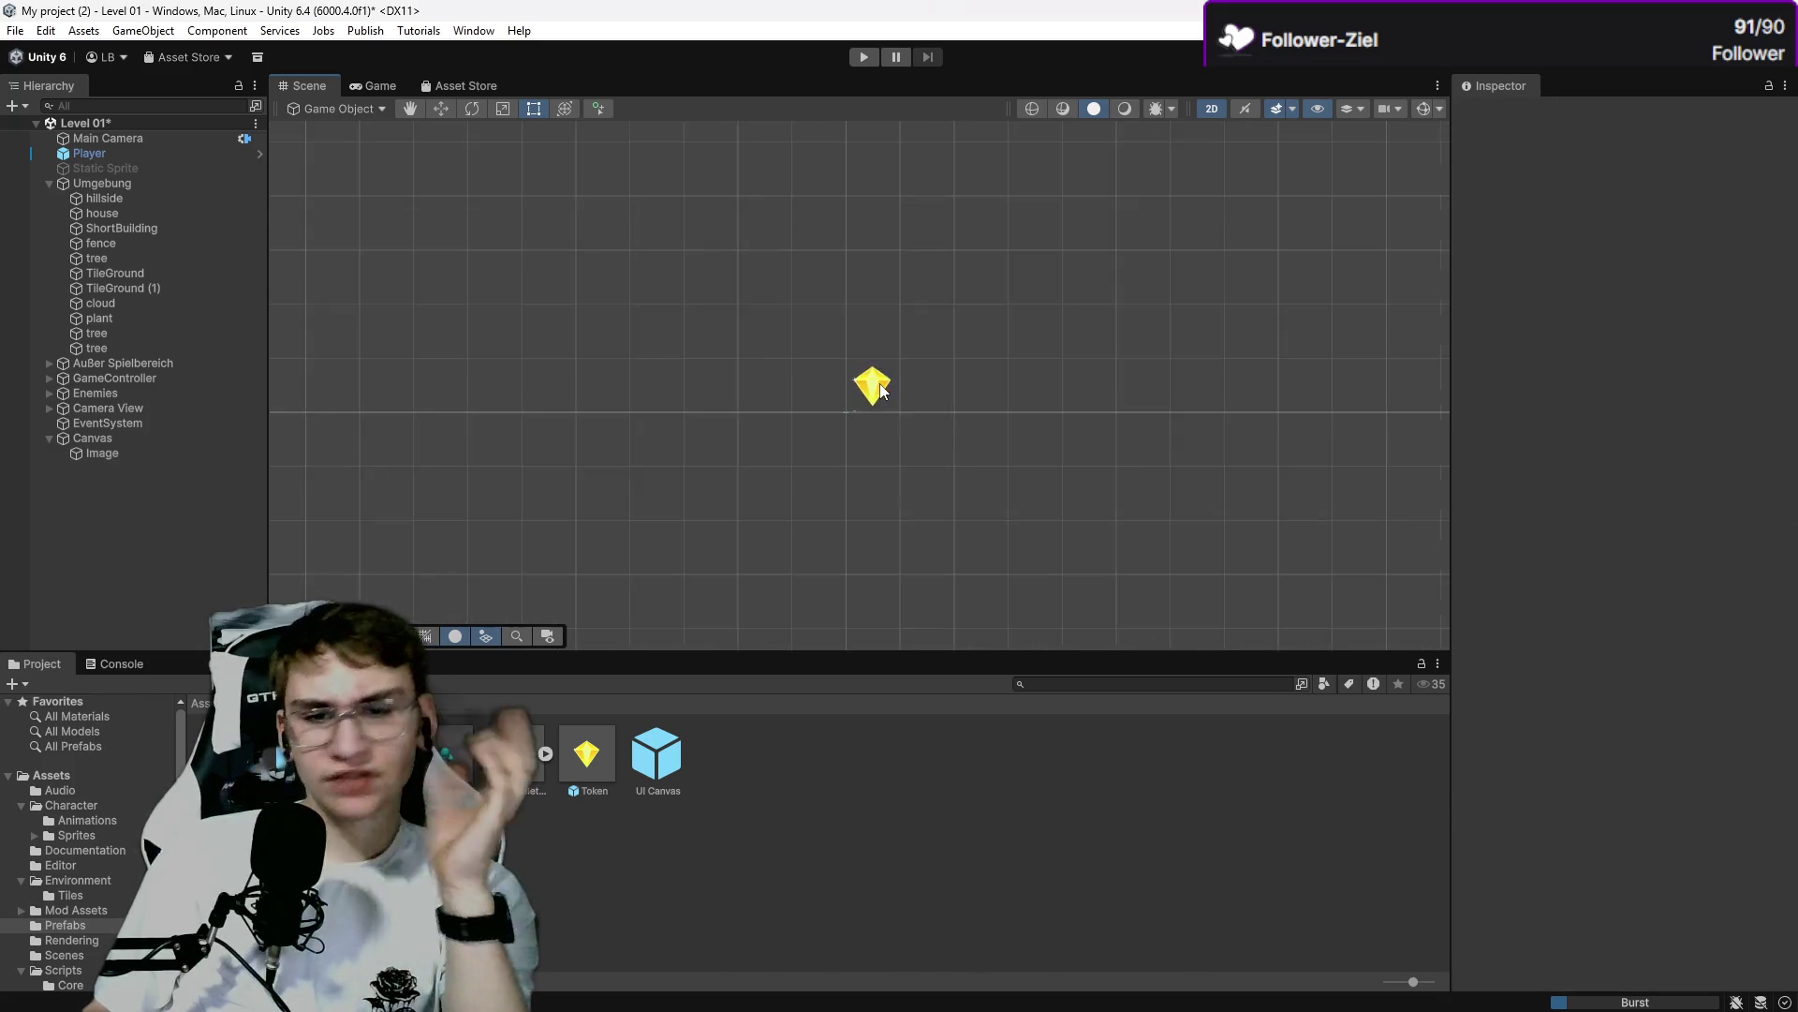
scroll(877, 389, up, 5)
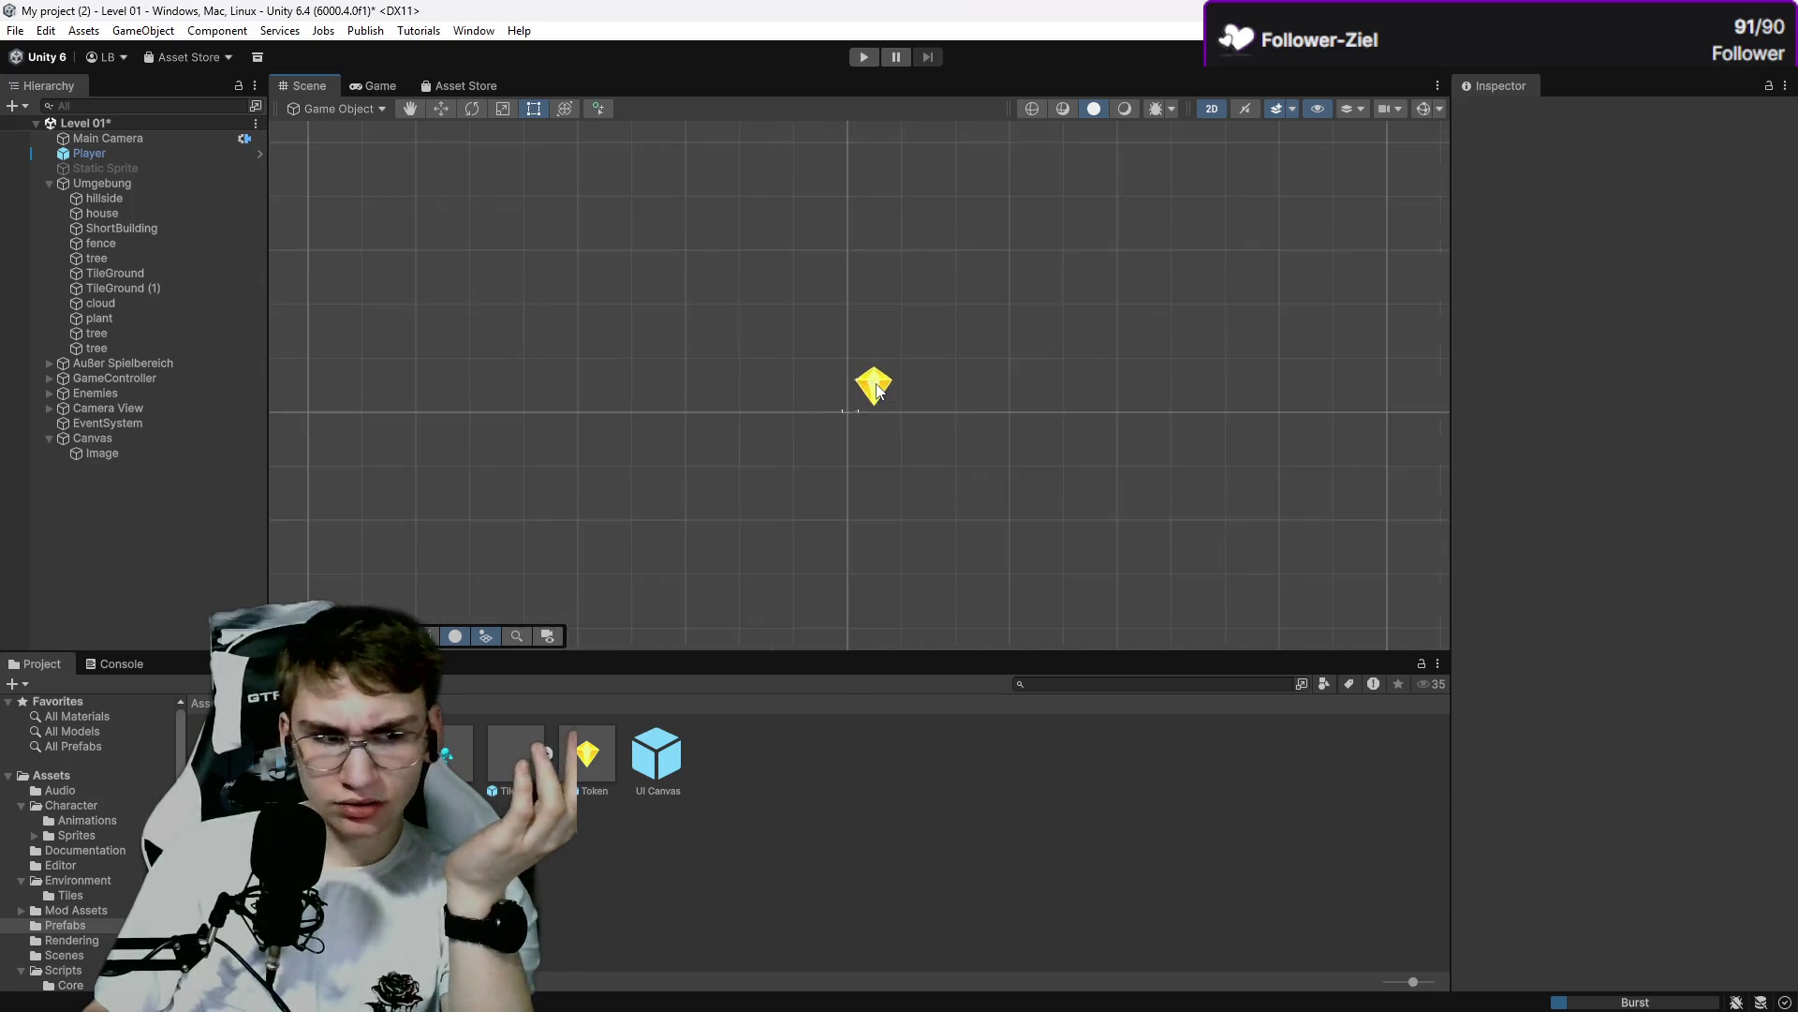
scroll(879, 390, up, 3)
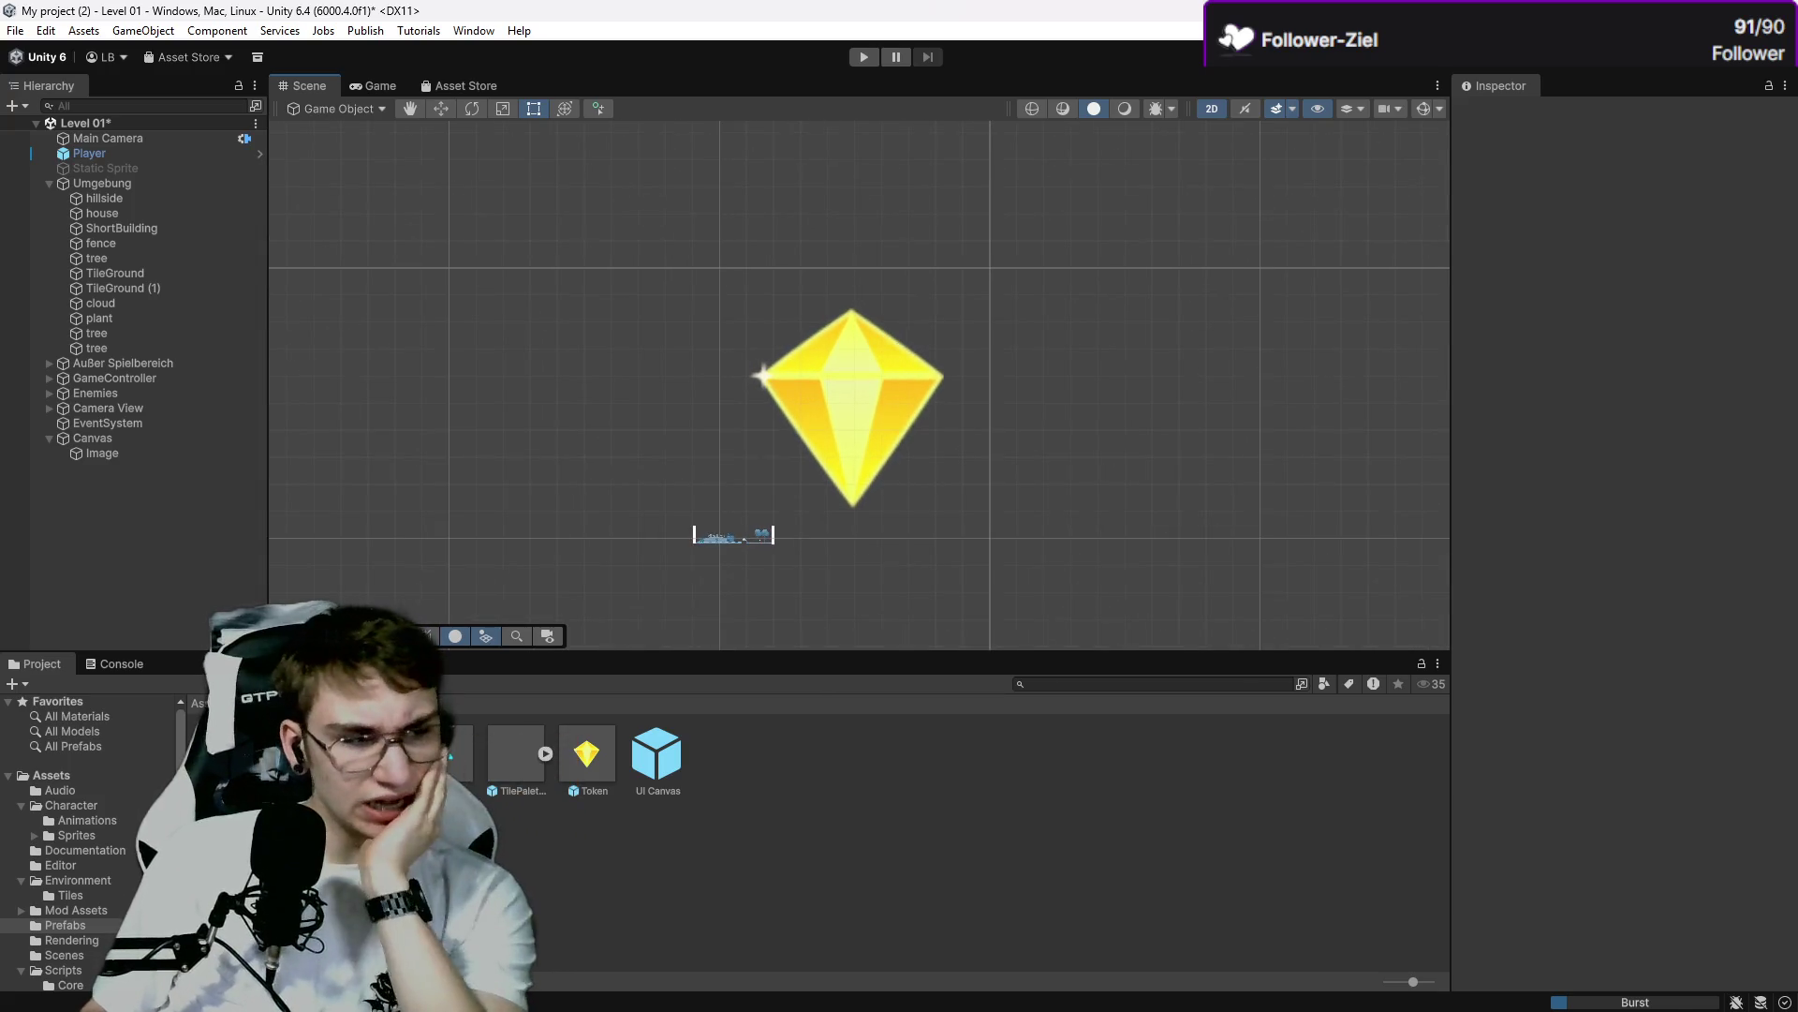
Glance at the tutorial video, then come back and select the Canvas.
key(alt+Tab)
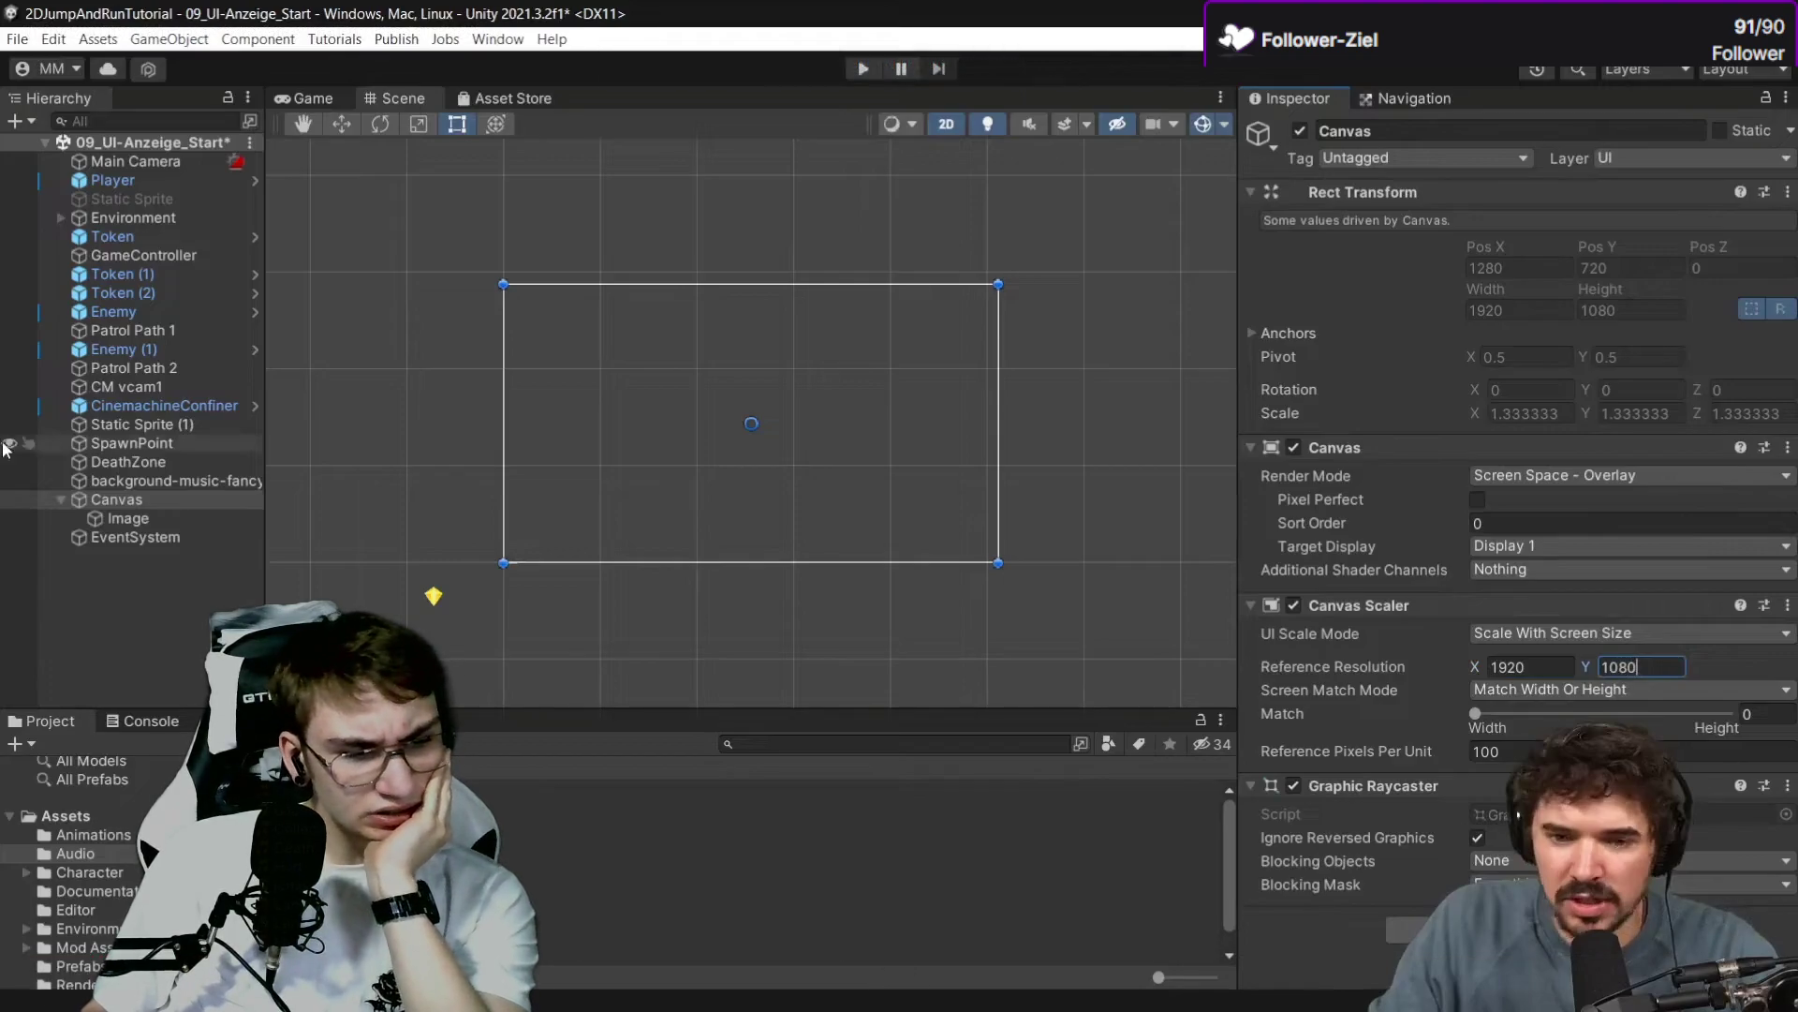
key(alt+Tab)
scroll(868, 386, down, 2)
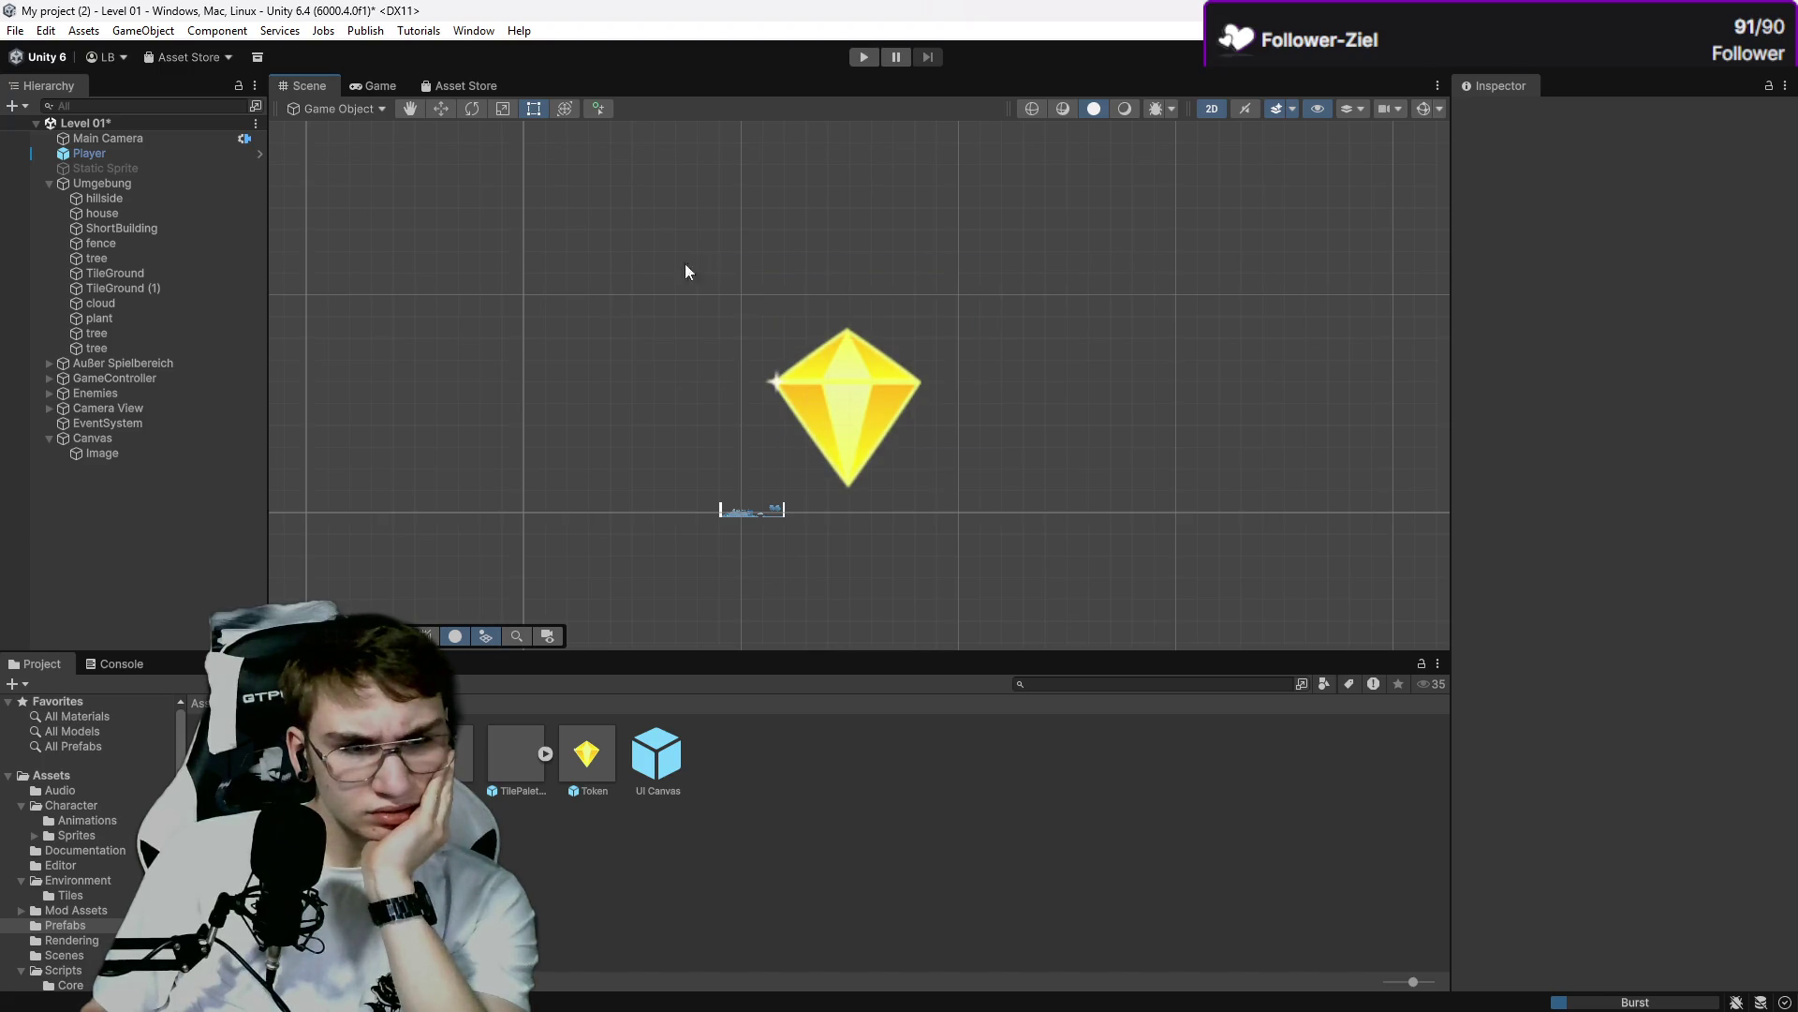
click(115, 440)
Switch to the Rect tool and drag the gem Image up toward the Canvas top.
scroll(854, 440, down, 10)
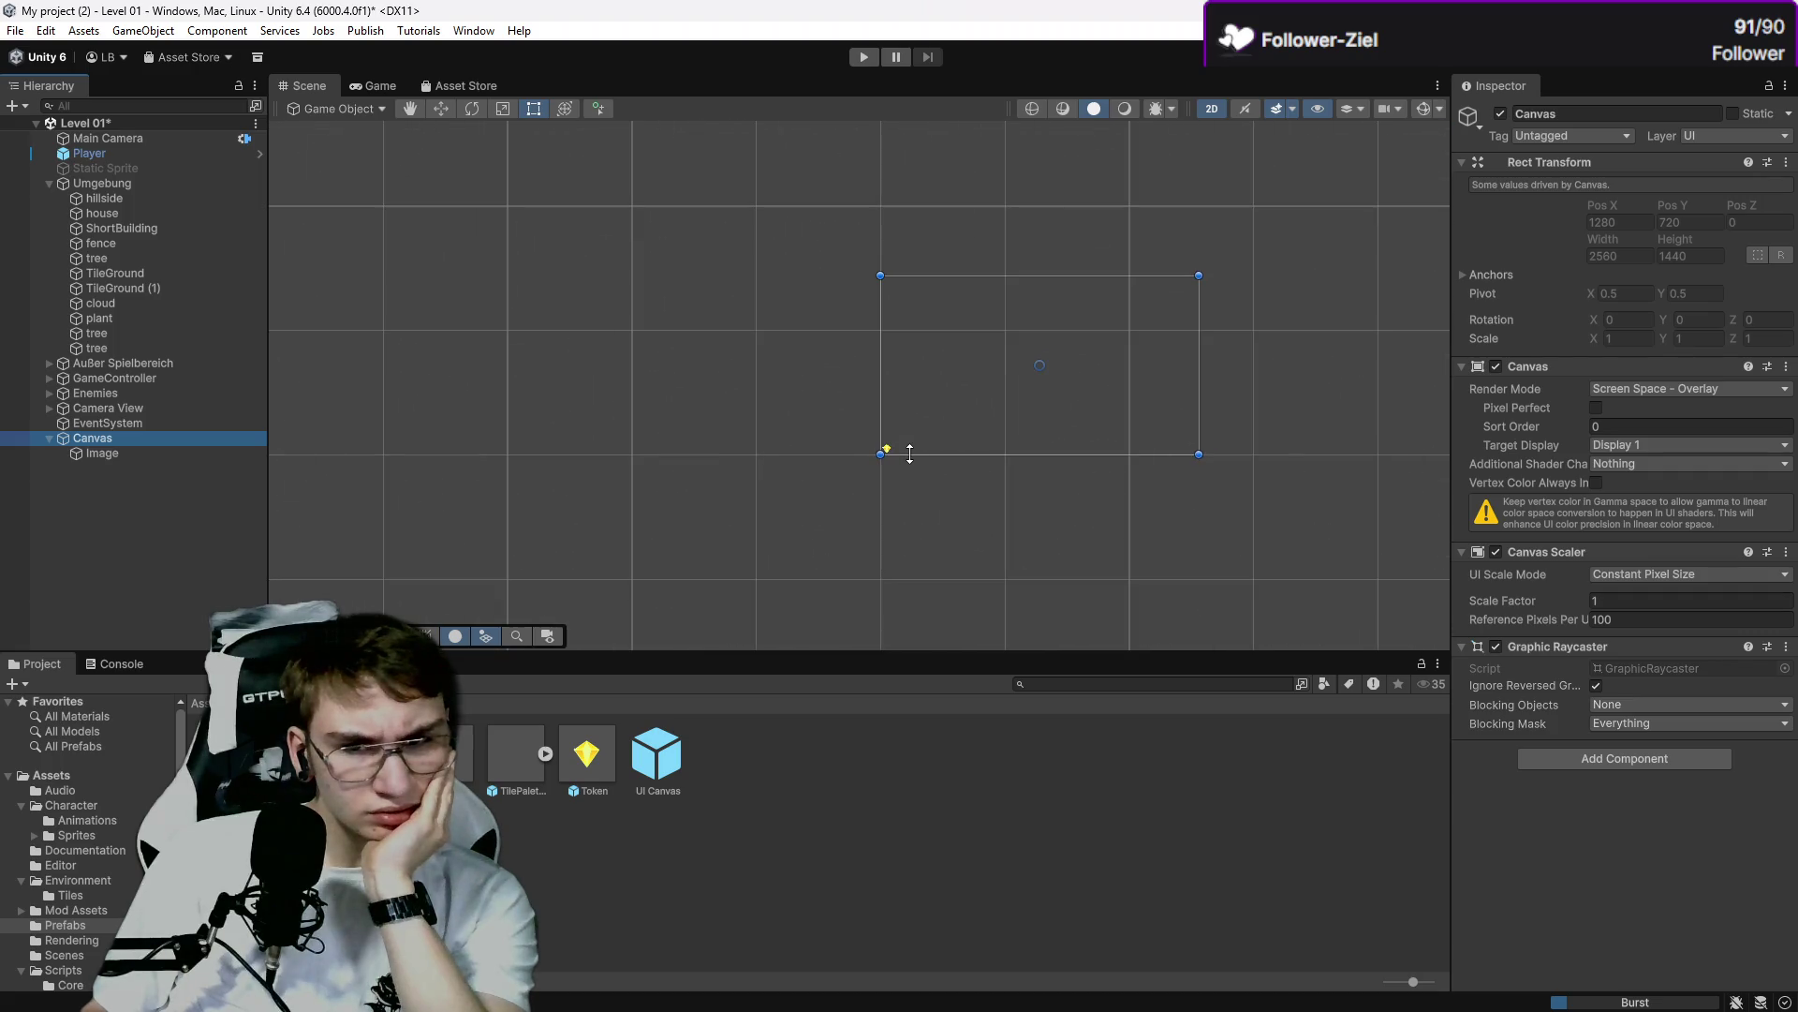
scroll(795, 470, up, 4)
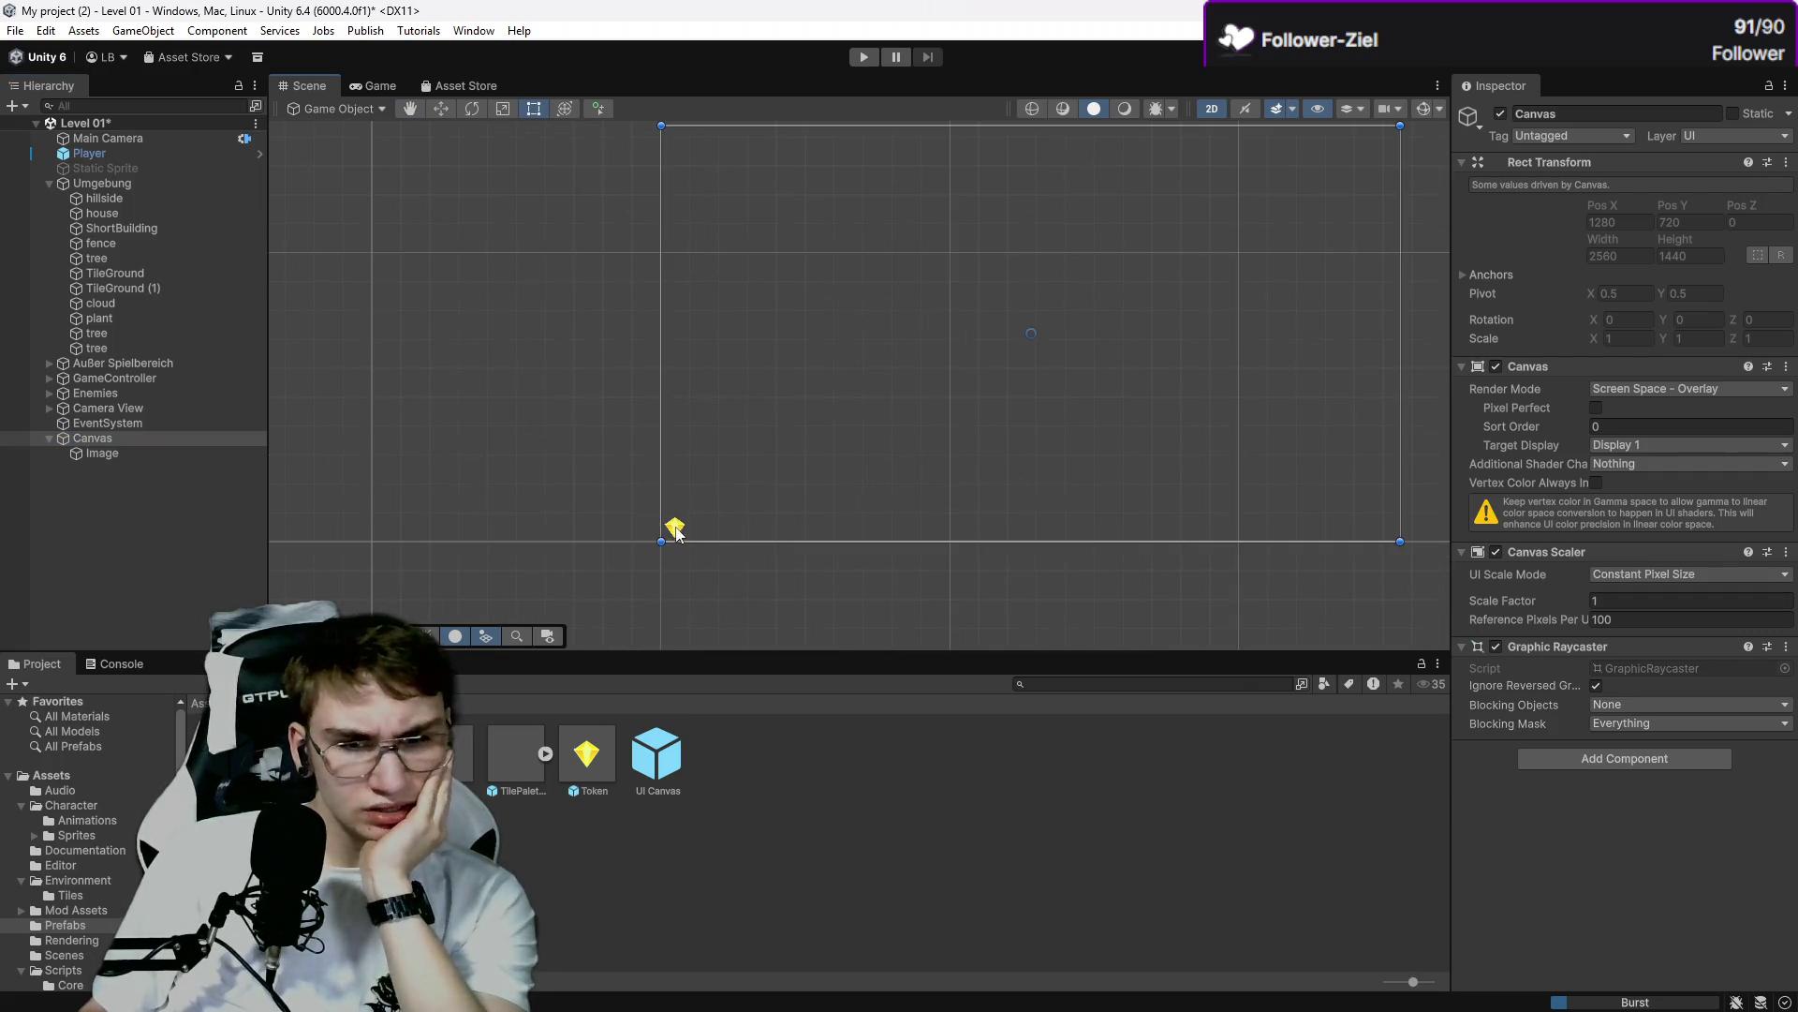
drag(672, 480, 654, 491)
click(442, 109)
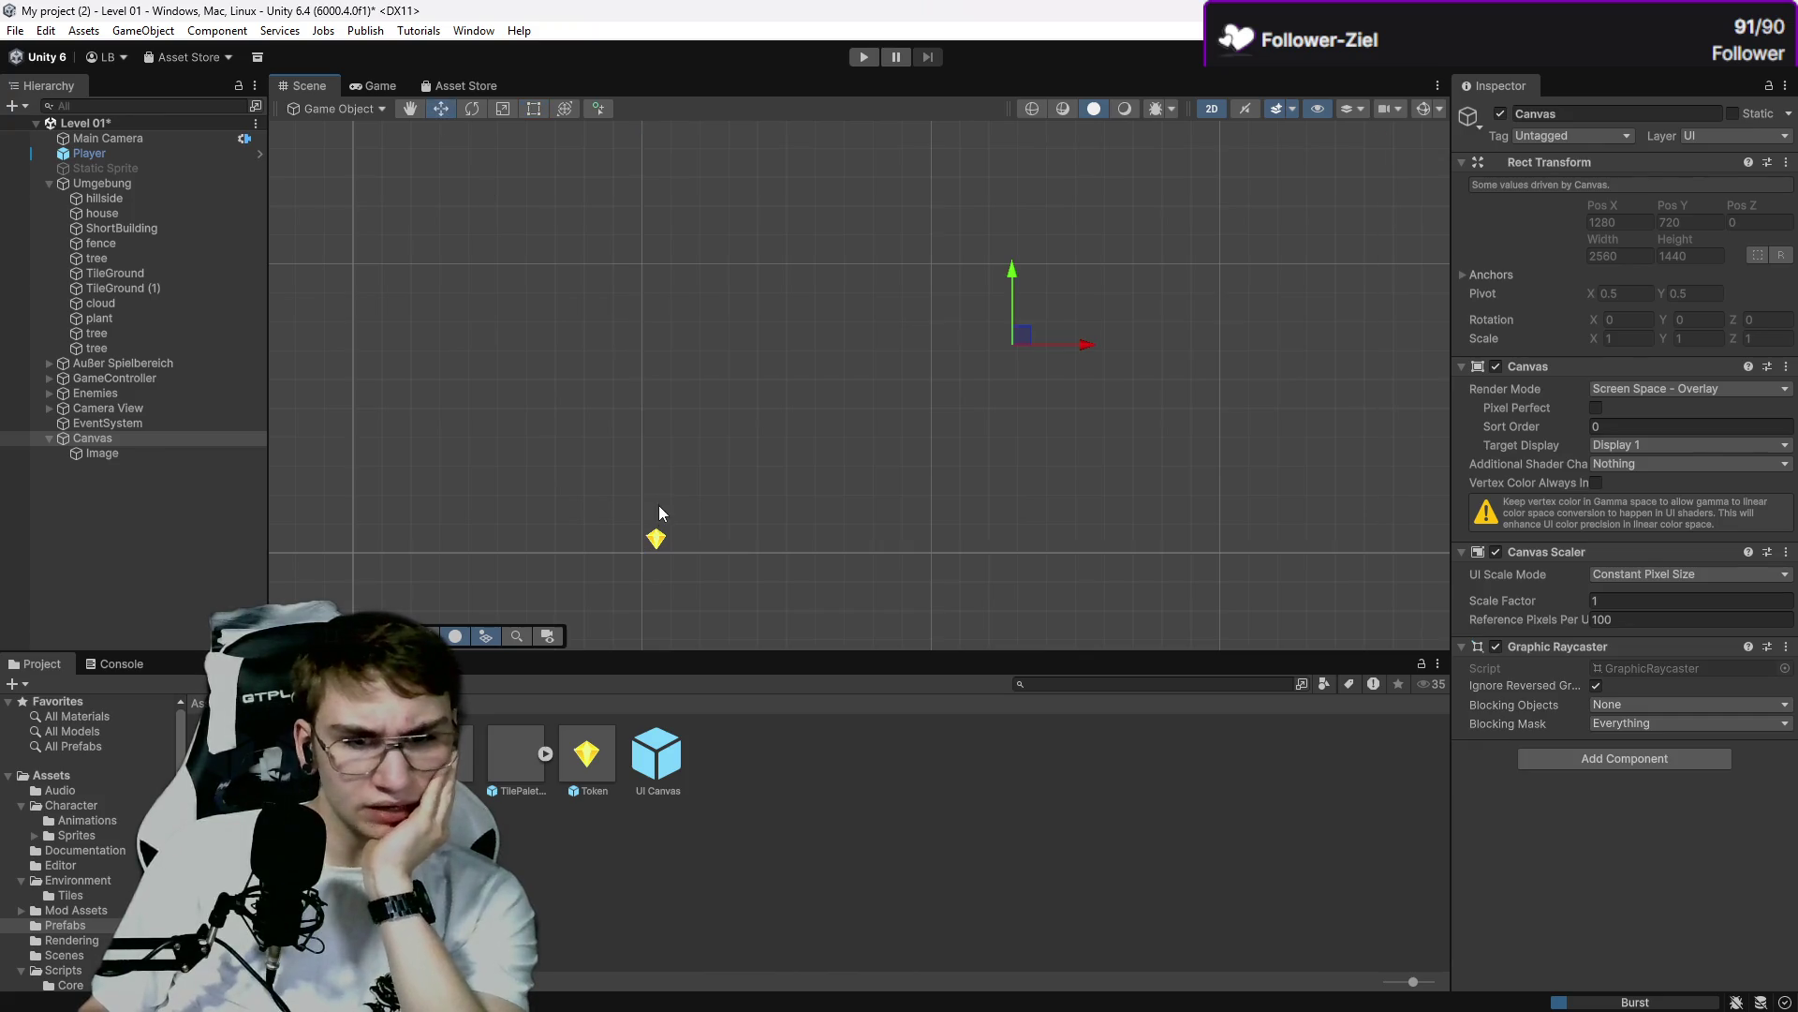
click(659, 500)
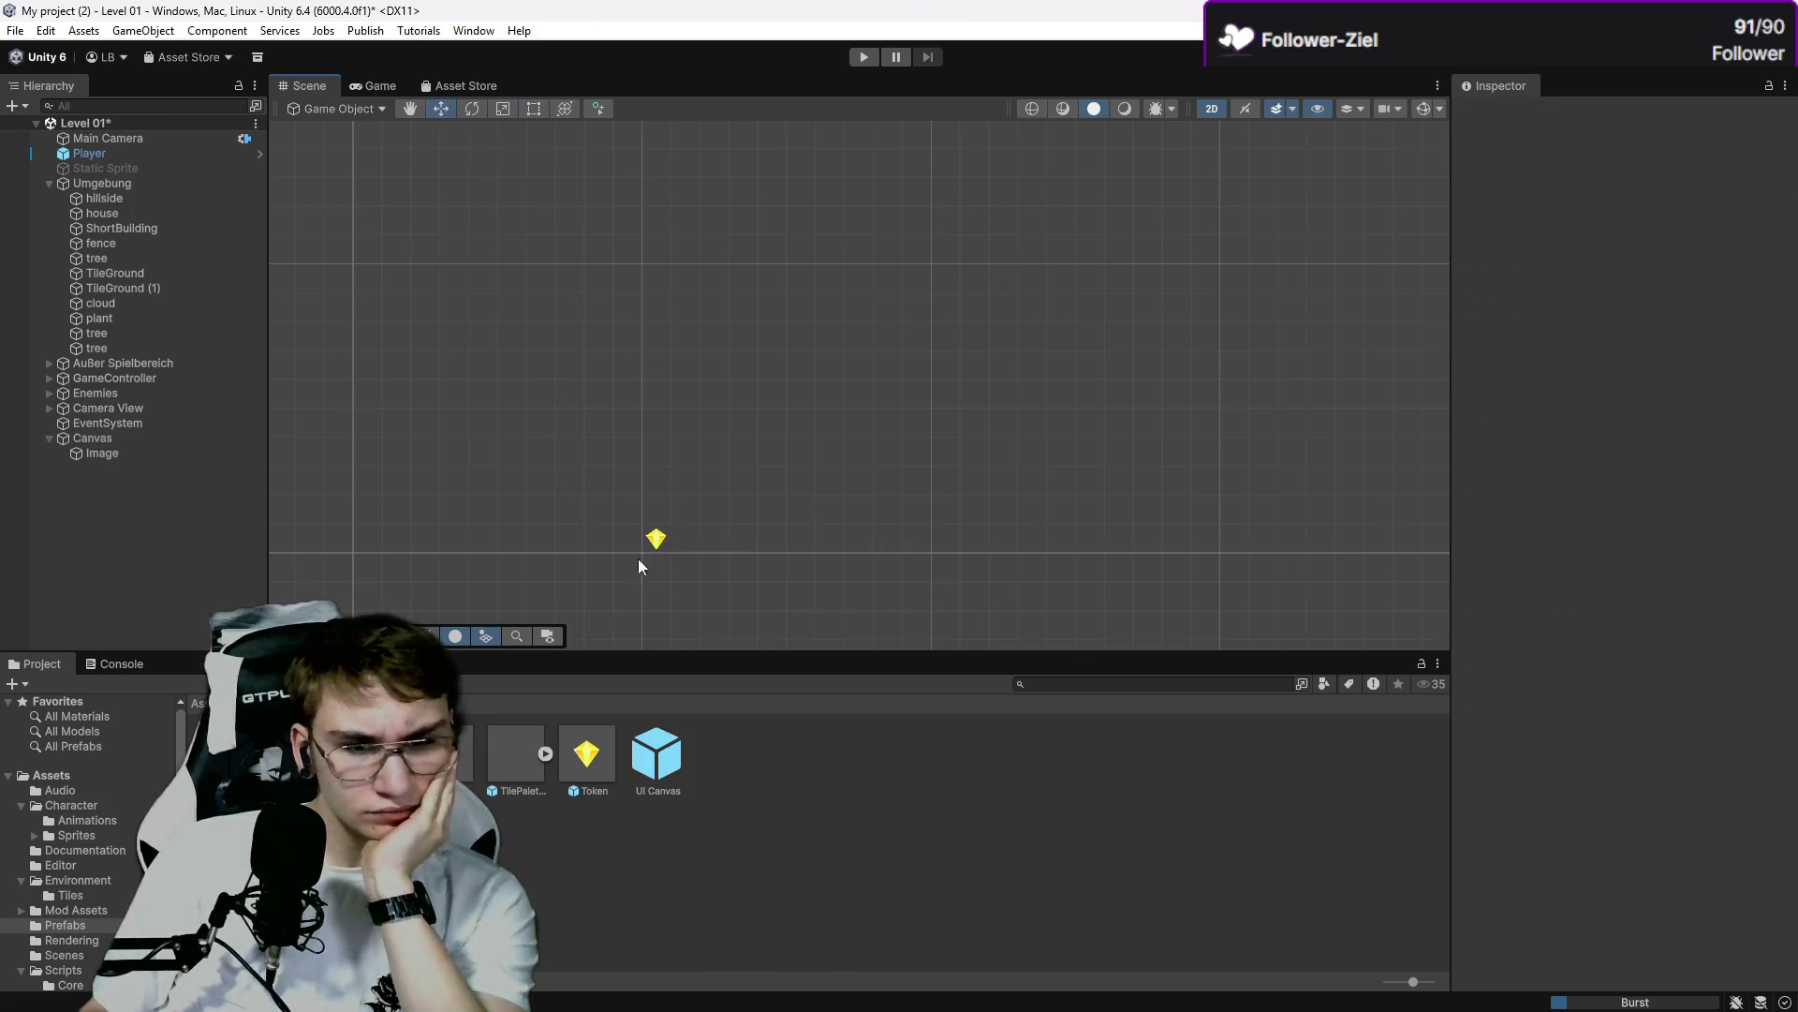
click(116, 440)
click(116, 455)
click(127, 438)
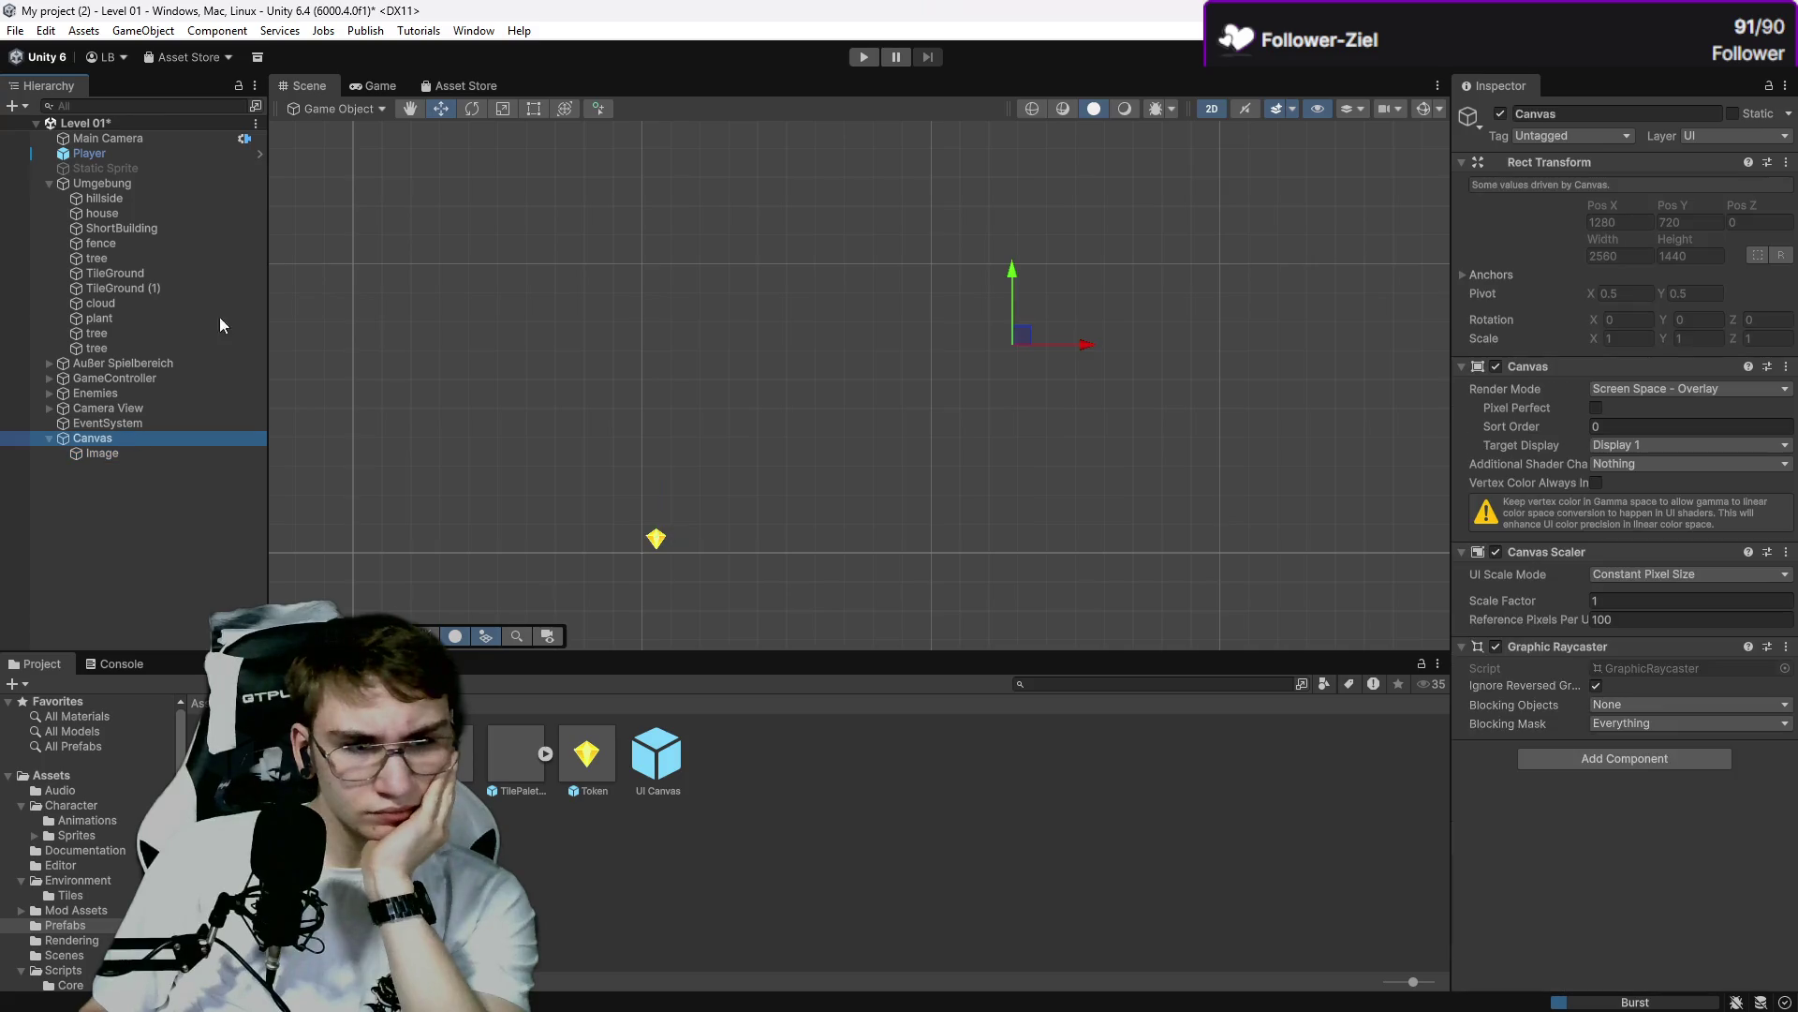
click(534, 109)
click(224, 453)
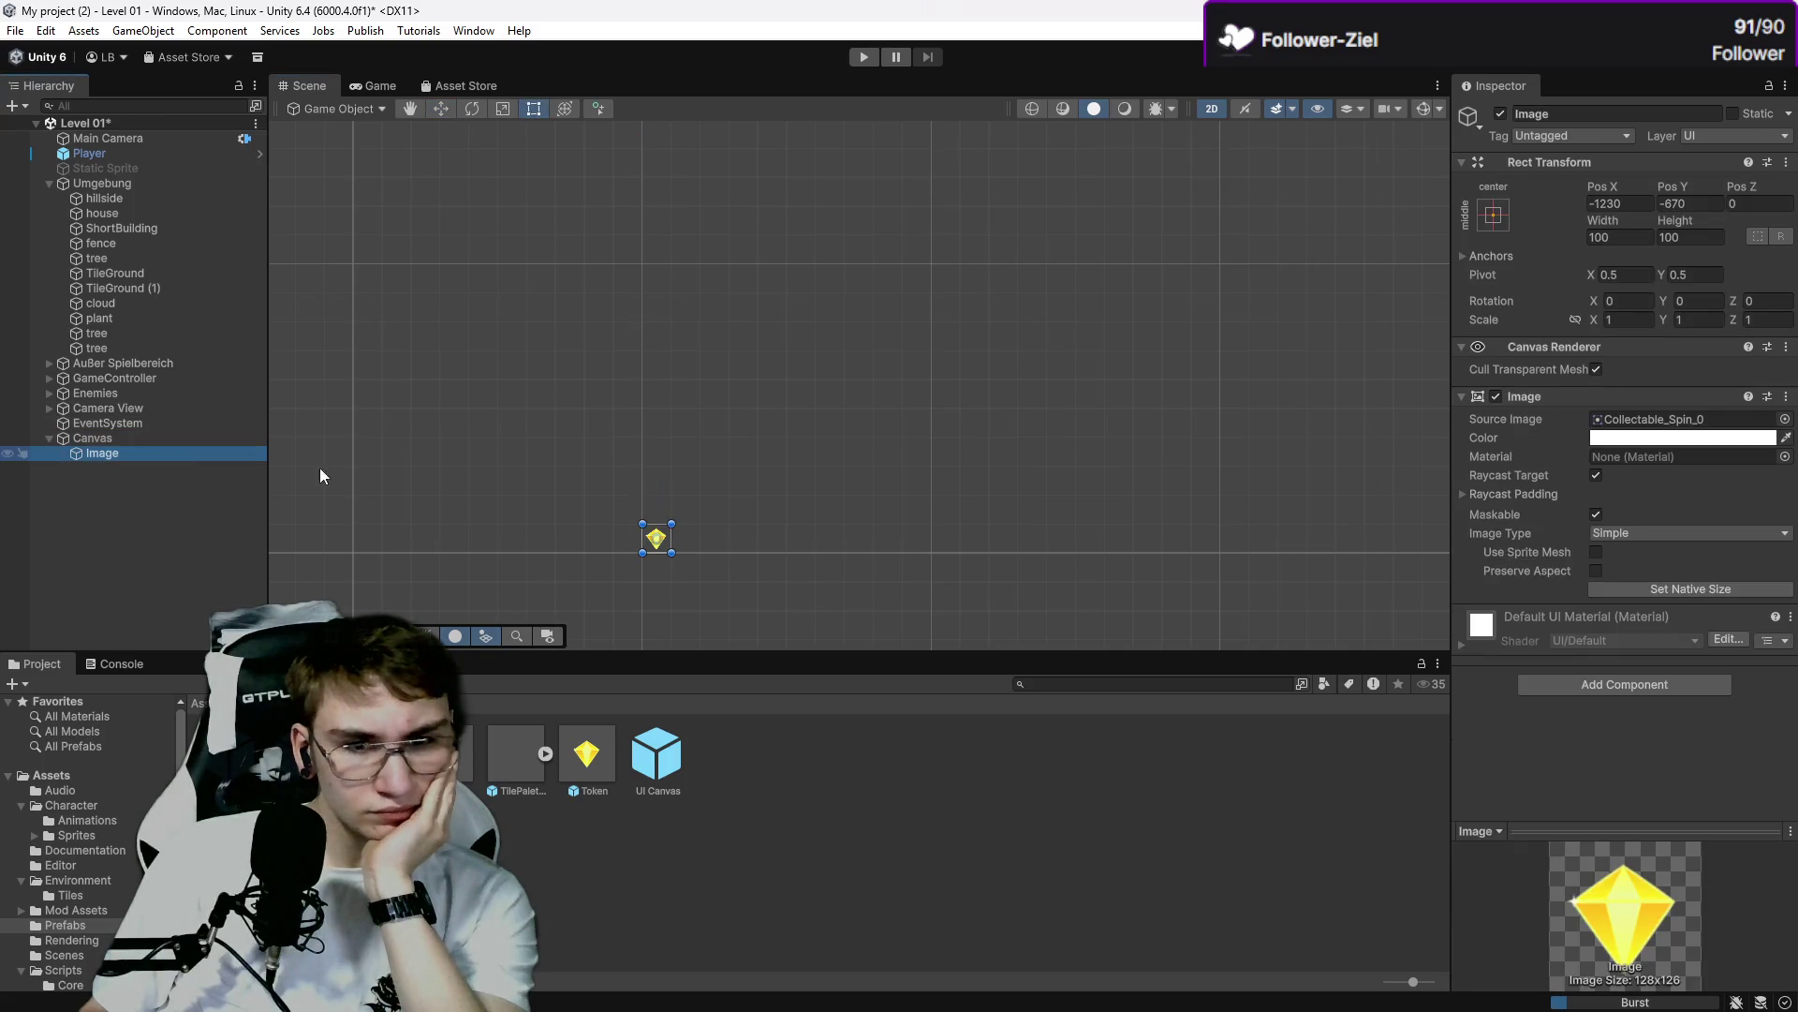
drag(654, 539, 656, 219)
Drag the gem into the Canvas's top-left corner (Pos X -1205, Pos Y 643) and preview it in-game.
click(168, 438)
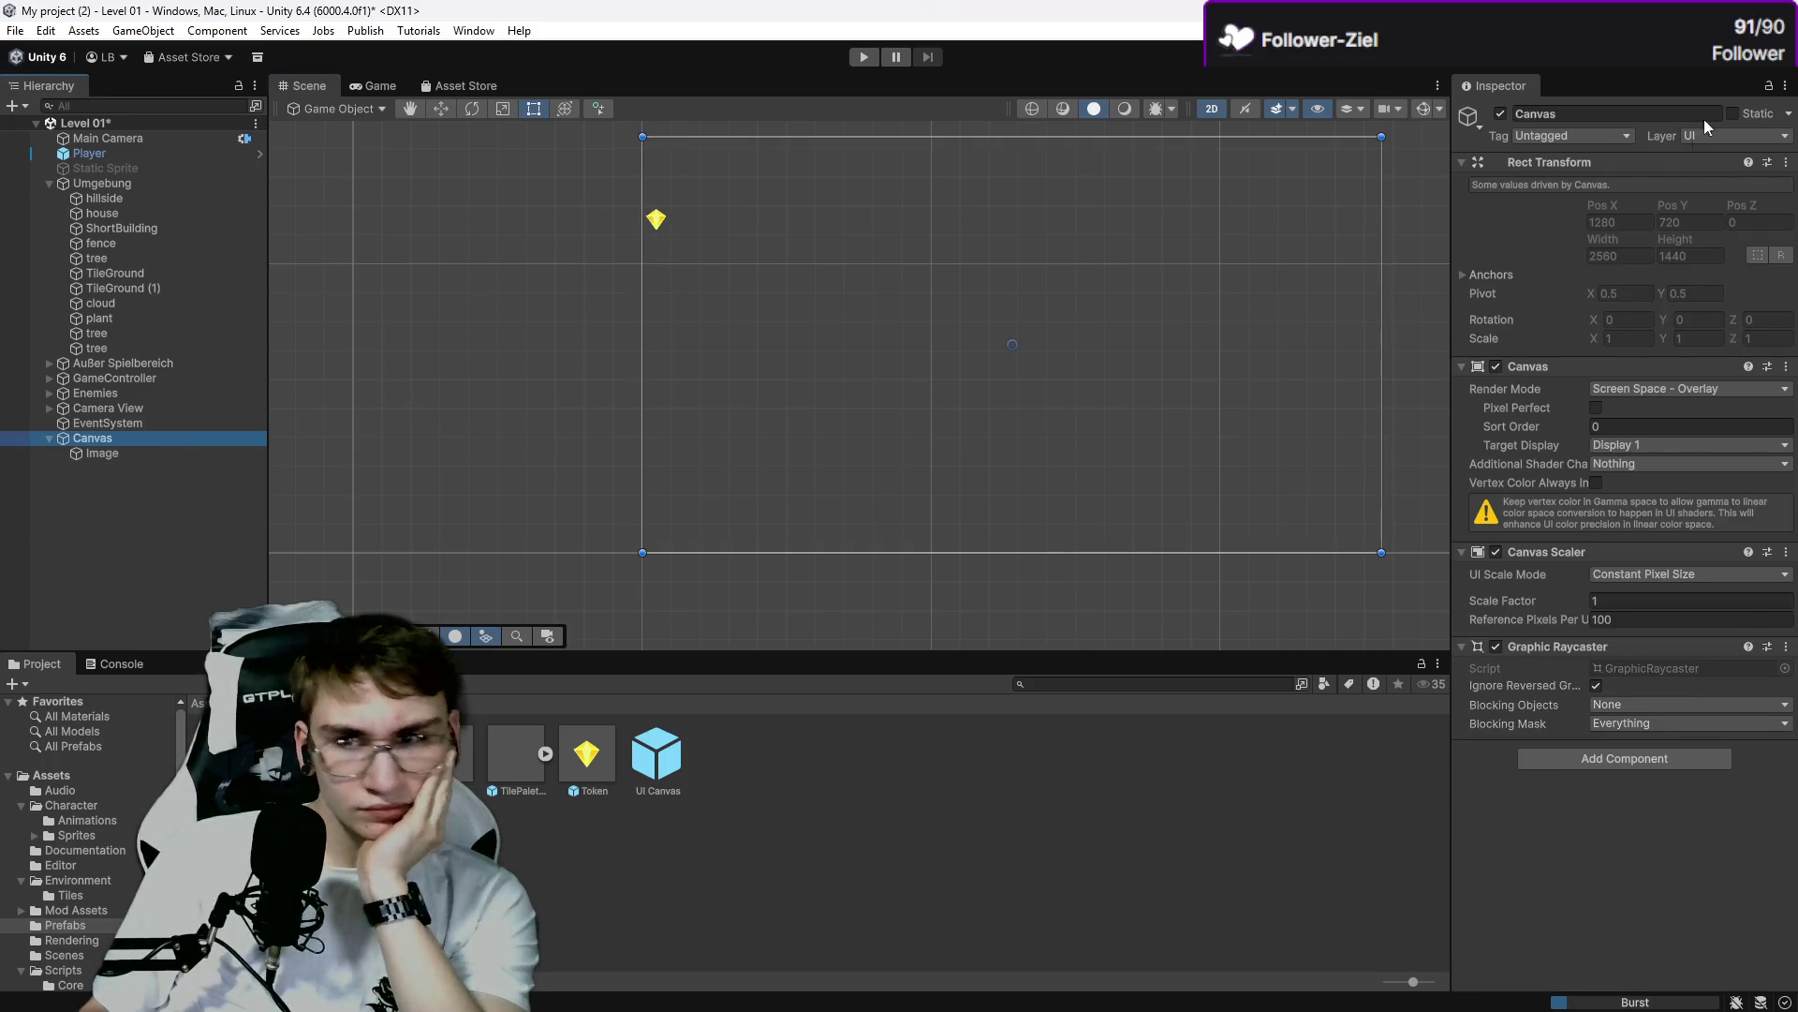
click(211, 453)
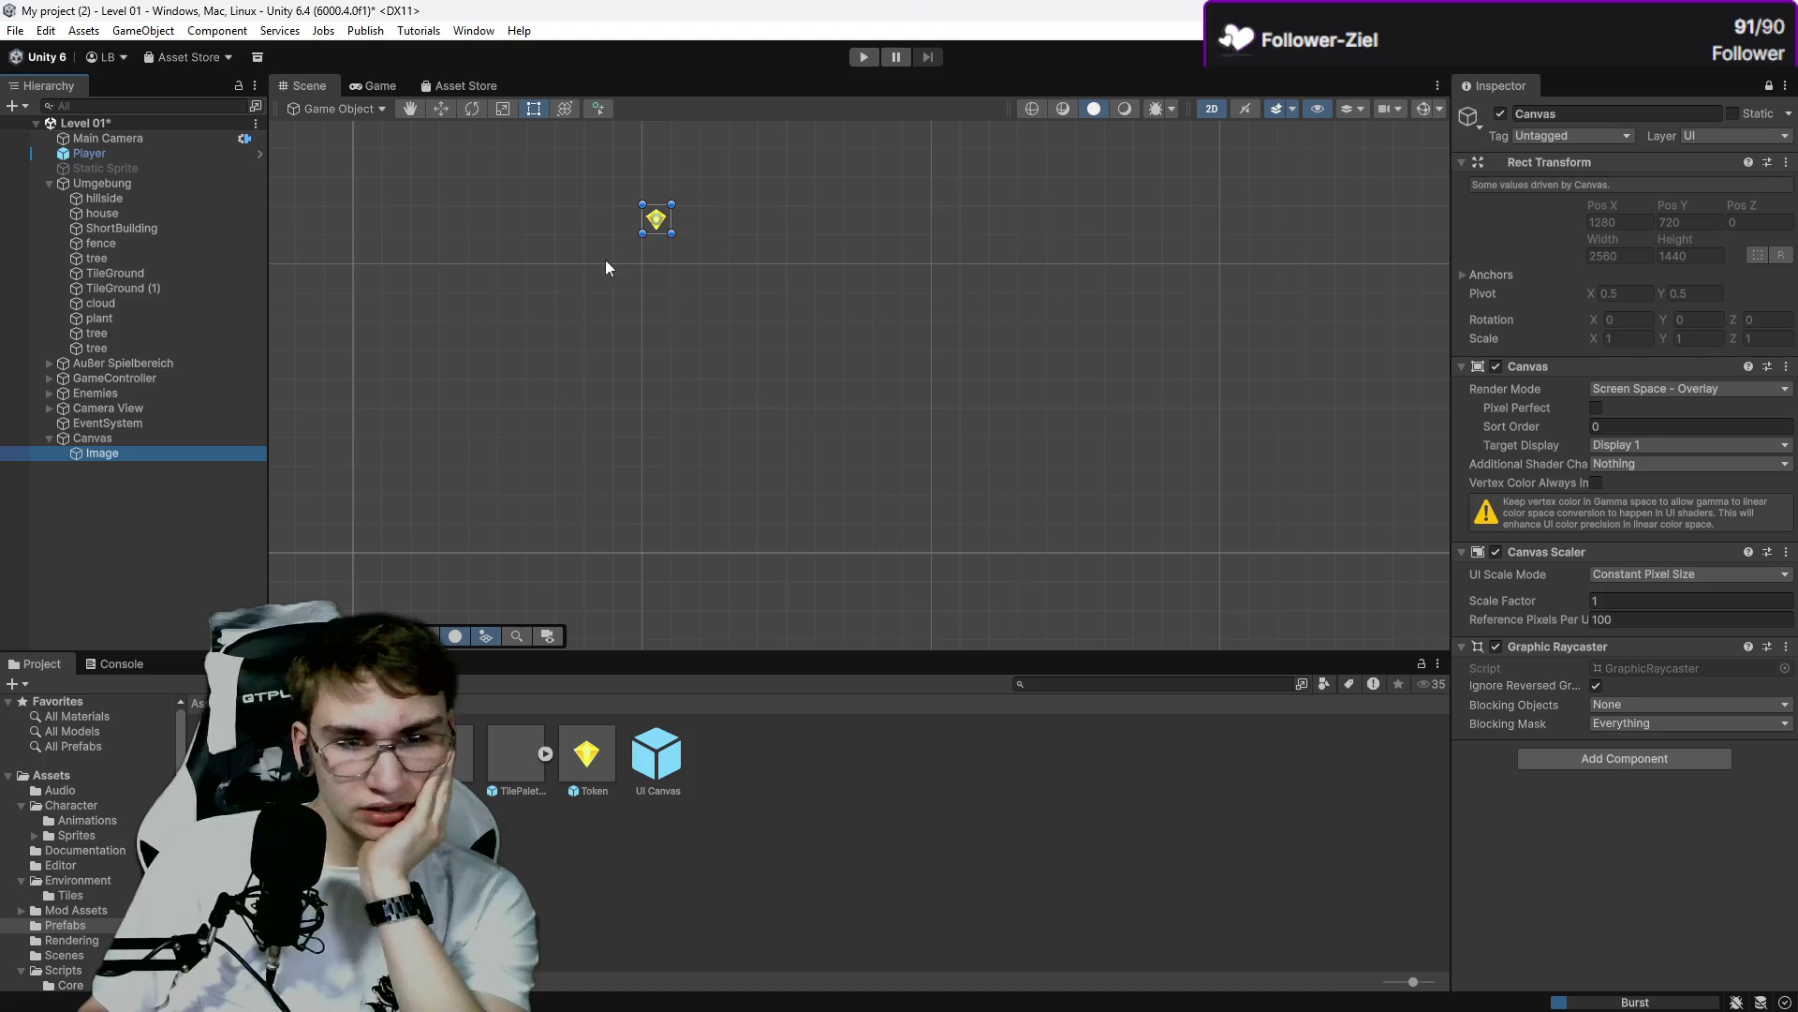
click(180, 437)
scroll(736, 230, up, 2)
drag(736, 229, 594, 534)
scroll(593, 534, up, 2)
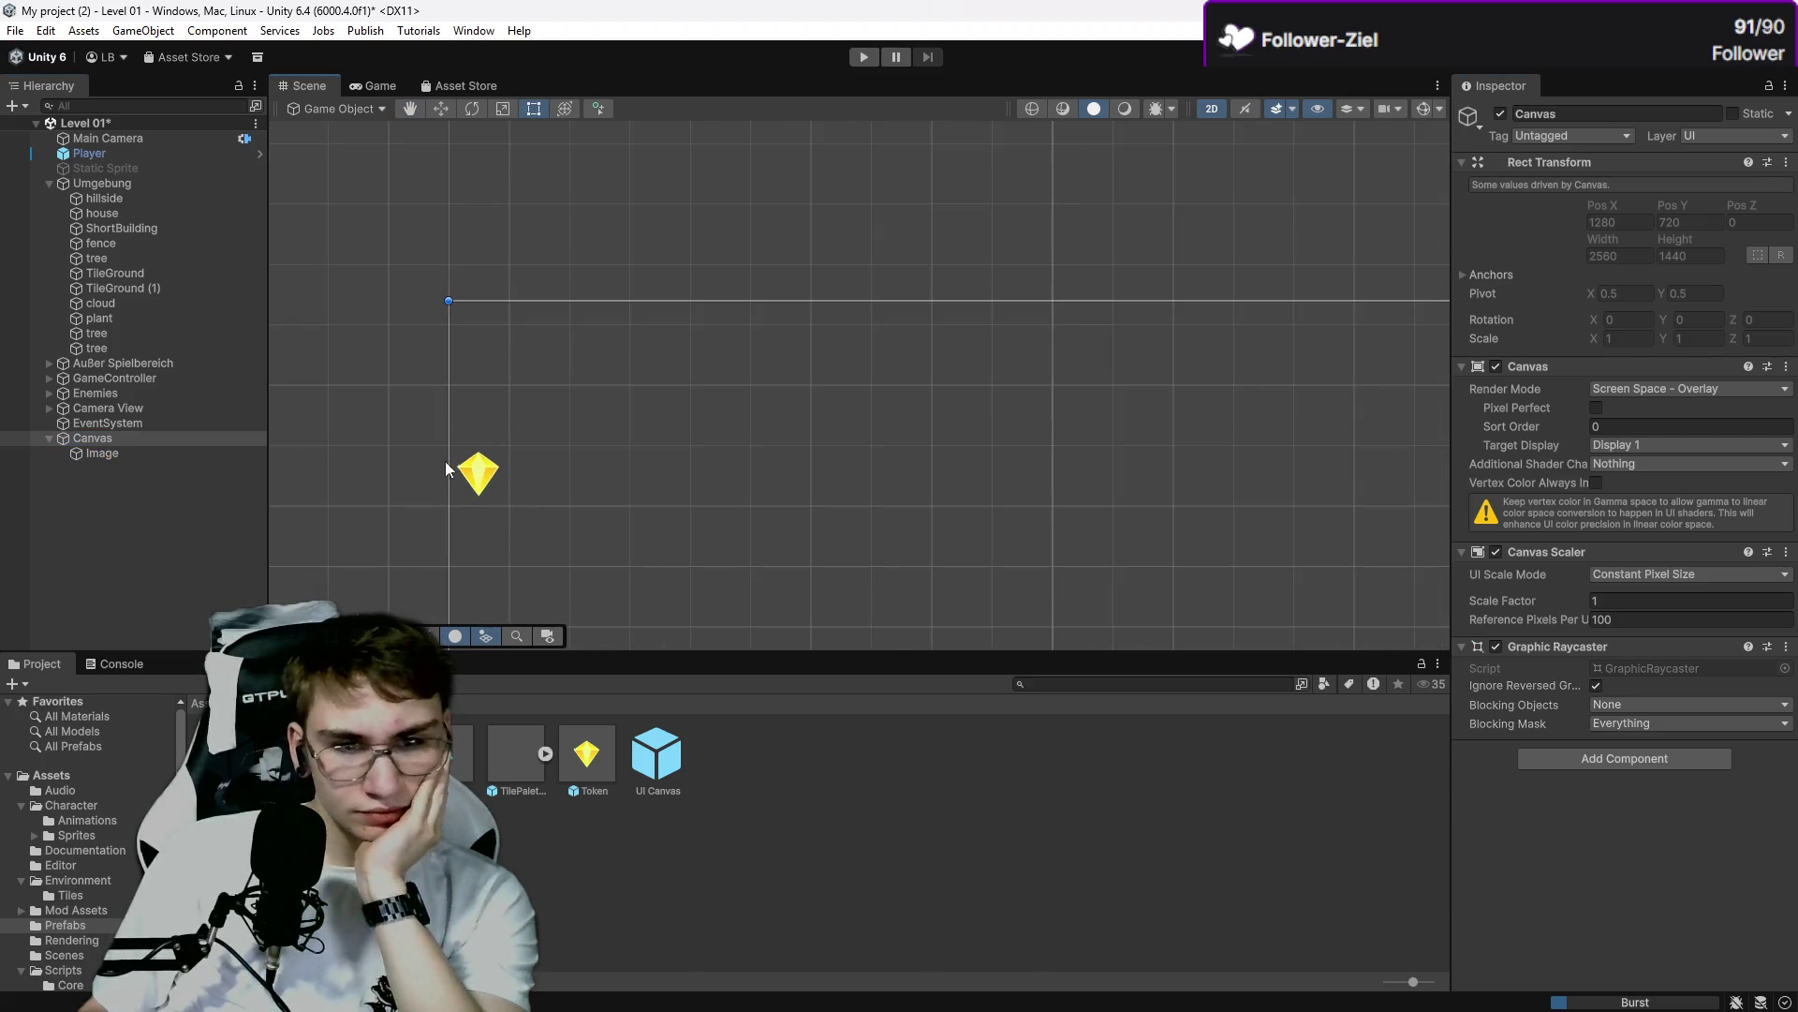
click(148, 454)
drag(487, 479, 486, 335)
click(510, 438)
scroll(510, 438, down, 1)
click(395, 85)
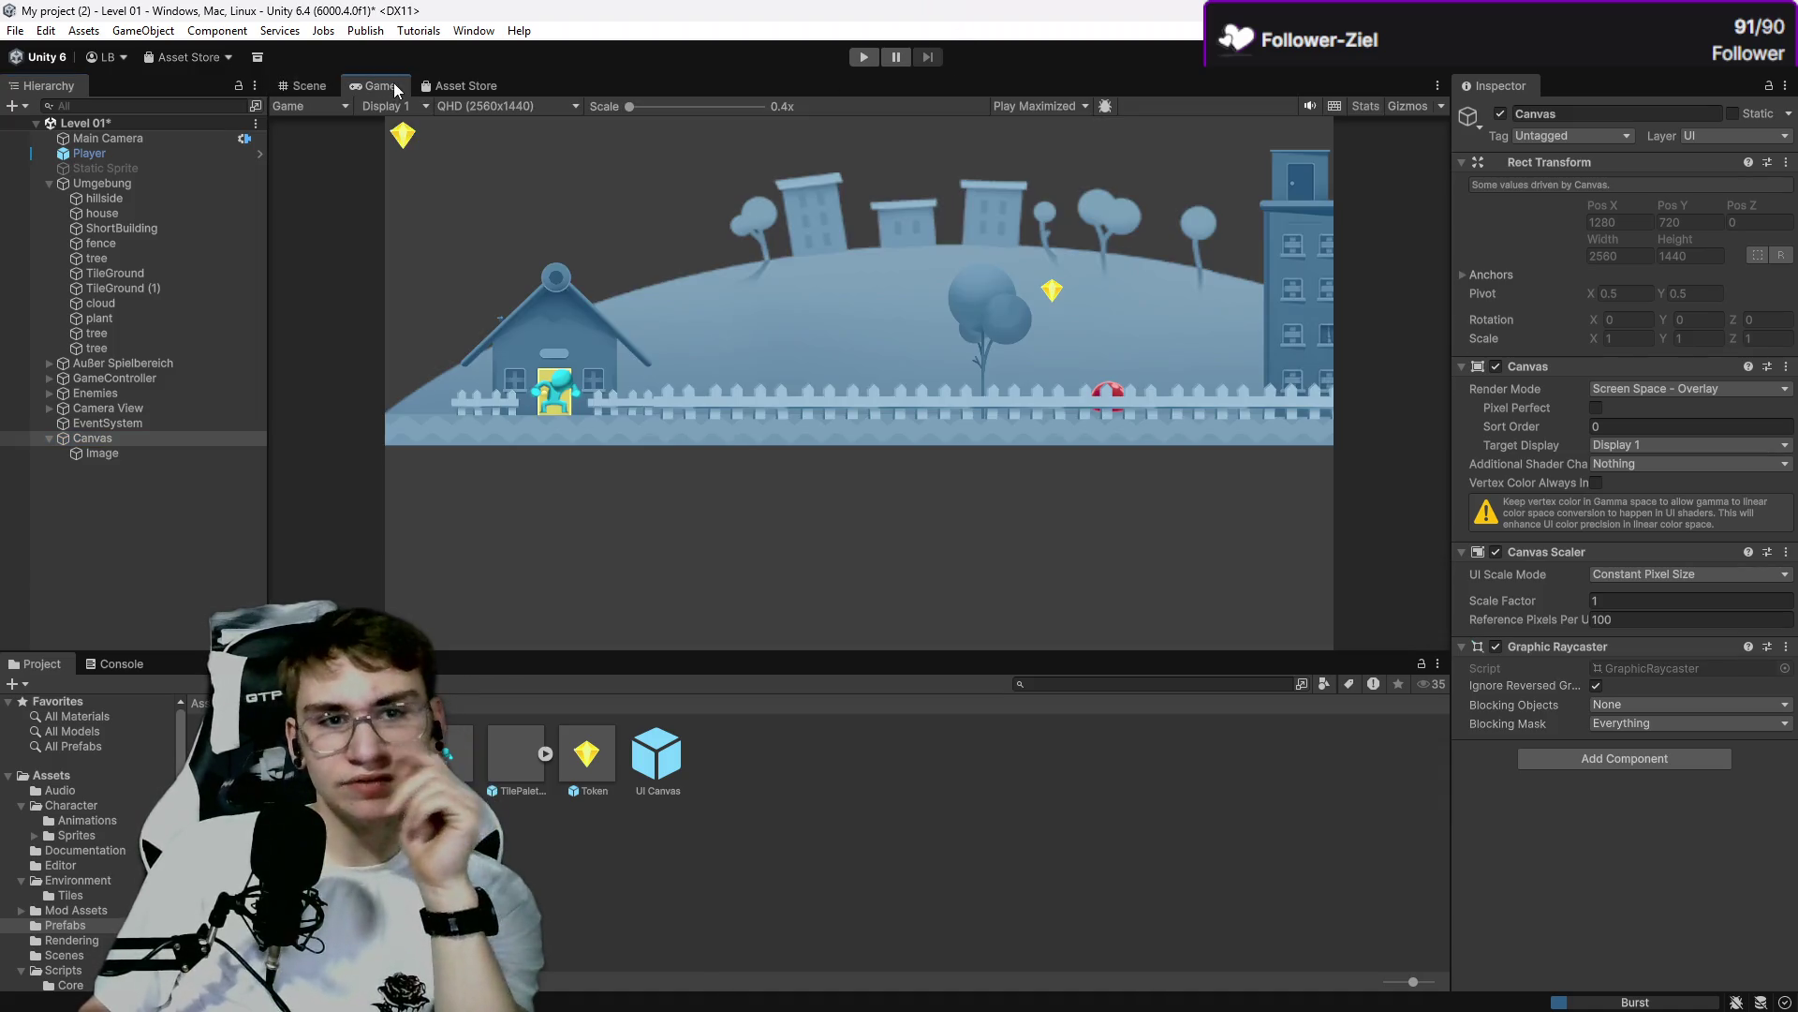
click(309, 85)
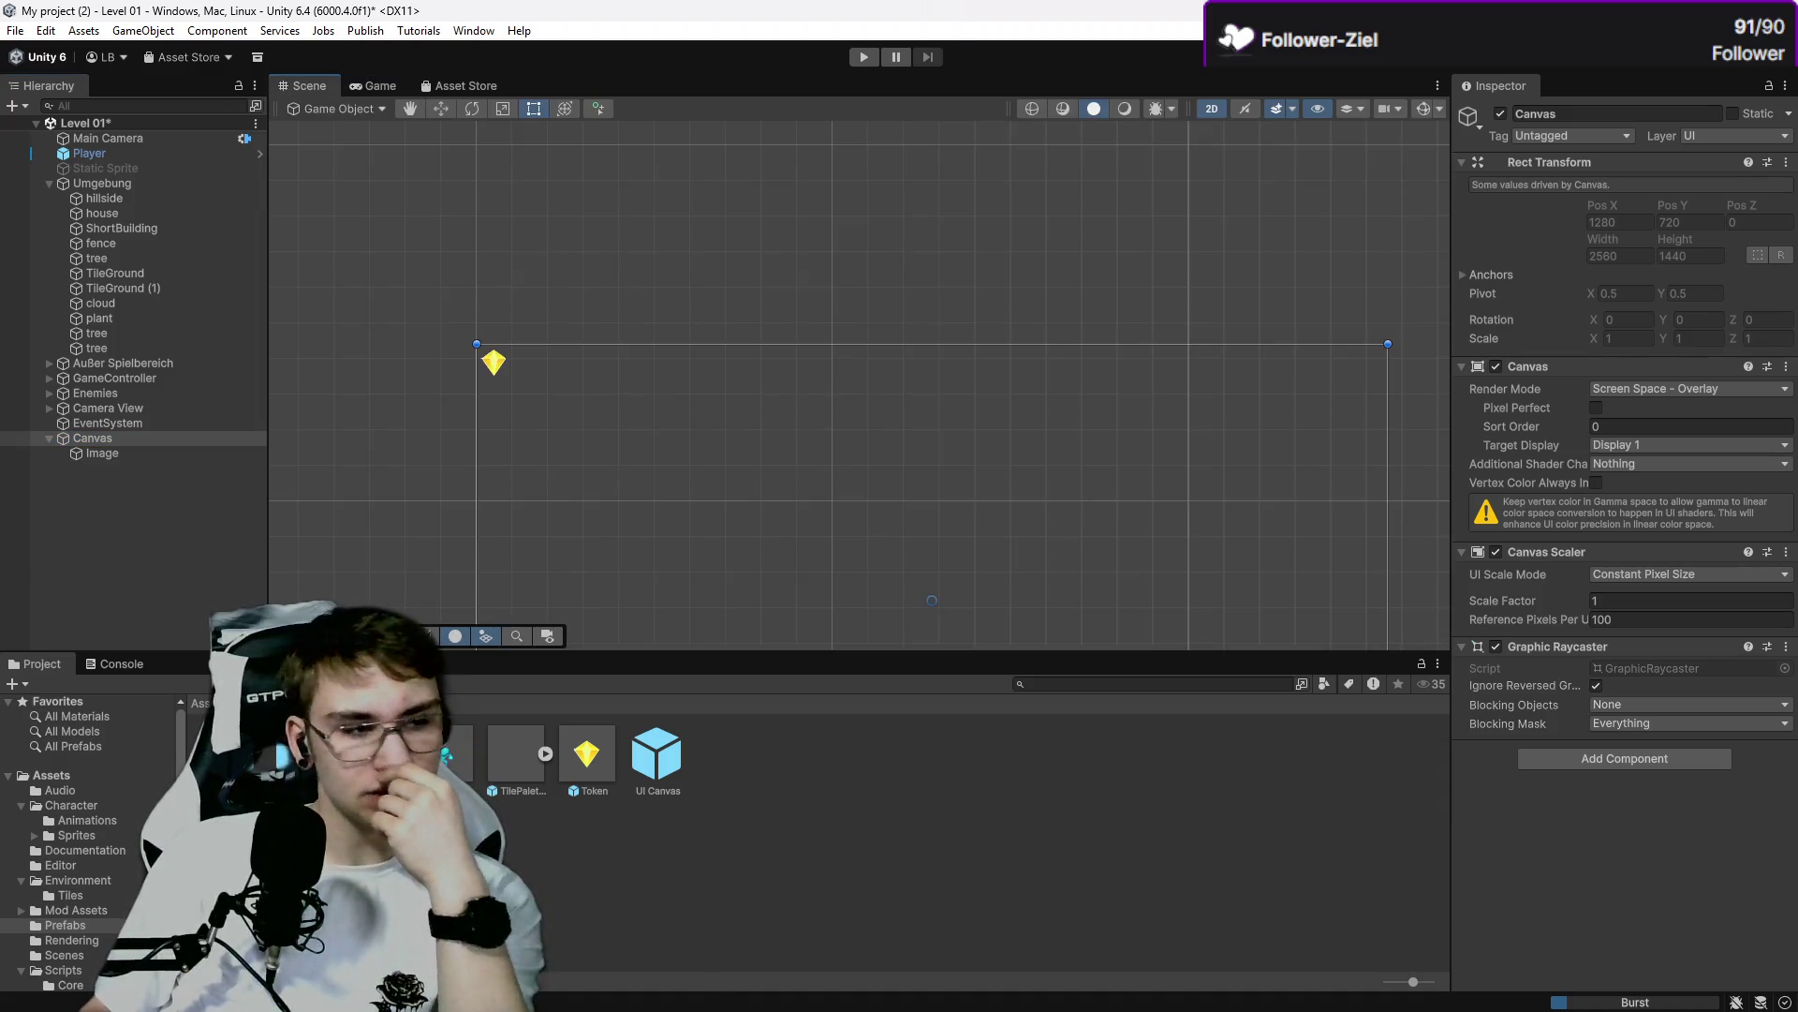
Play the tutorial video until the instructor tests the top-left gem icon in play mode.
key(alt+Tab)
key(space)
key(space)
key(space)
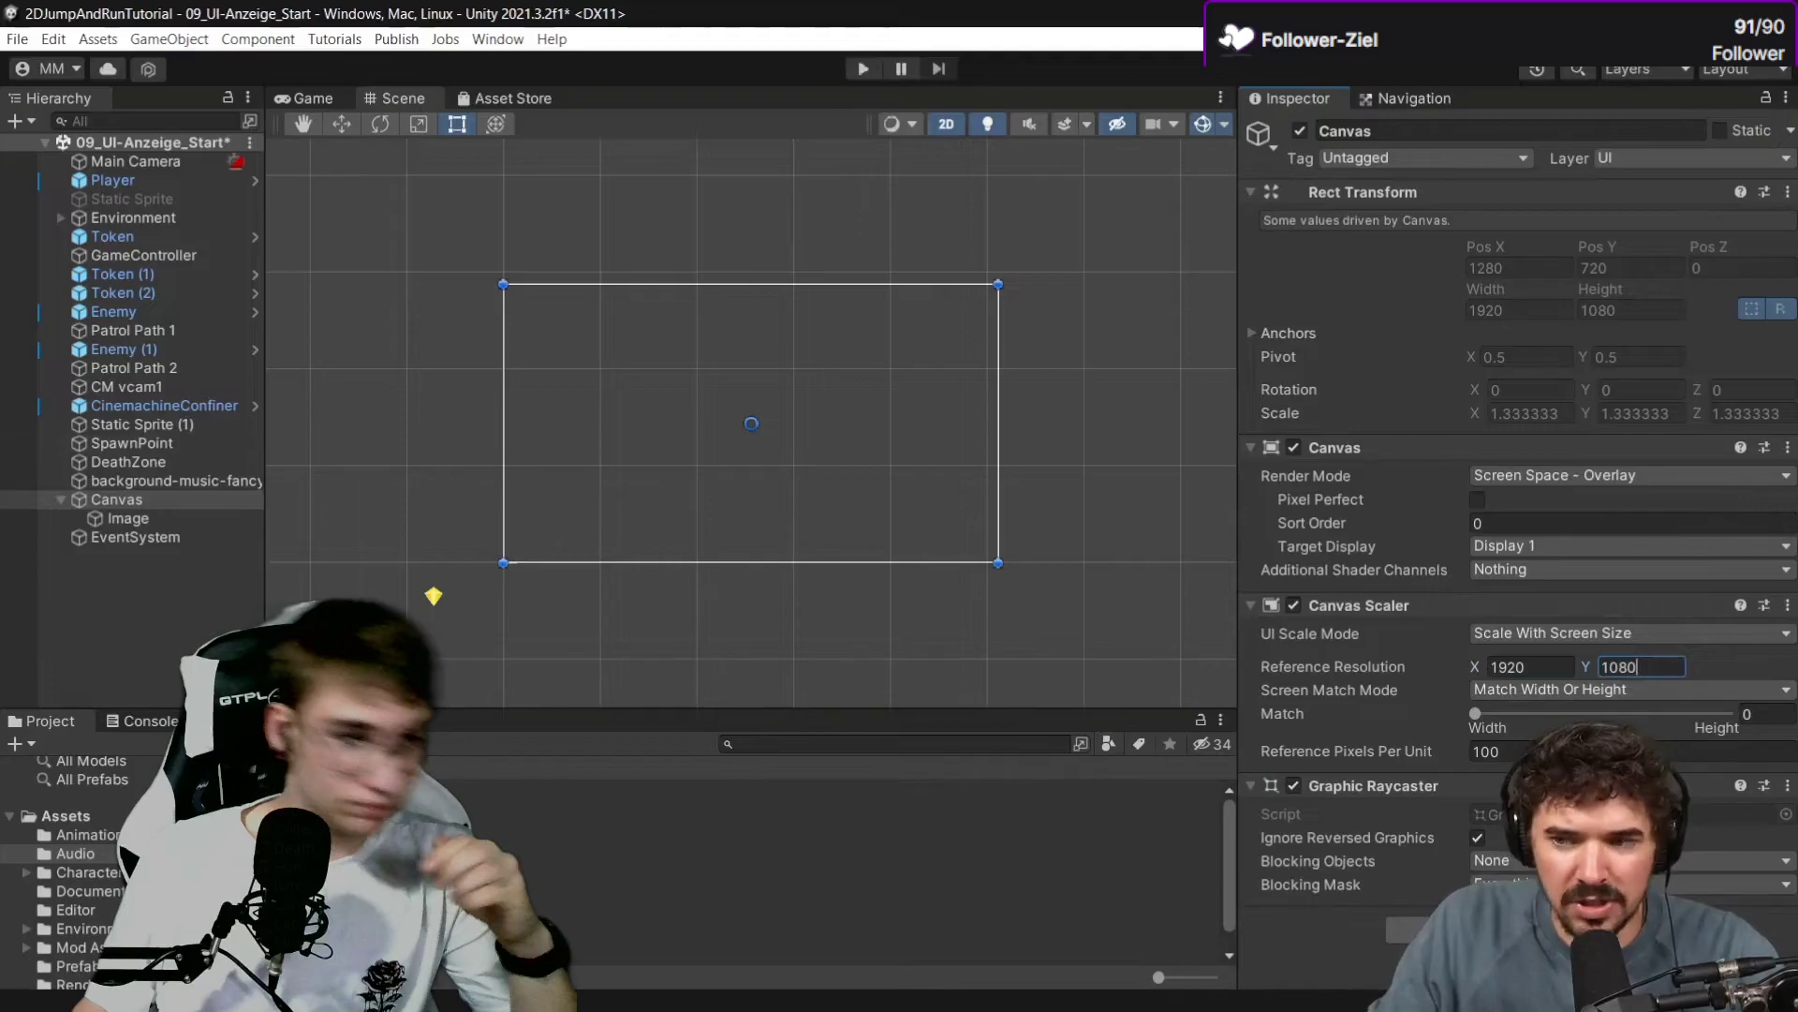
click(399, 514)
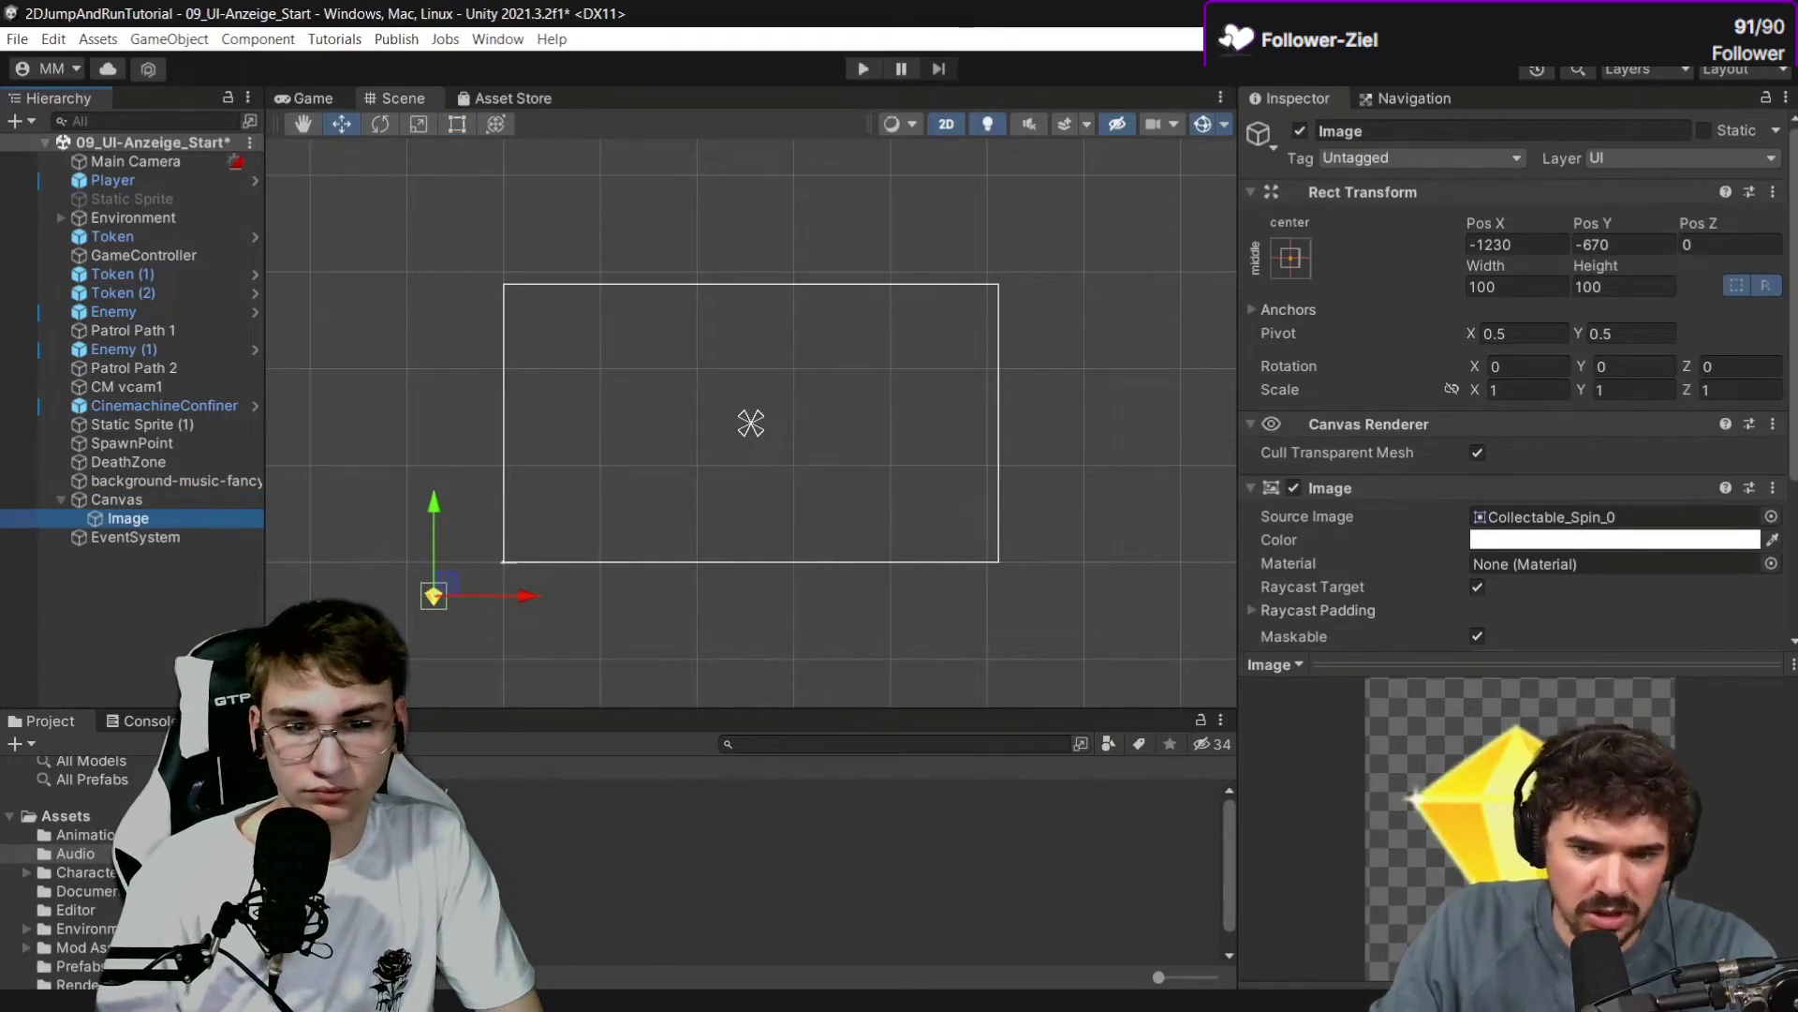
mouse_move(554, 864)
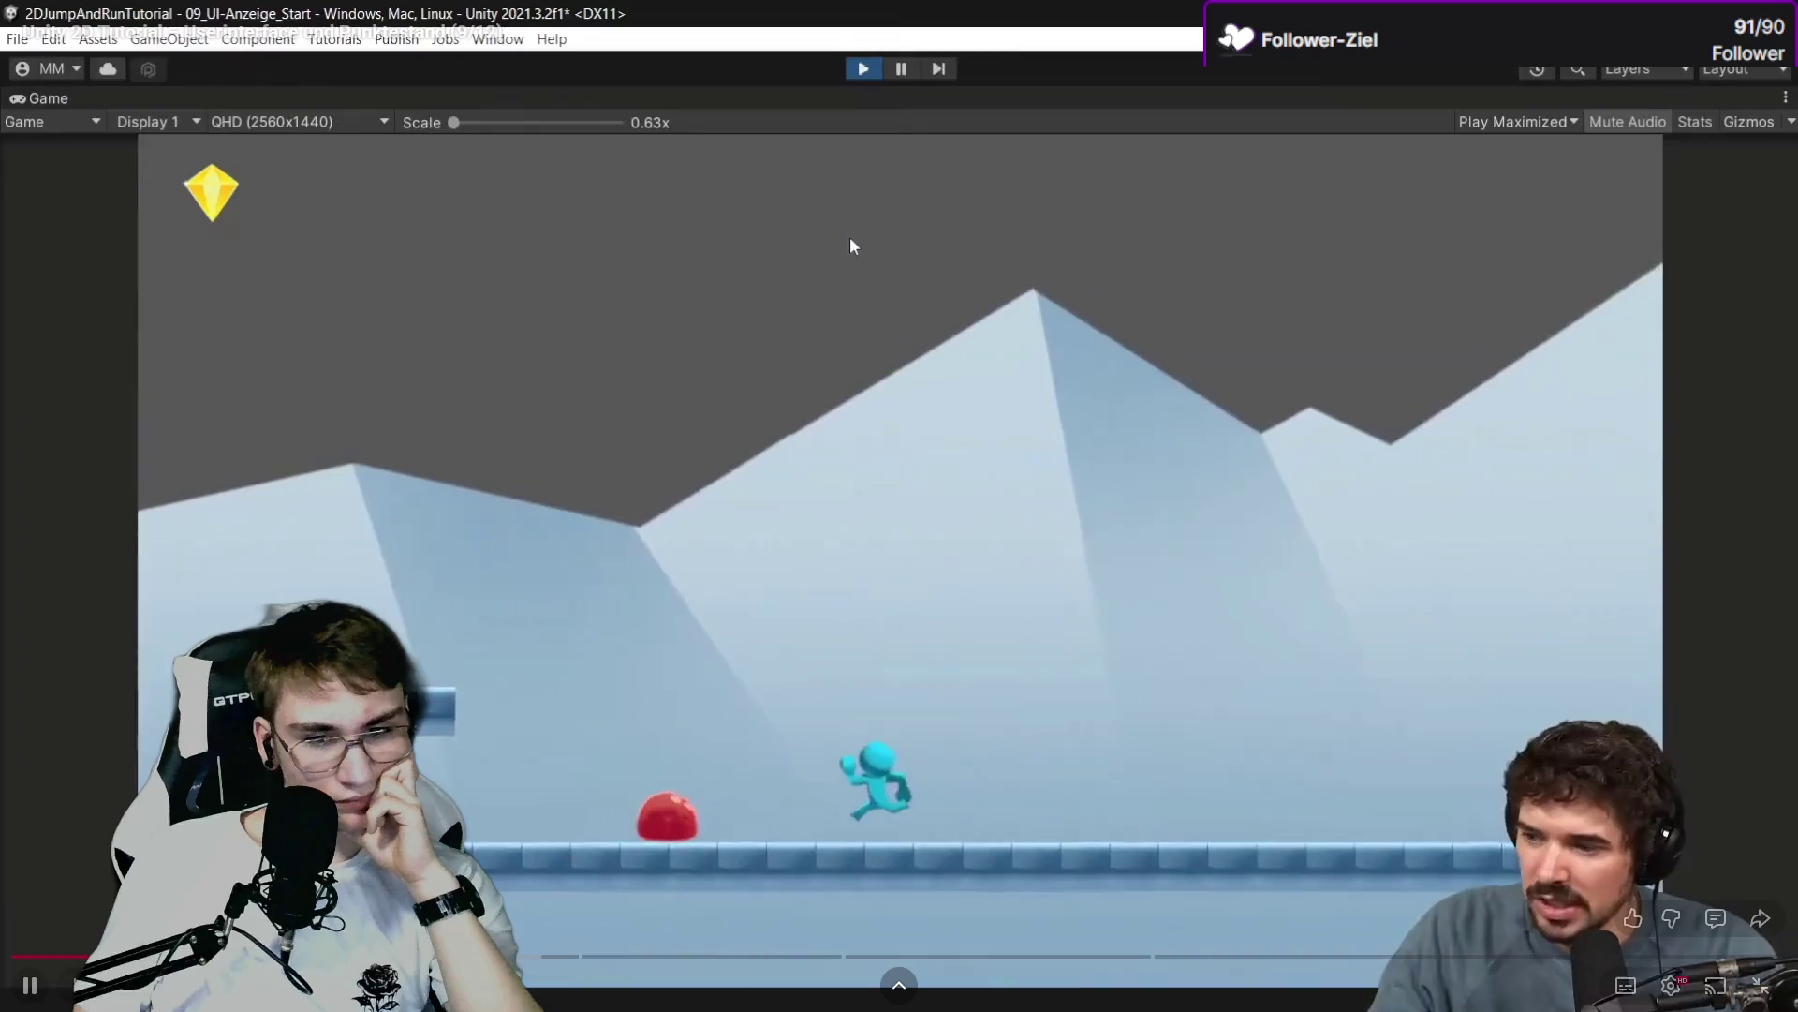
click(850, 246)
key(alt+Tab)
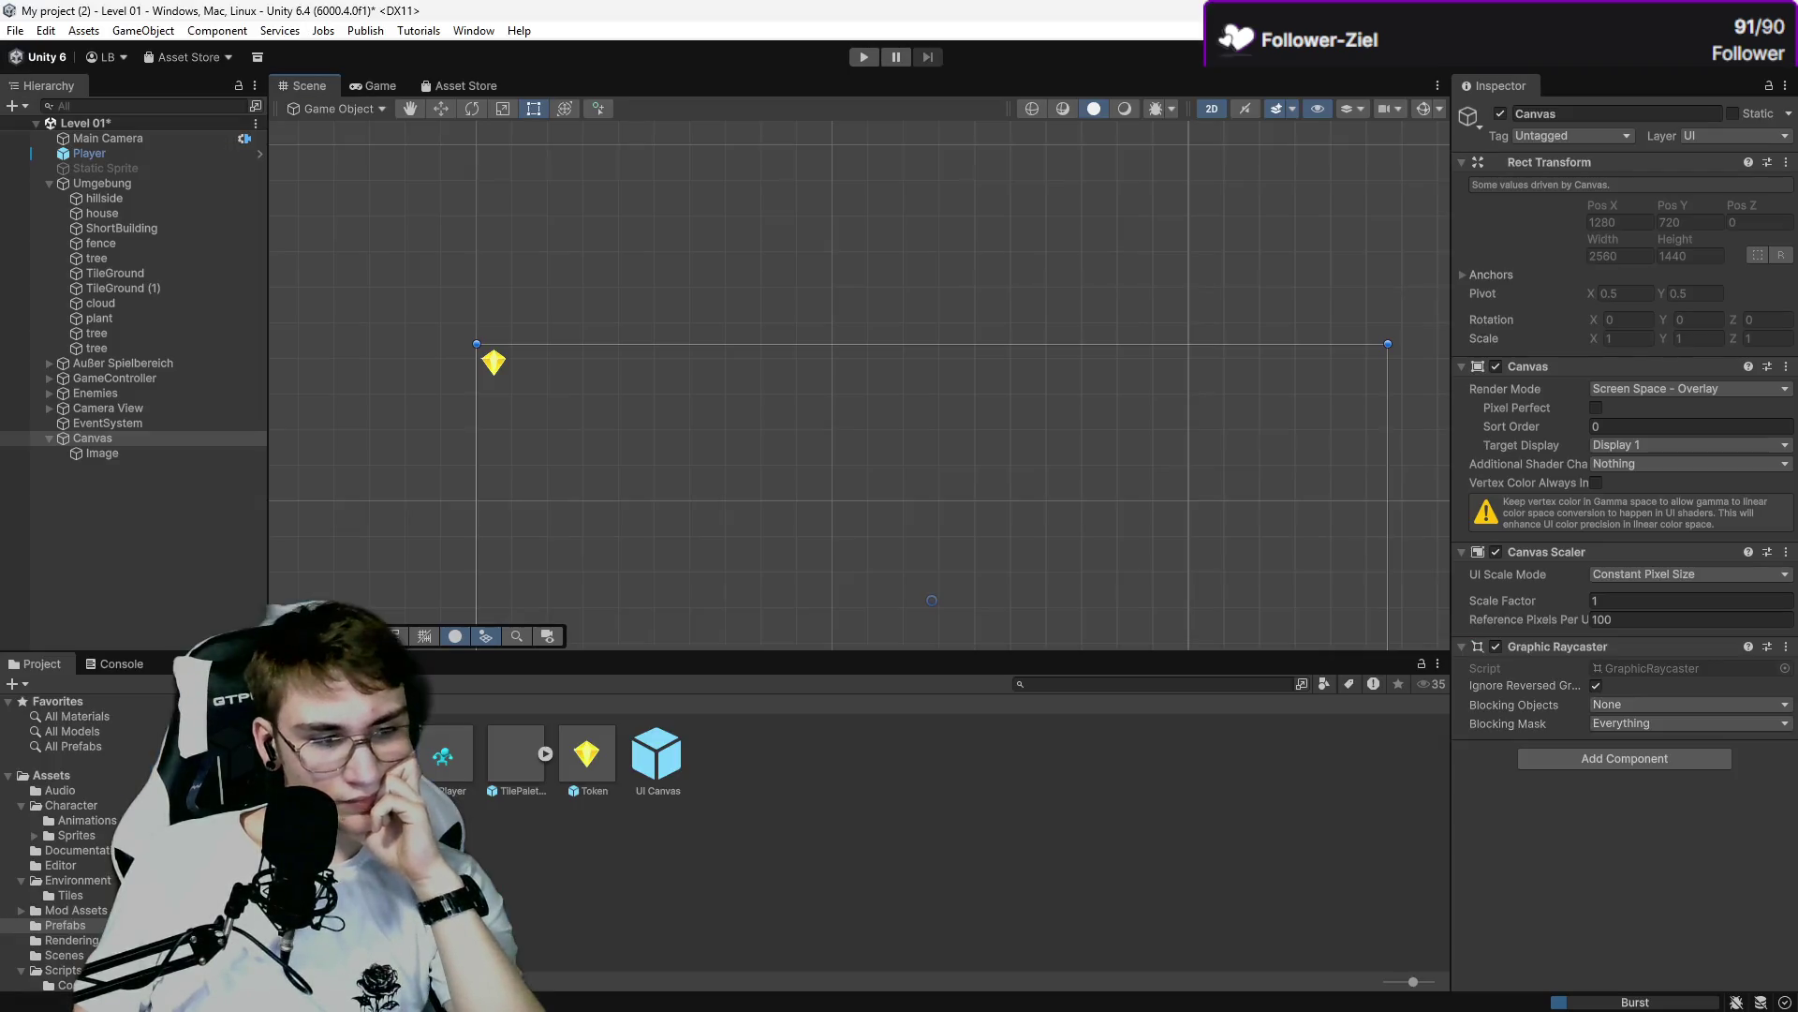
click(862, 57)
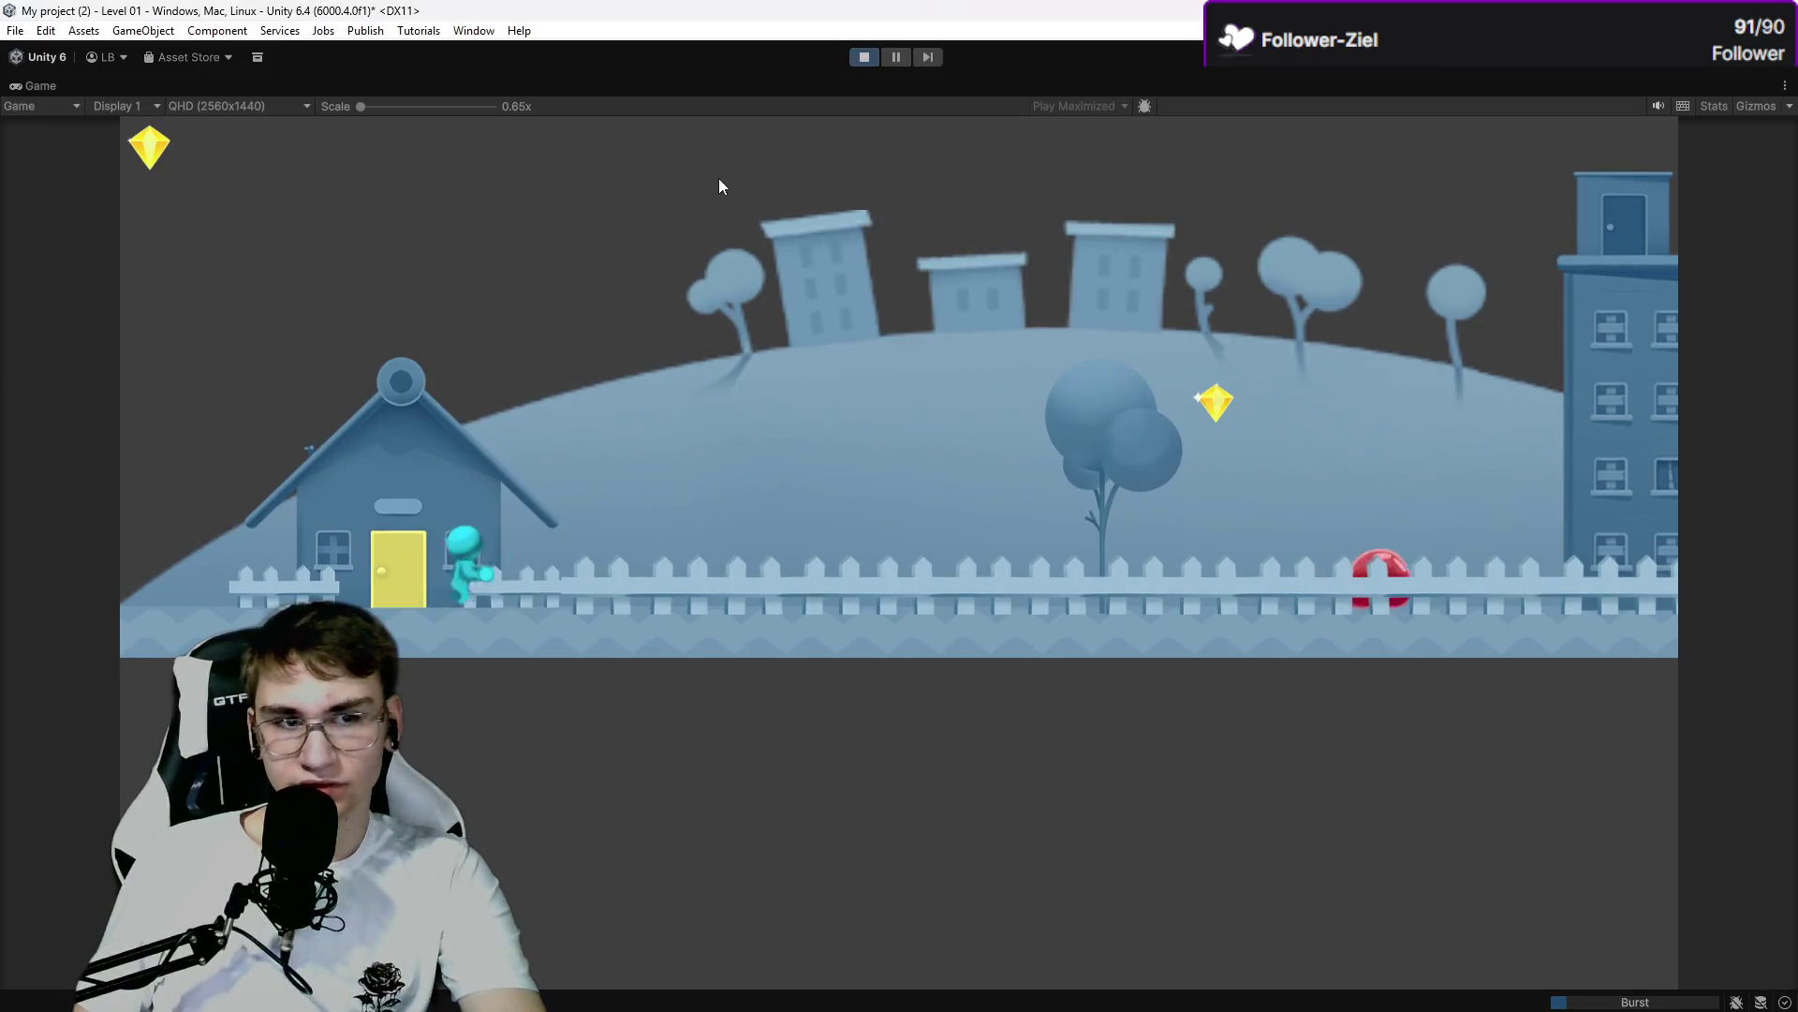
key(space)
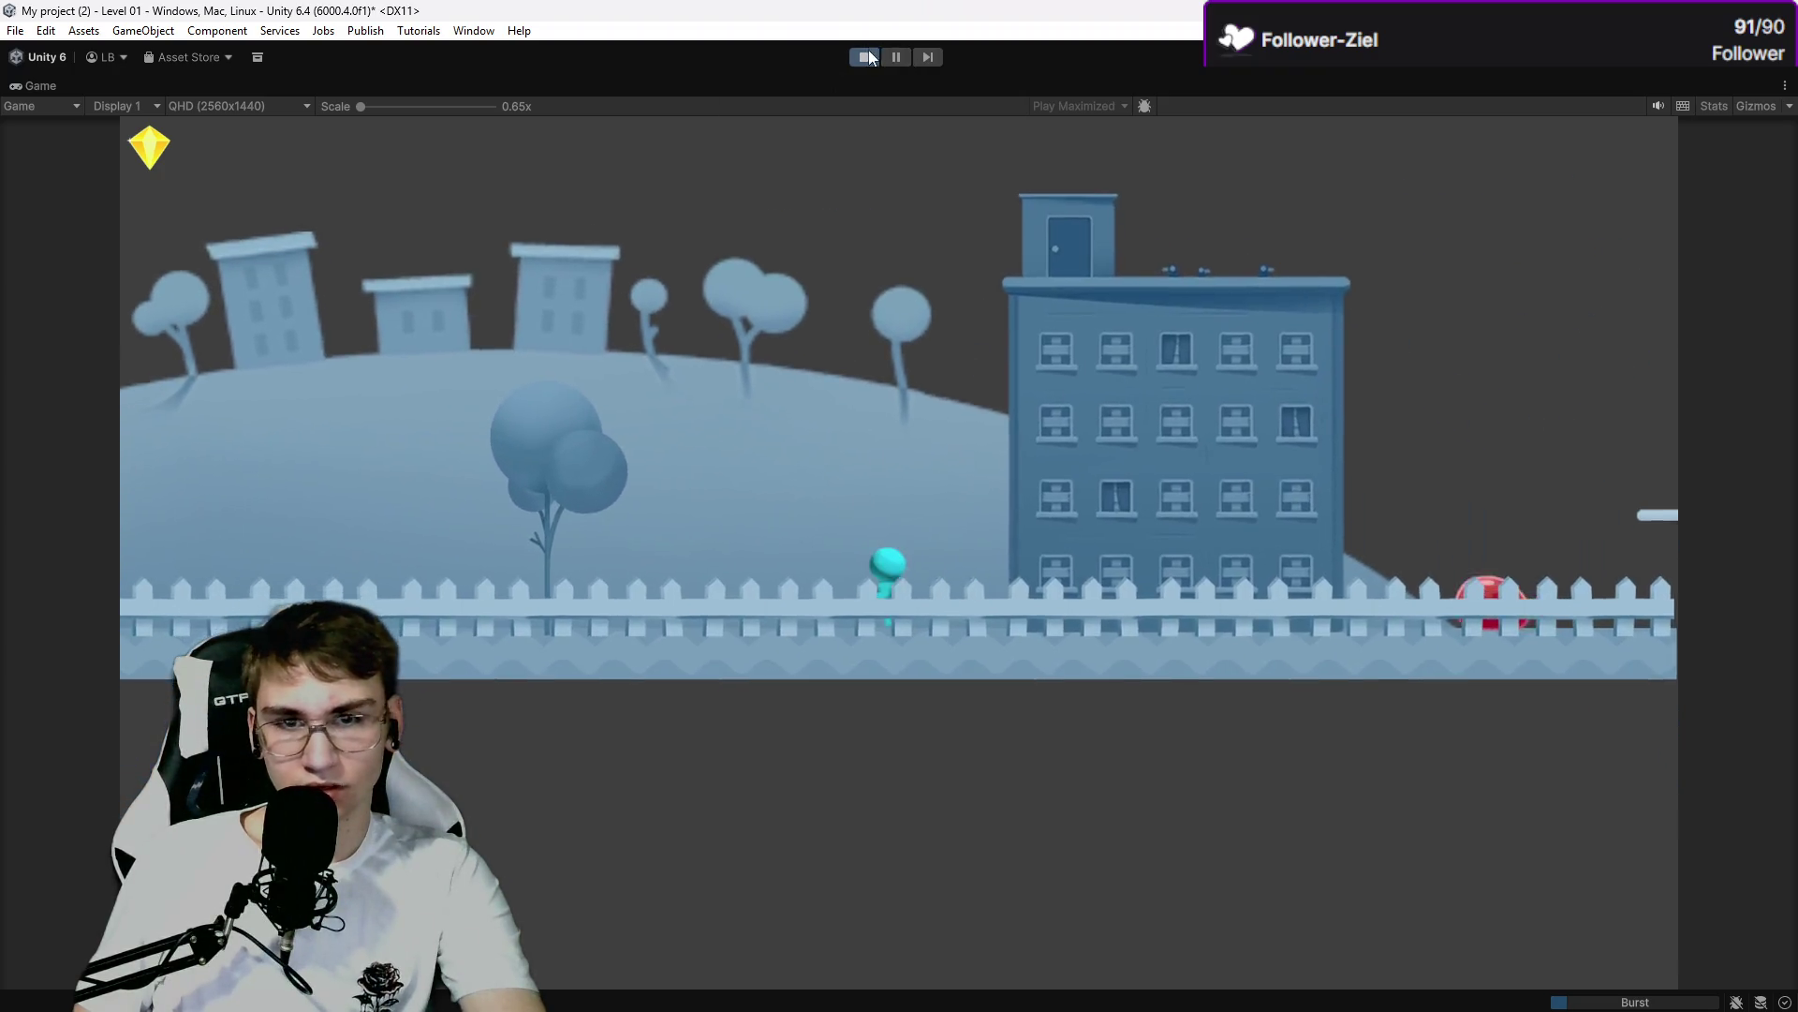
click(870, 57)
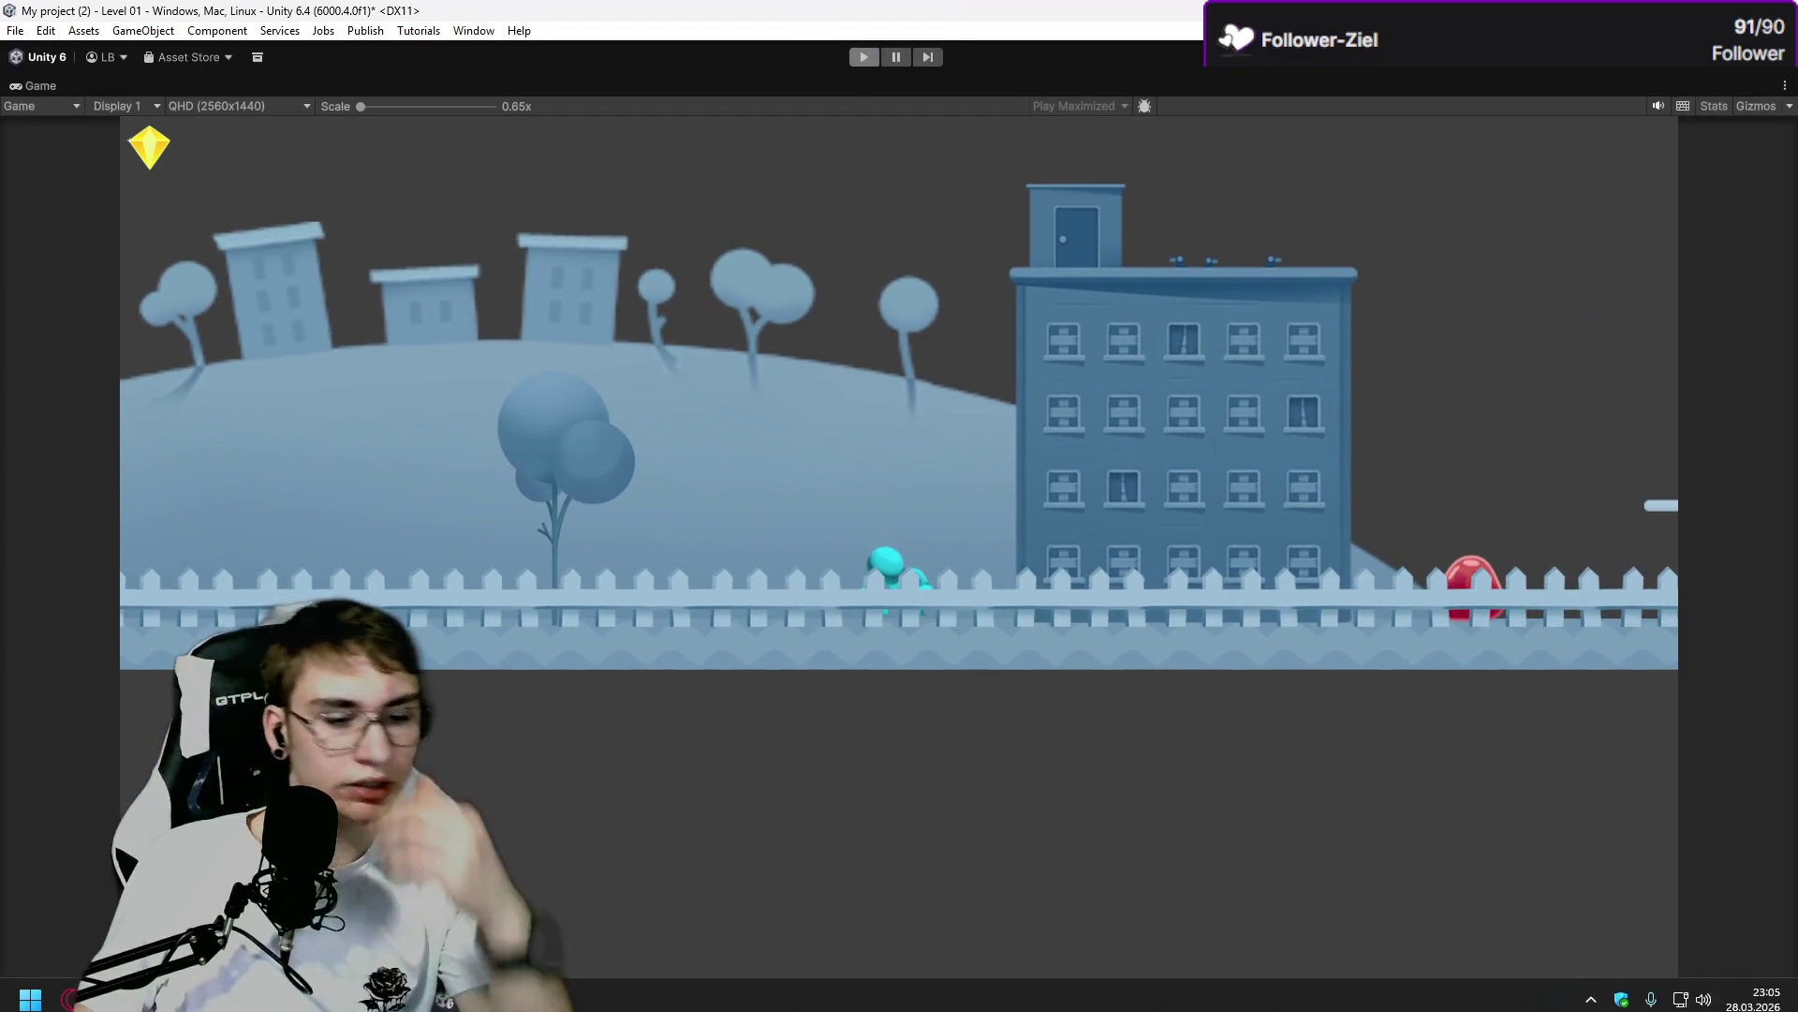
key(alt+Tab)
key(space)
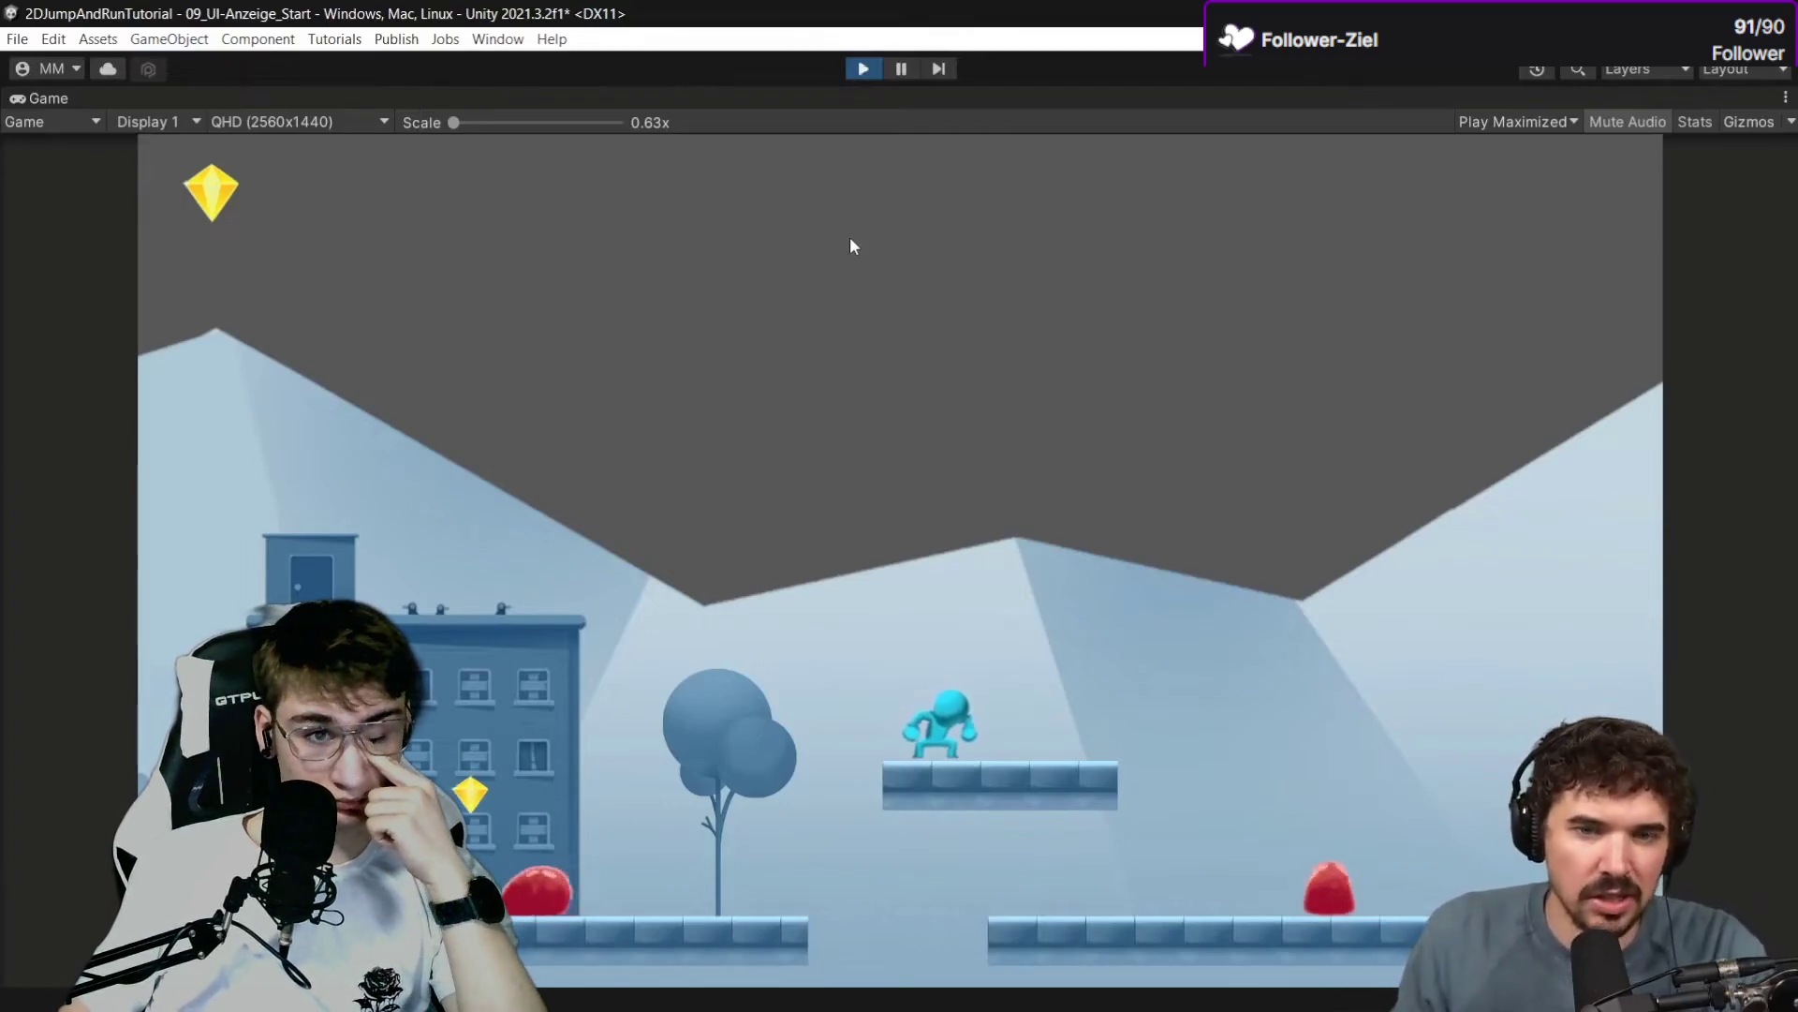
click(862, 68)
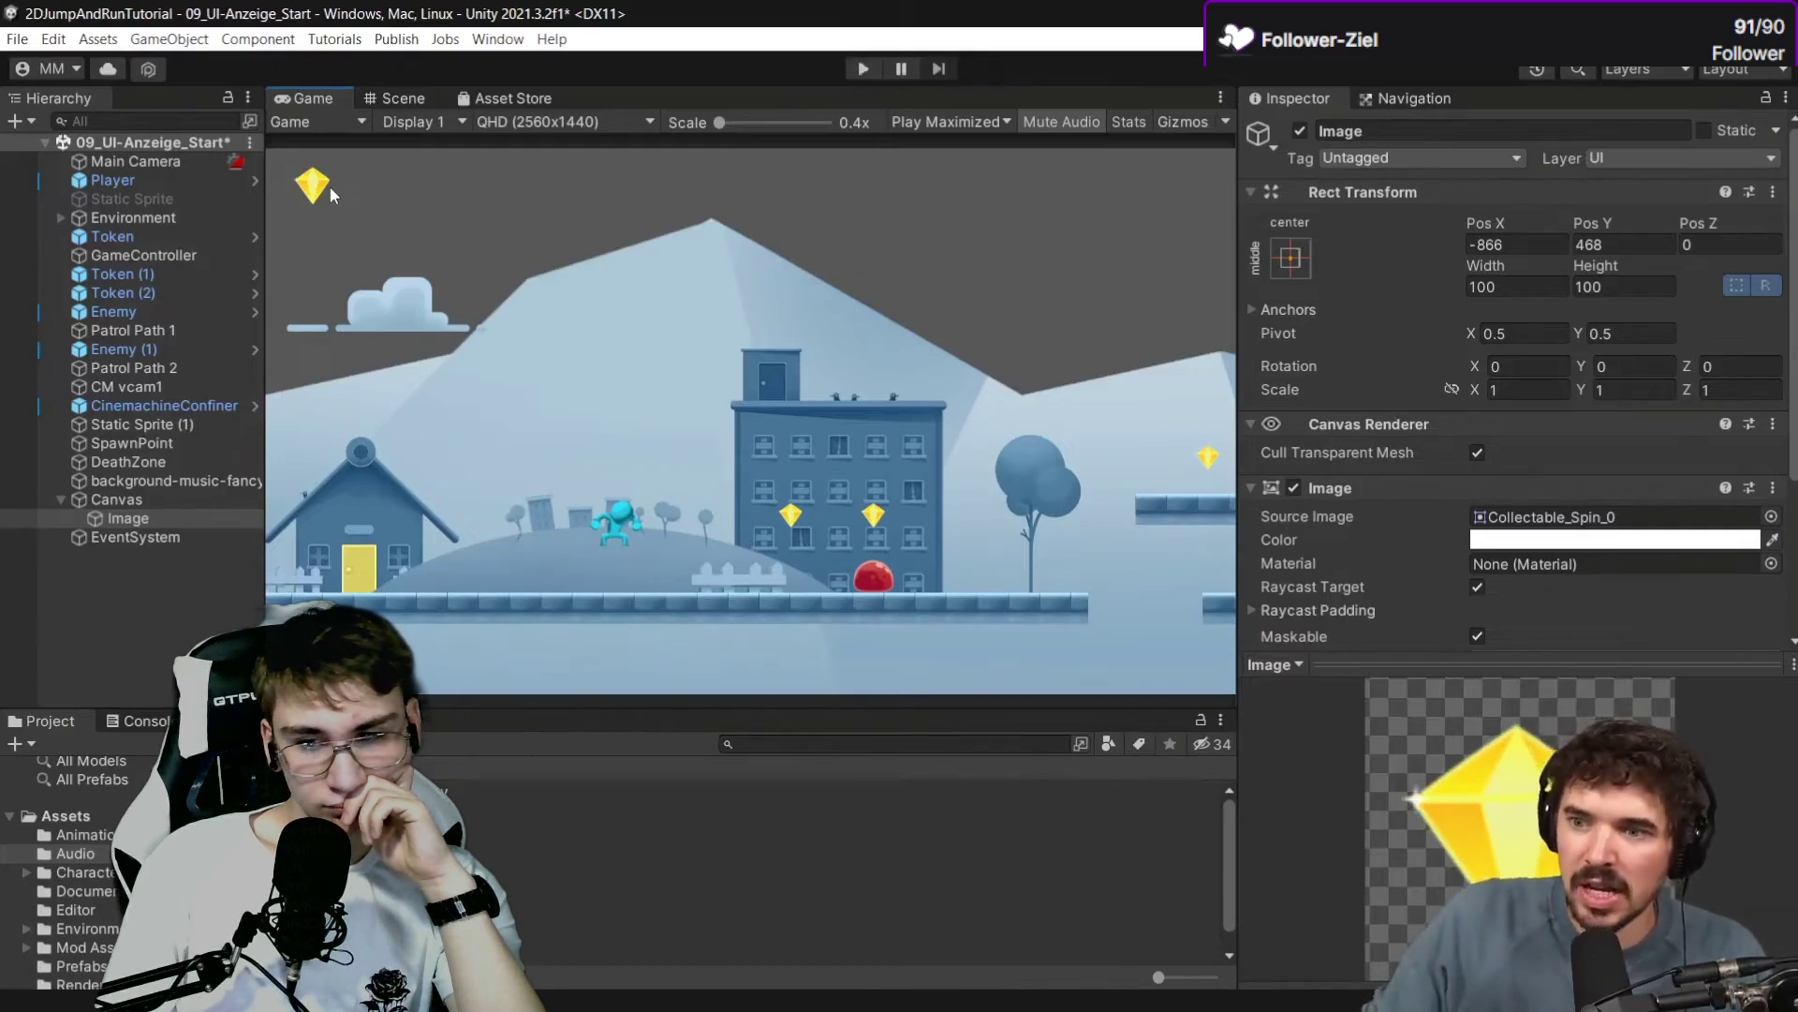
click(148, 498)
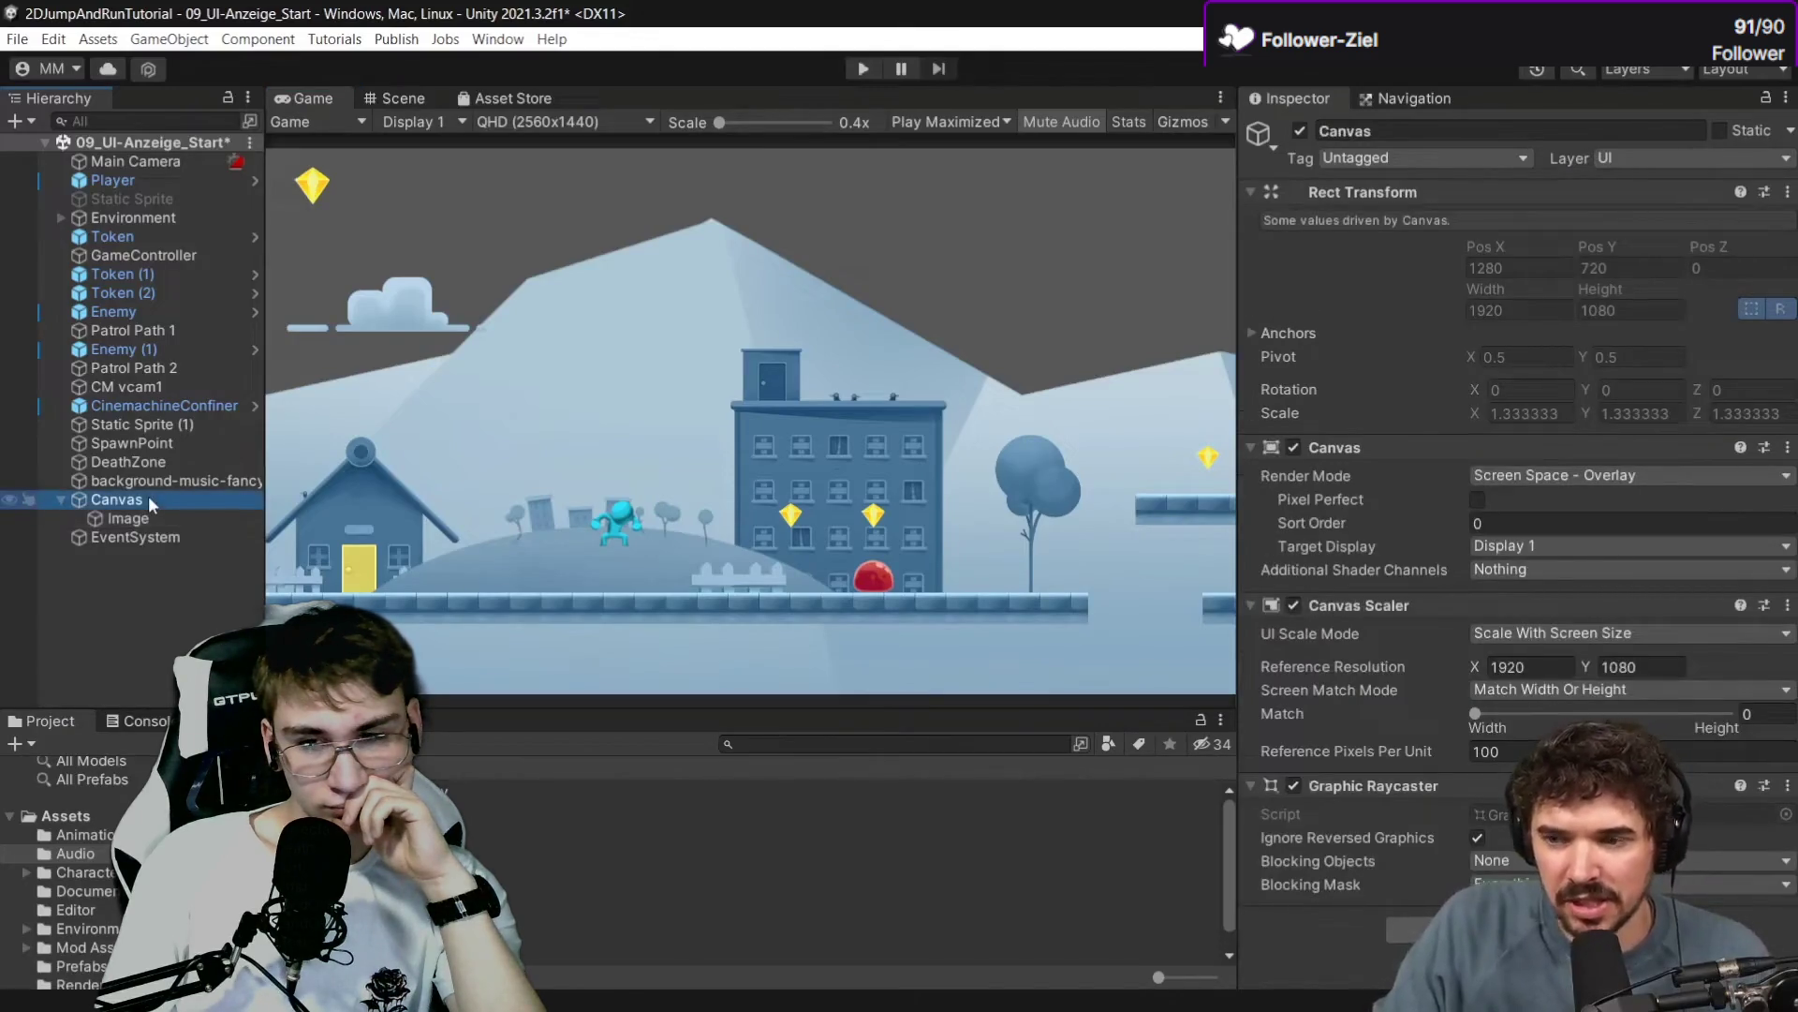
Add a Text - TextMeshPro object under the Canvas.
right_click(150, 503)
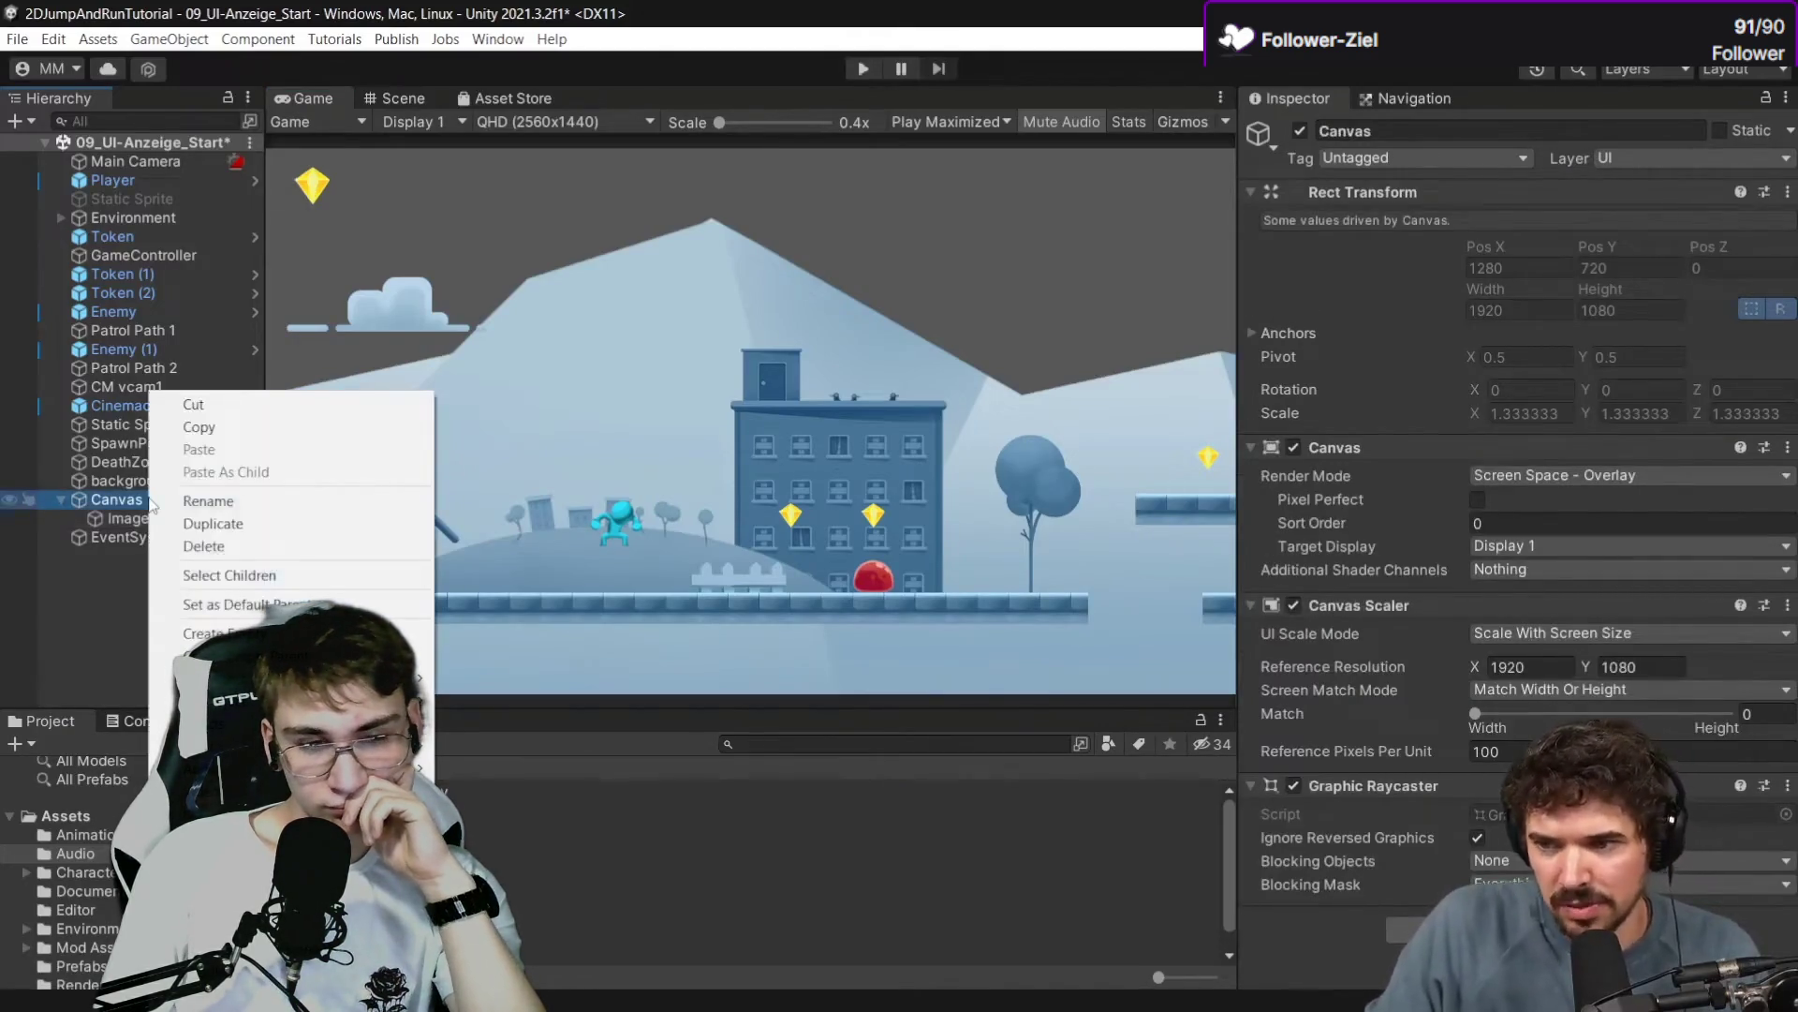
mouse_move(394, 768)
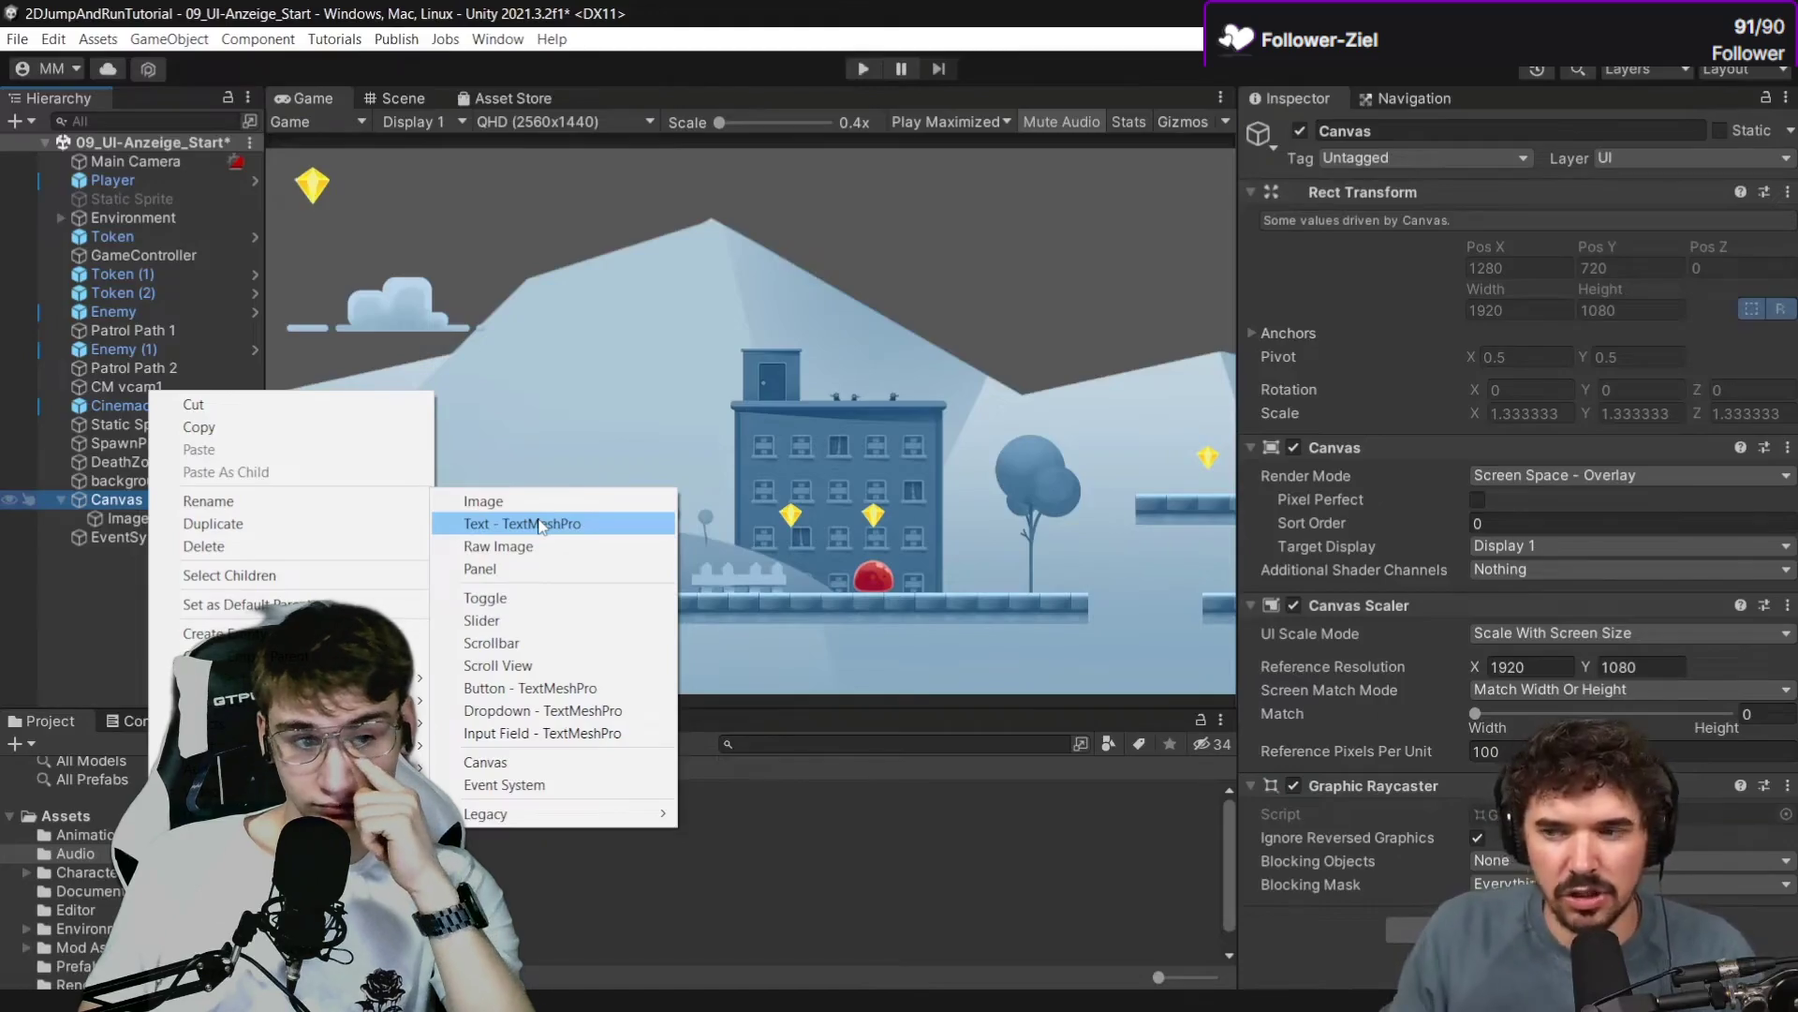
click(540, 523)
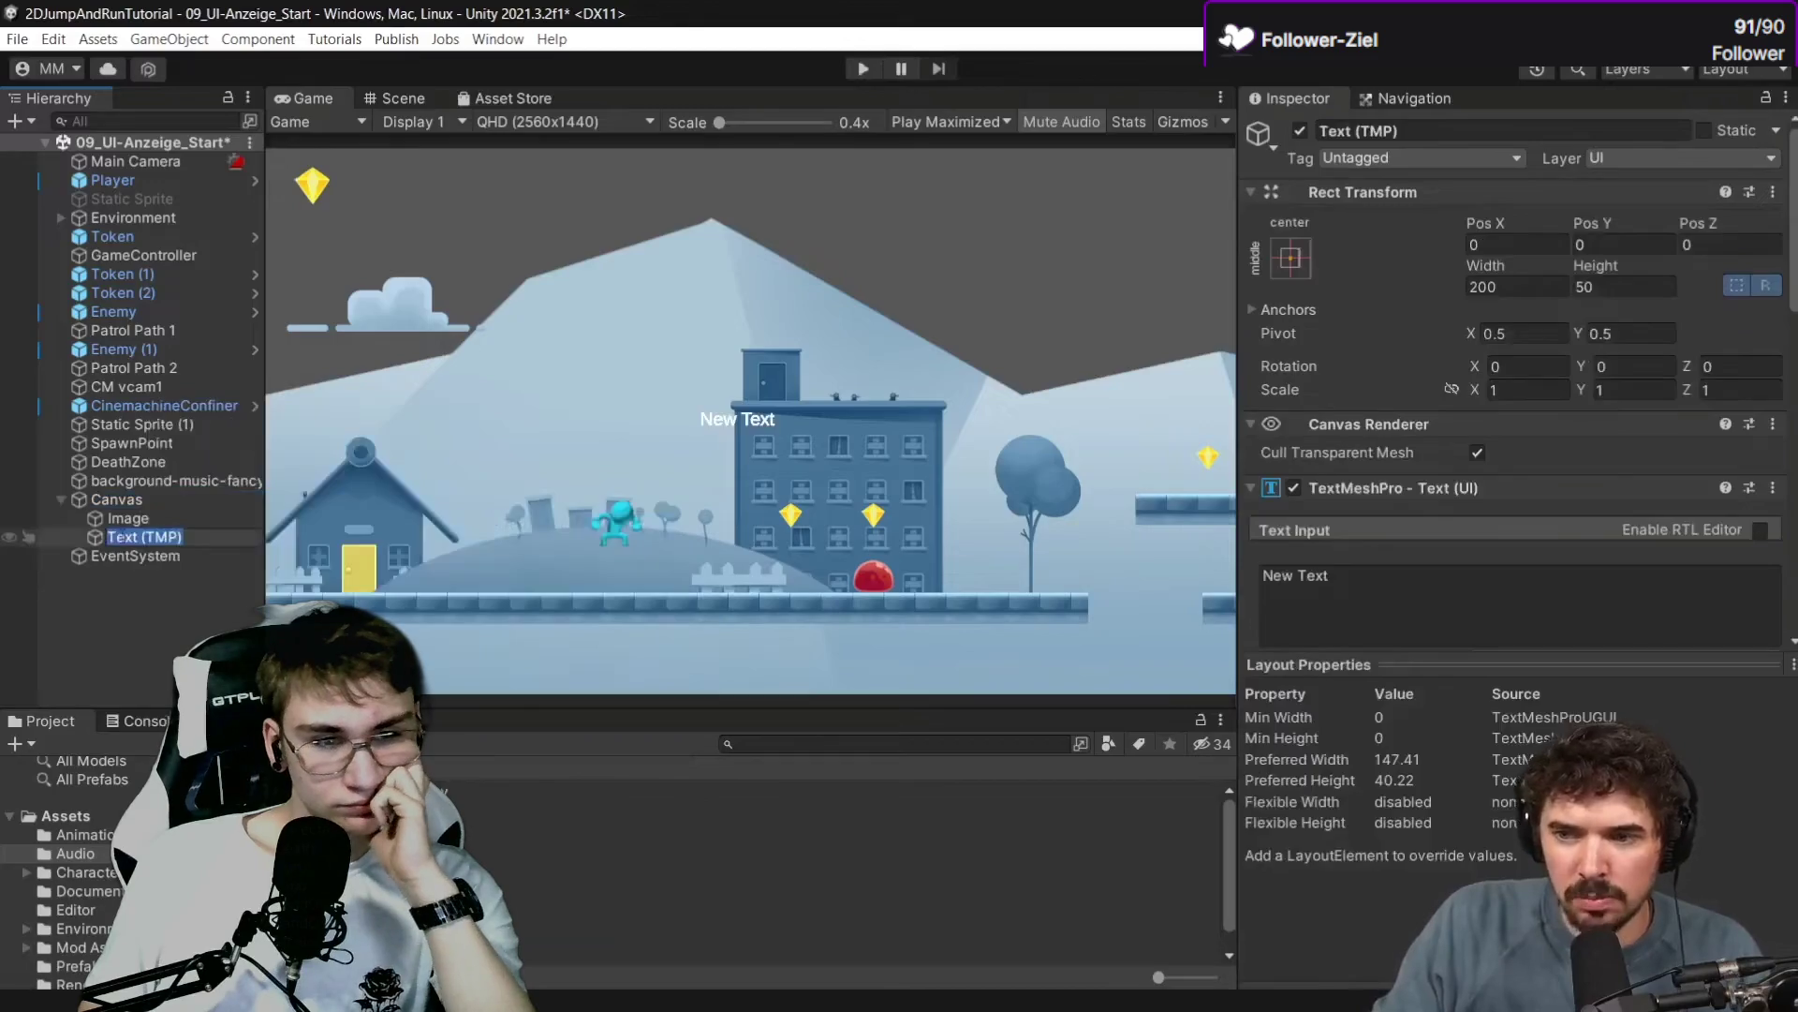
Move the text to the top-left beside the gem icon and check it in the Game view.
click(402, 94)
scroll(667, 421, up, 3)
scroll(711, 440, down, 1)
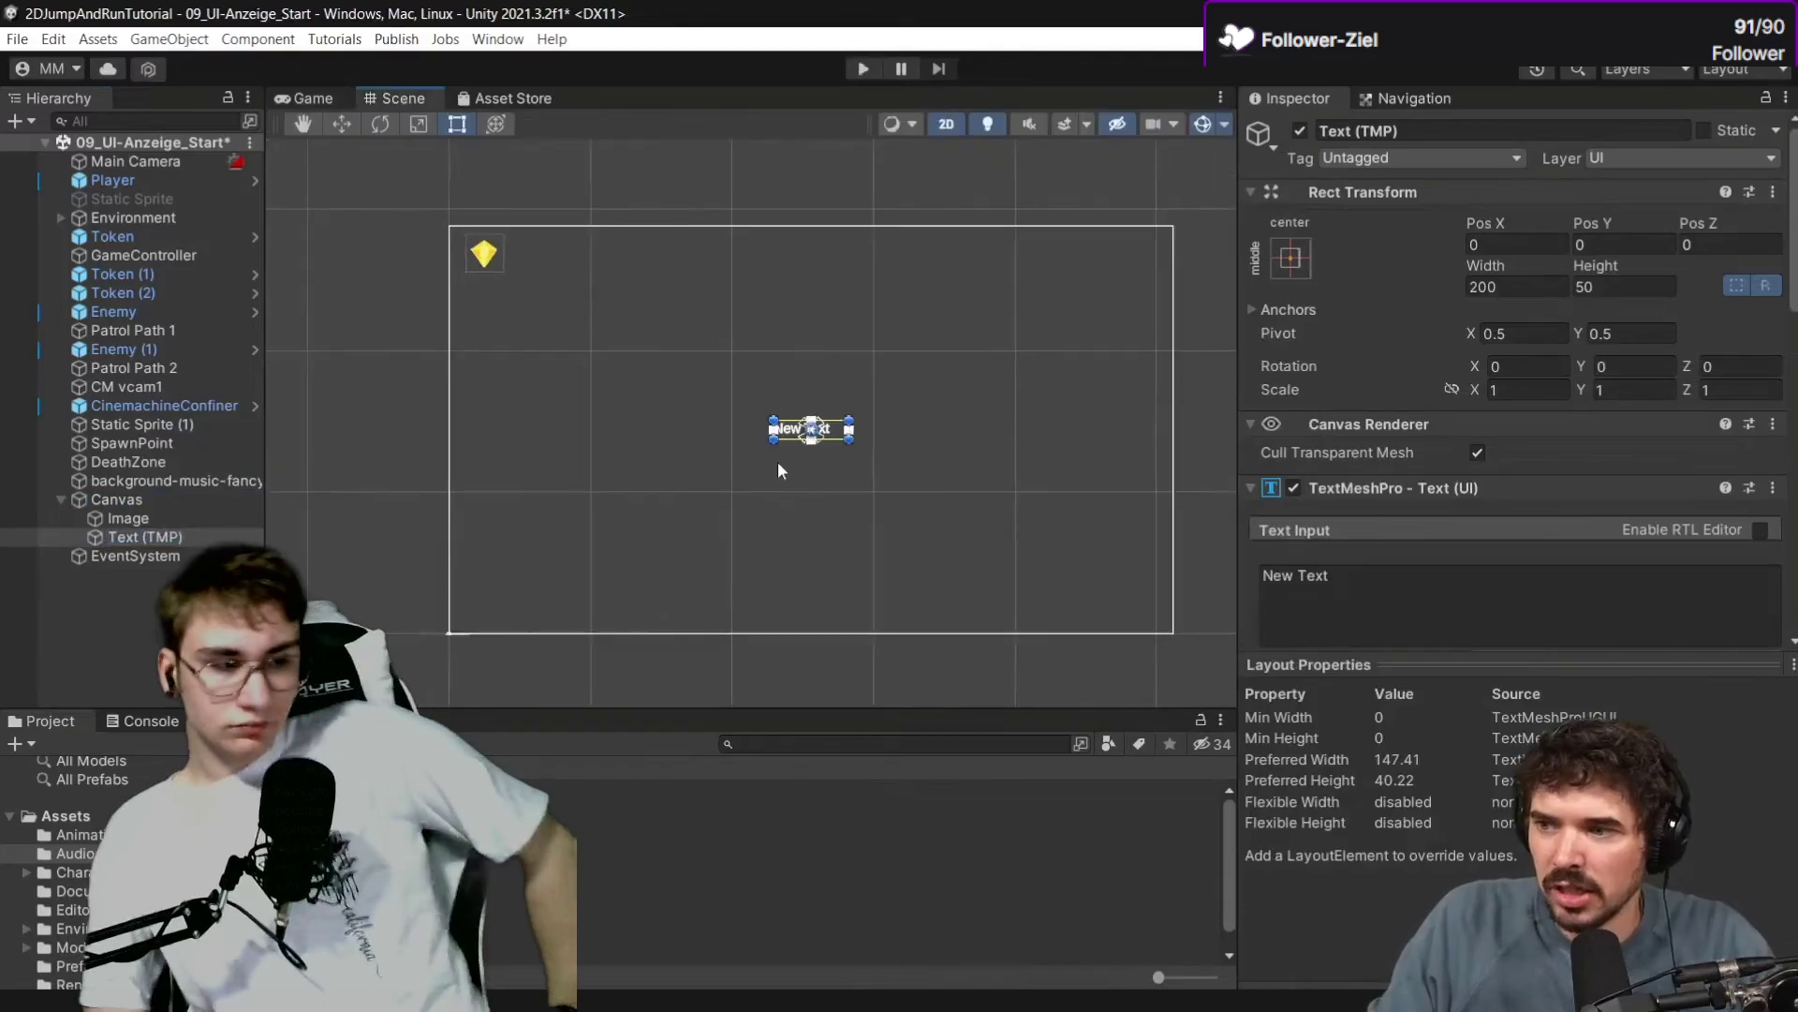
key(w)
drag(811, 393, 812, 211)
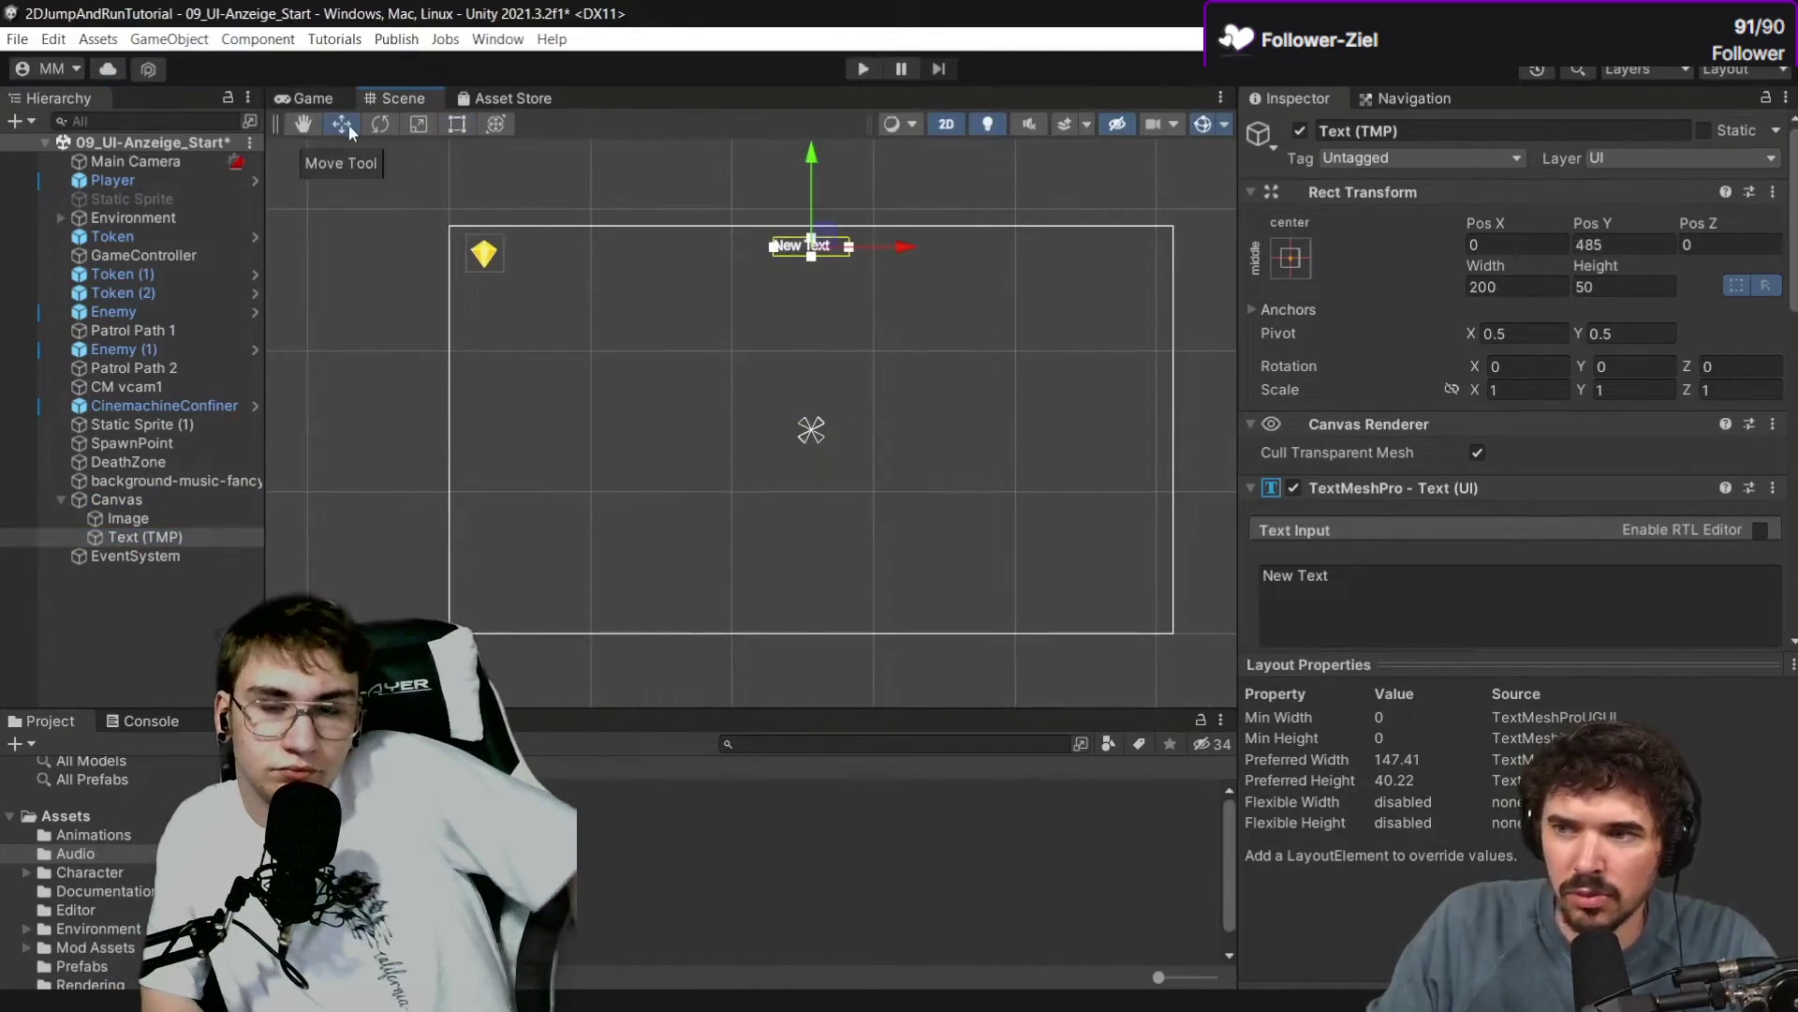
drag(909, 247, 637, 245)
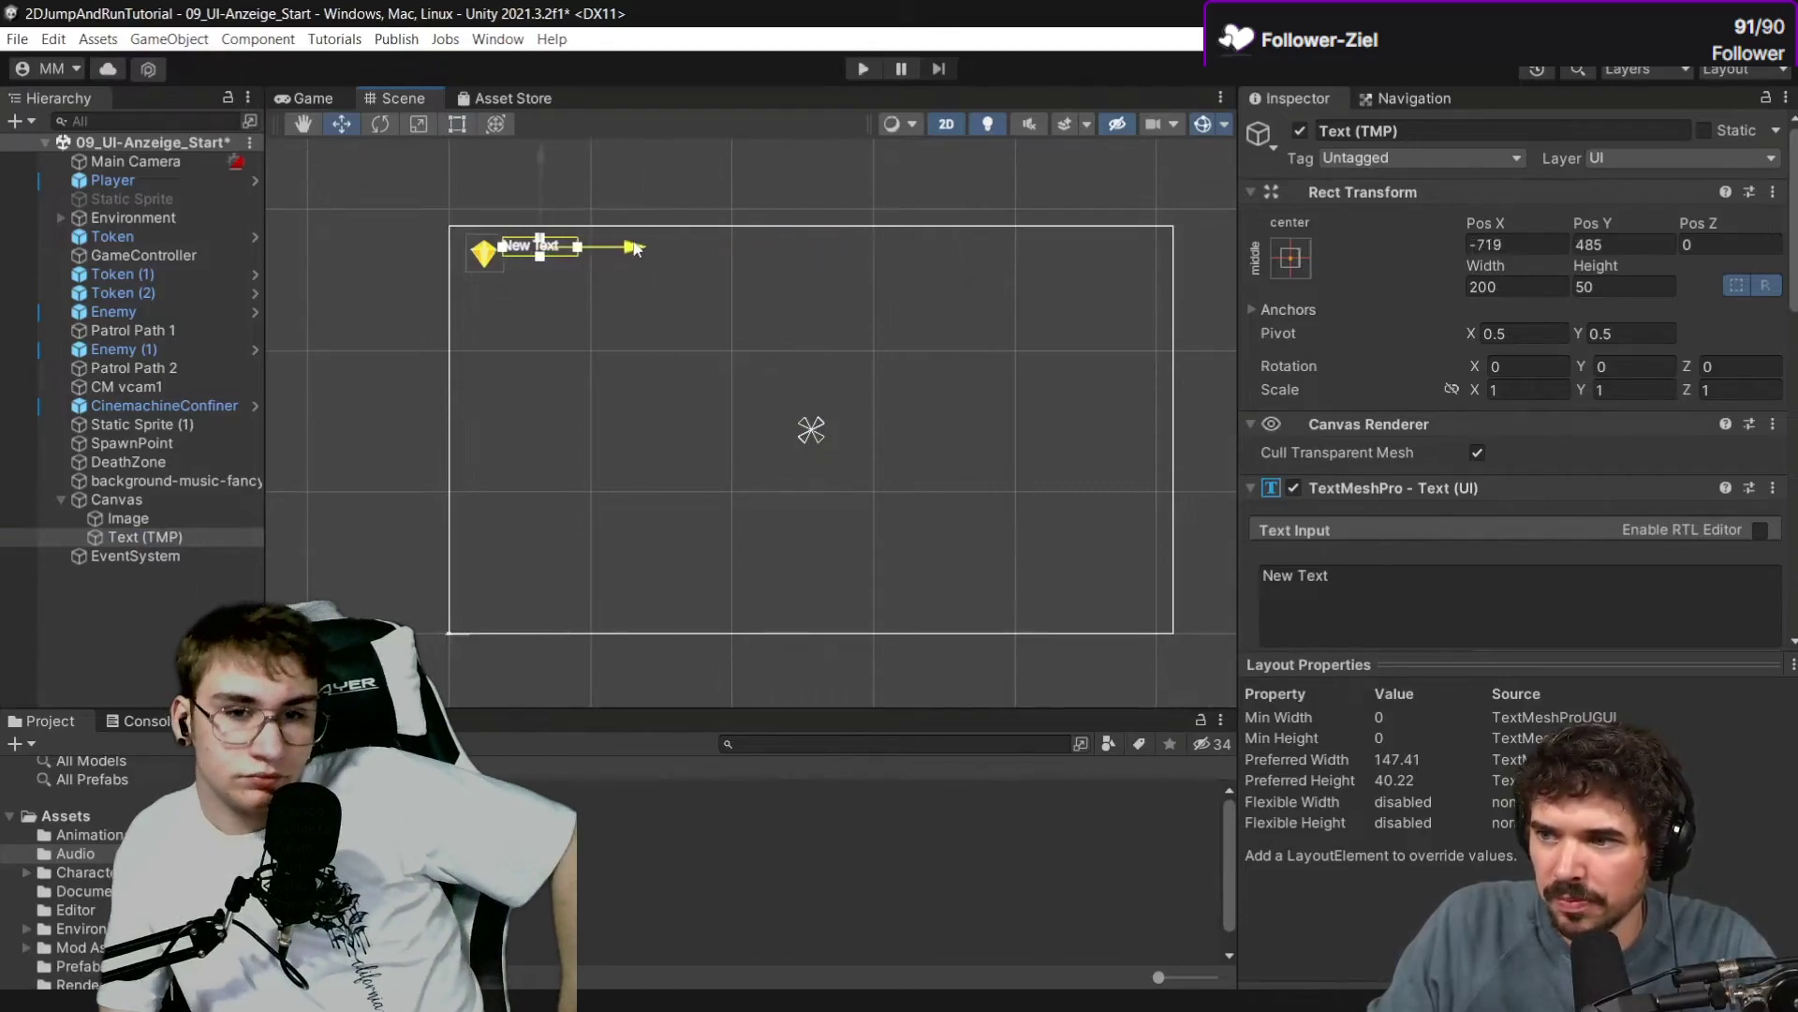
scroll(423, 206, up, 2)
click(313, 97)
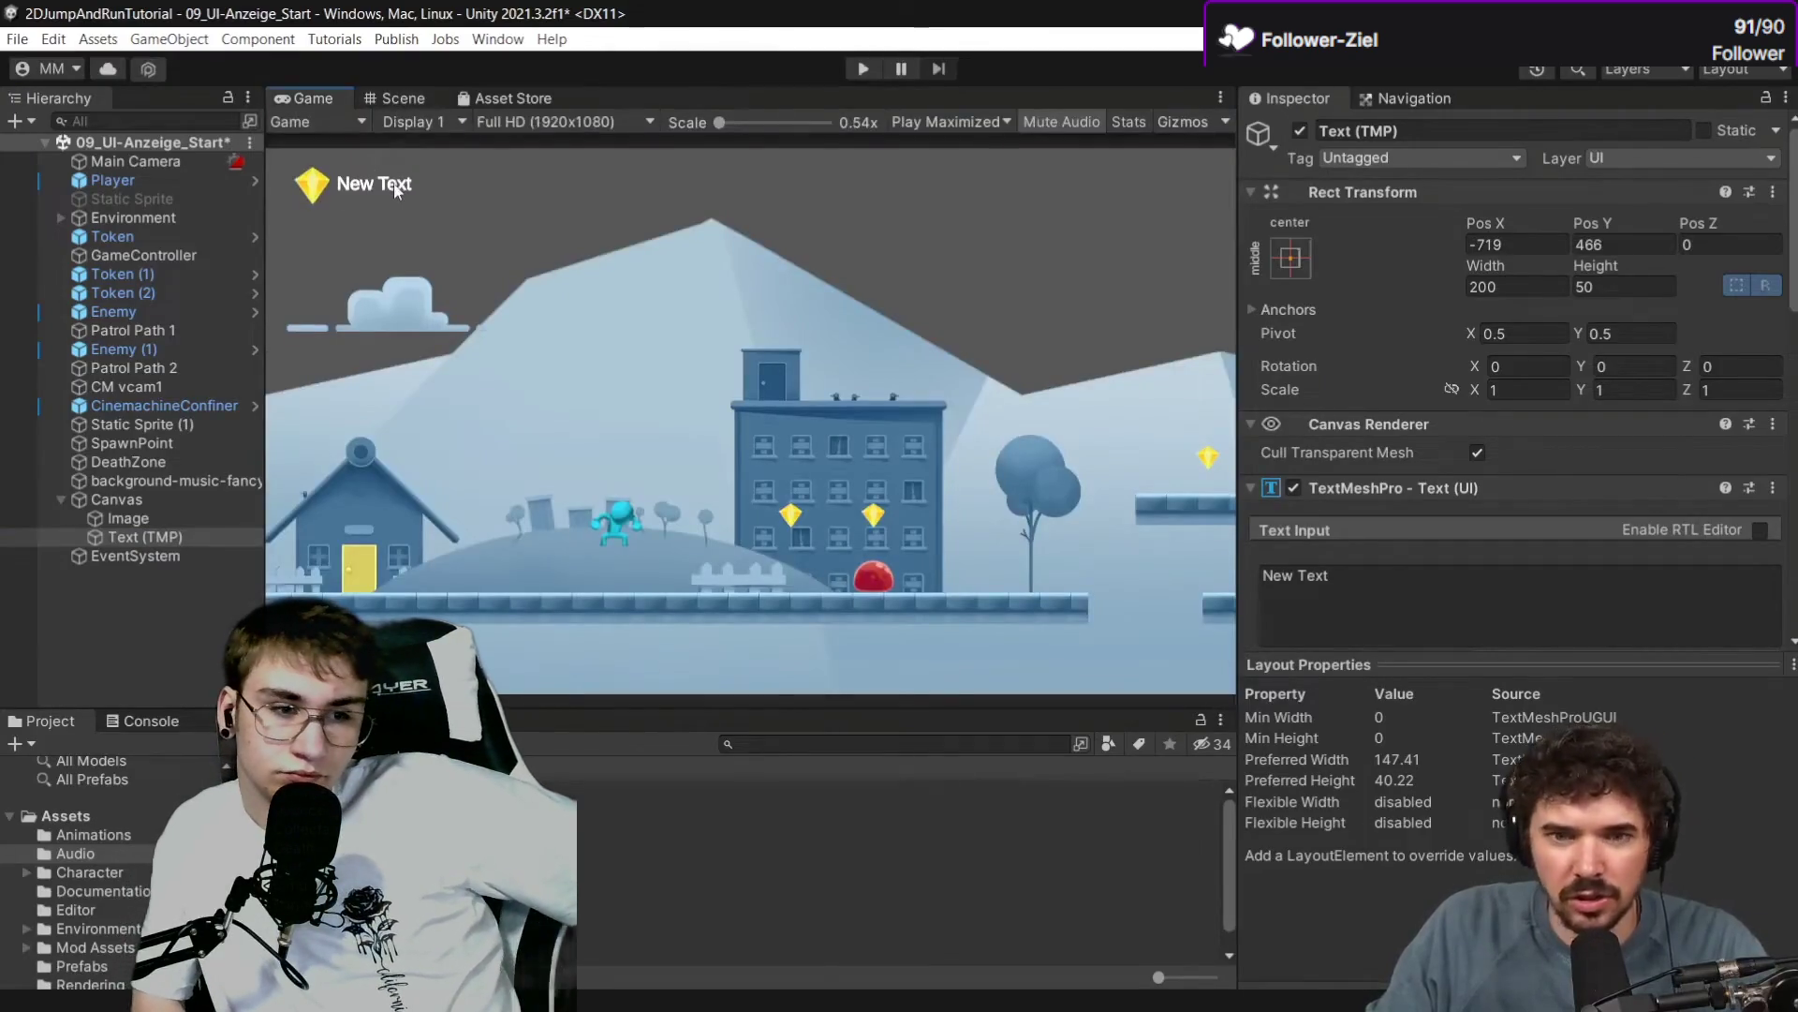
click(390, 94)
Change the text to 999, pause the tutorial and return to the own Unity project.
click(1311, 600)
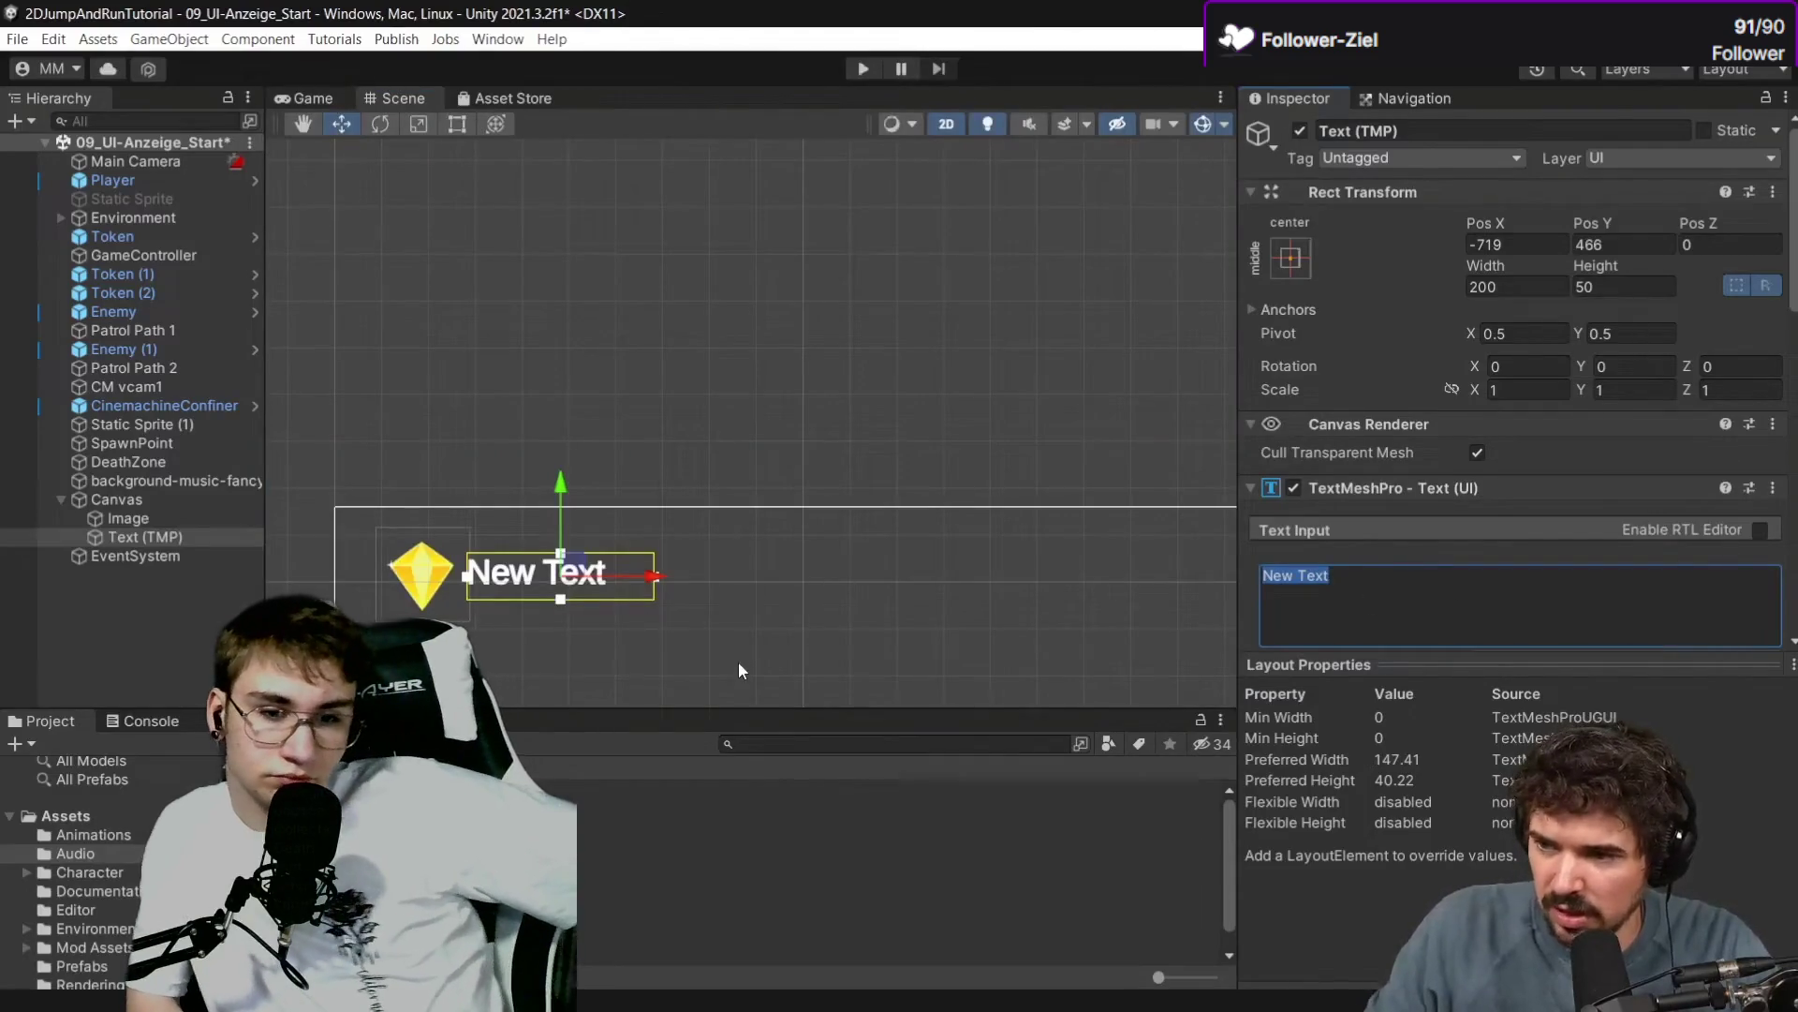
text(999)
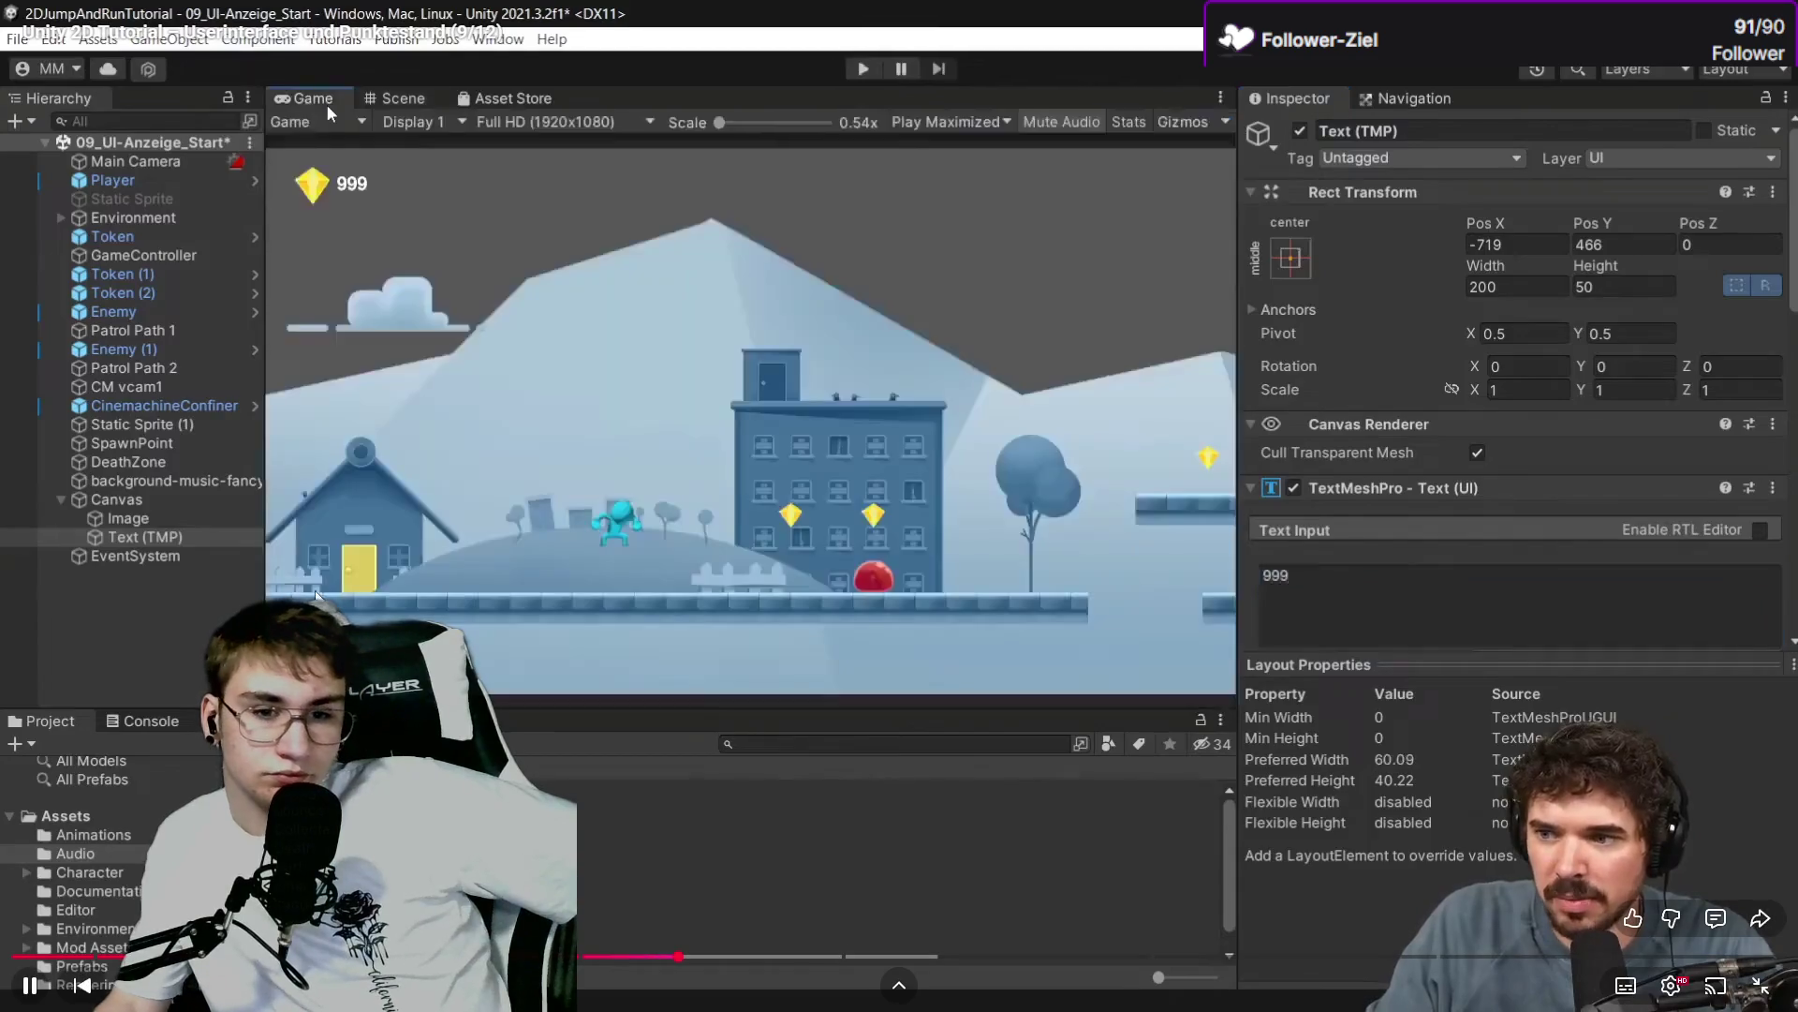
click(464, 588)
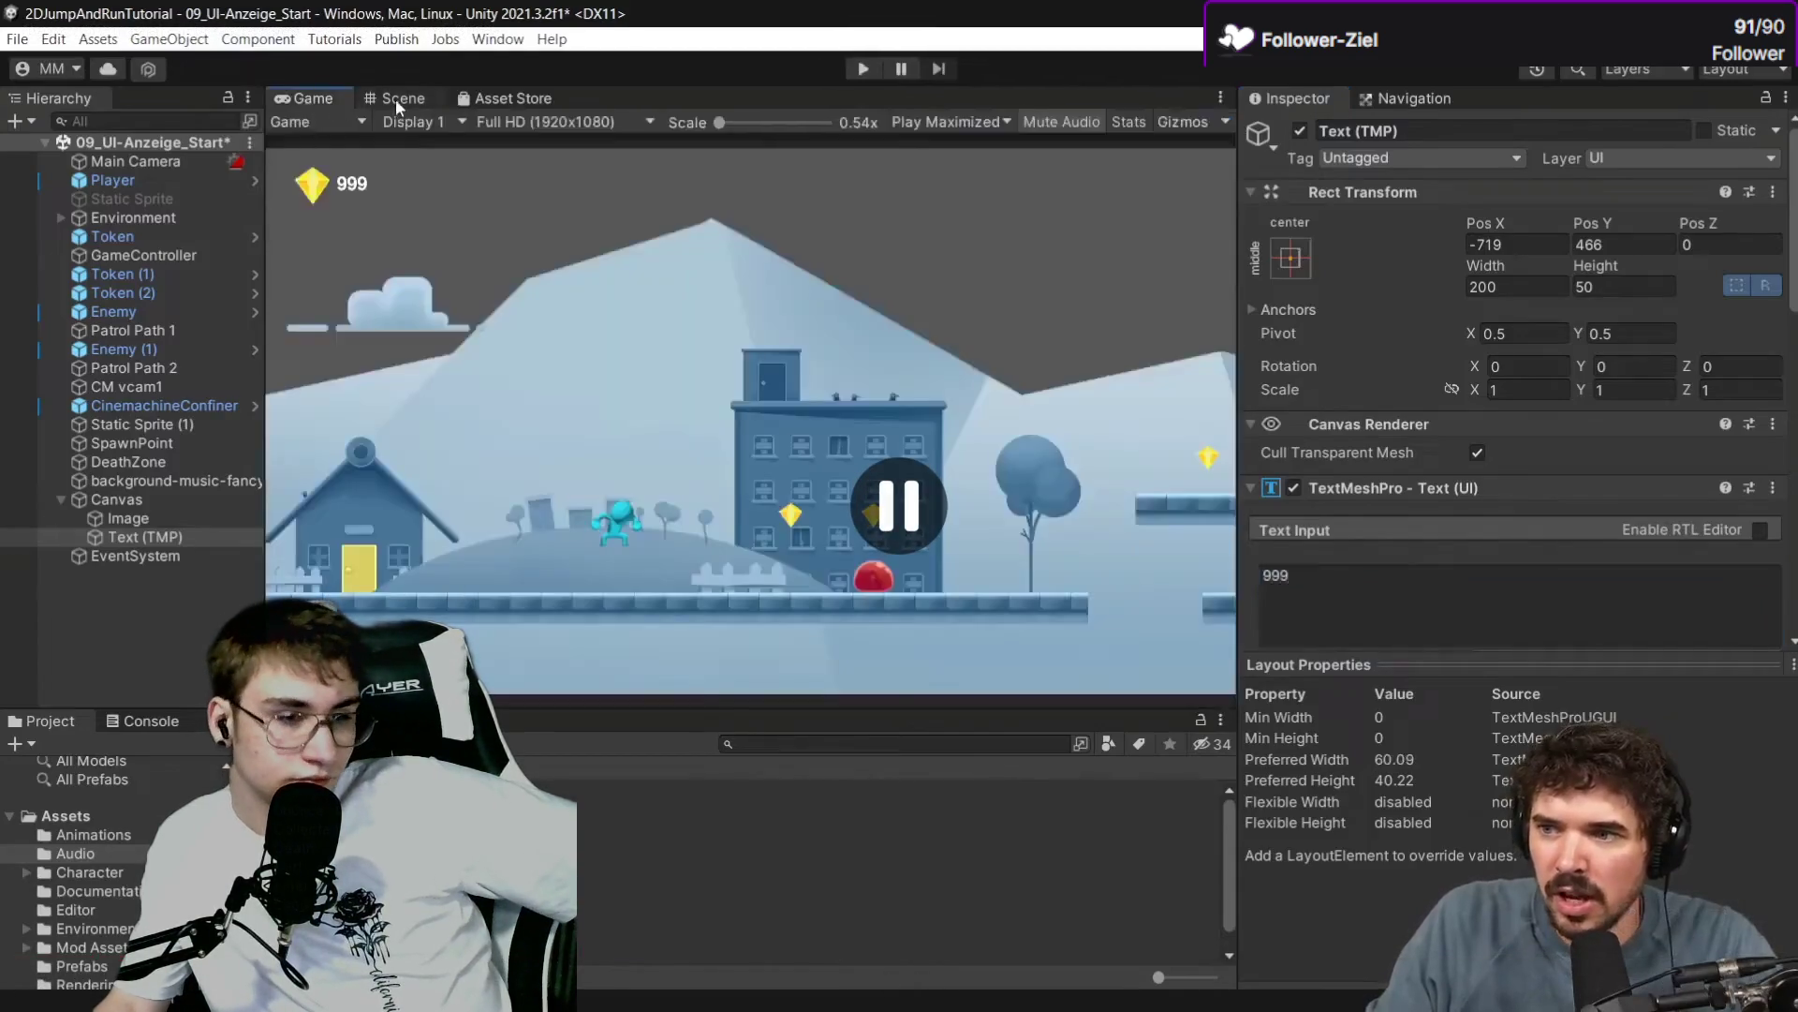
key(alt+Tab)
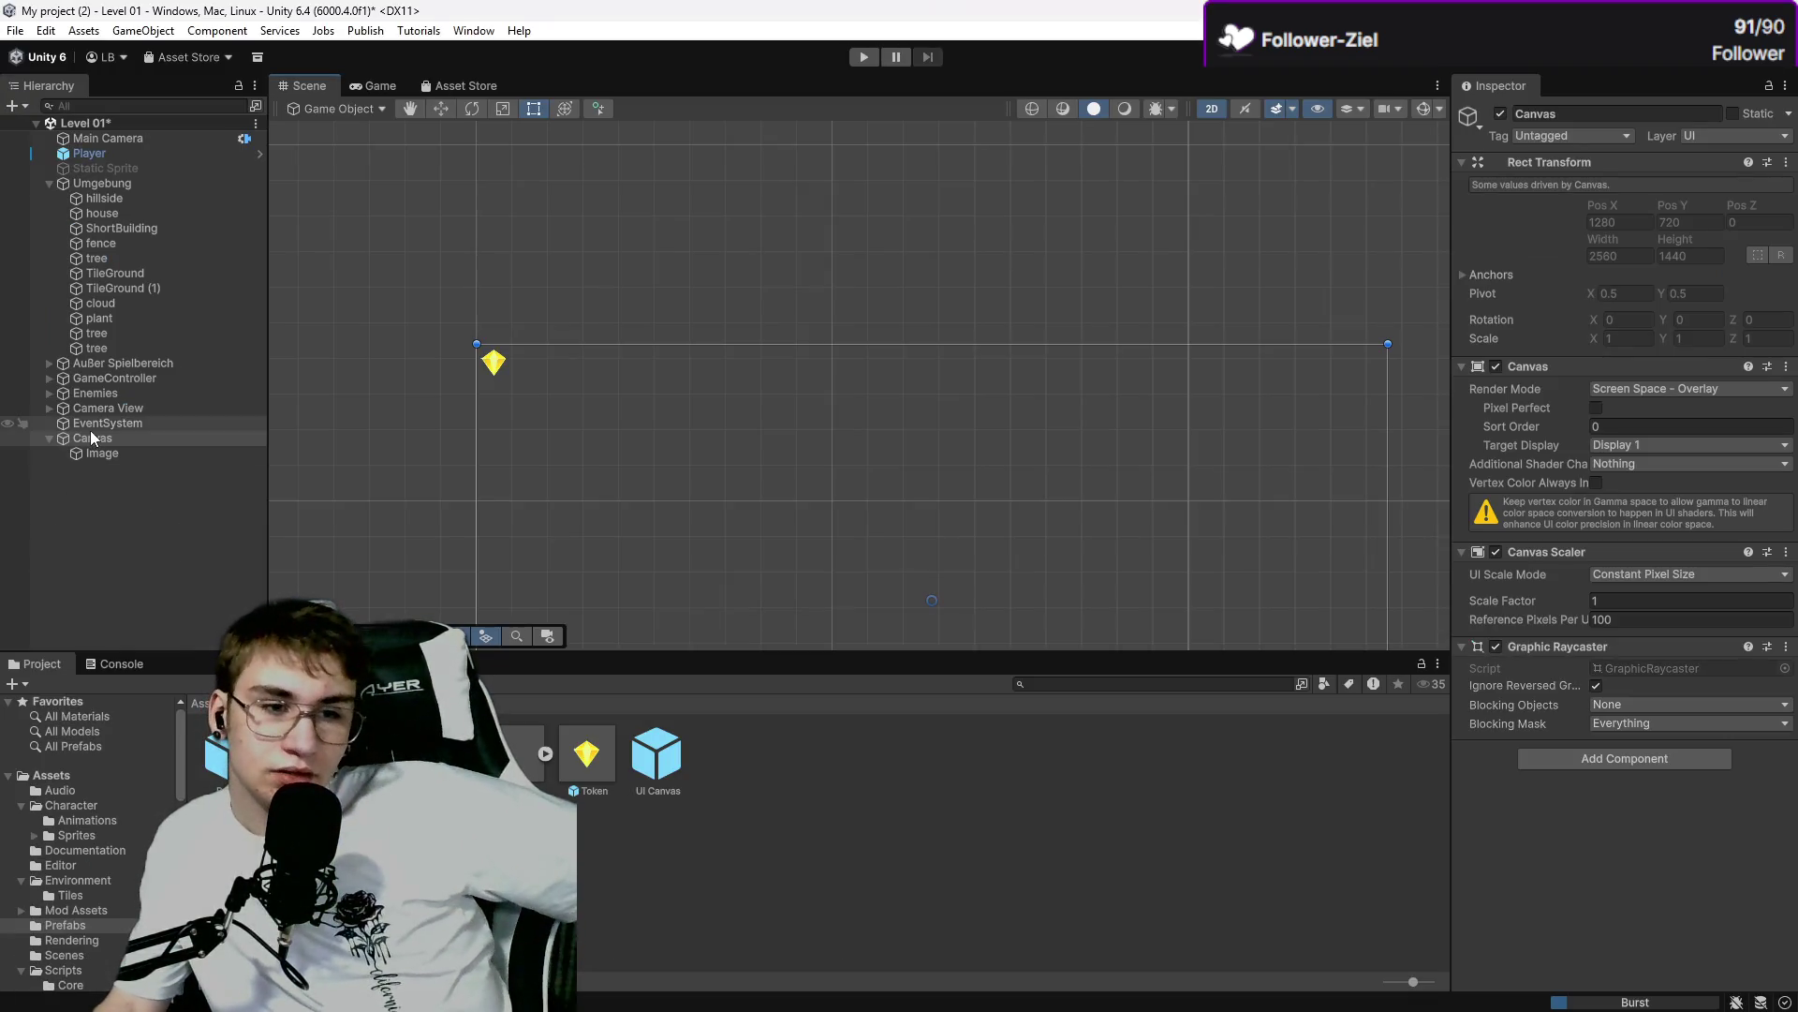
Add a TextMeshPro text under the Canvas and move it onto the gem icon.
right_click(65, 438)
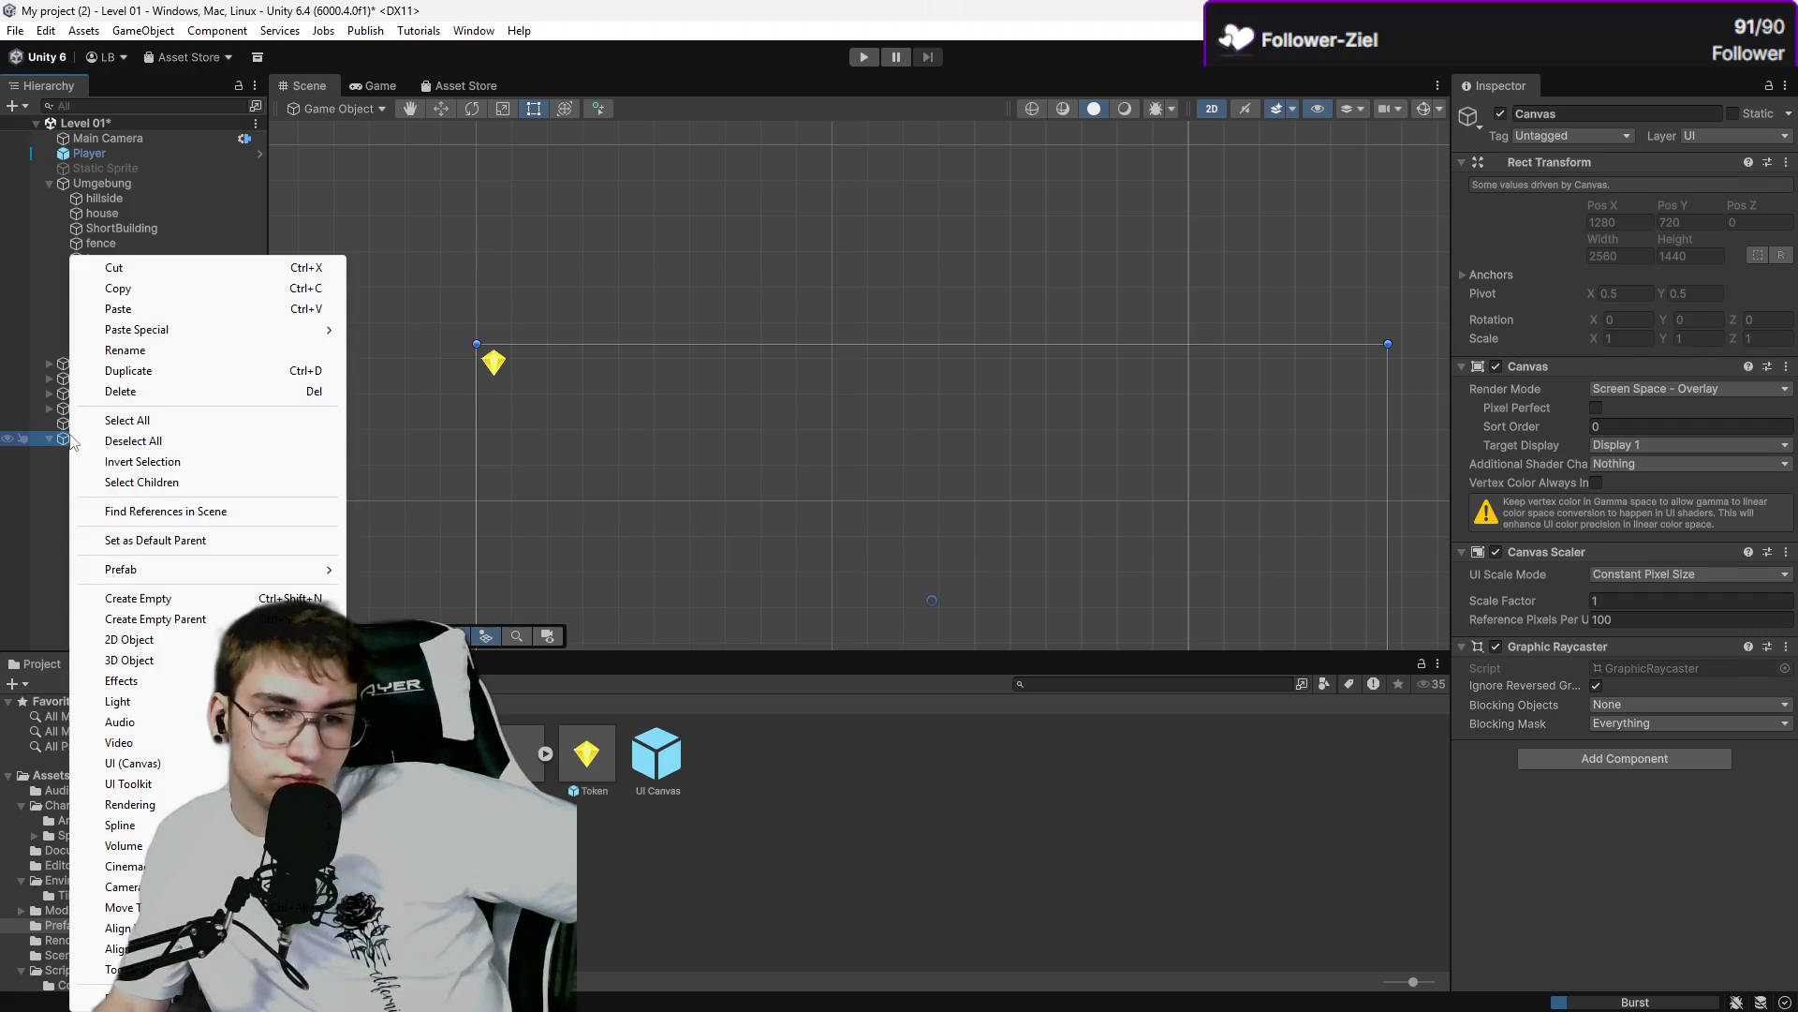
mouse_move(194, 766)
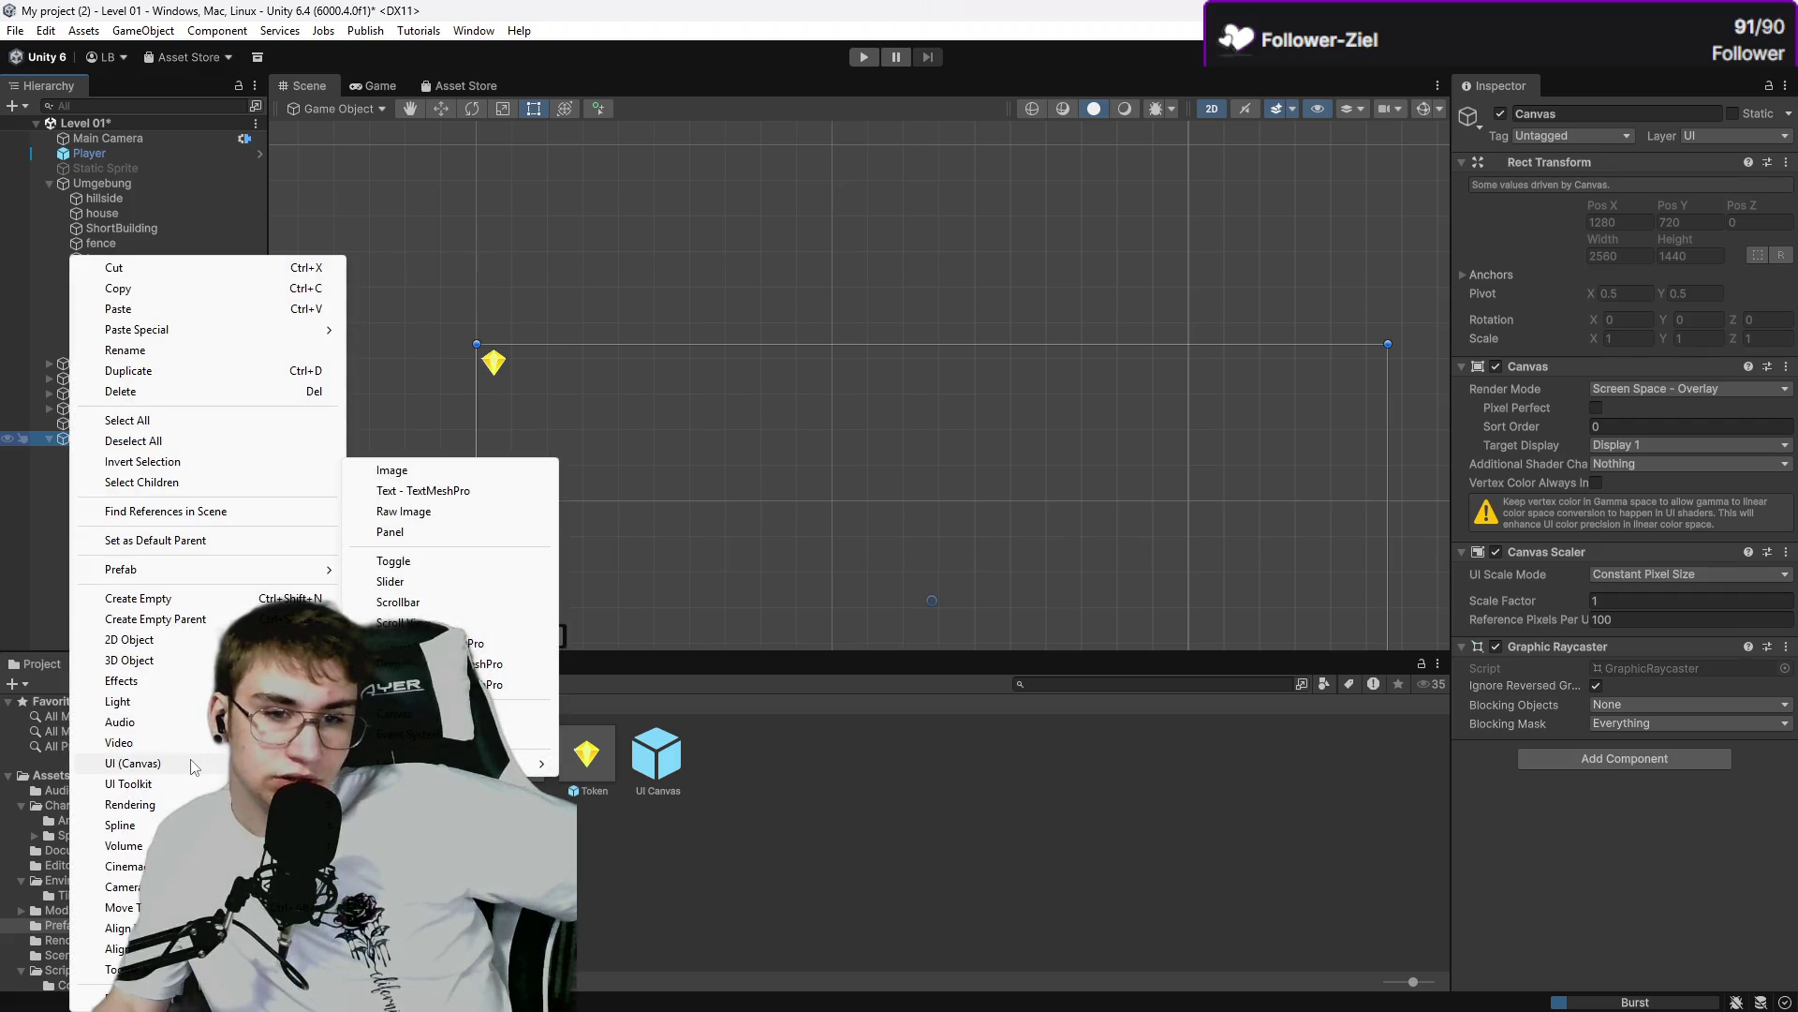
click(482, 491)
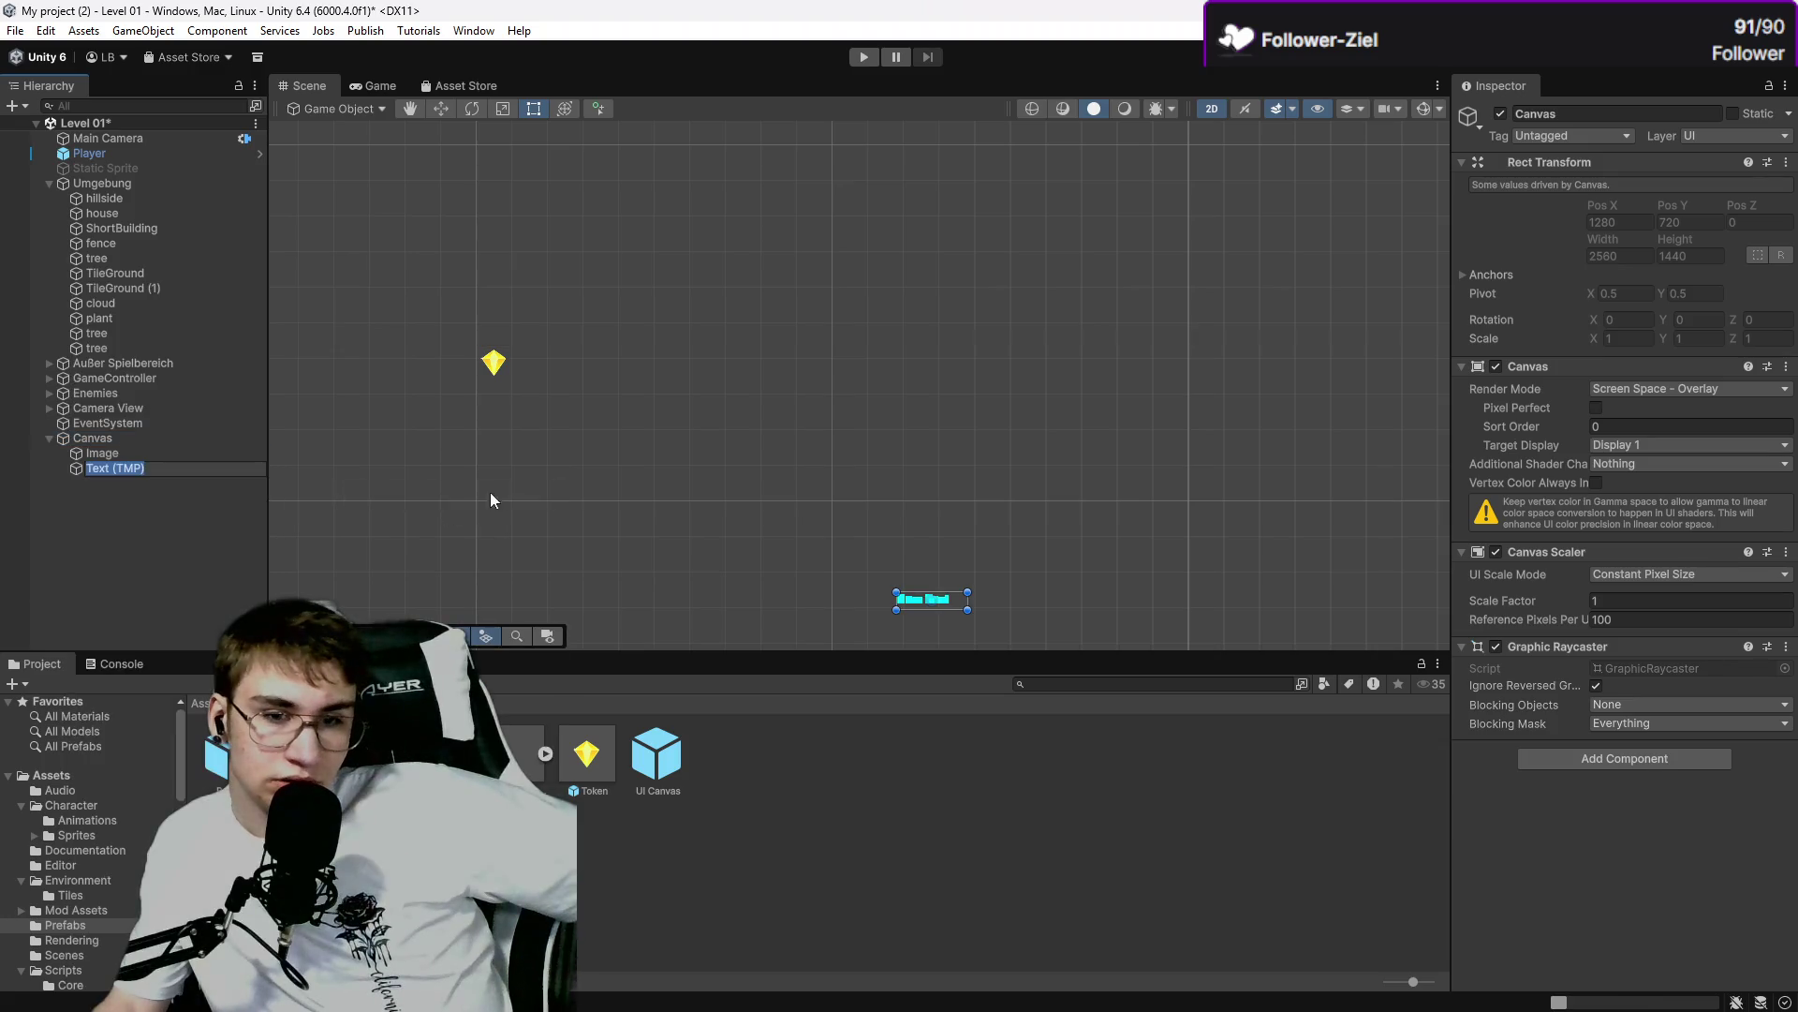
scroll(916, 600, up, 2)
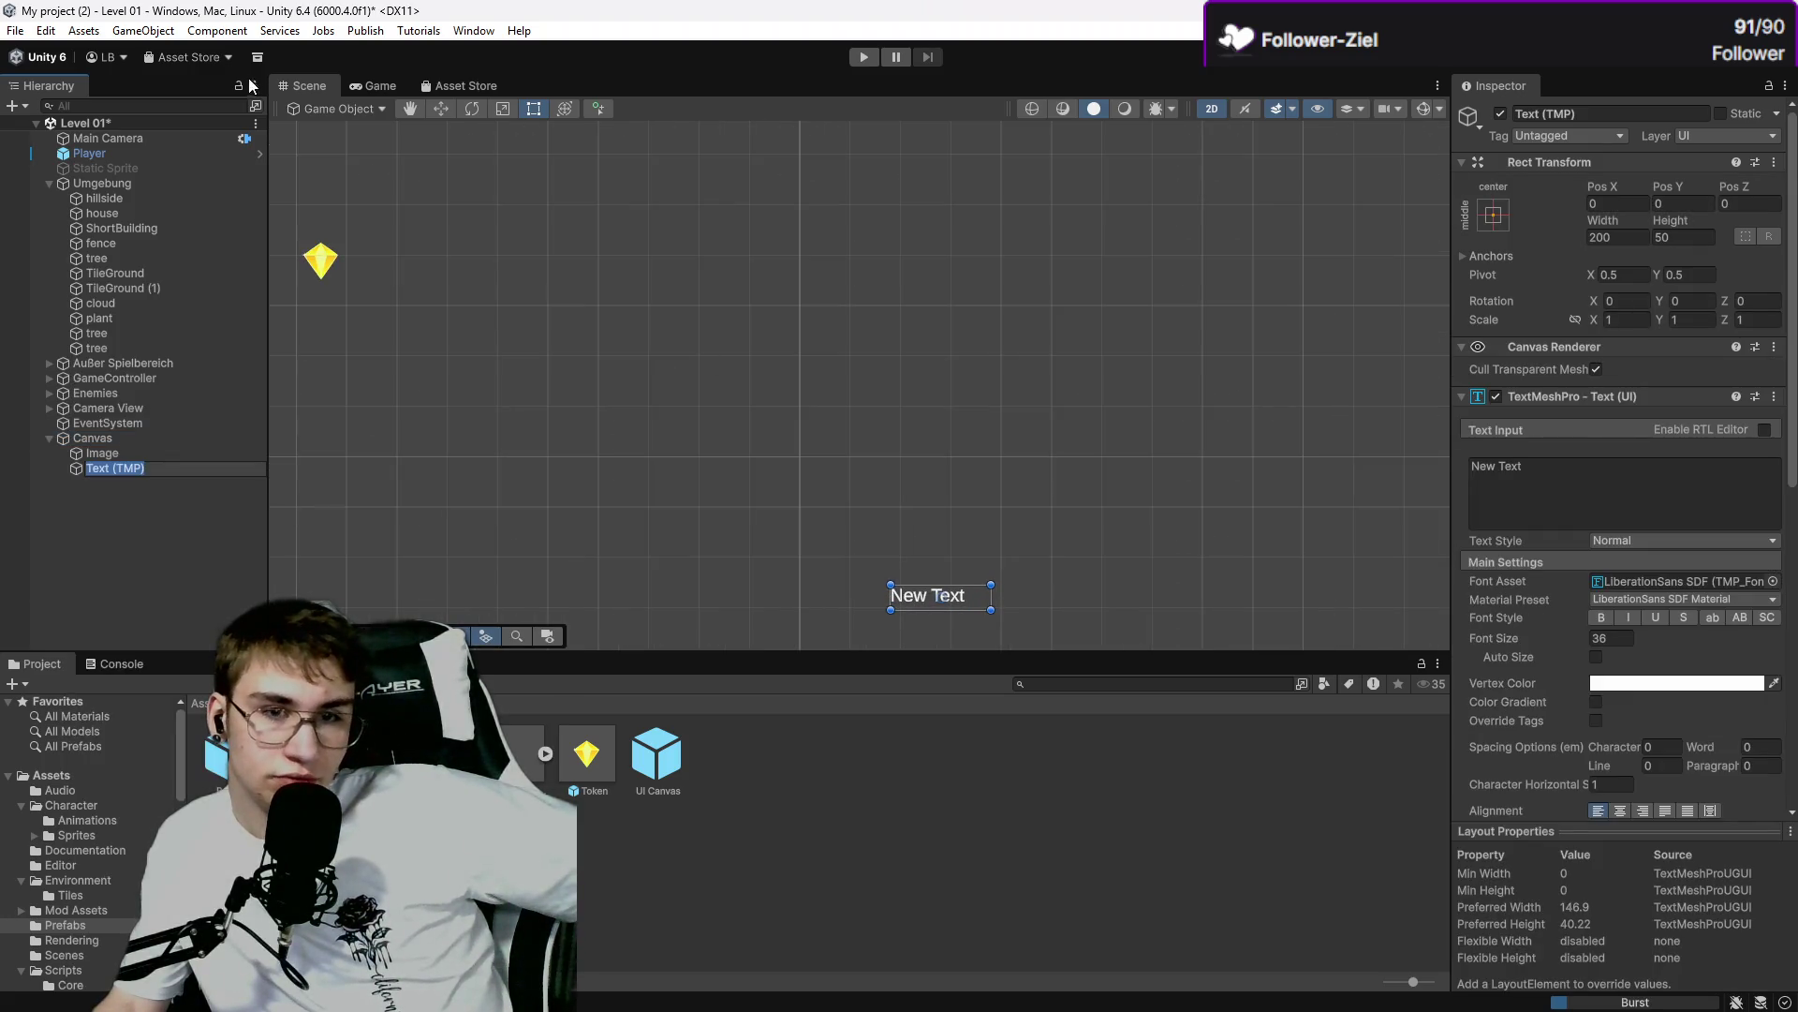
click(440, 108)
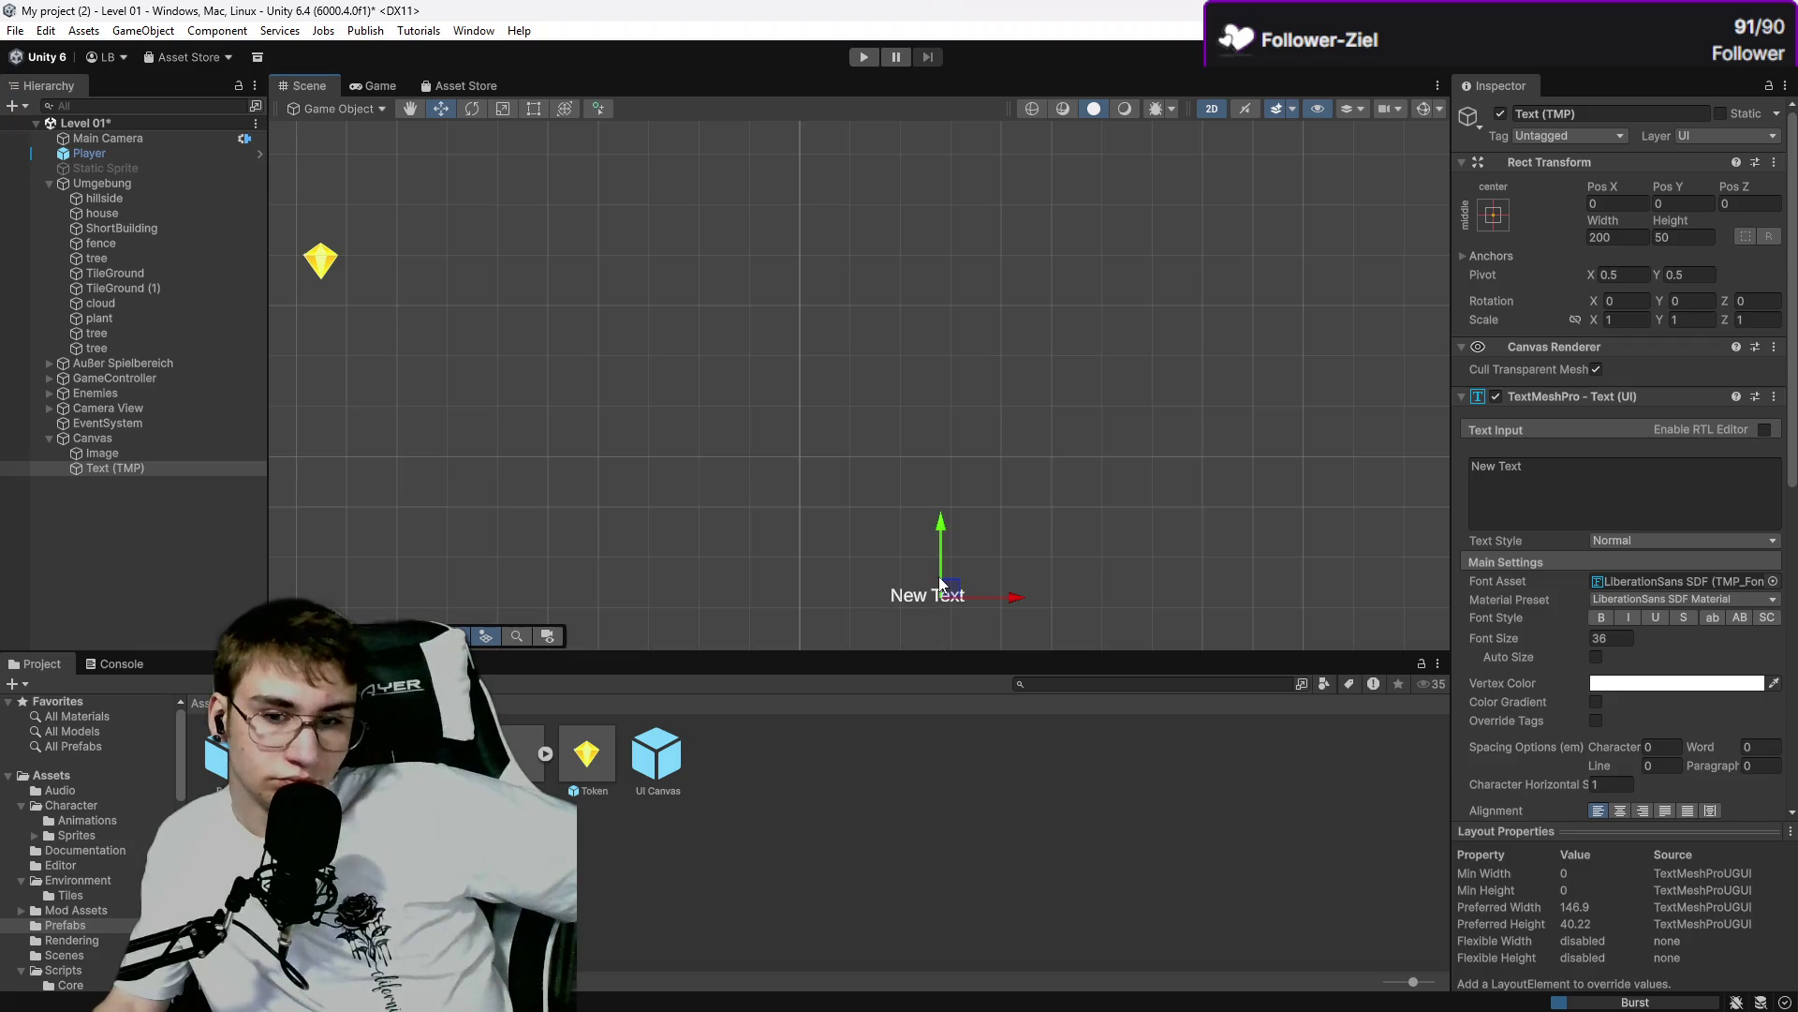
mouse_move(956, 589)
mouse_down()
mouse_move(405, 253)
mouse_move(361, 251)
mouse_up()
Set the Text (TMP) content to 01.
click(405, 309)
scroll(450, 299, up, 4)
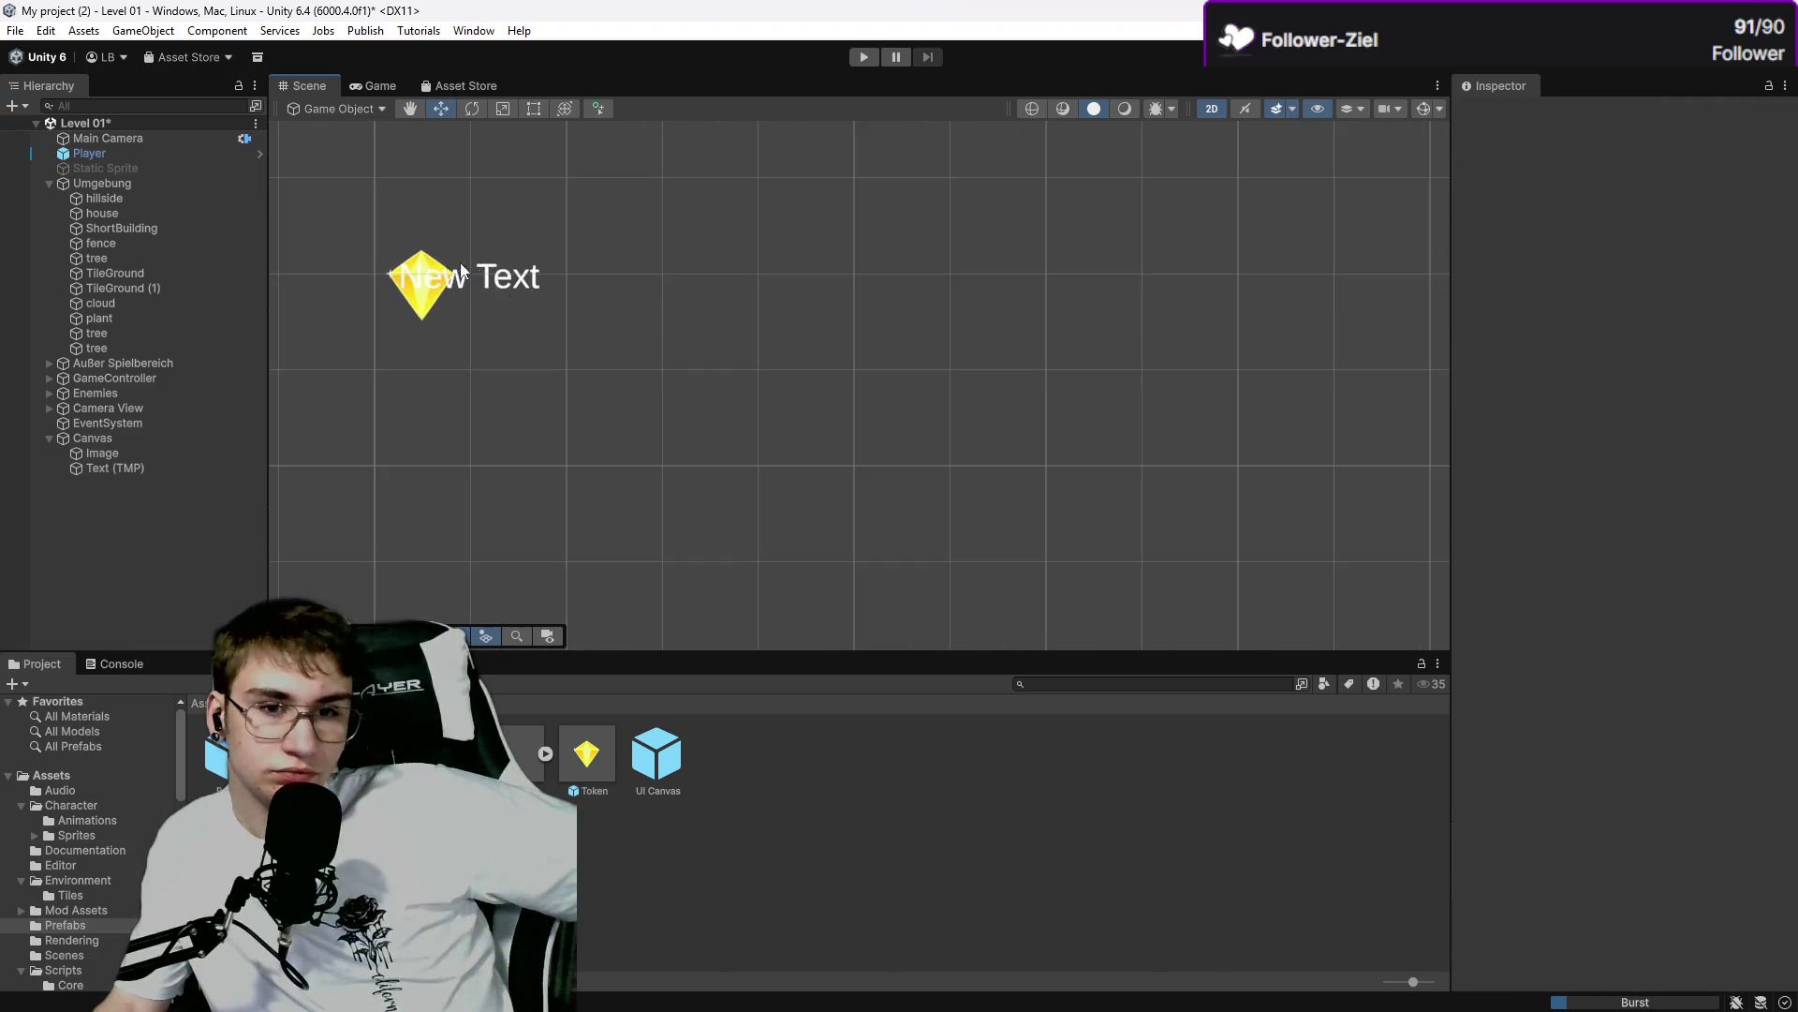
scroll(470, 261, up, 1)
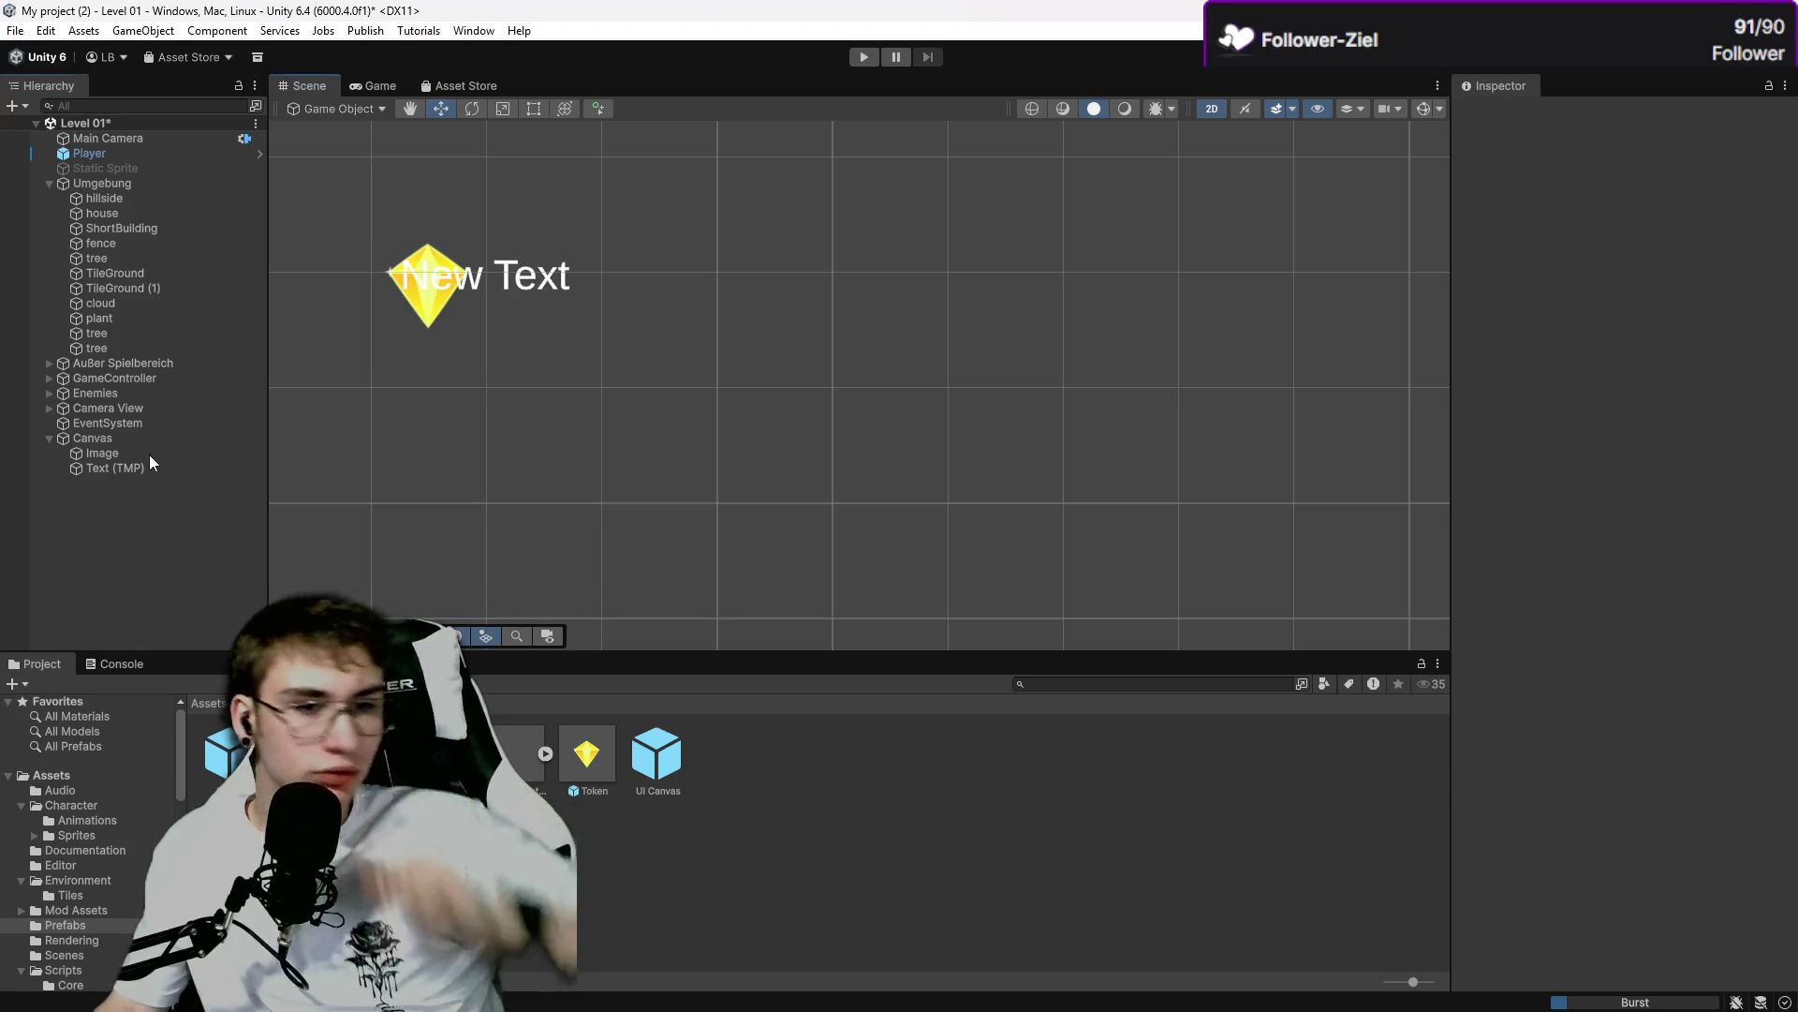
click(150, 466)
click(1545, 468)
text(01)
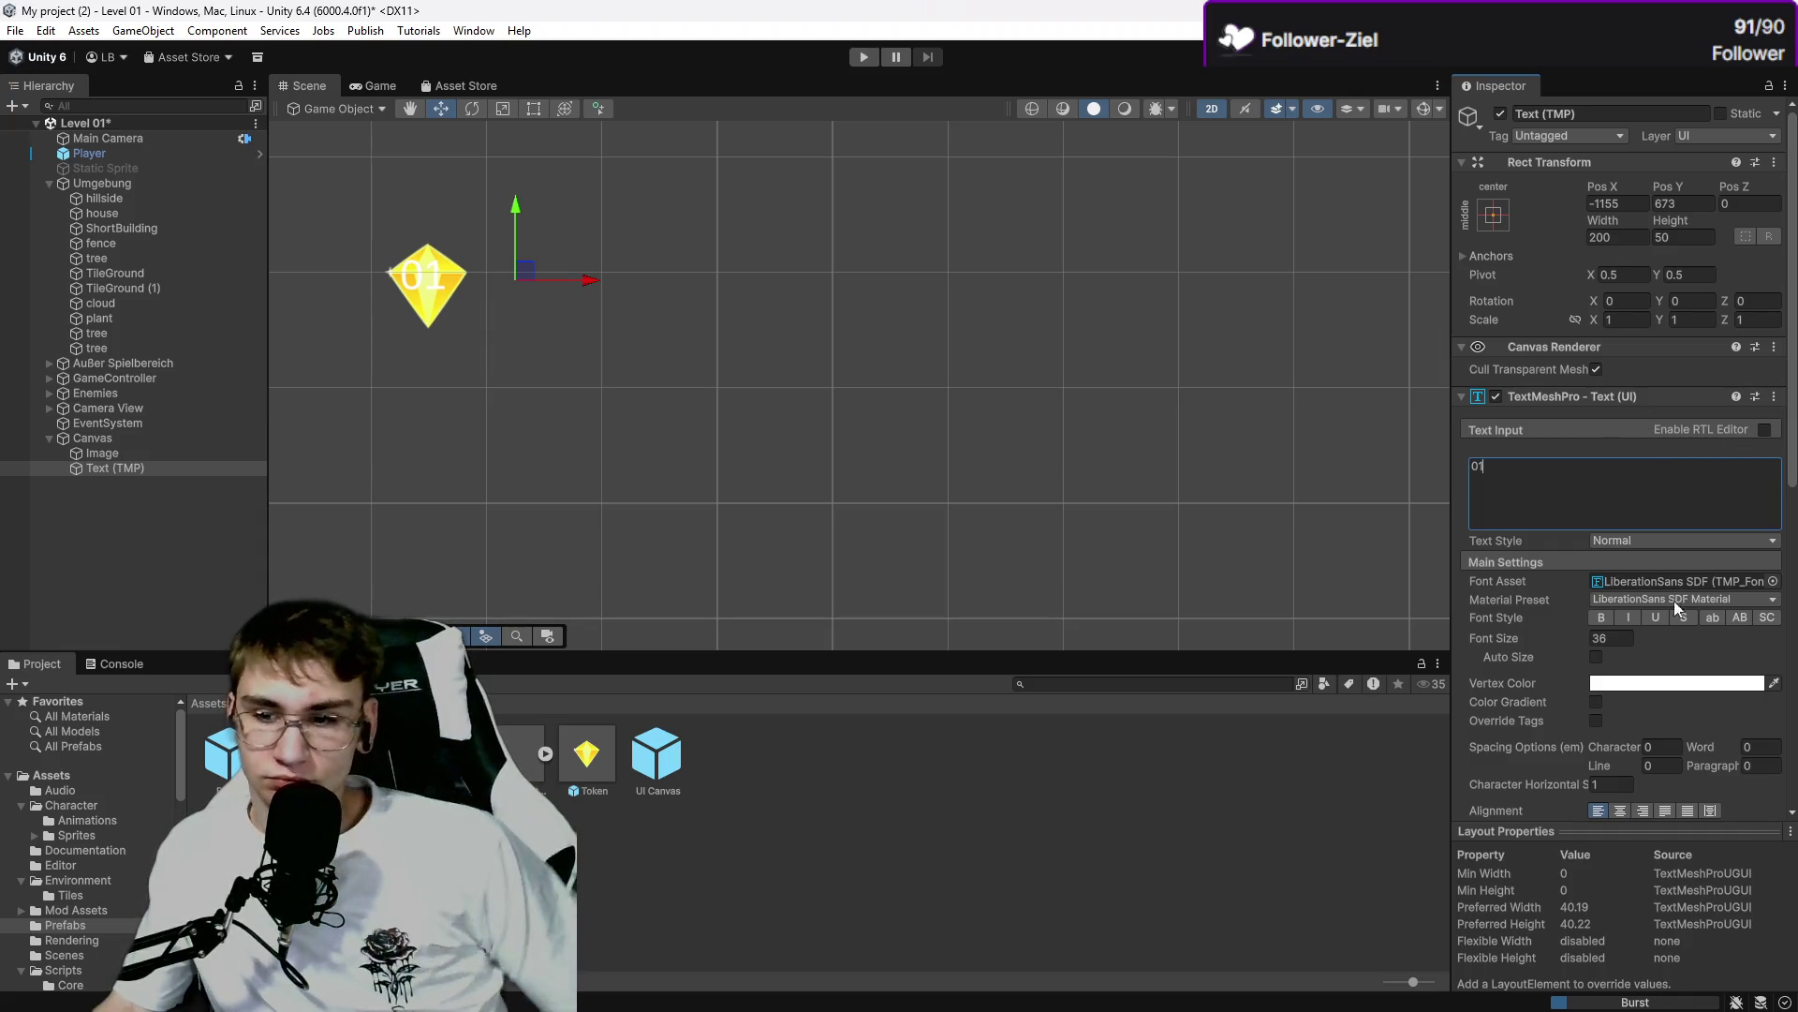
Make the 01 label black and centre it on the gem.
click(1672, 681)
drag(1649, 581, 1562, 604)
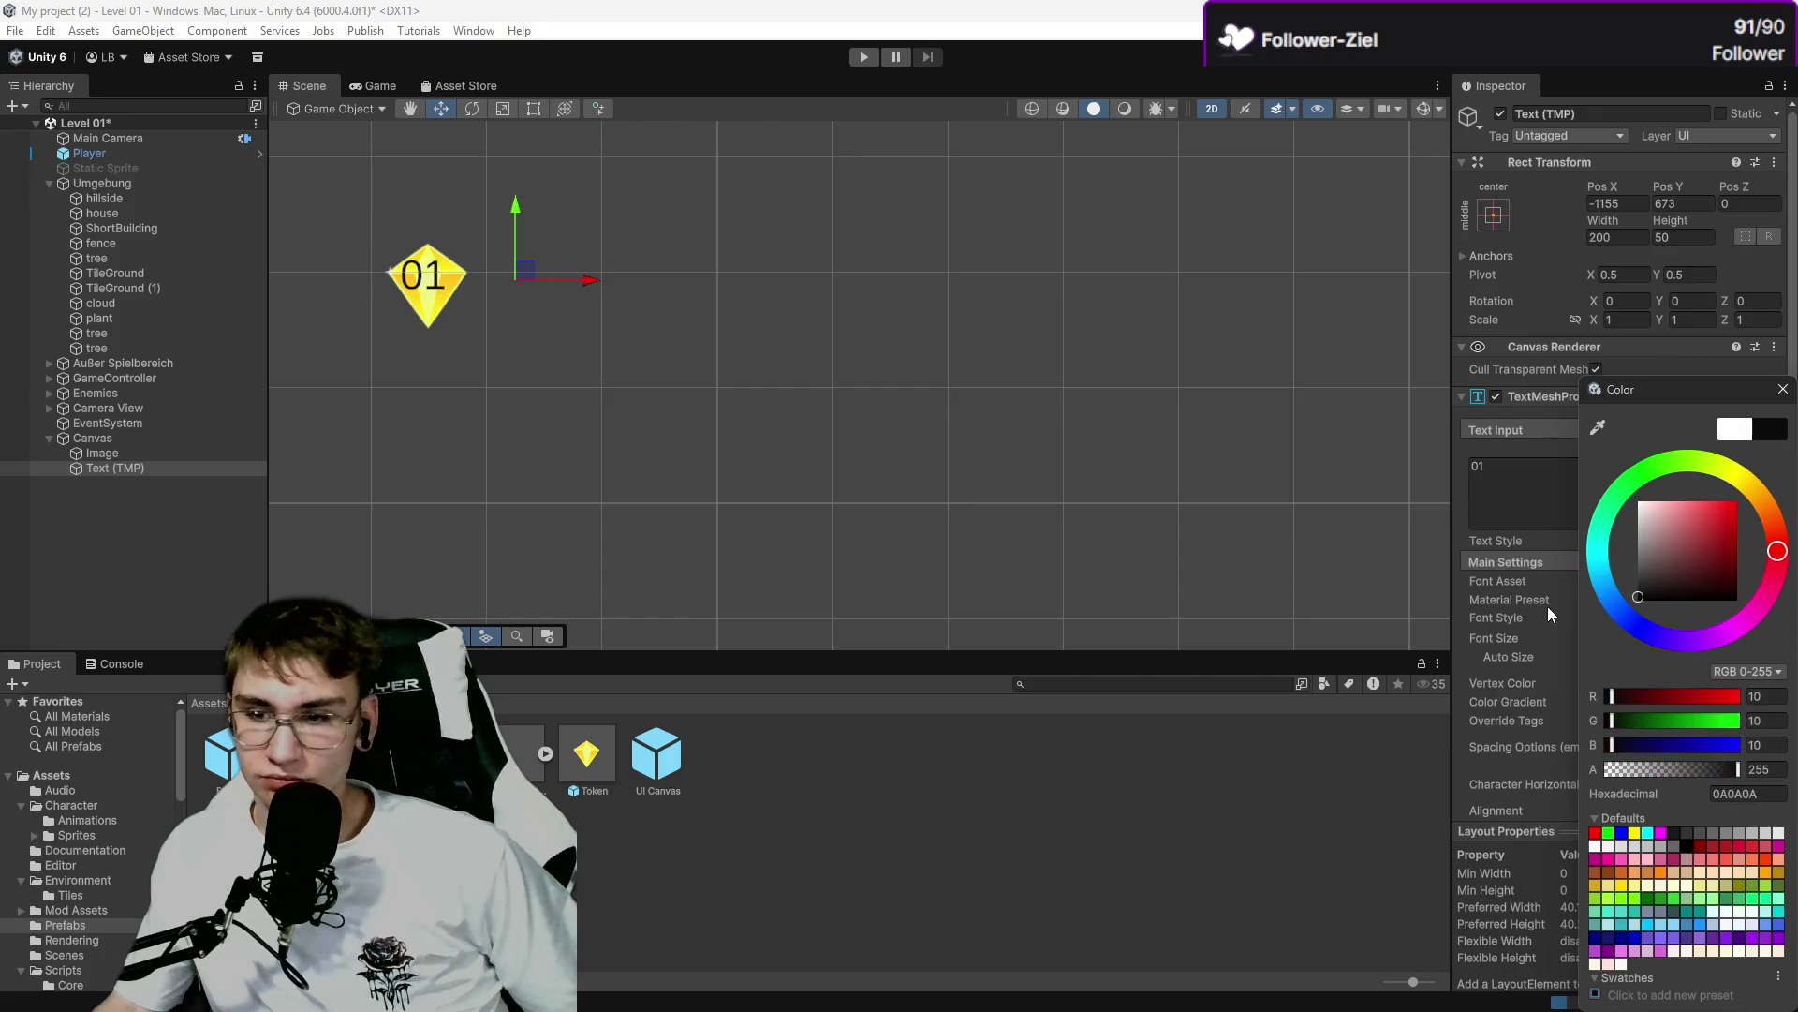
click(913, 446)
click(437, 278)
drag(530, 271, 532, 275)
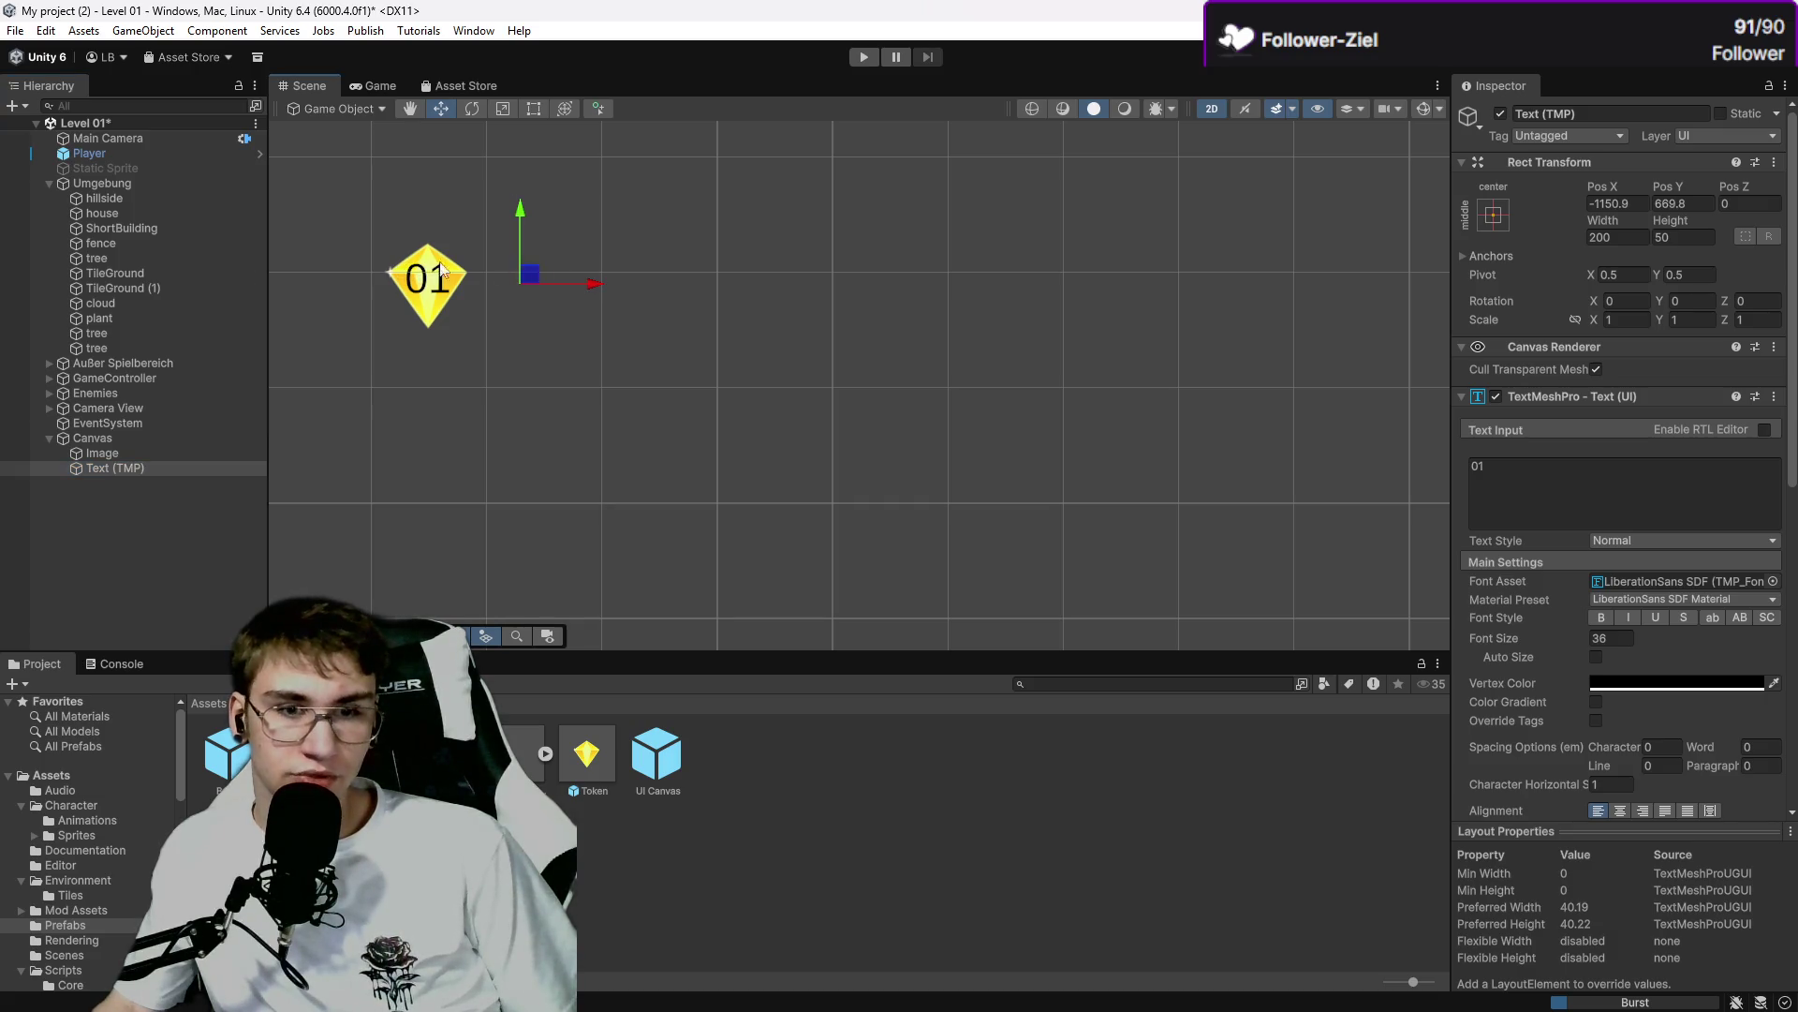
key(alt+Tab)
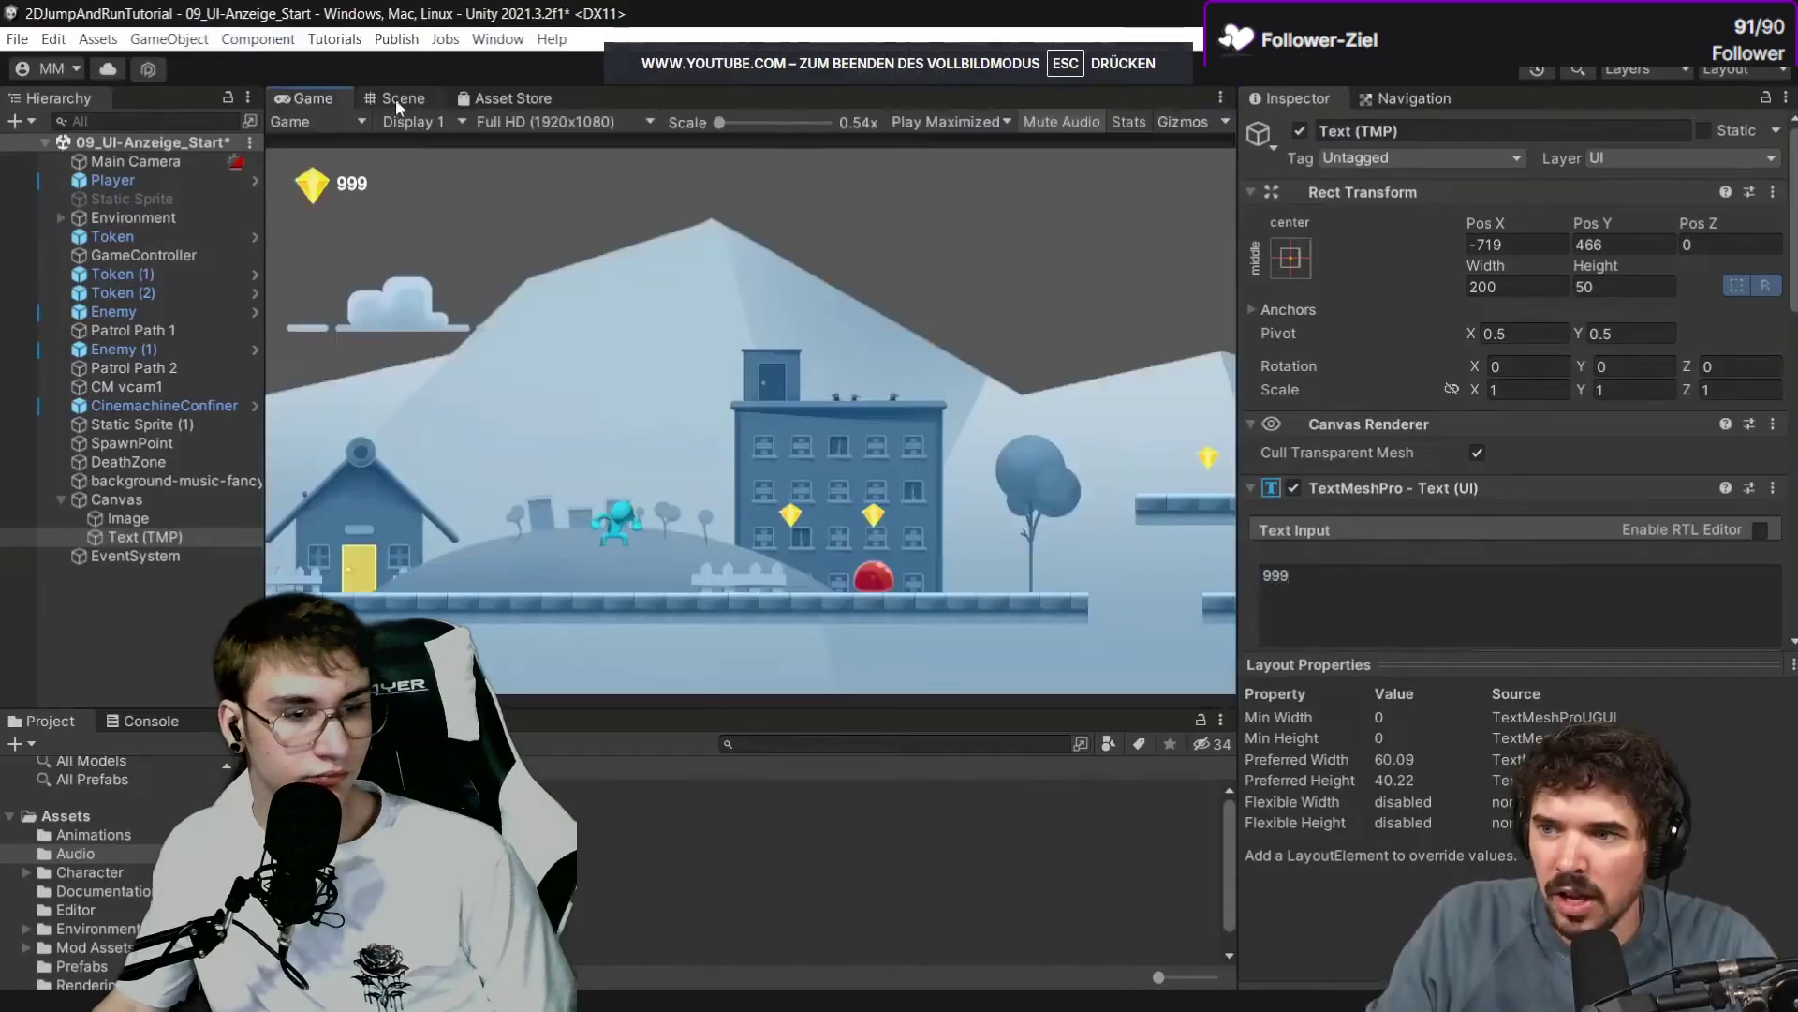
Watch the tutorial widen the score text box and edit its 999, then pause it.
click(613, 525)
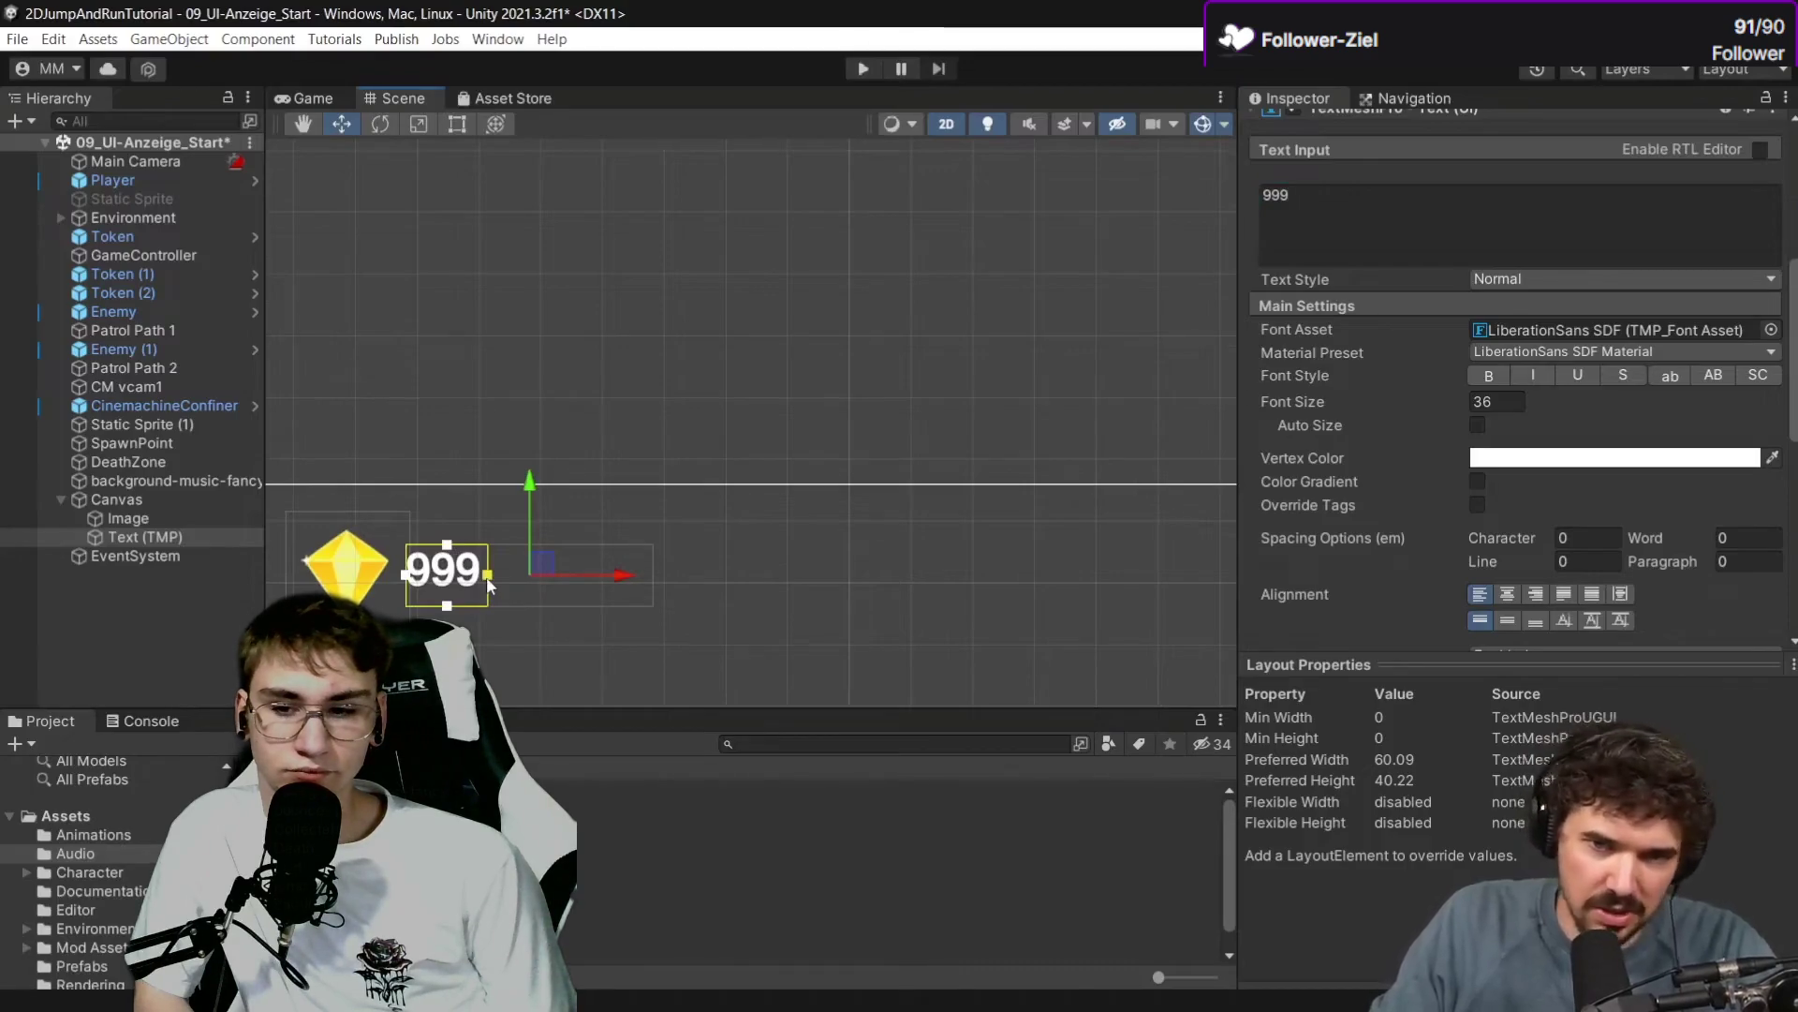
drag(487, 575, 508, 577)
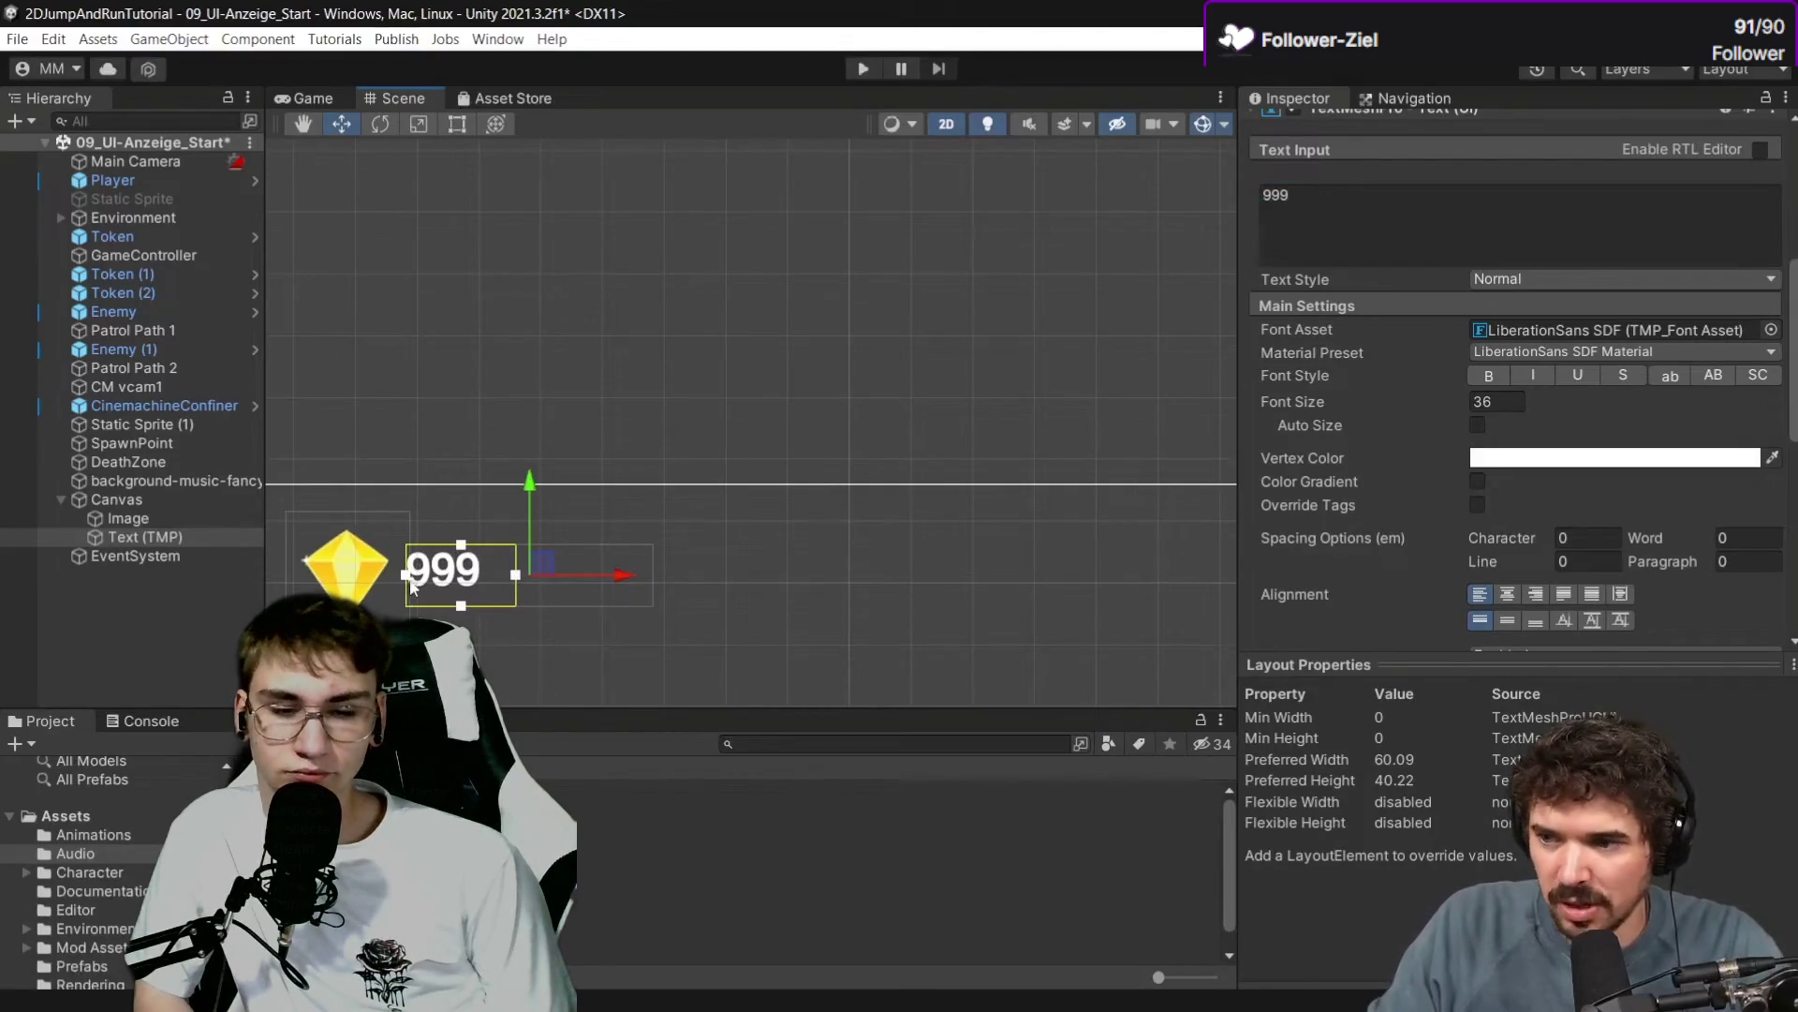
click(132, 520)
click(137, 535)
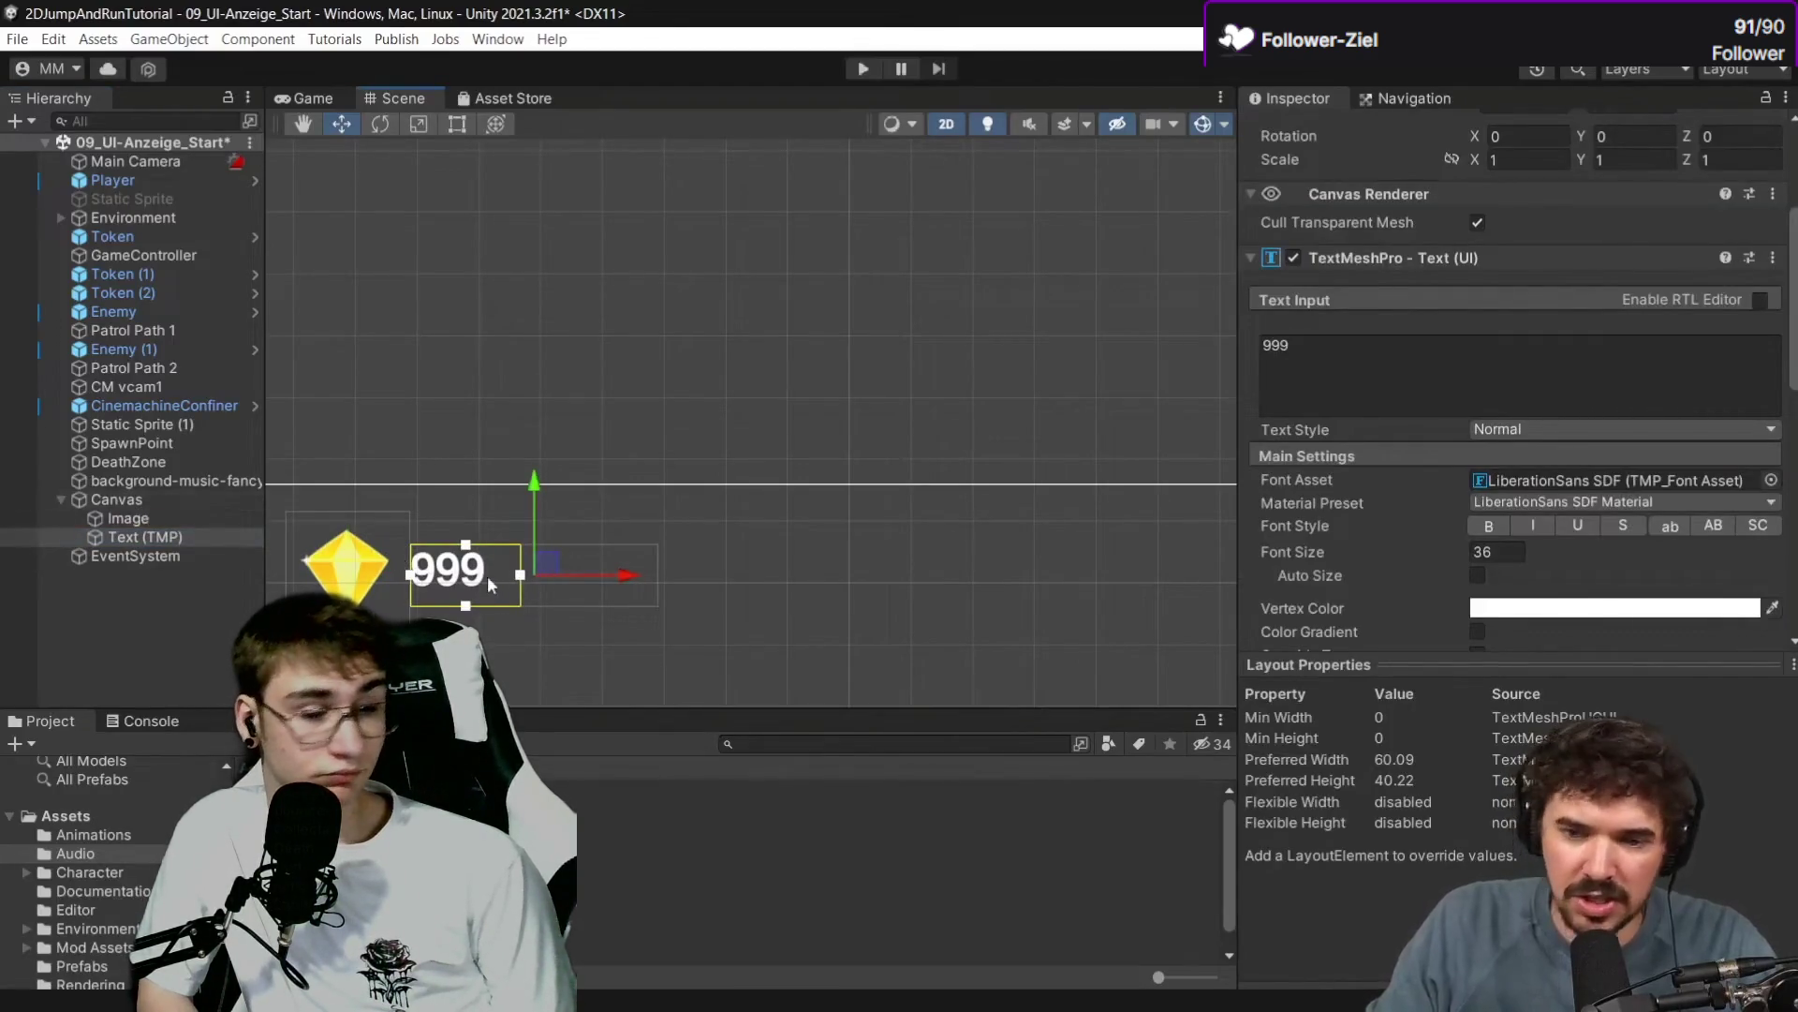
click(1379, 375)
text(0)
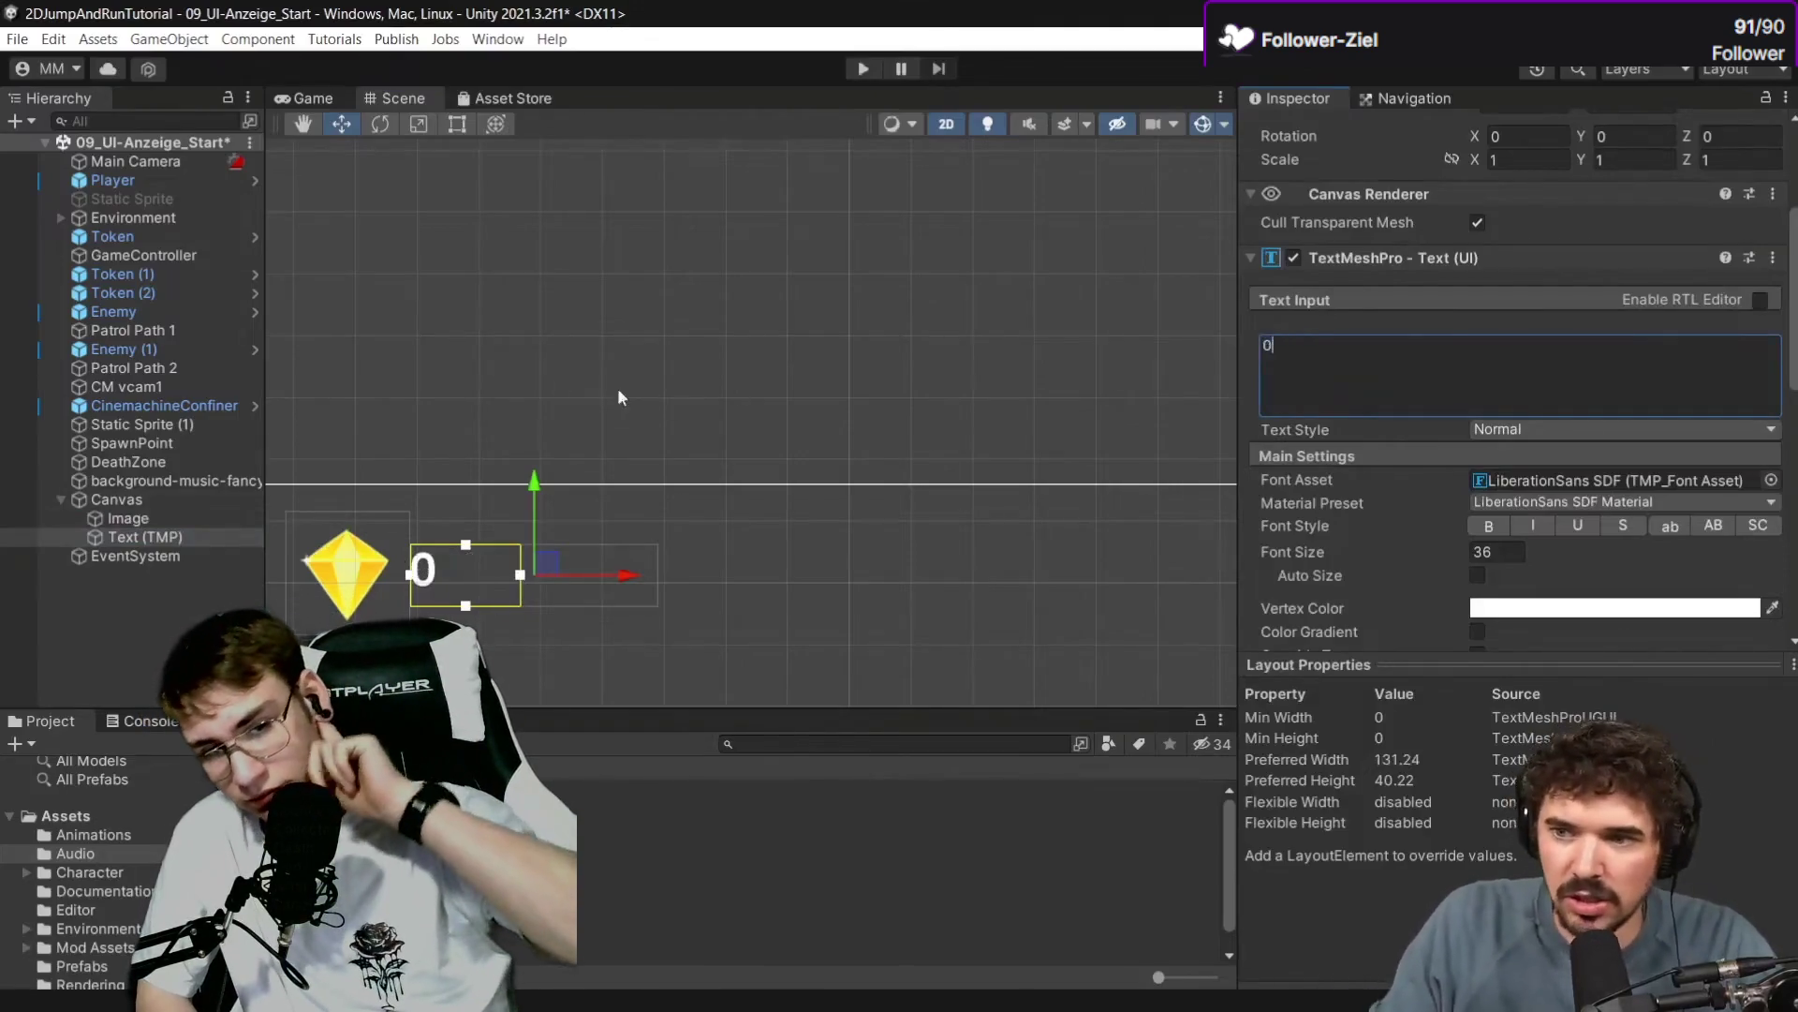
click(188, 498)
key(space)
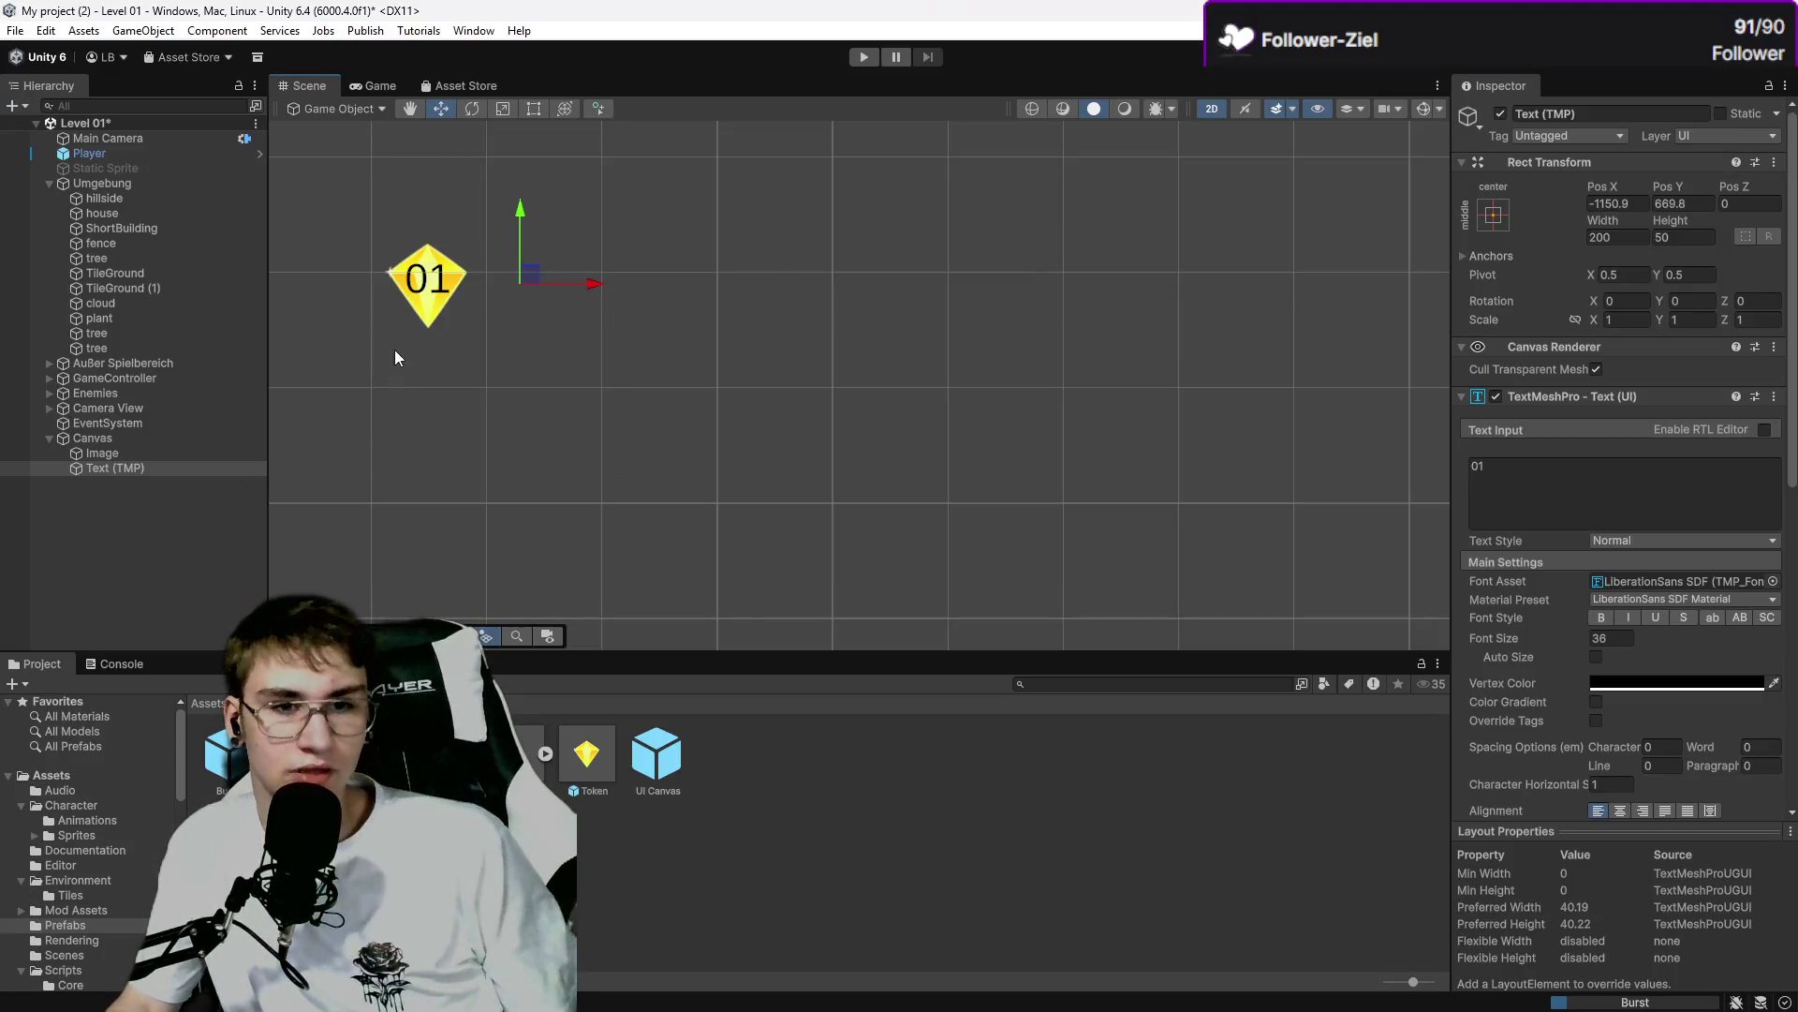
Change the Text (TMP) score content to 0.
click(394, 372)
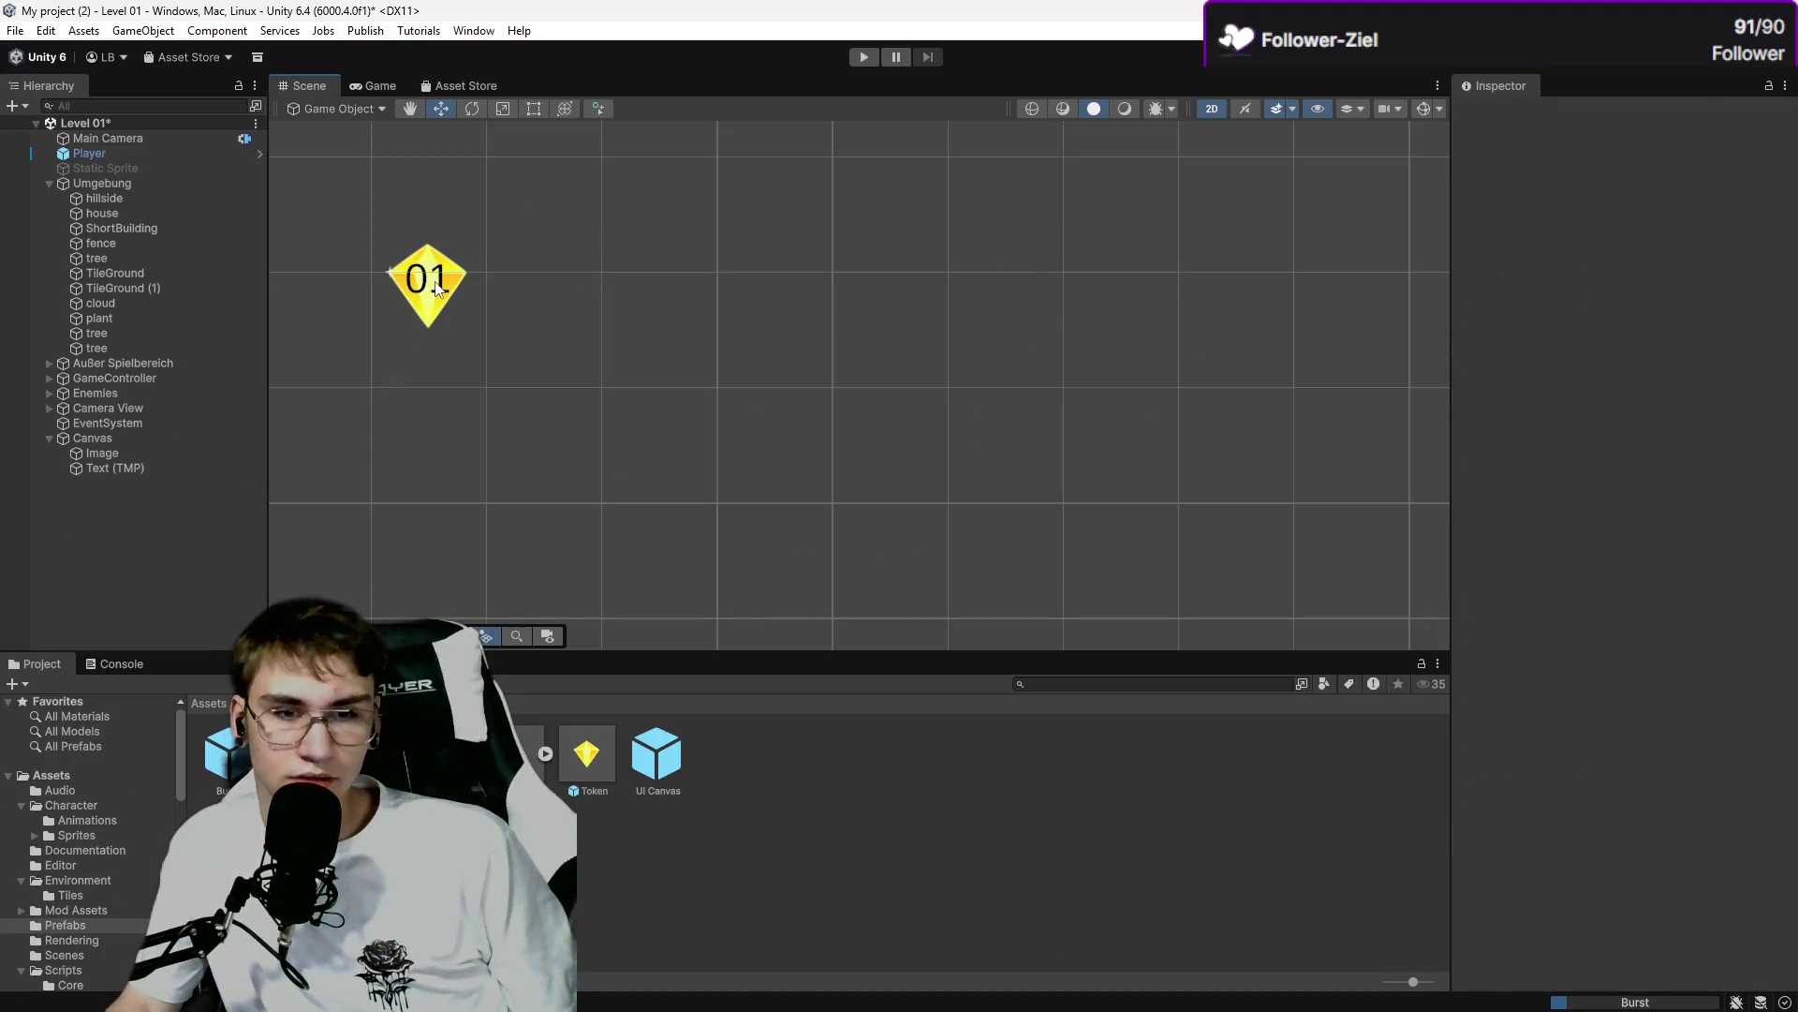
click(181, 468)
text(0)
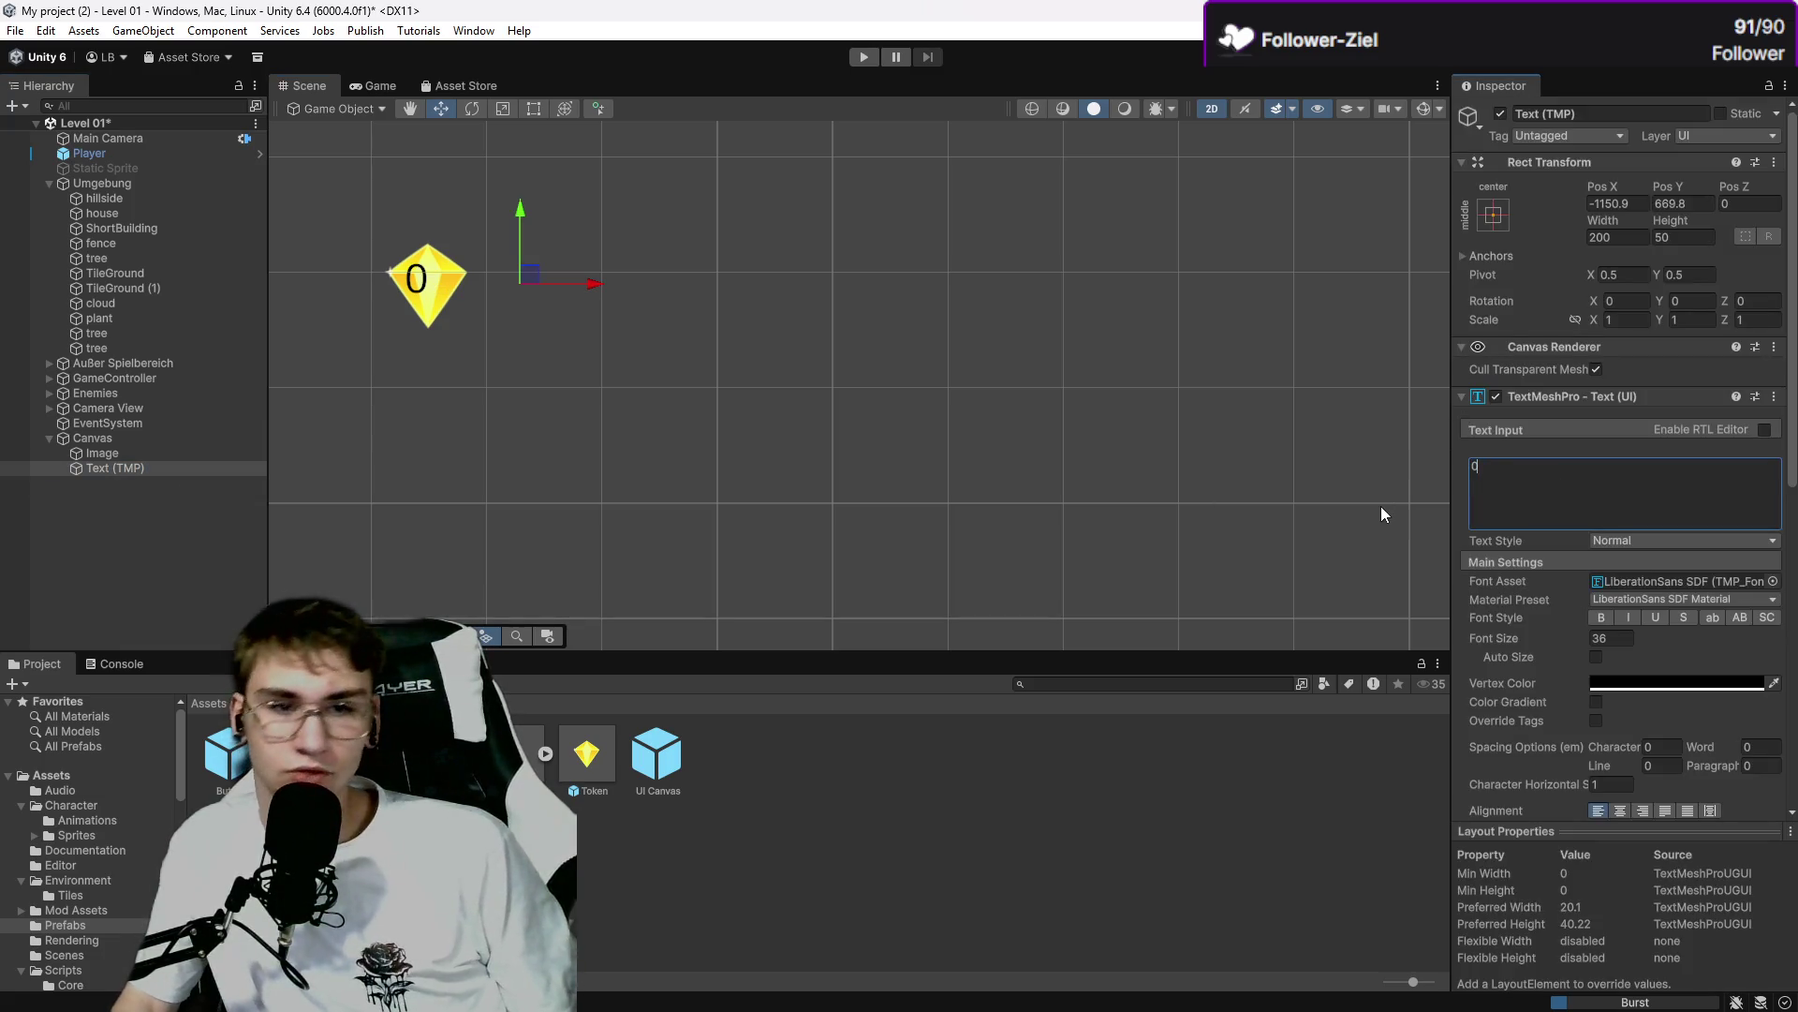
click(1189, 458)
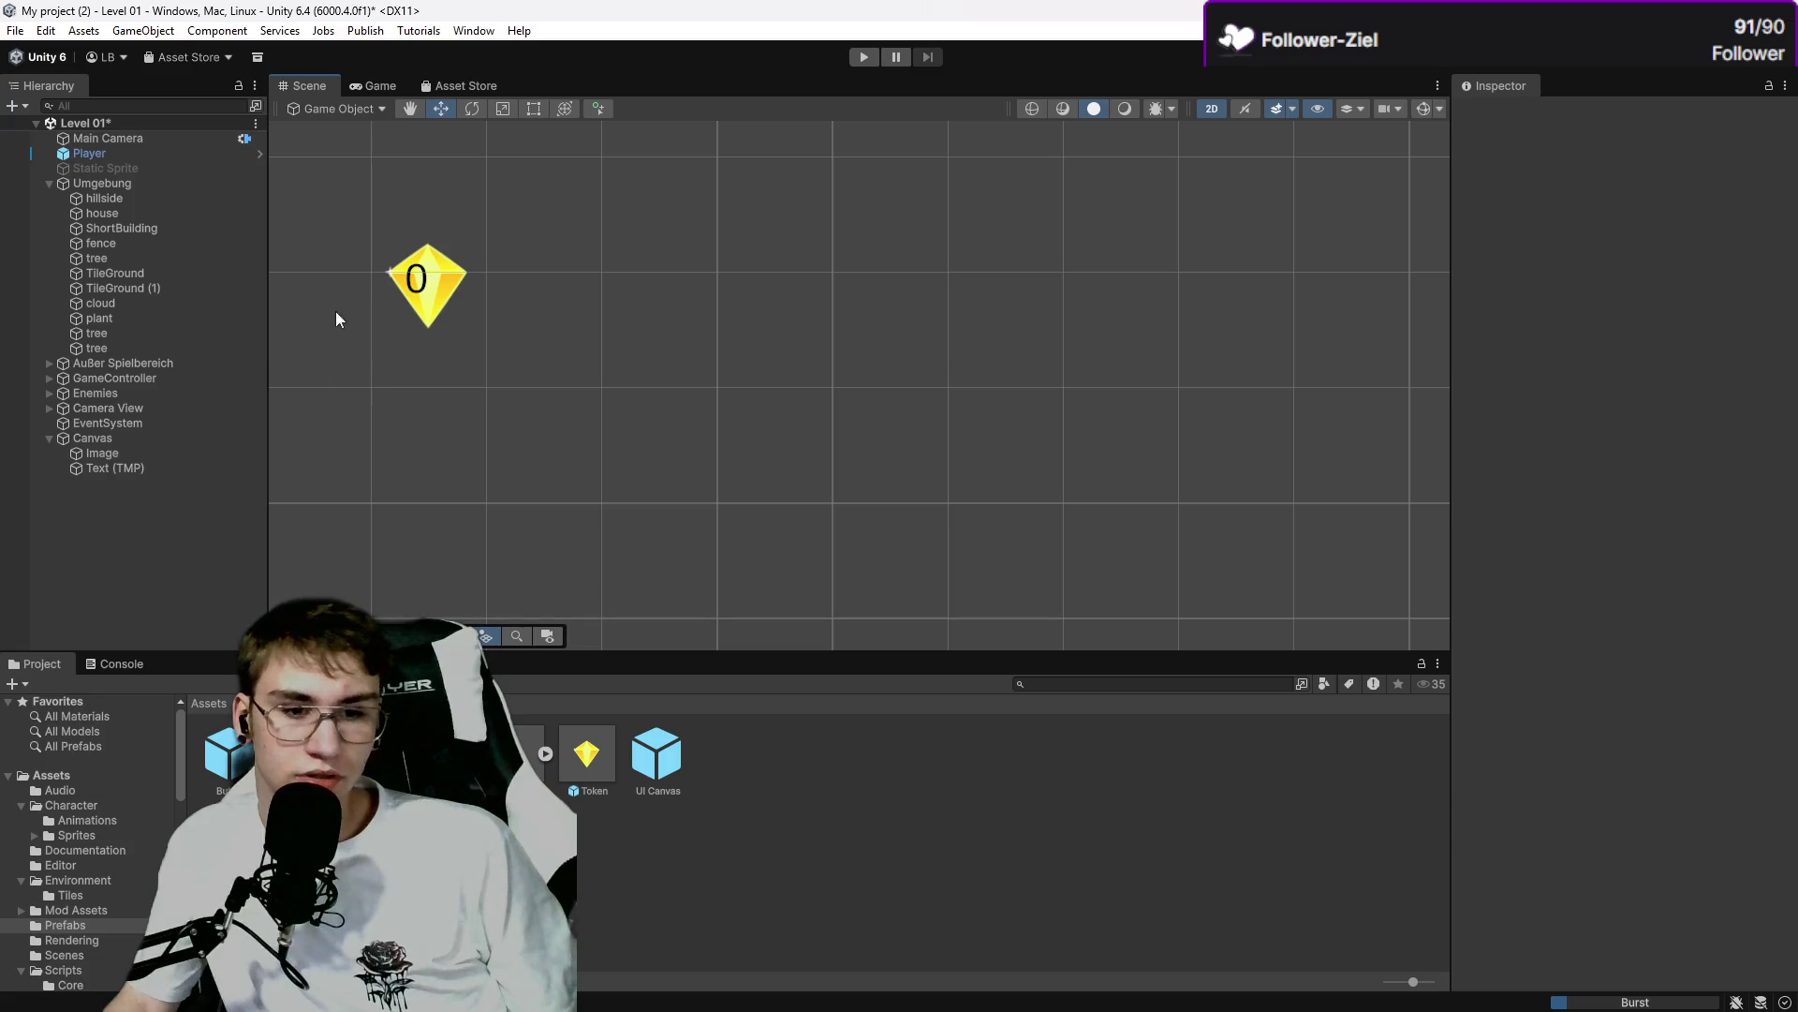
Narrow the score text box to about the gem's width, then deselect it.
click(84, 454)
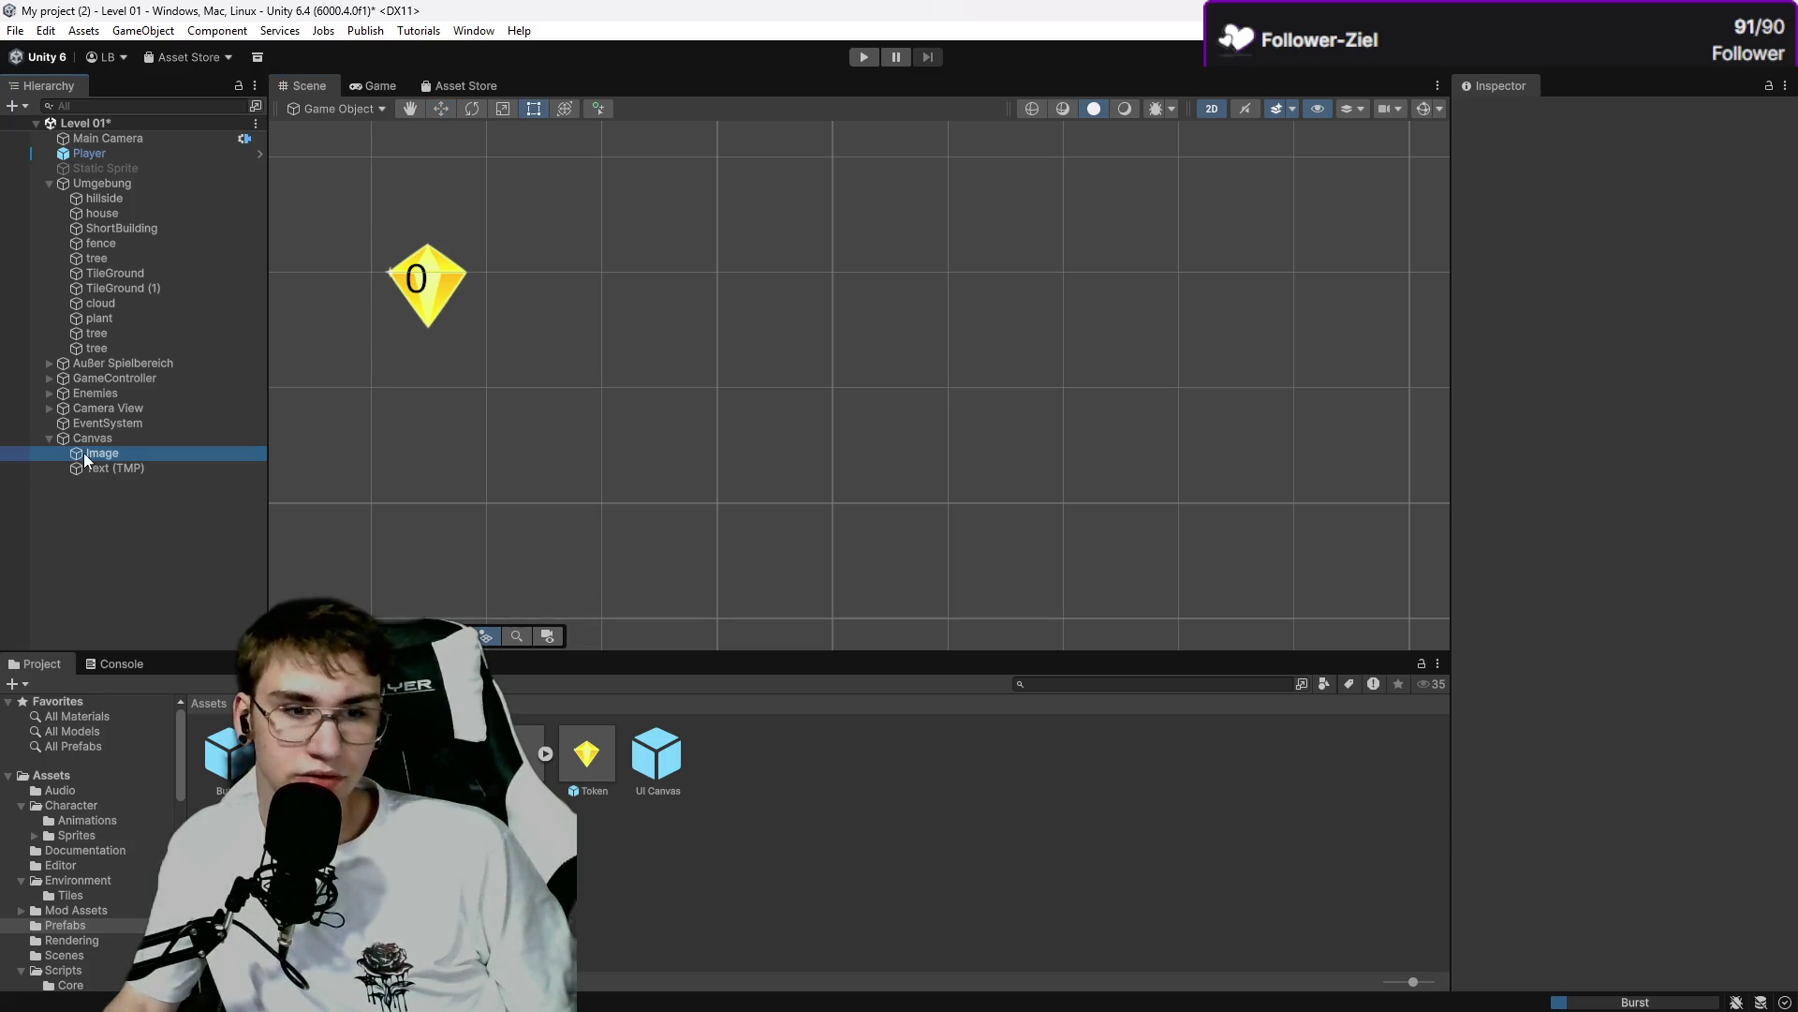
click(170, 468)
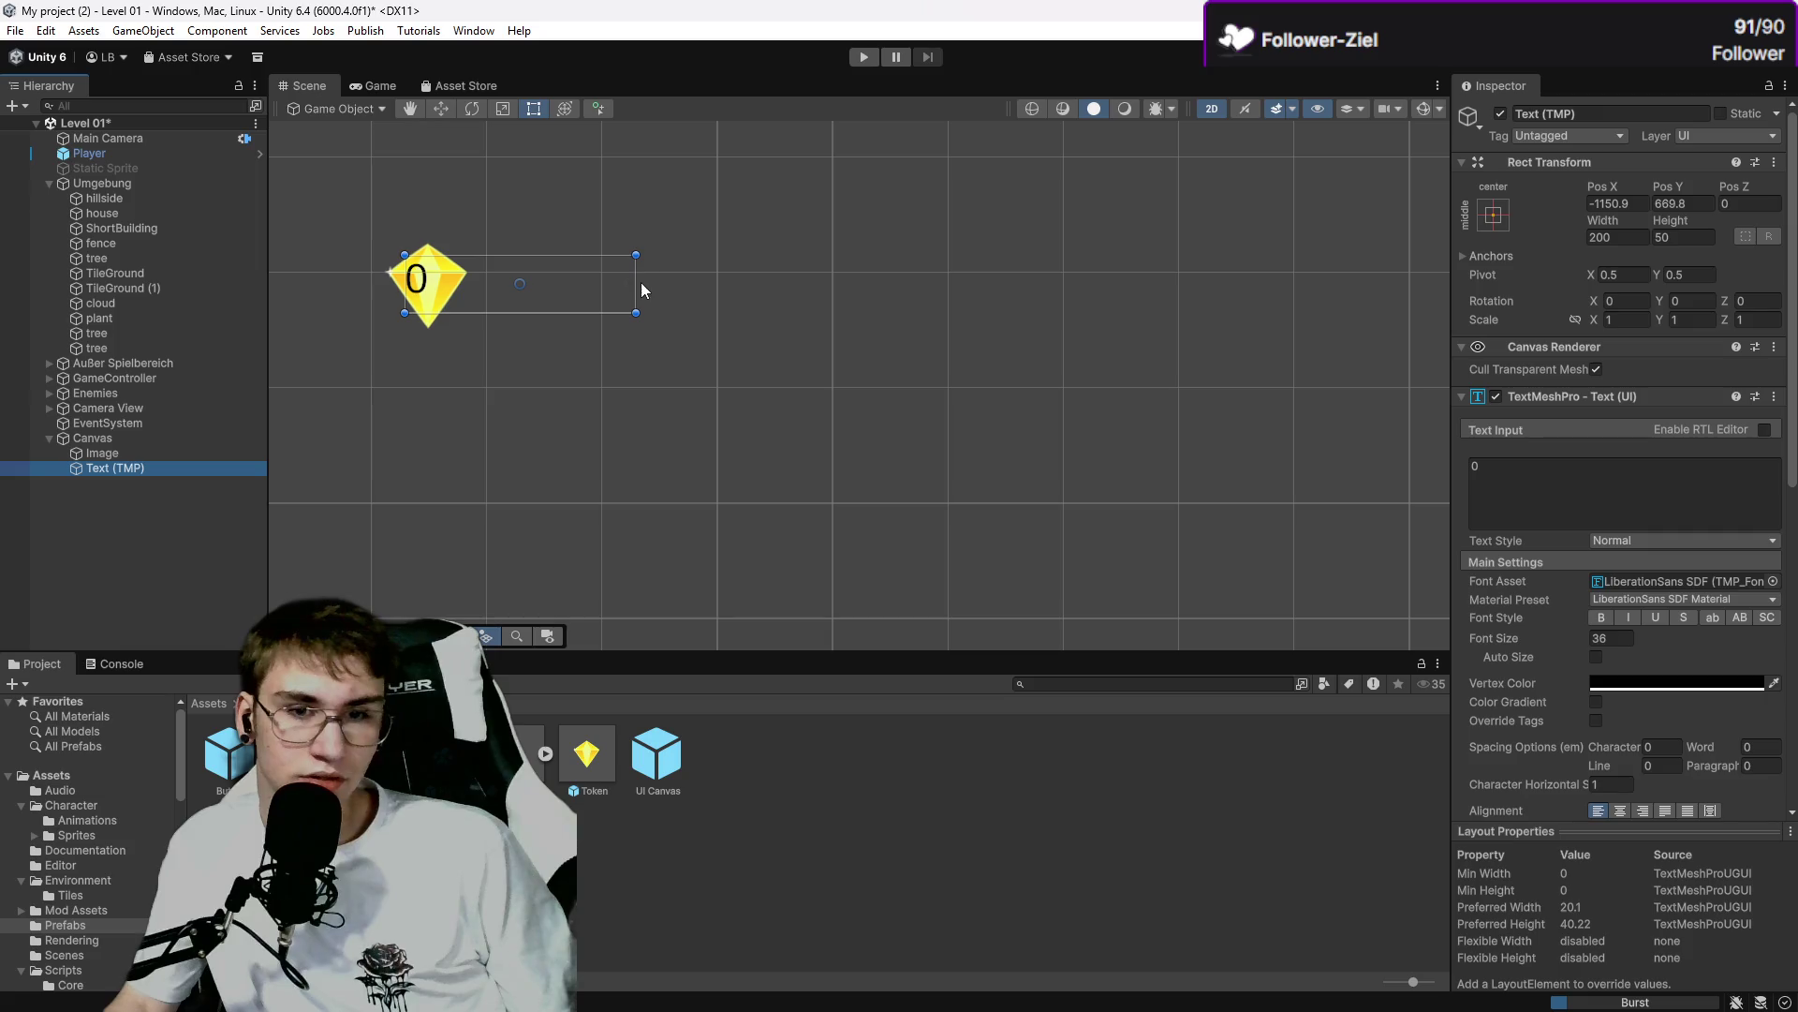
drag(636, 281, 465, 299)
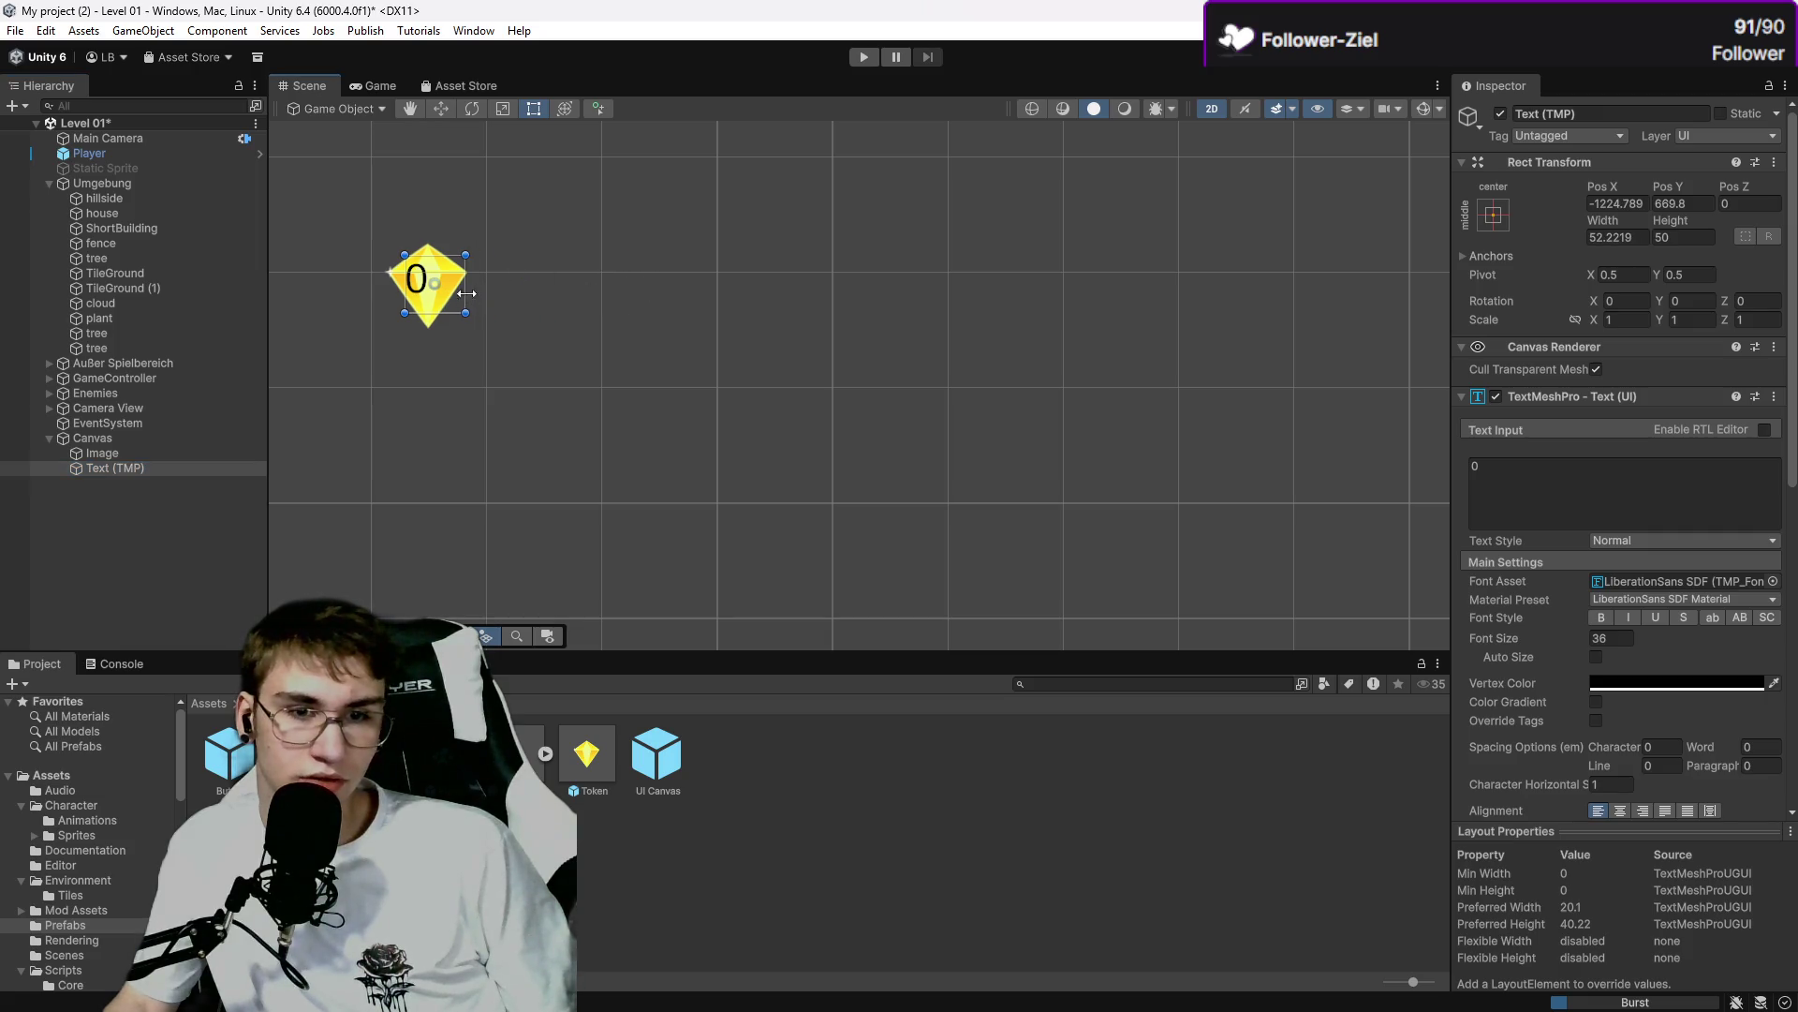
click(195, 457)
click(194, 466)
click(1550, 501)
text(0)
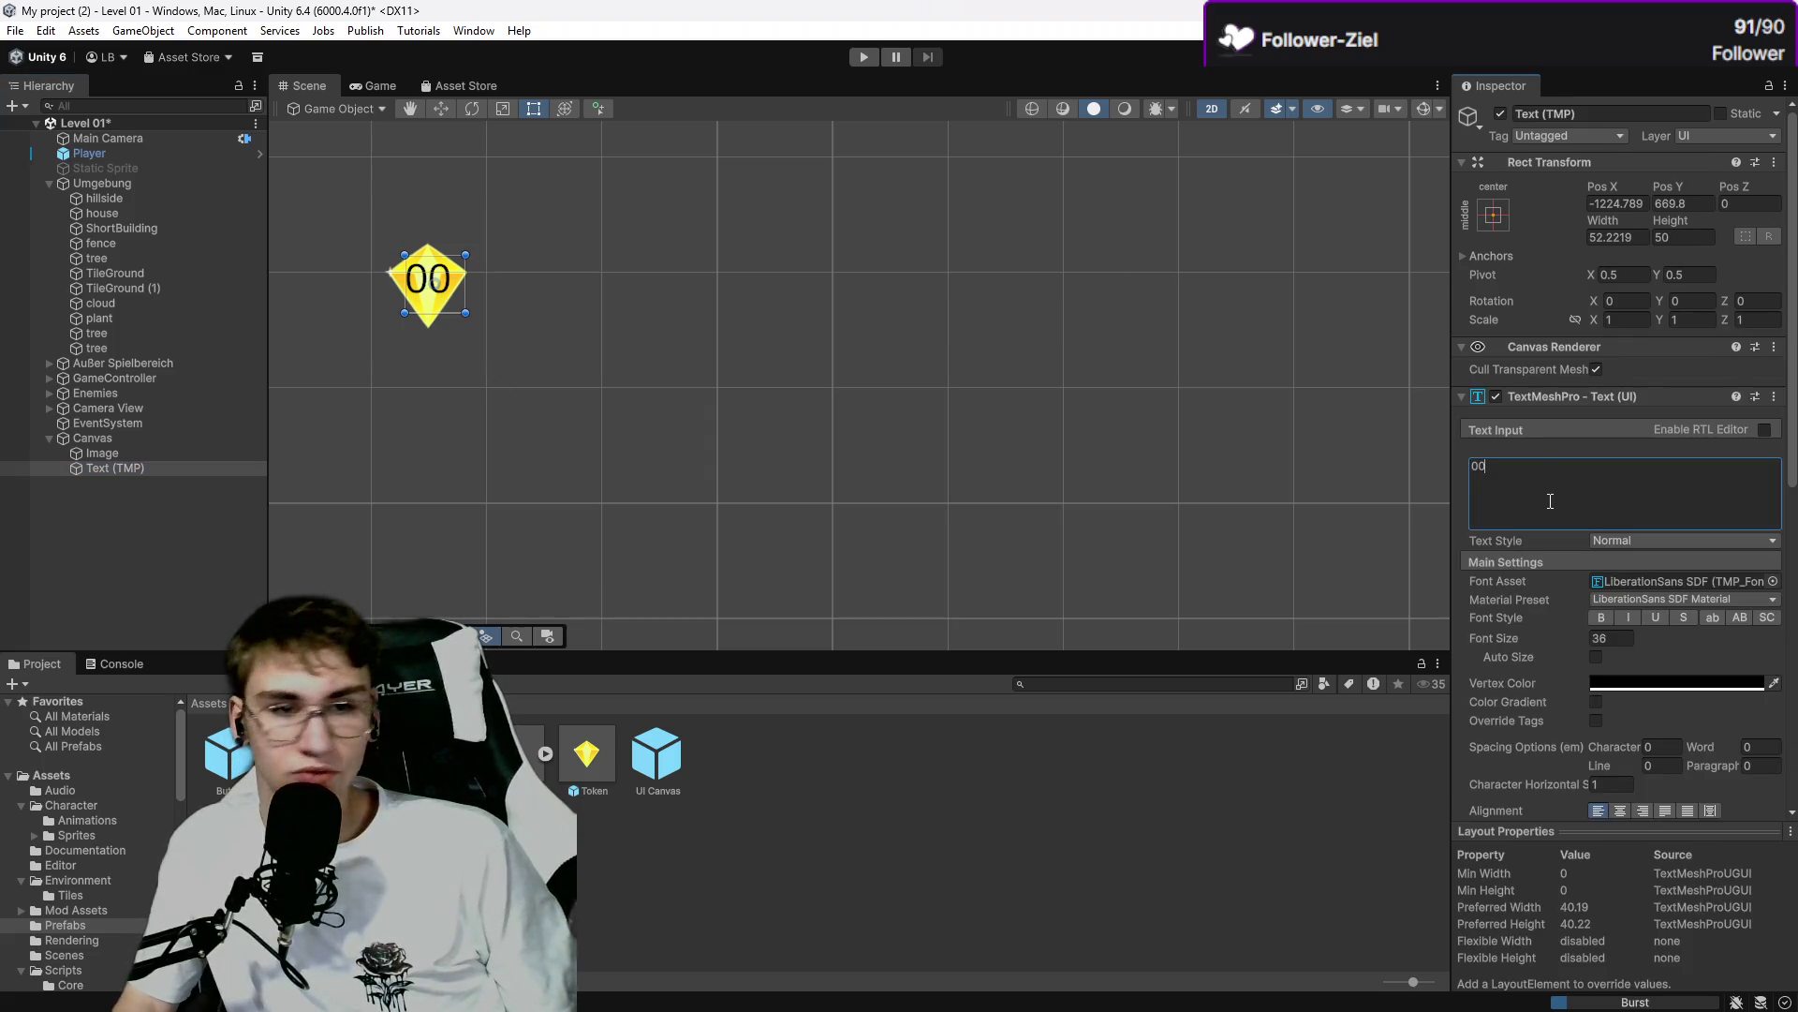
click(816, 330)
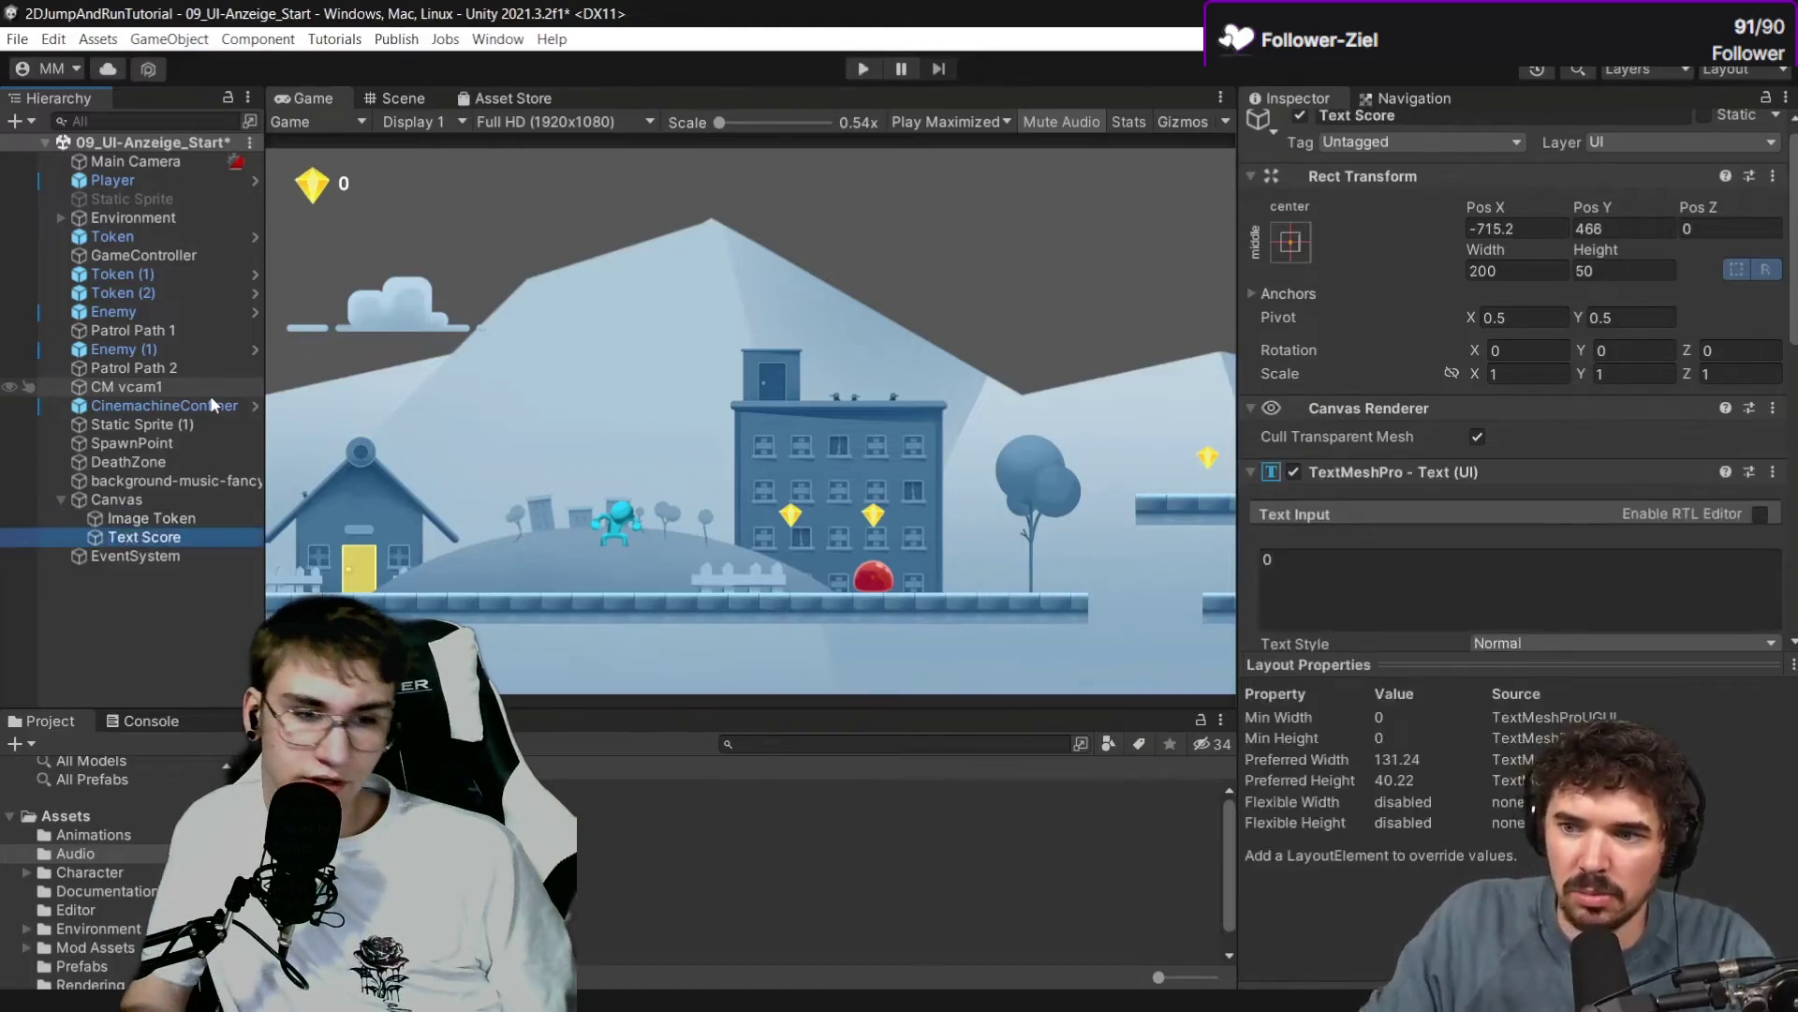
Pause the tutorial at the Scripts folder showing Score.cs and exit fullscreen.
key(space)
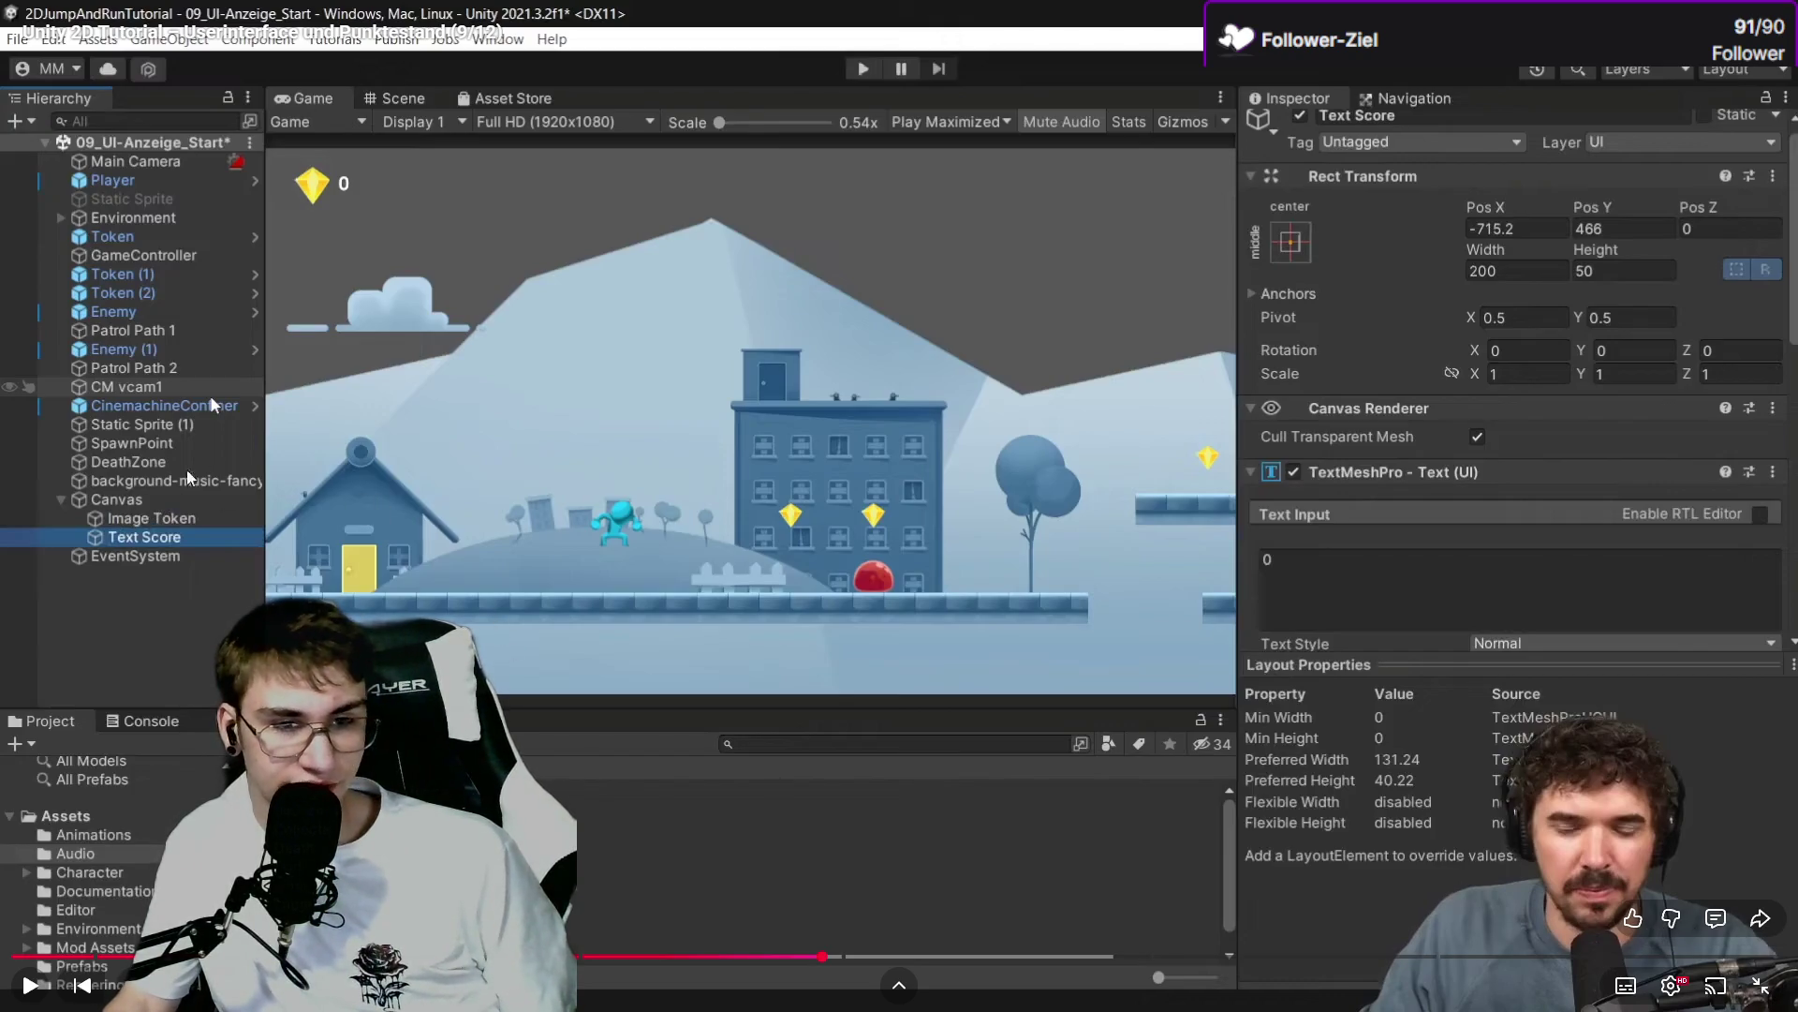
click(493, 456)
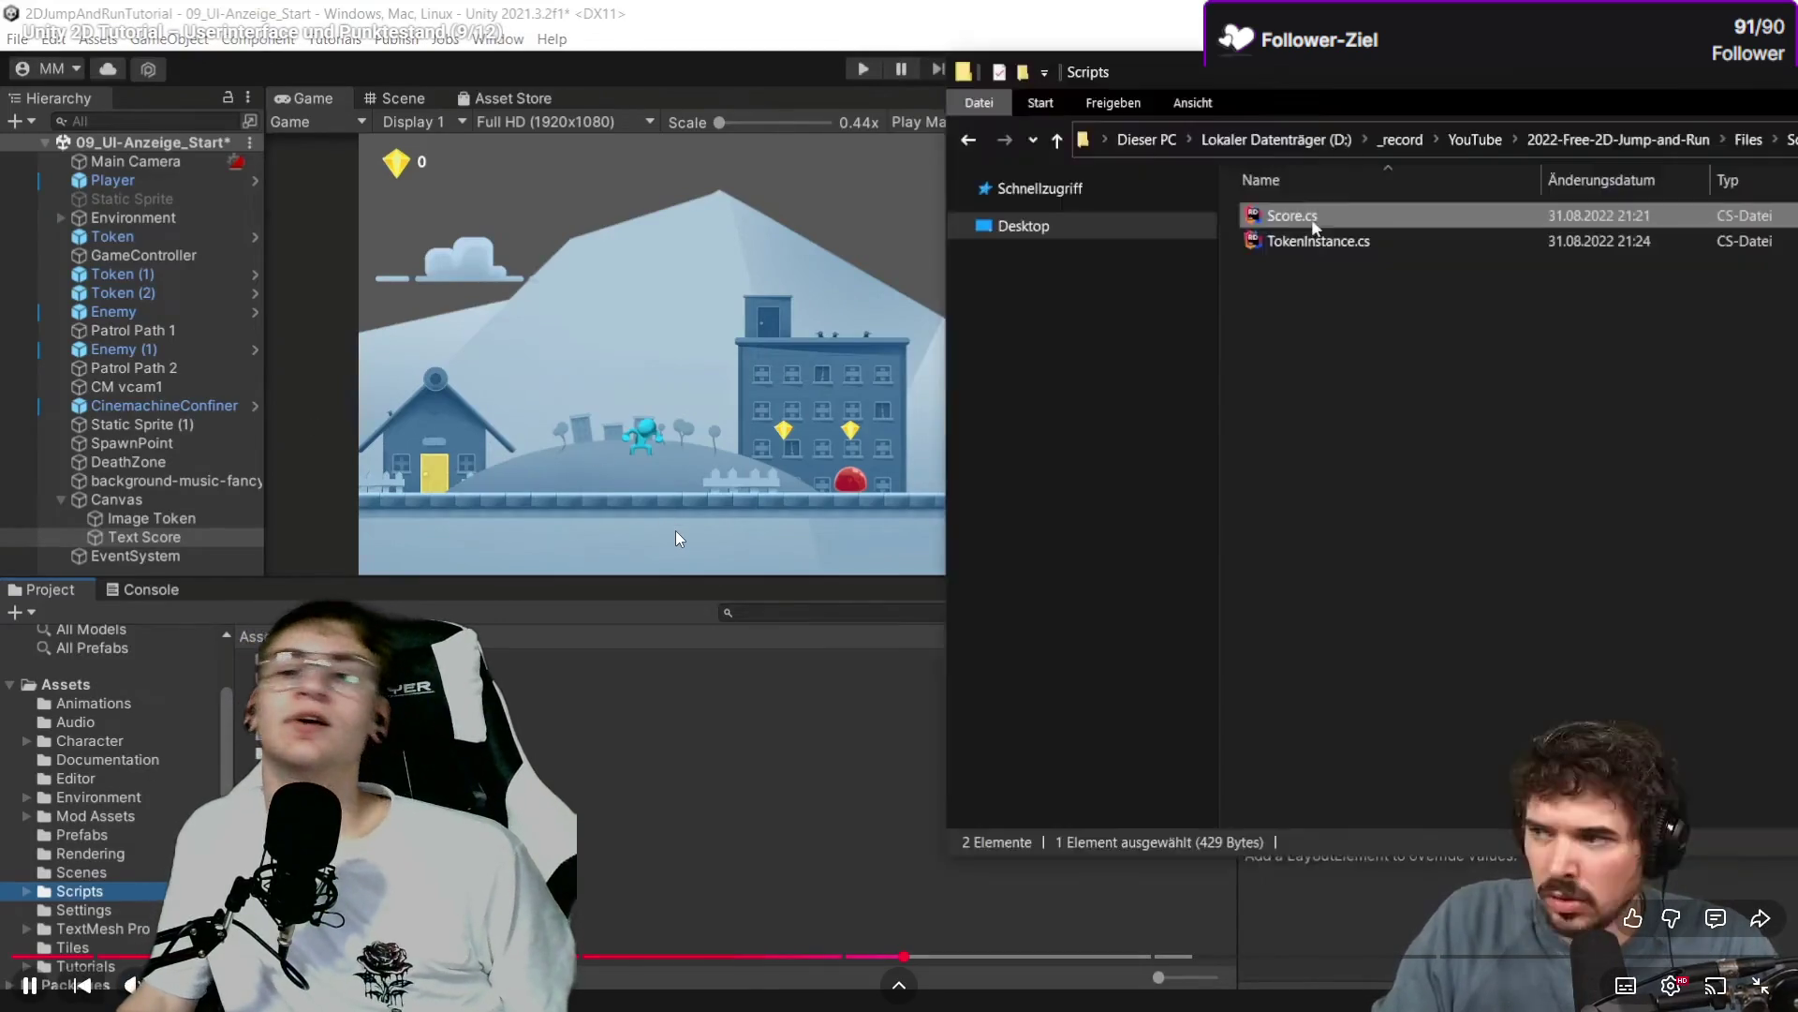
click(679, 538)
click(1760, 986)
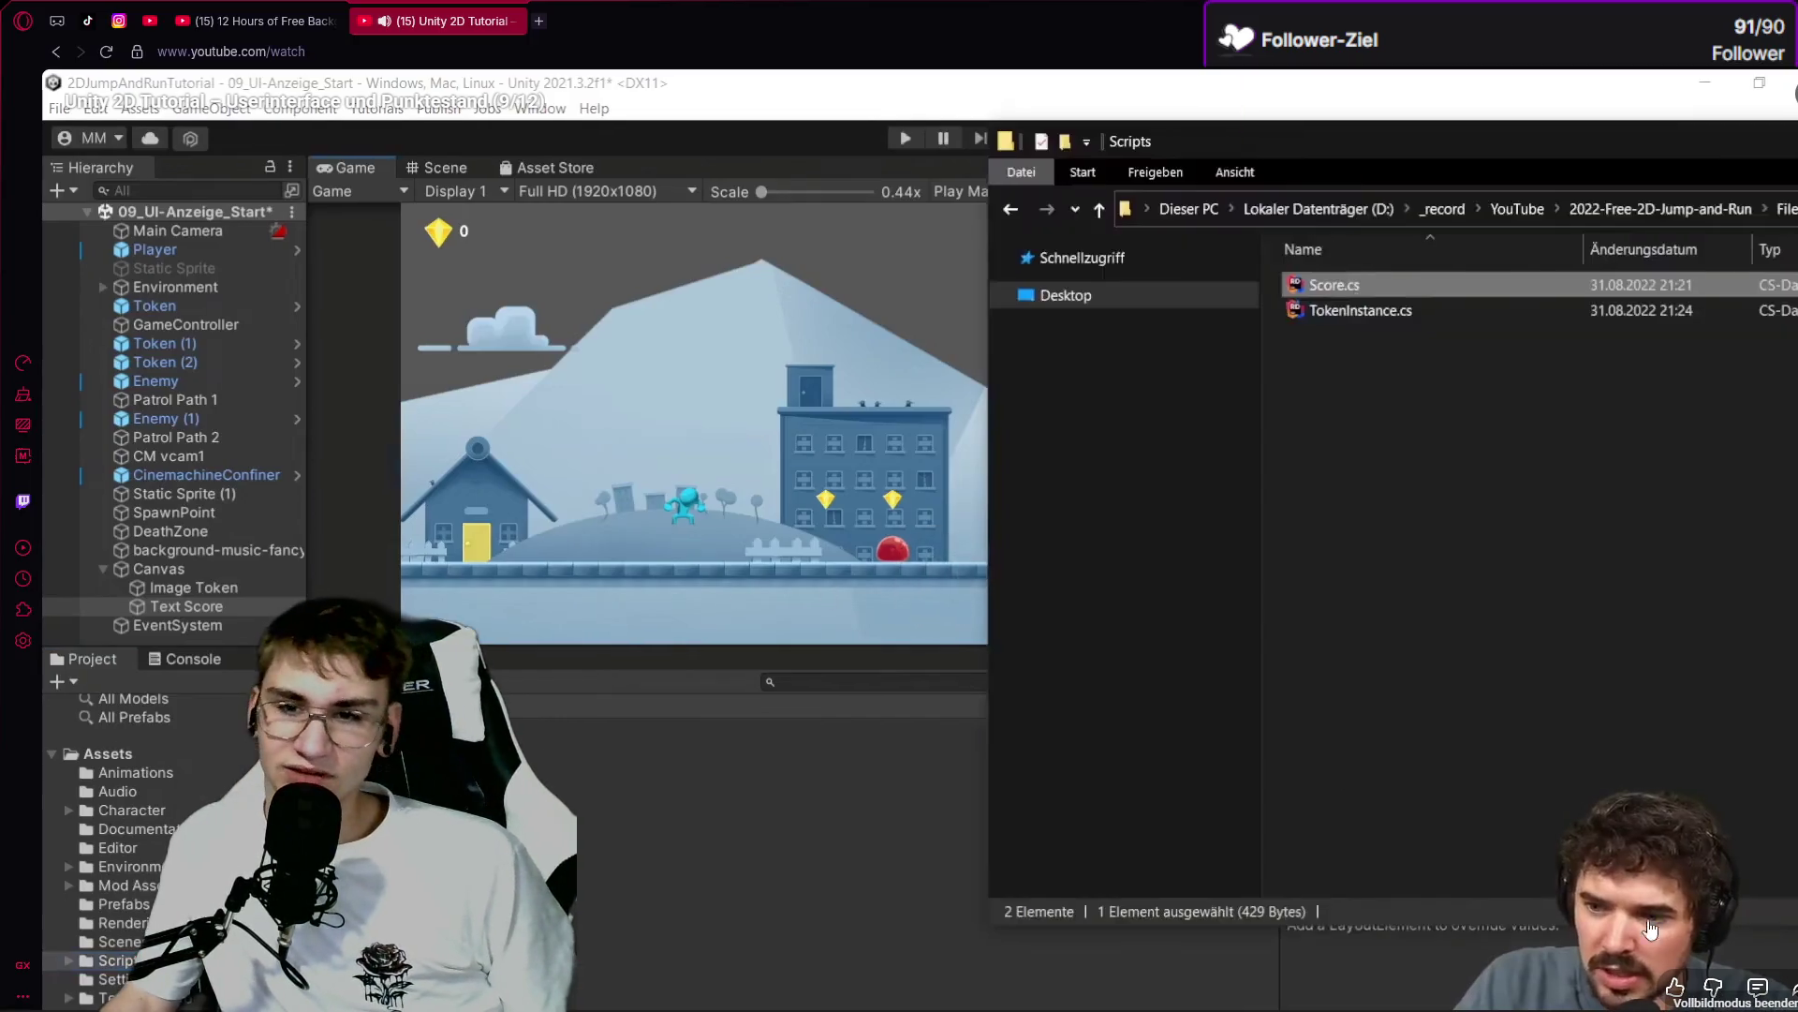
Expand the tutorial video's full description to reveal its links and timestamps.
scroll(401, 562, down, 5)
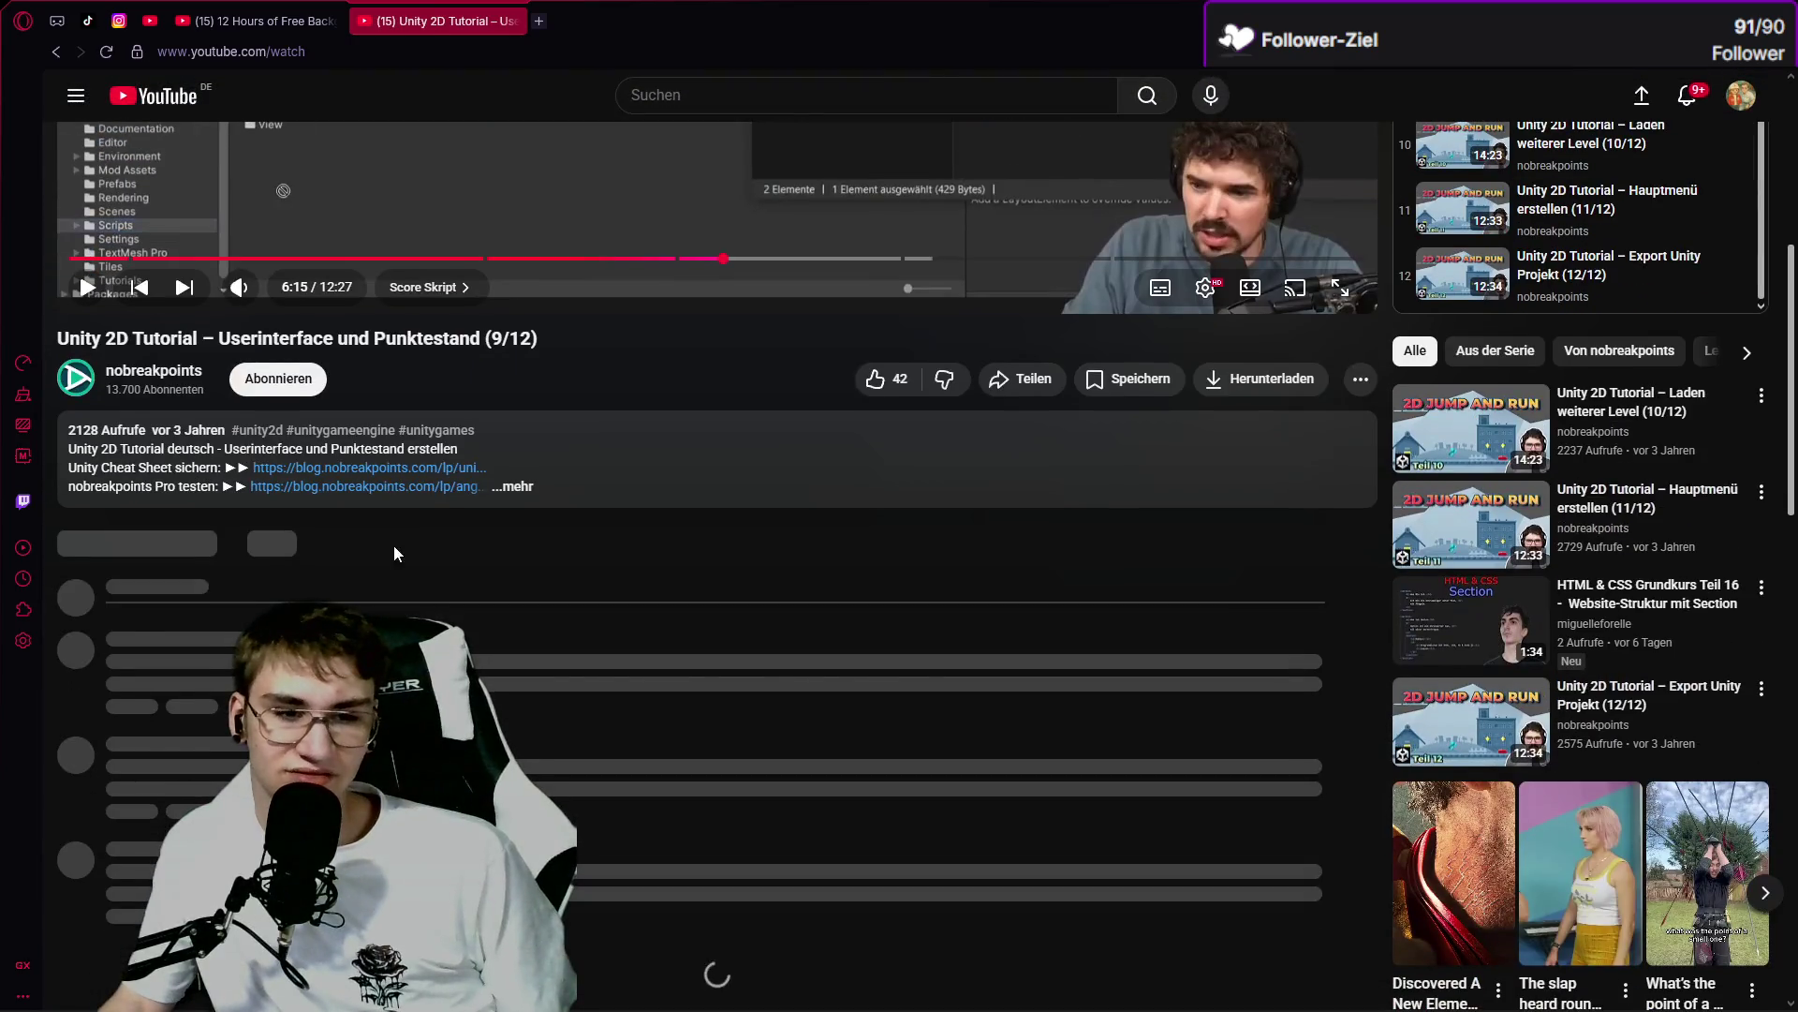
click(514, 486)
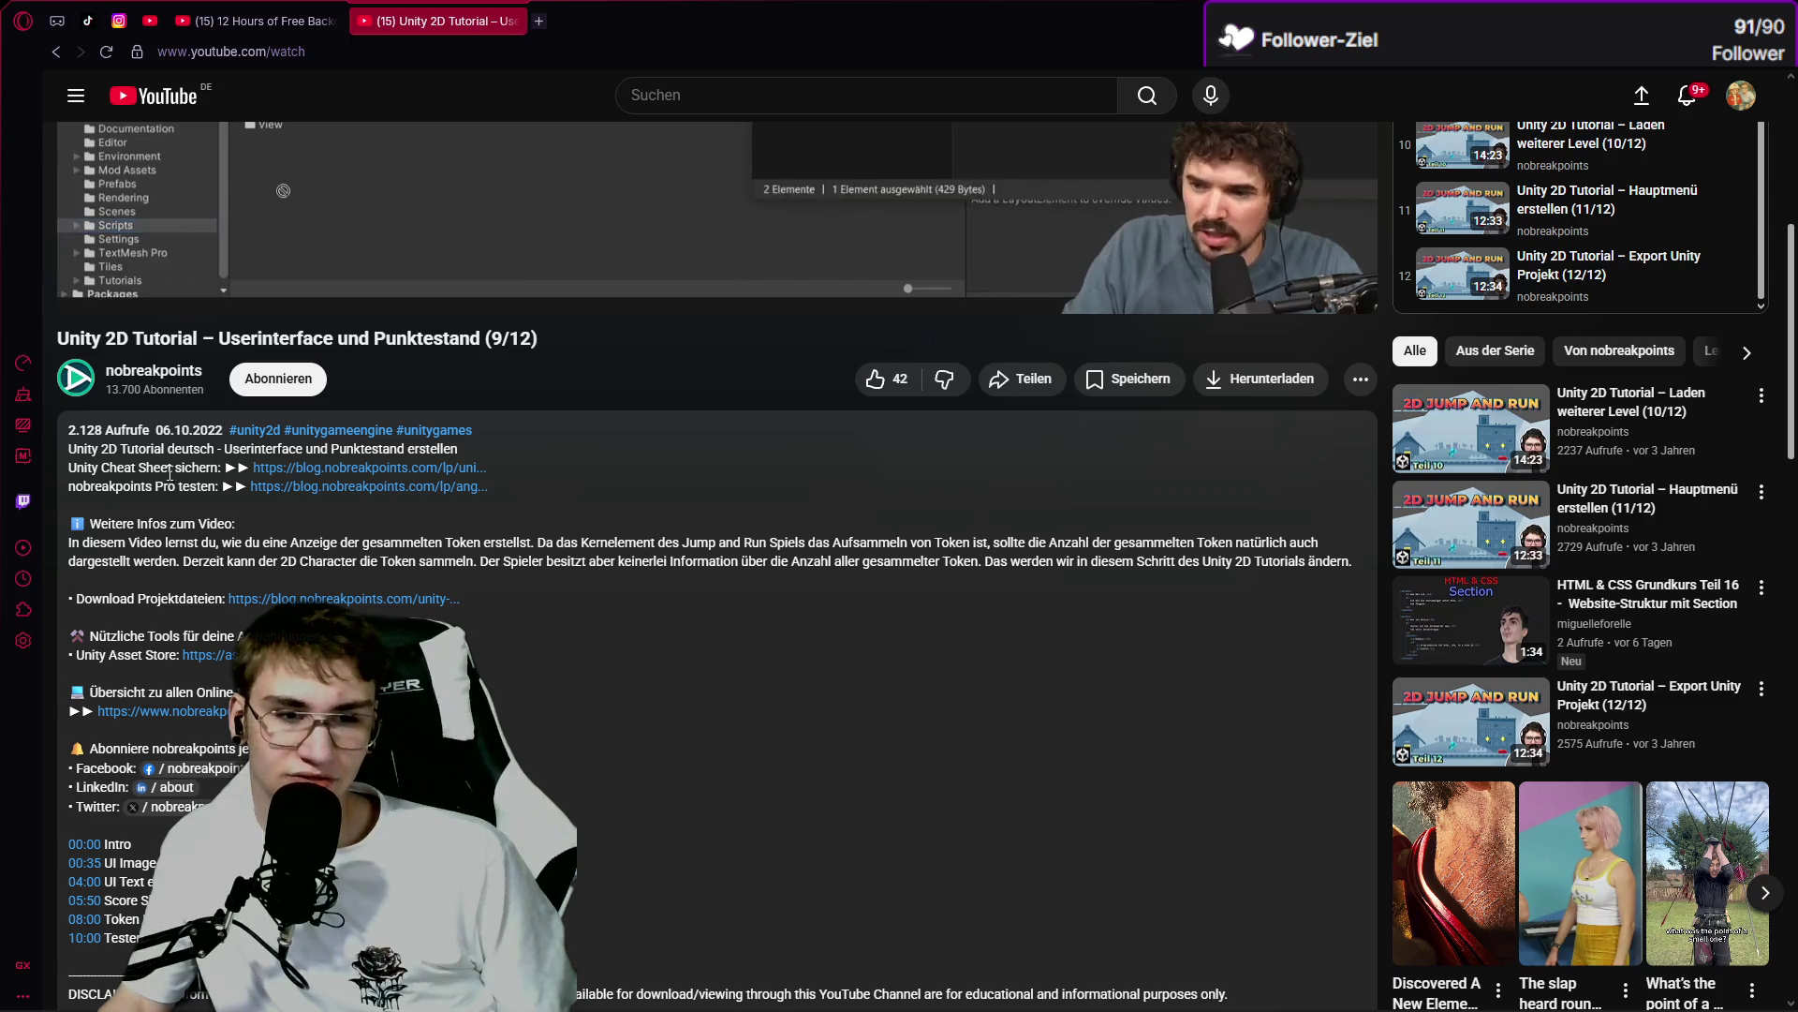
Open the Unity Cheat Sheet link, accept cookies, browse the page, then close that tab.
click(374, 467)
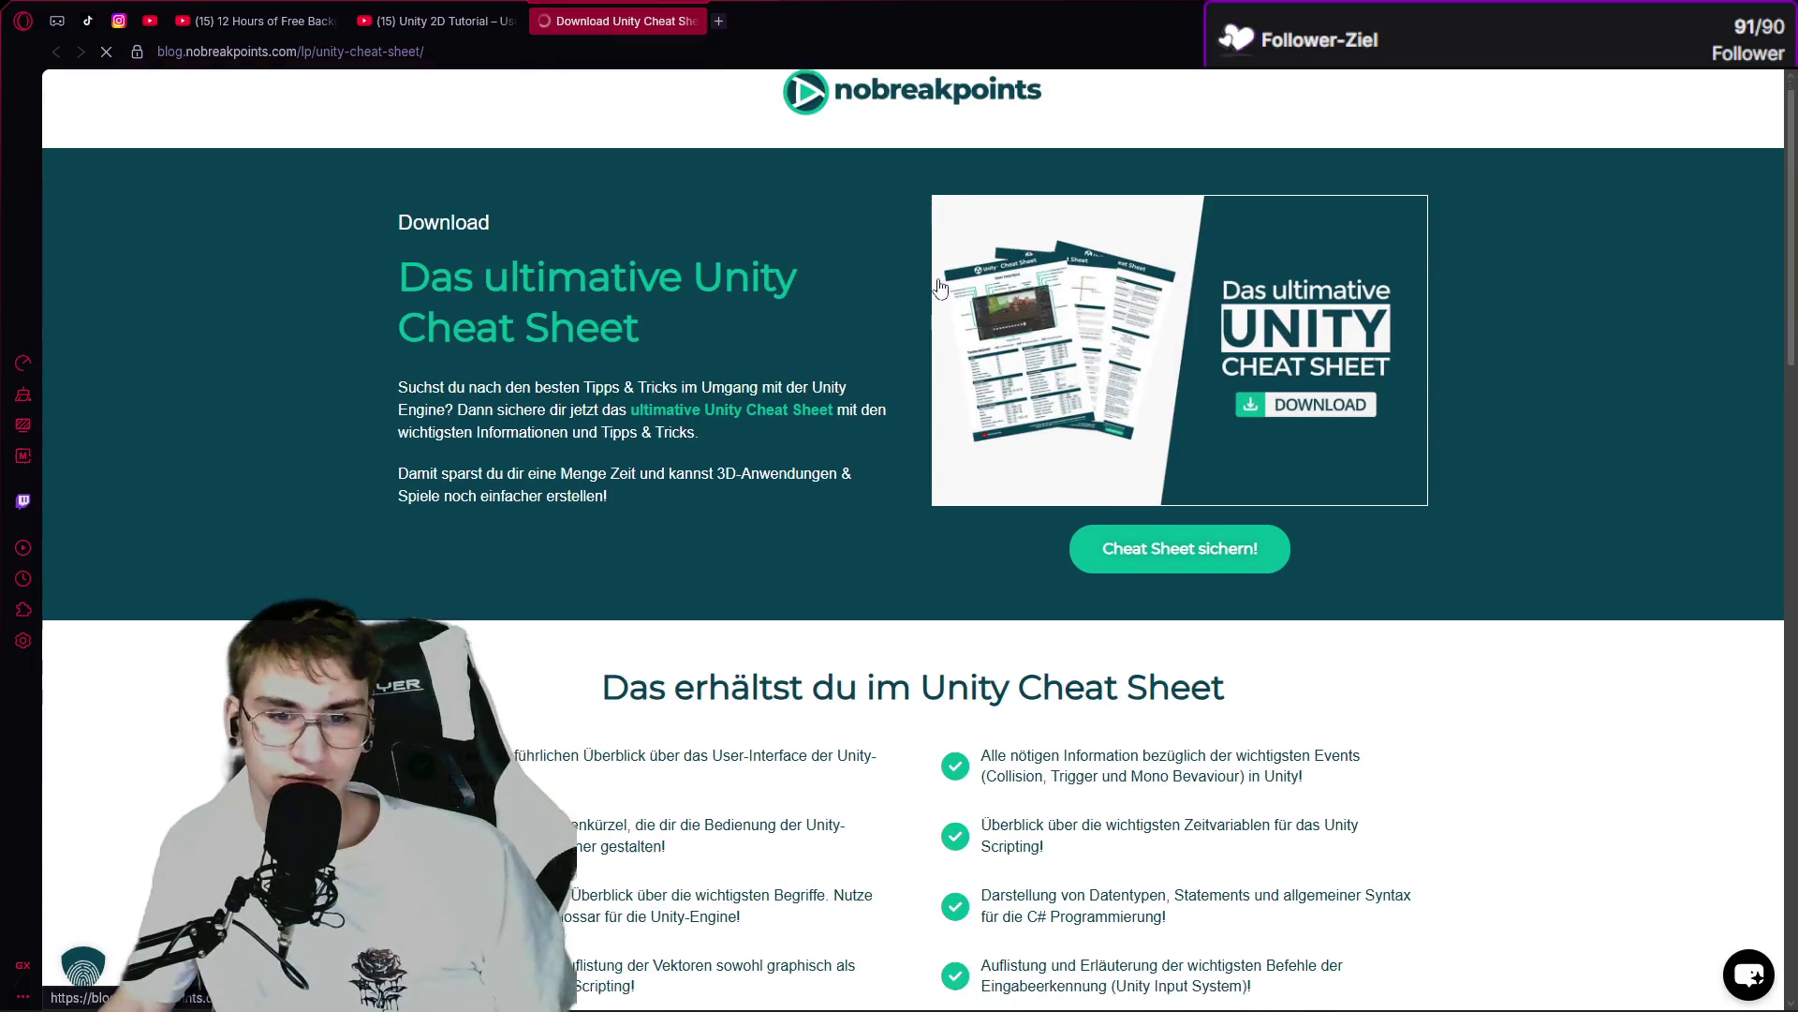
scroll(941, 285, down, 5)
click(1069, 677)
scroll(1134, 637, down, 1)
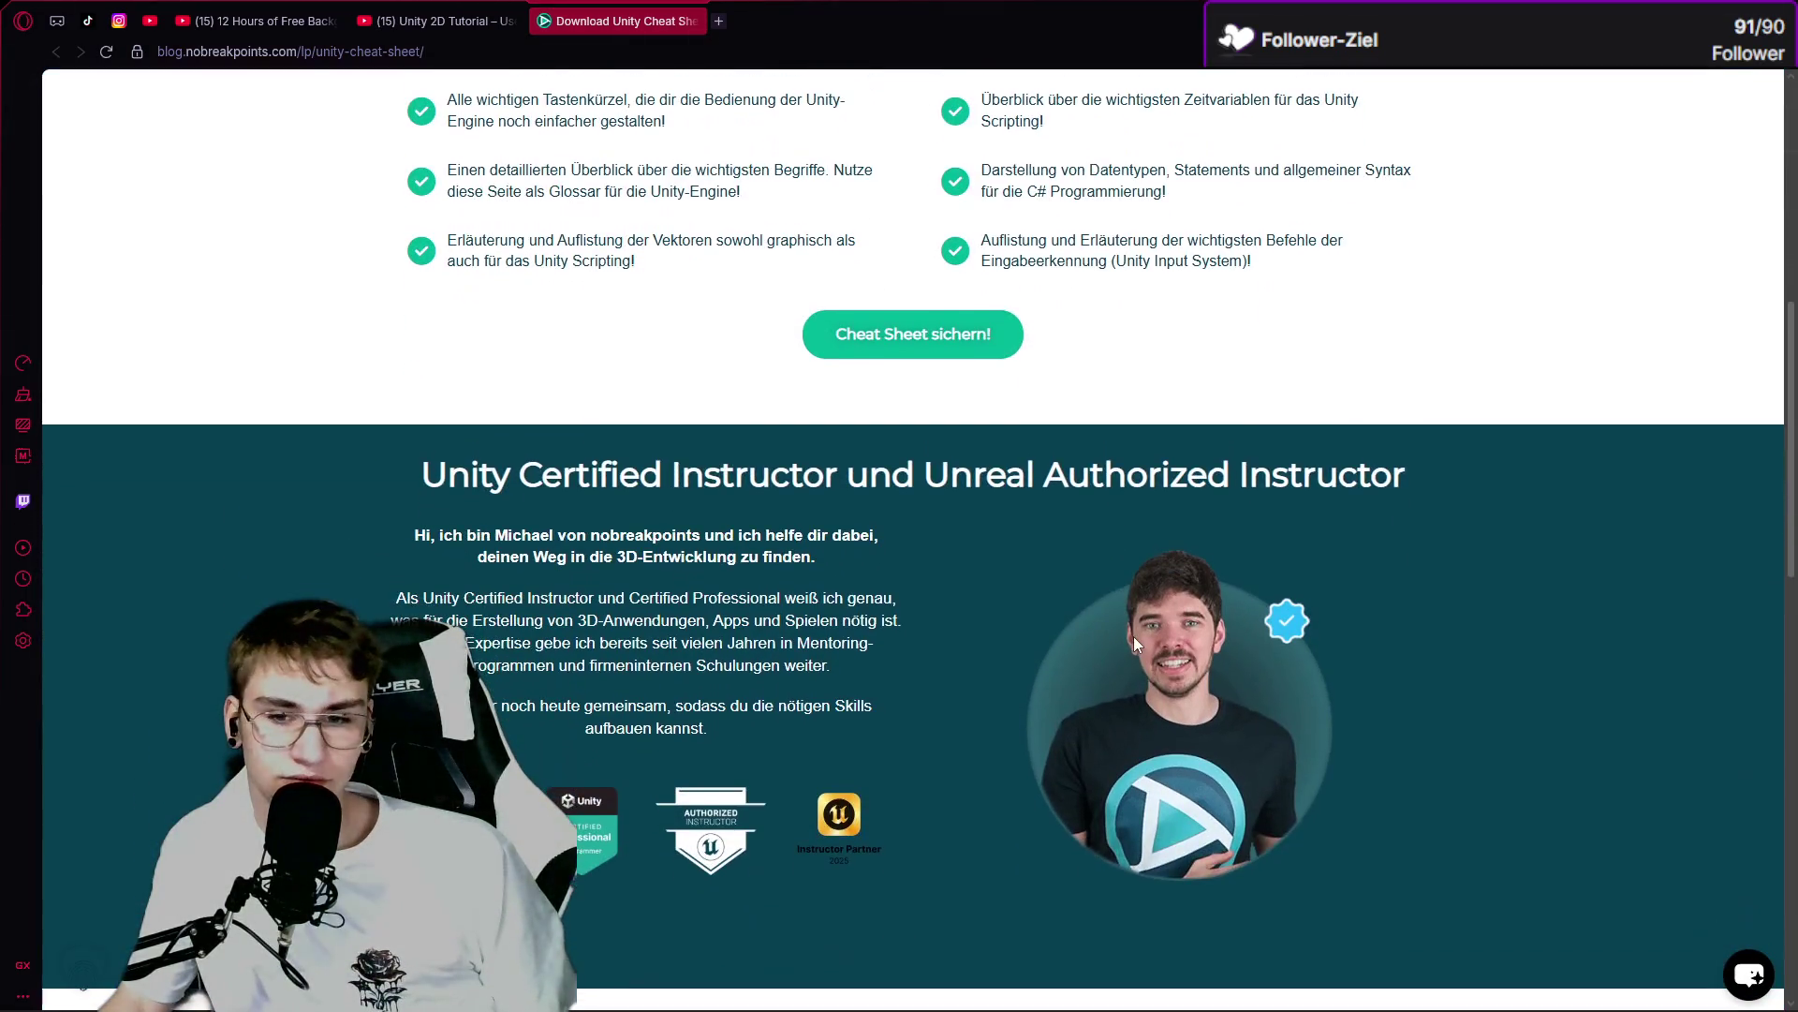
scroll(1133, 637, down, 4)
scroll(1134, 637, down, 5)
scroll(1128, 625, up, 15)
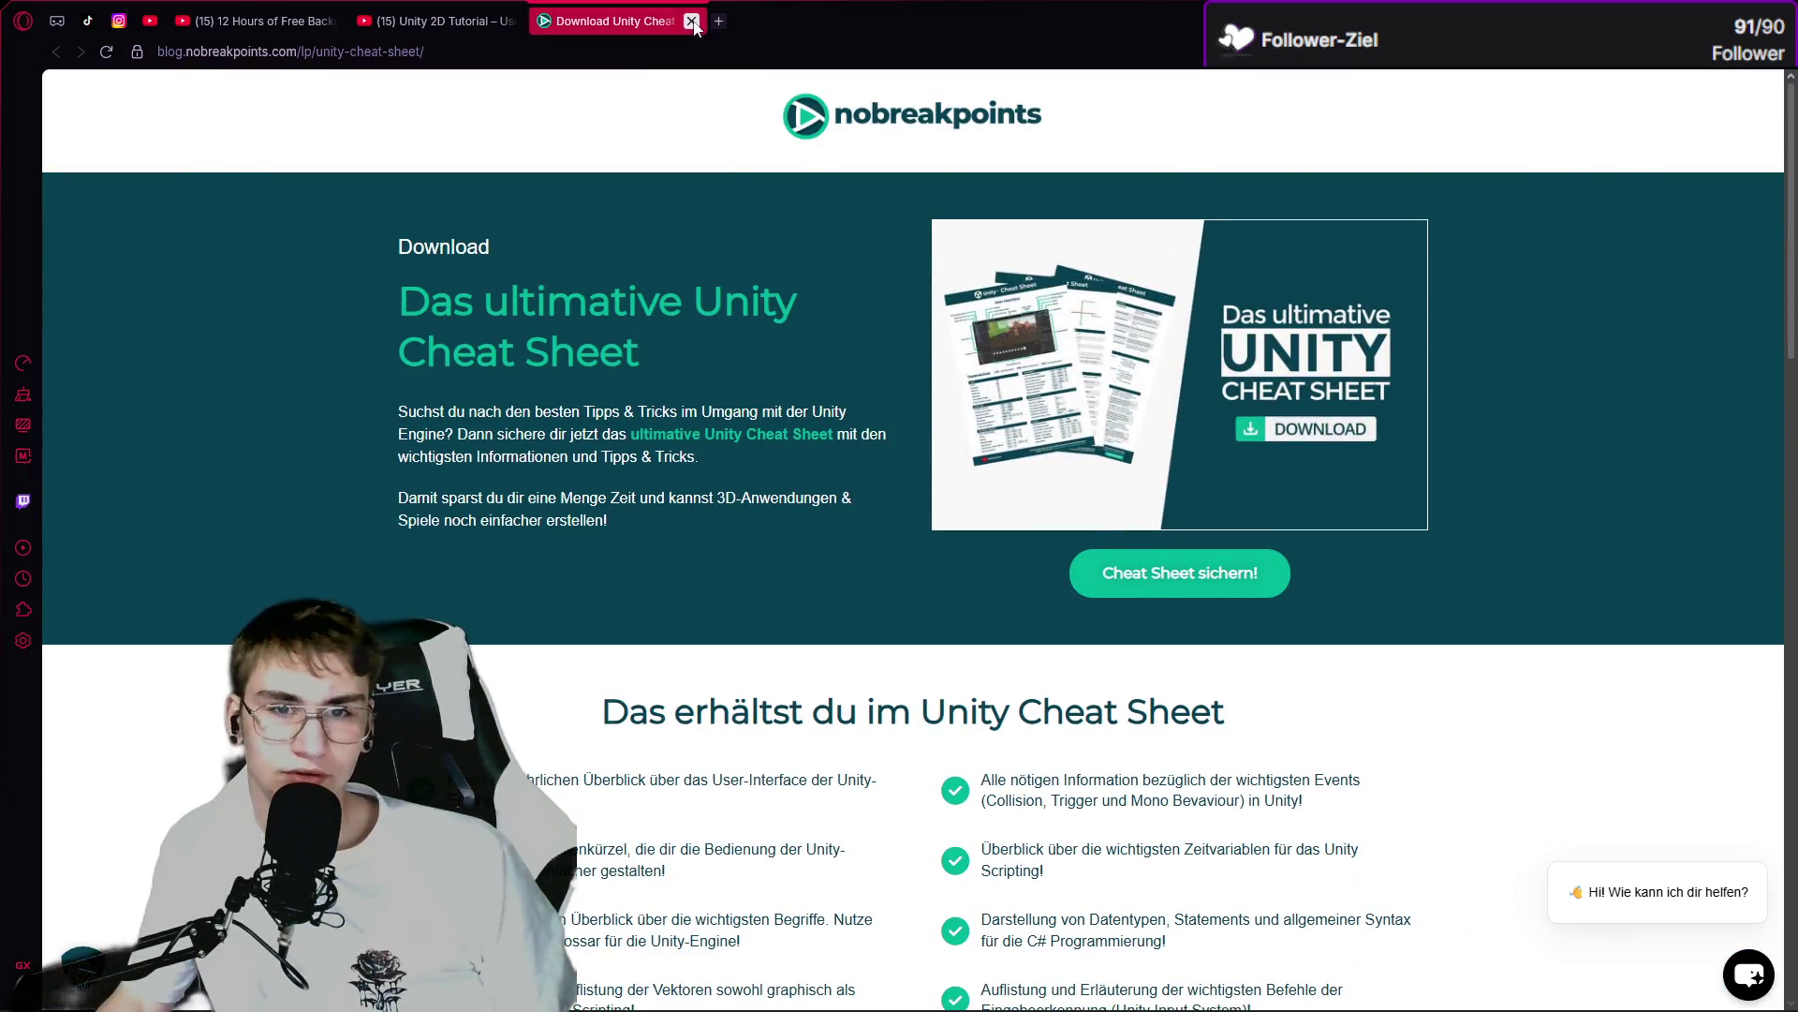
click(697, 20)
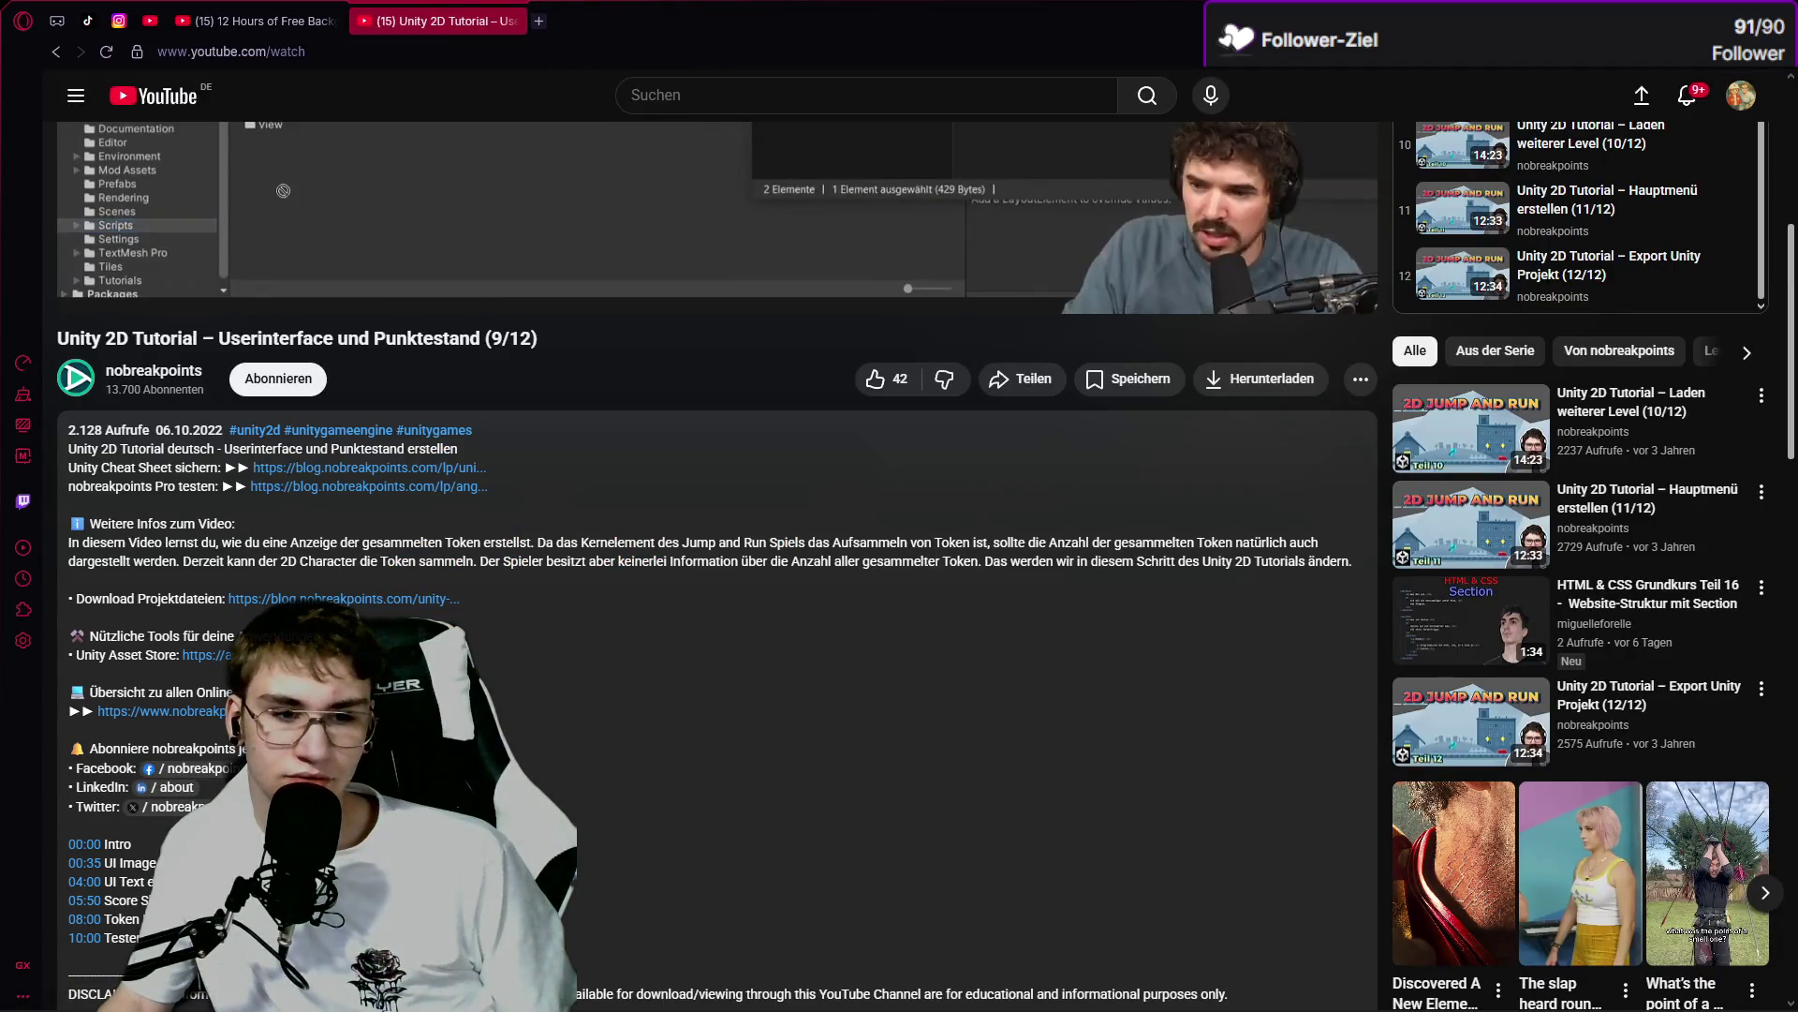
Open the project files link and reach the part 9 article's 'Projektdateien downloaden!' download.
click(418, 599)
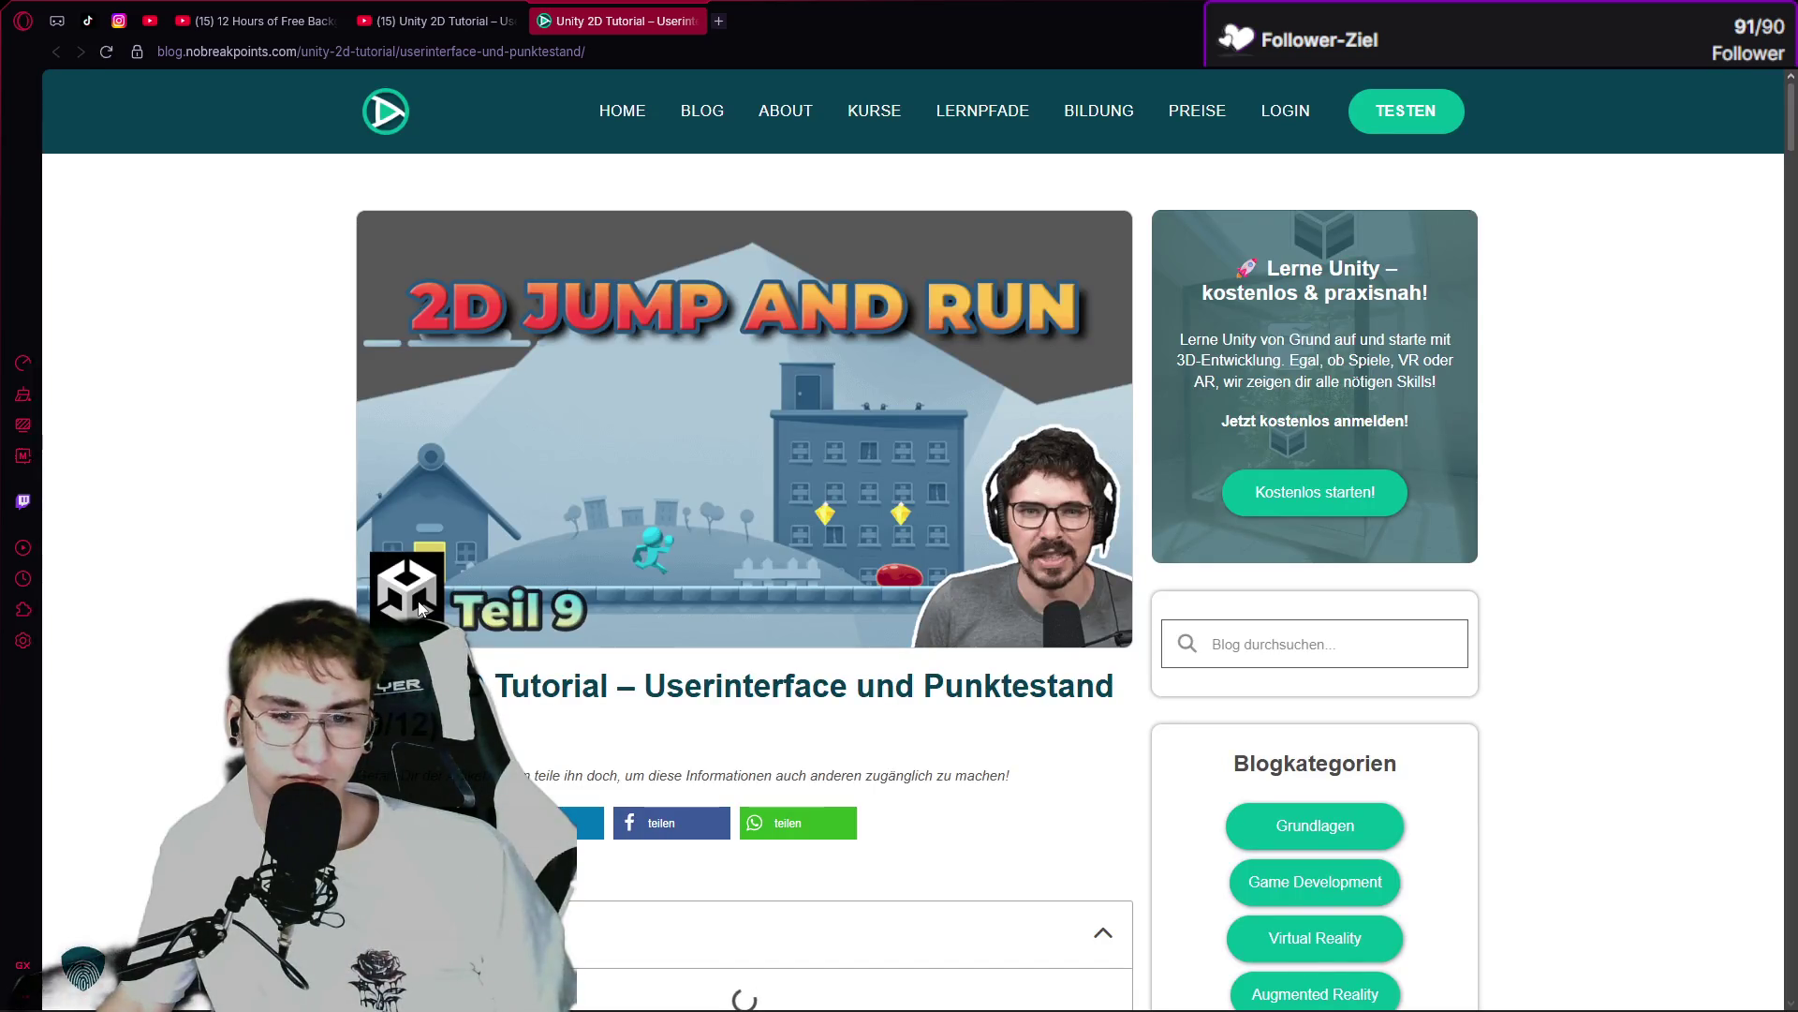
scroll(418, 609, down, 4)
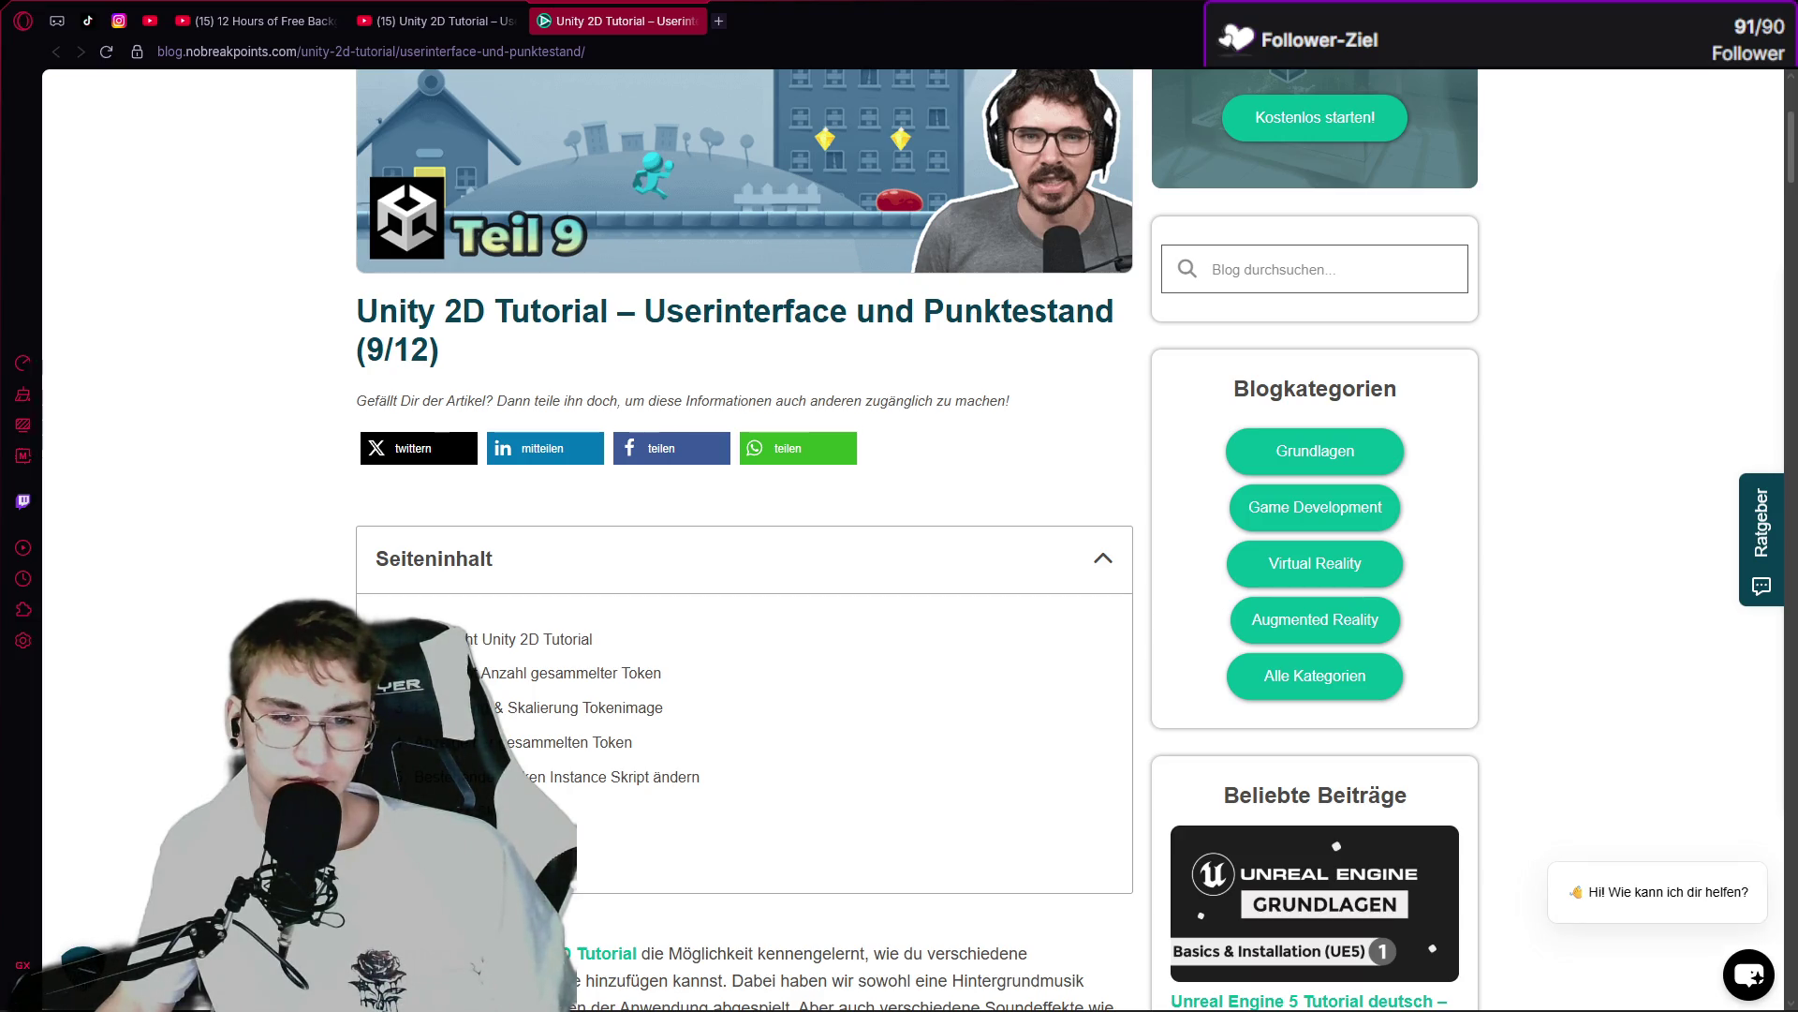
scroll(503, 666, down, 15)
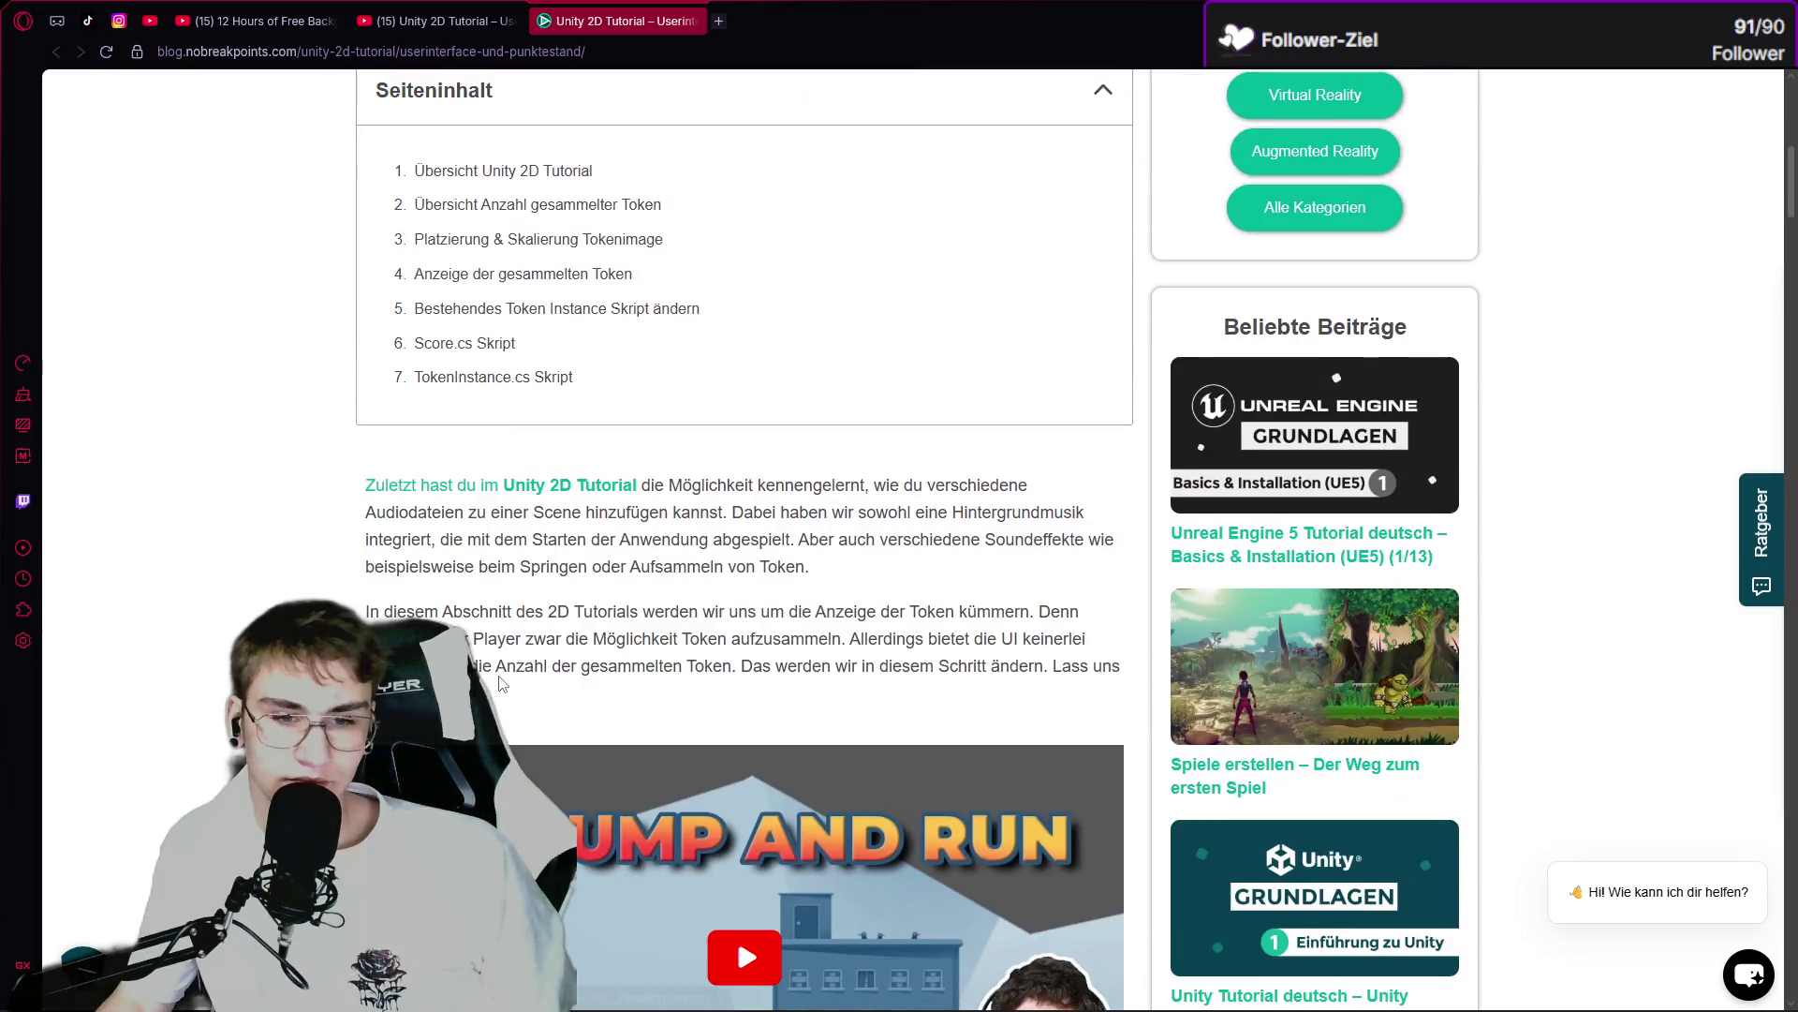
scroll(503, 666, up, 3)
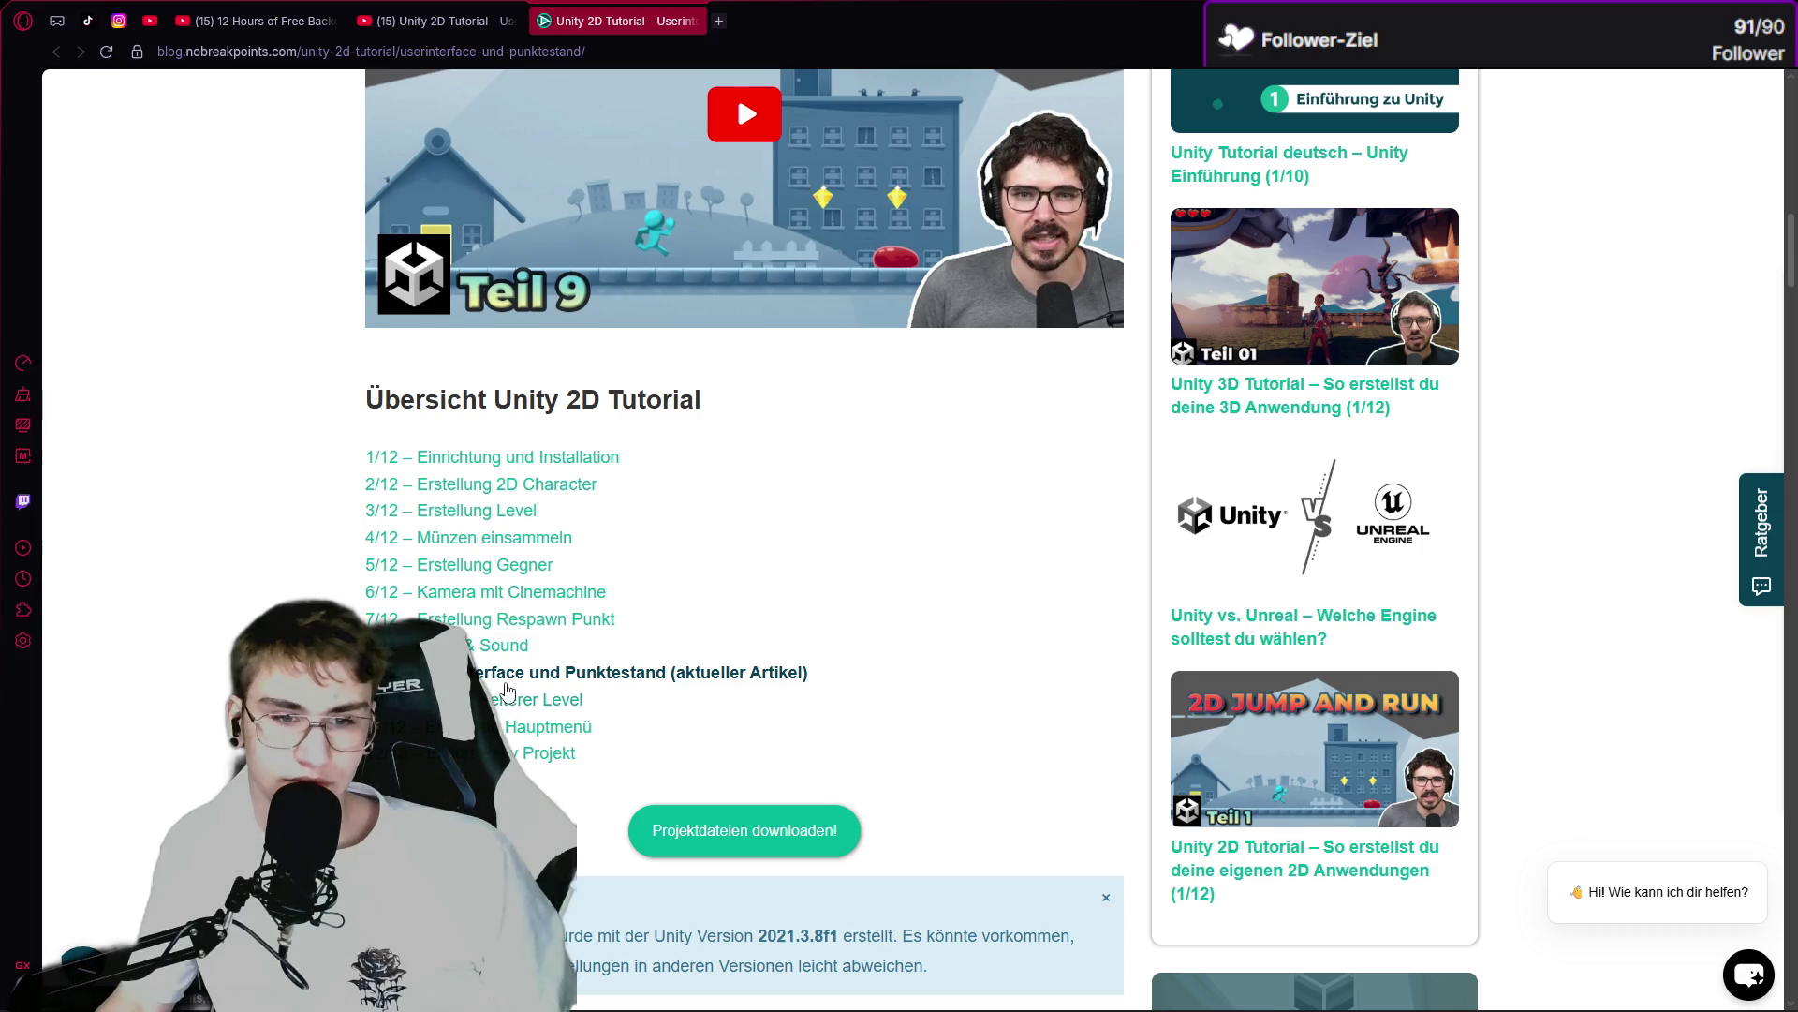
click(507, 685)
scroll(520, 684, down, 15)
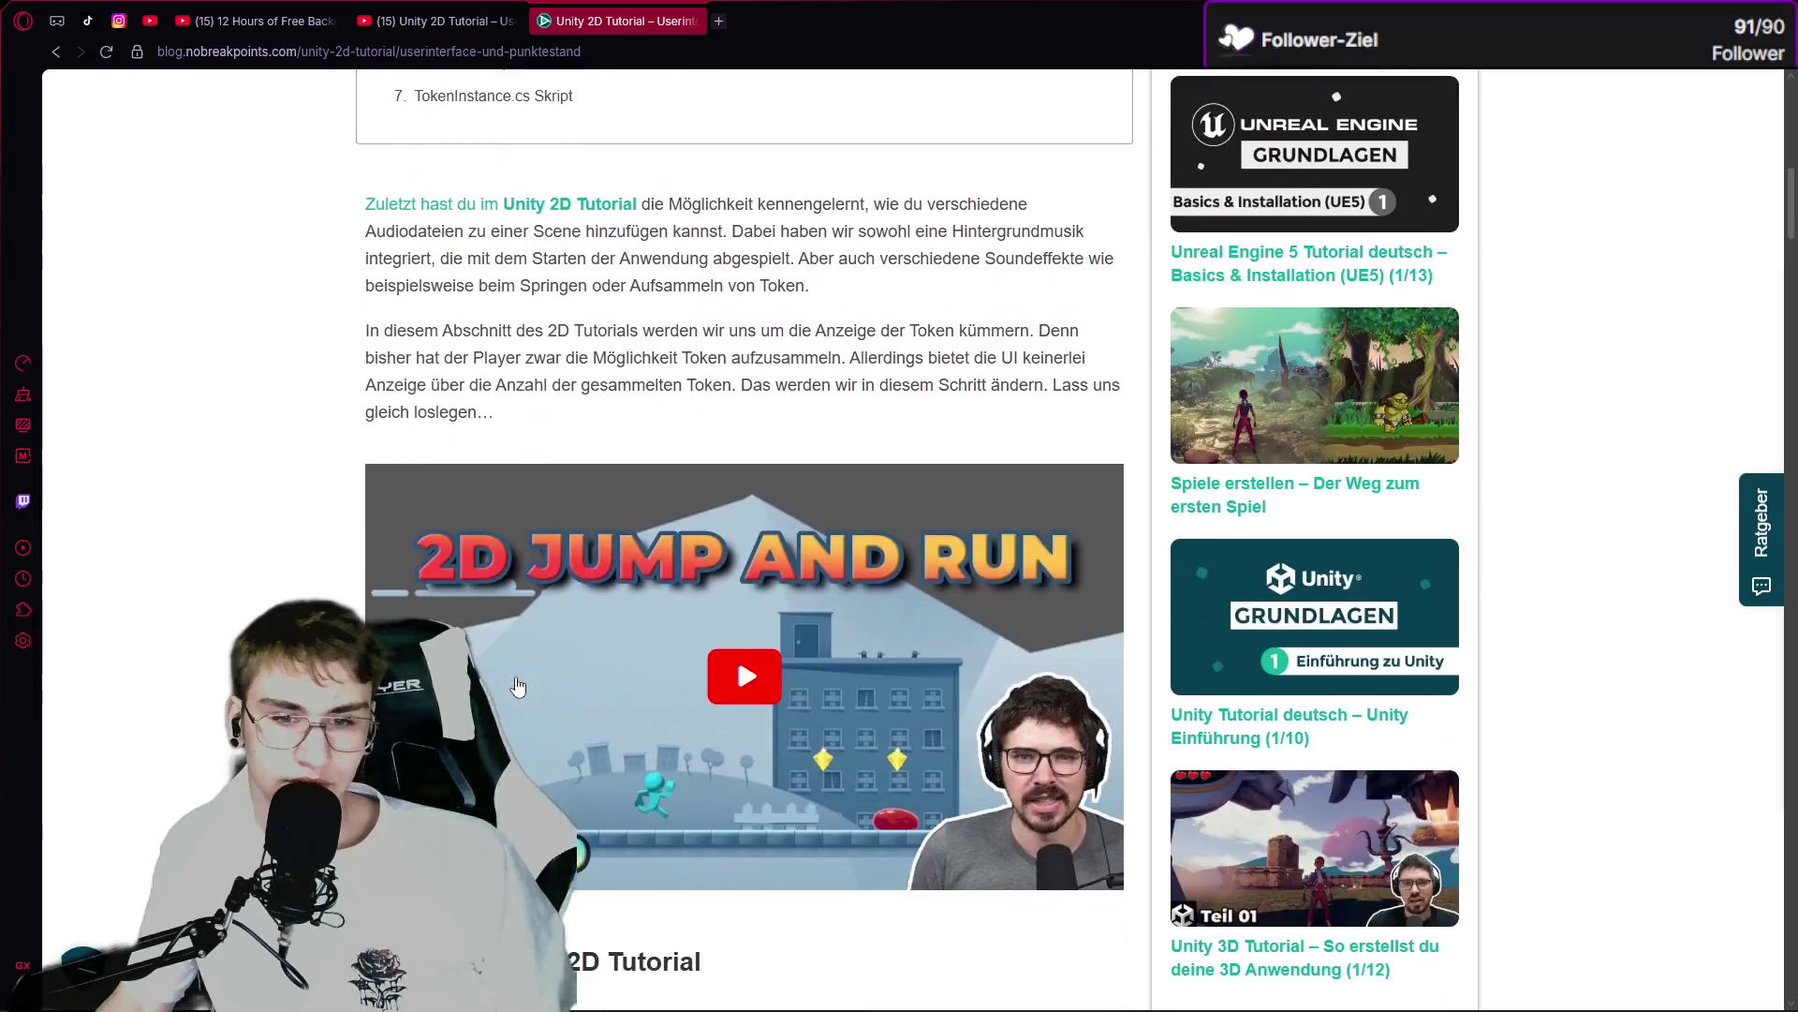
scroll(520, 684, down, 5)
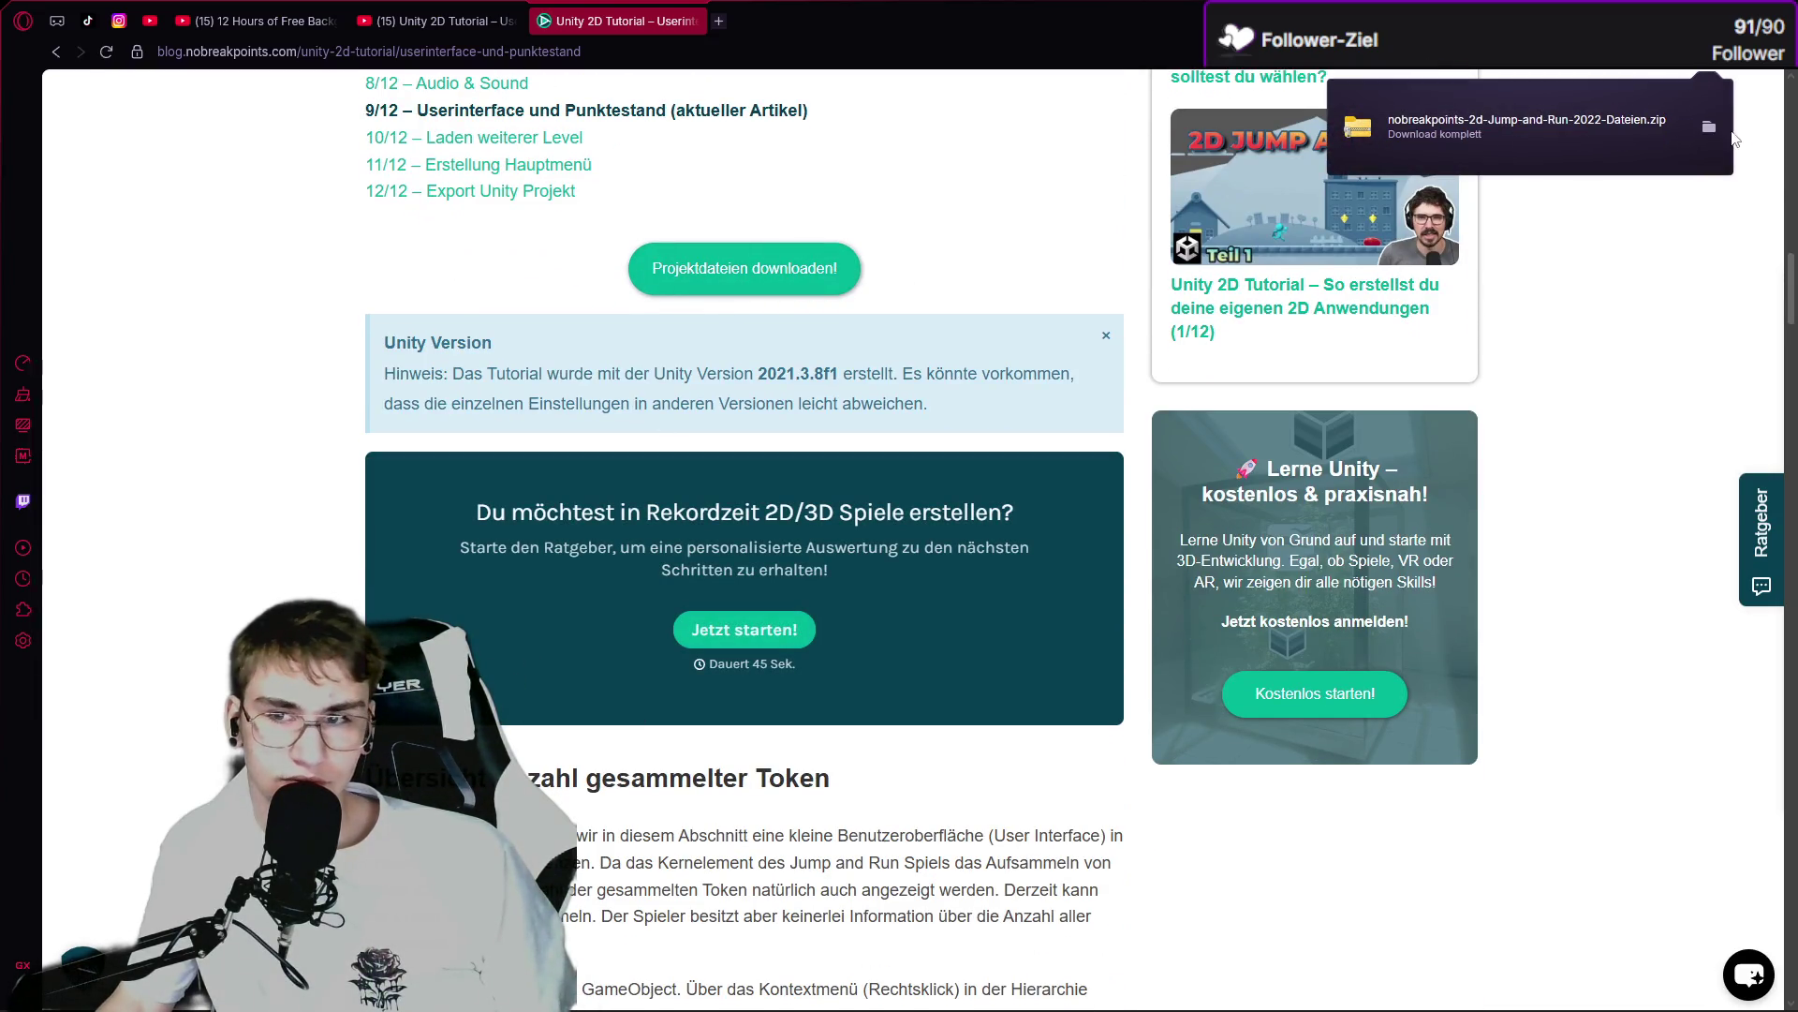
Show the downloaded nobreakpoints-2d-Jump-and-Run-2022-Dateien.zip in Downloads, then close that folder.
click(1708, 127)
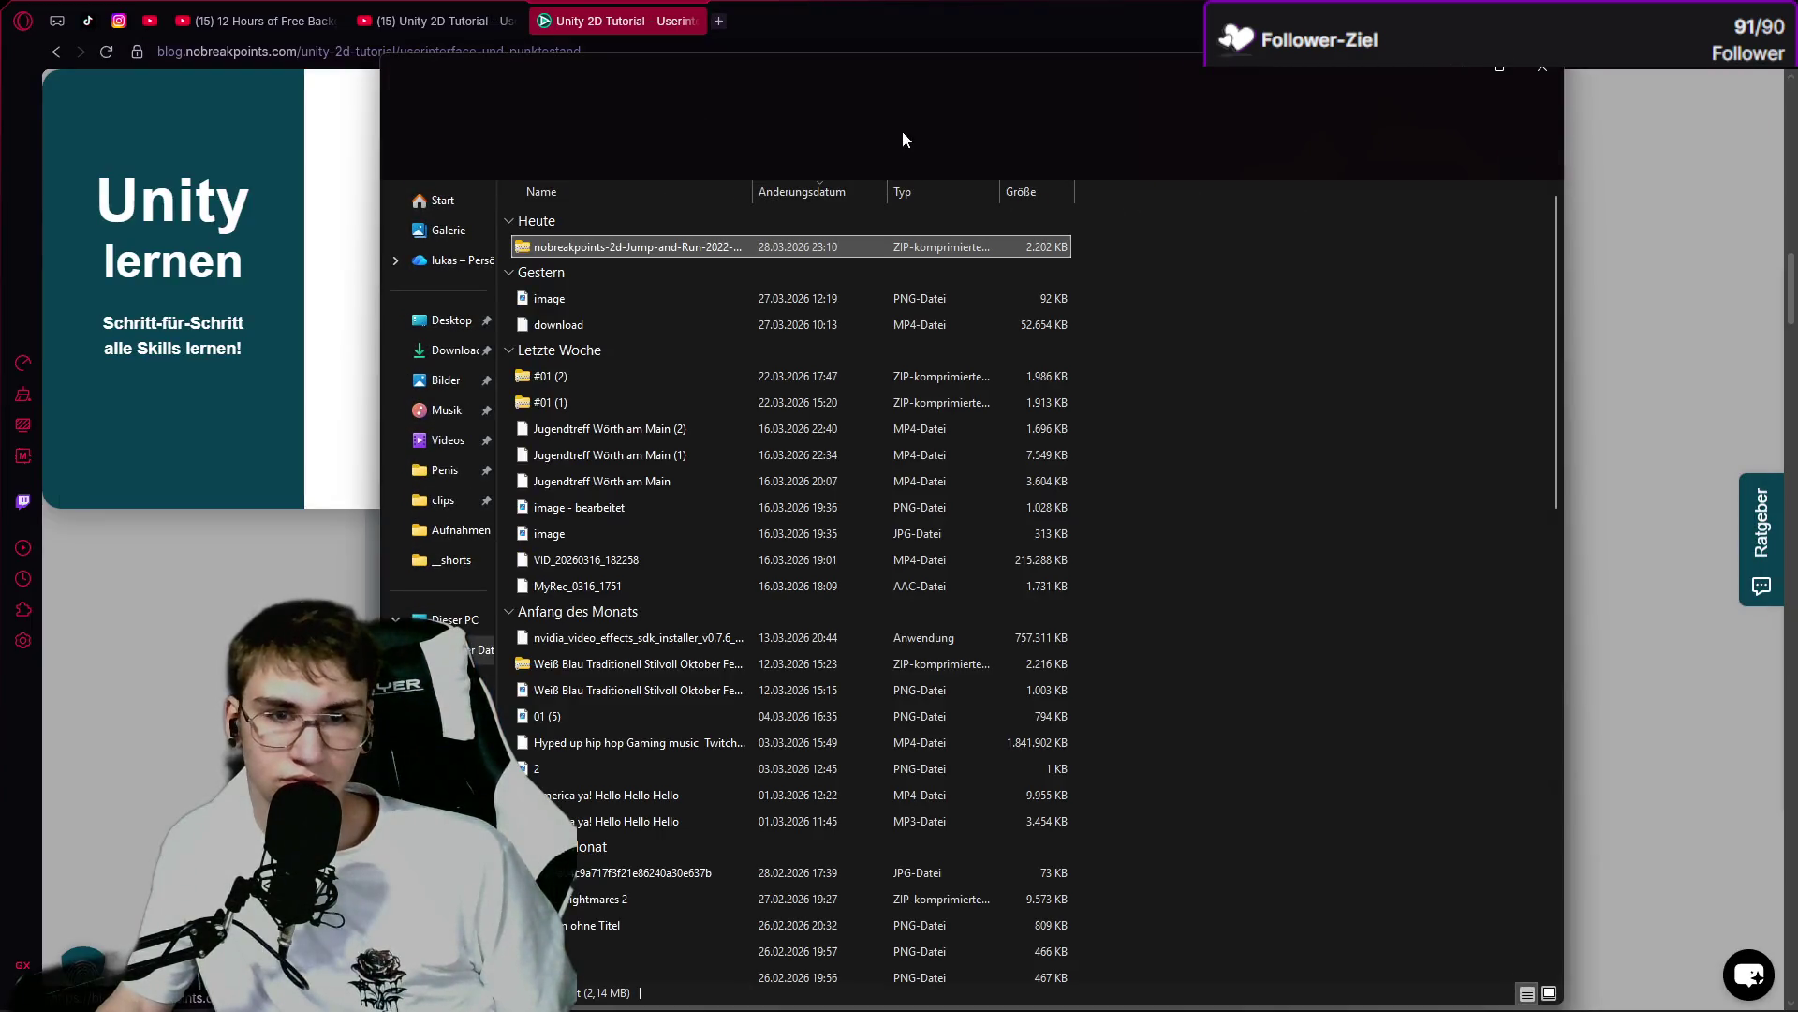
key(alt+Tab)
key(alt+Tab)
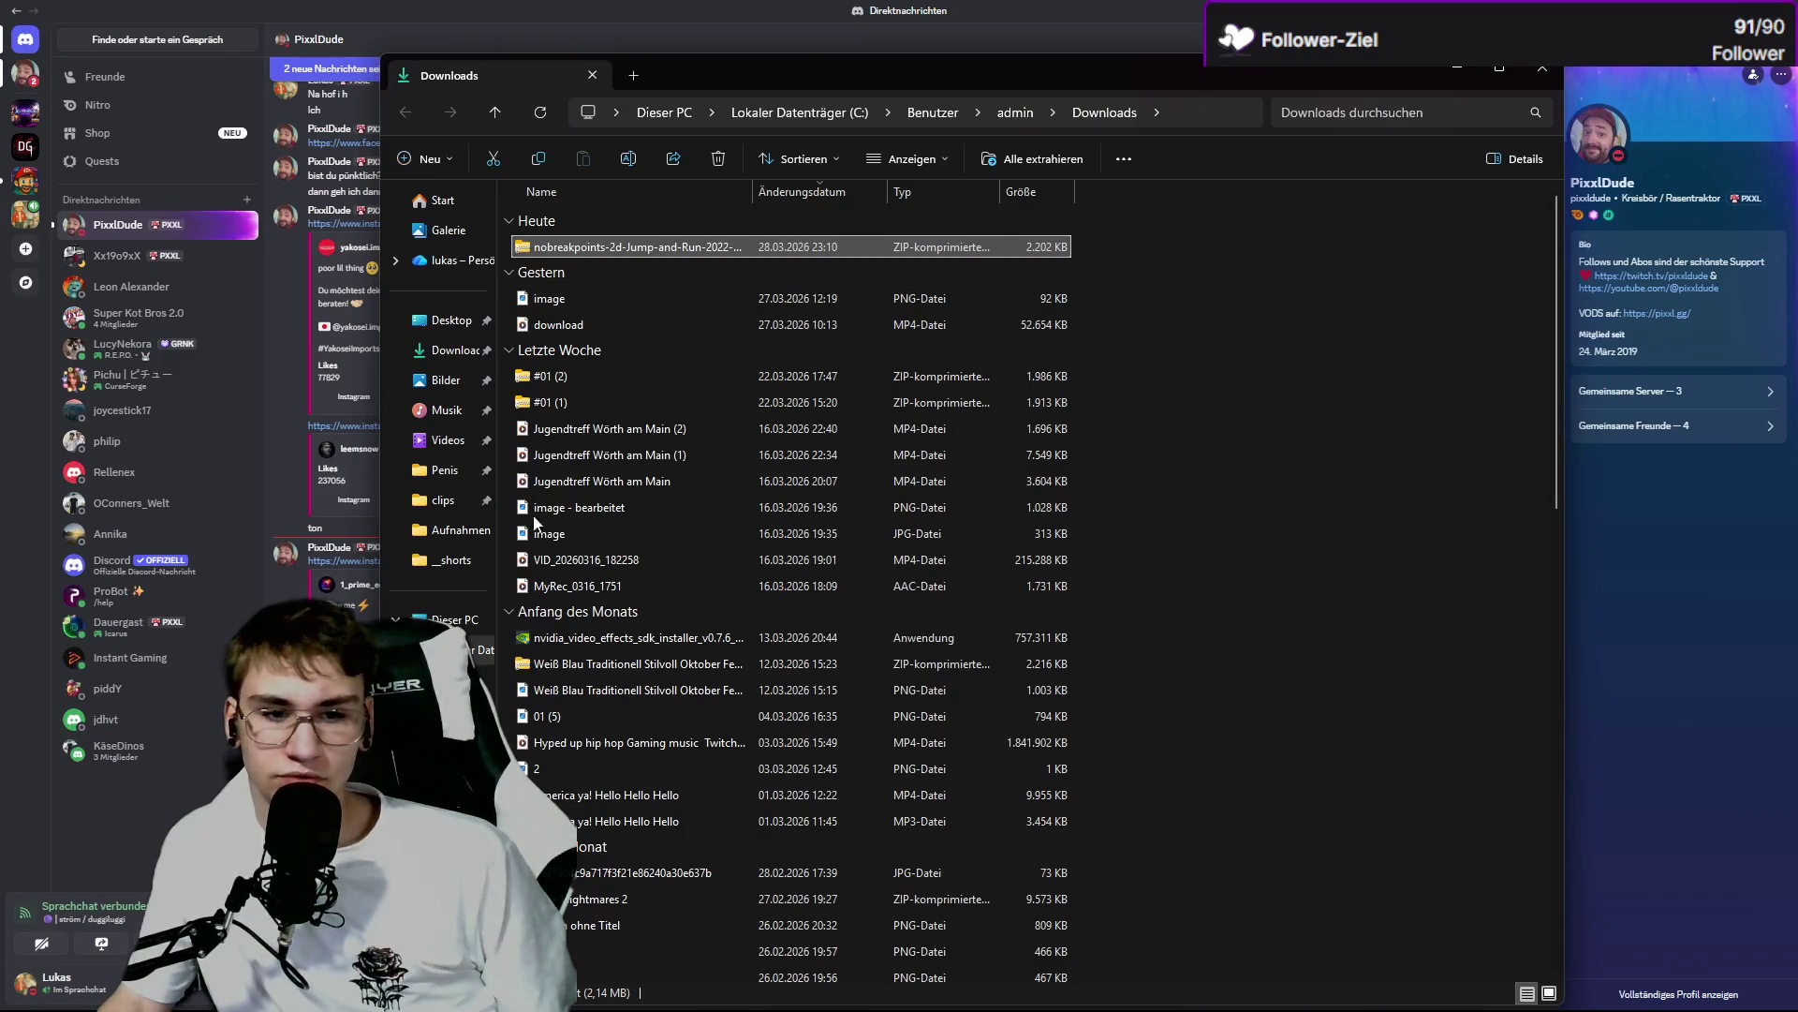
key(alt+Tab)
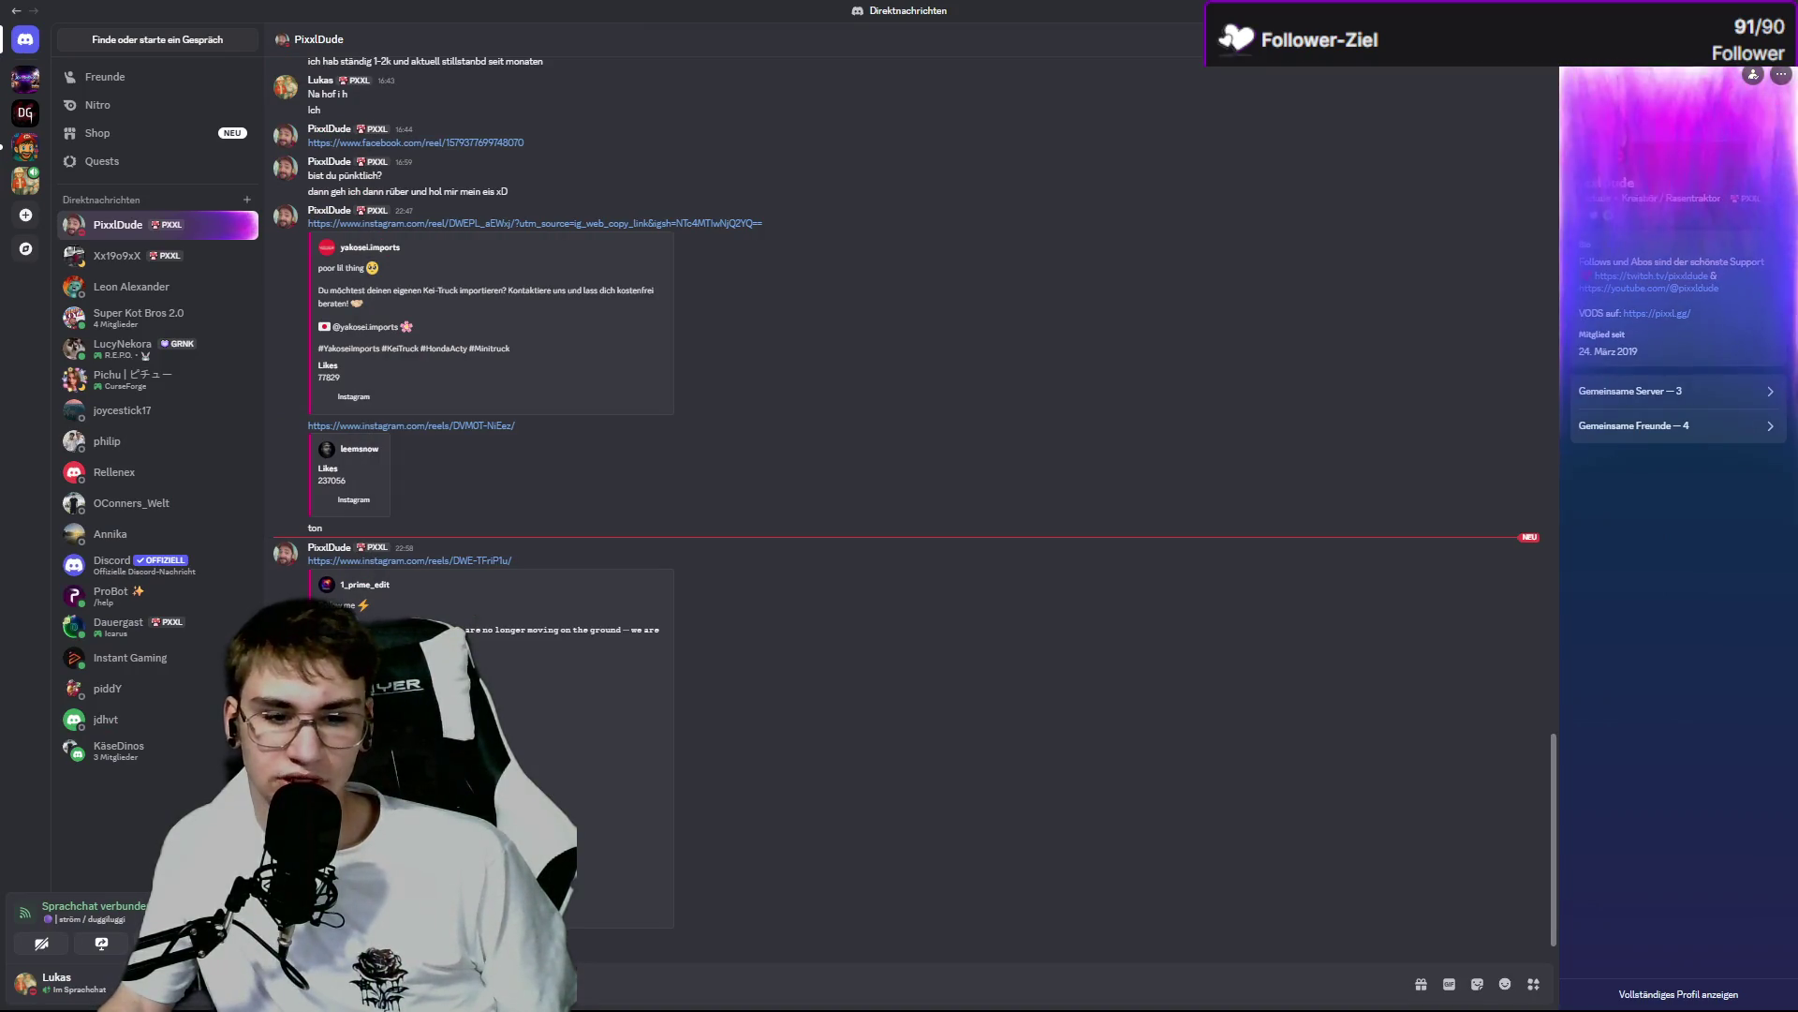
Open the shared Instagram reel from Discord, unmute and like it, then pause and close it.
click(457, 562)
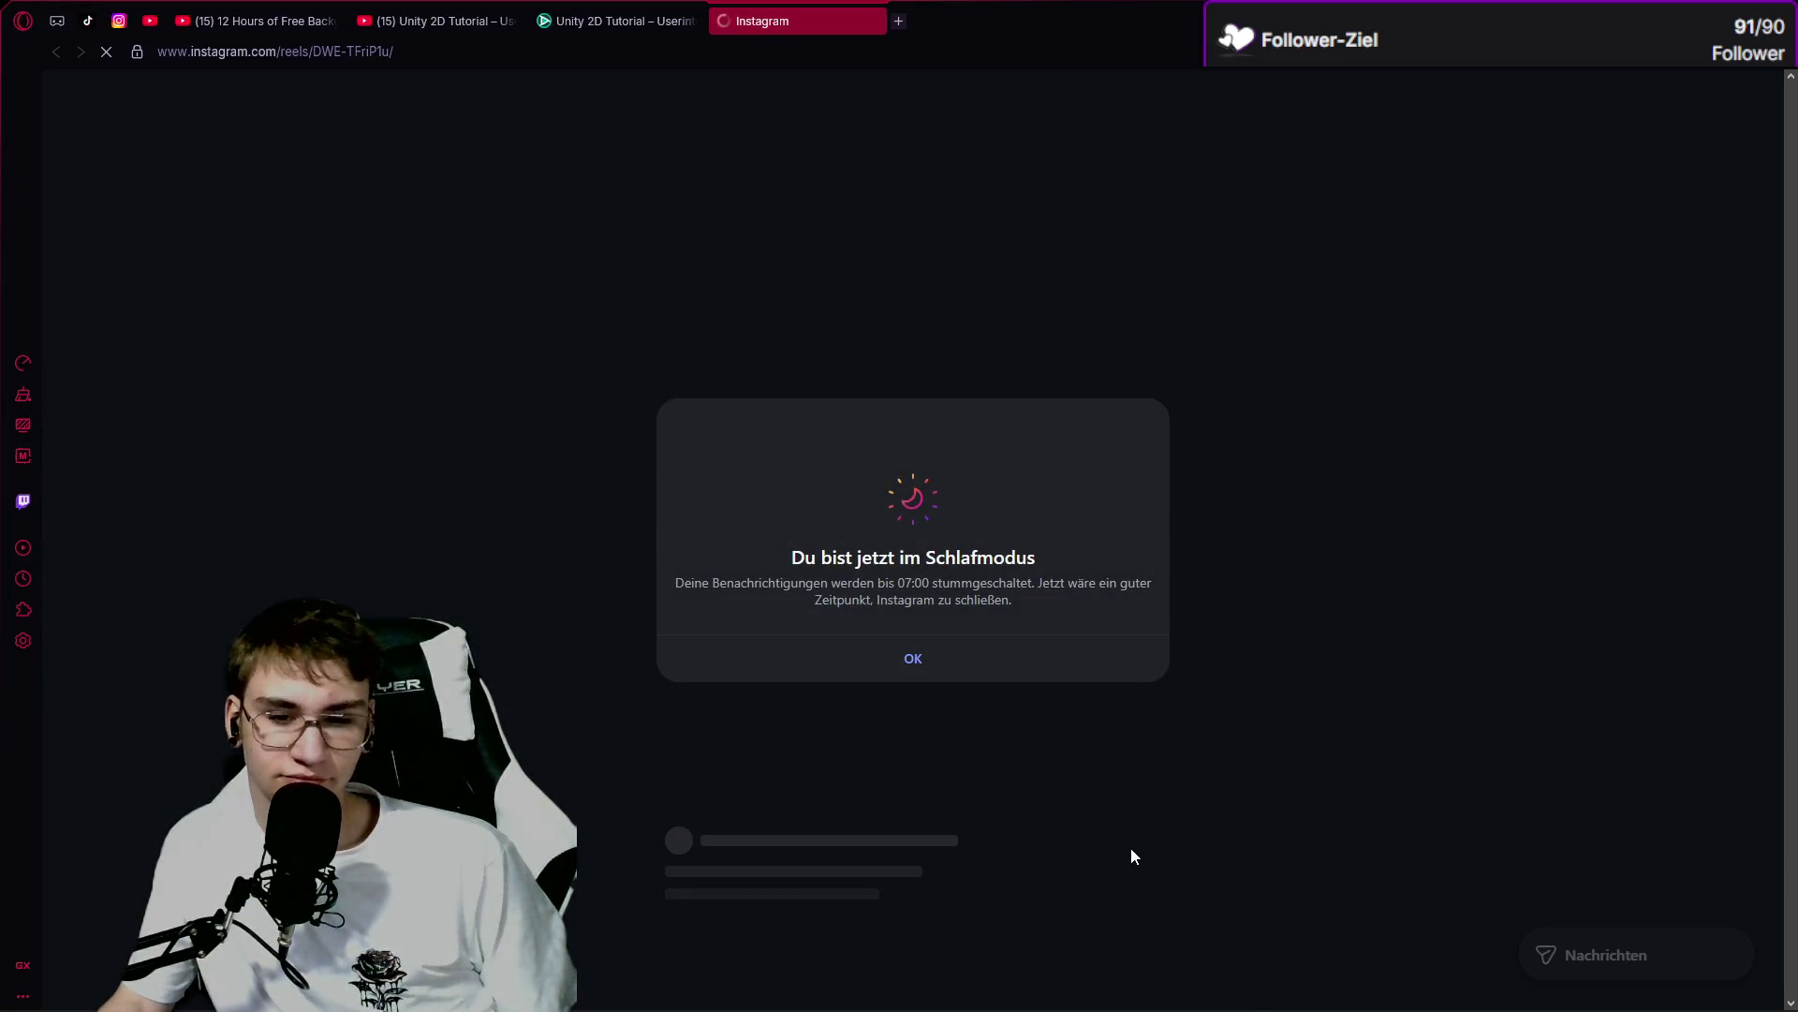
click(974, 703)
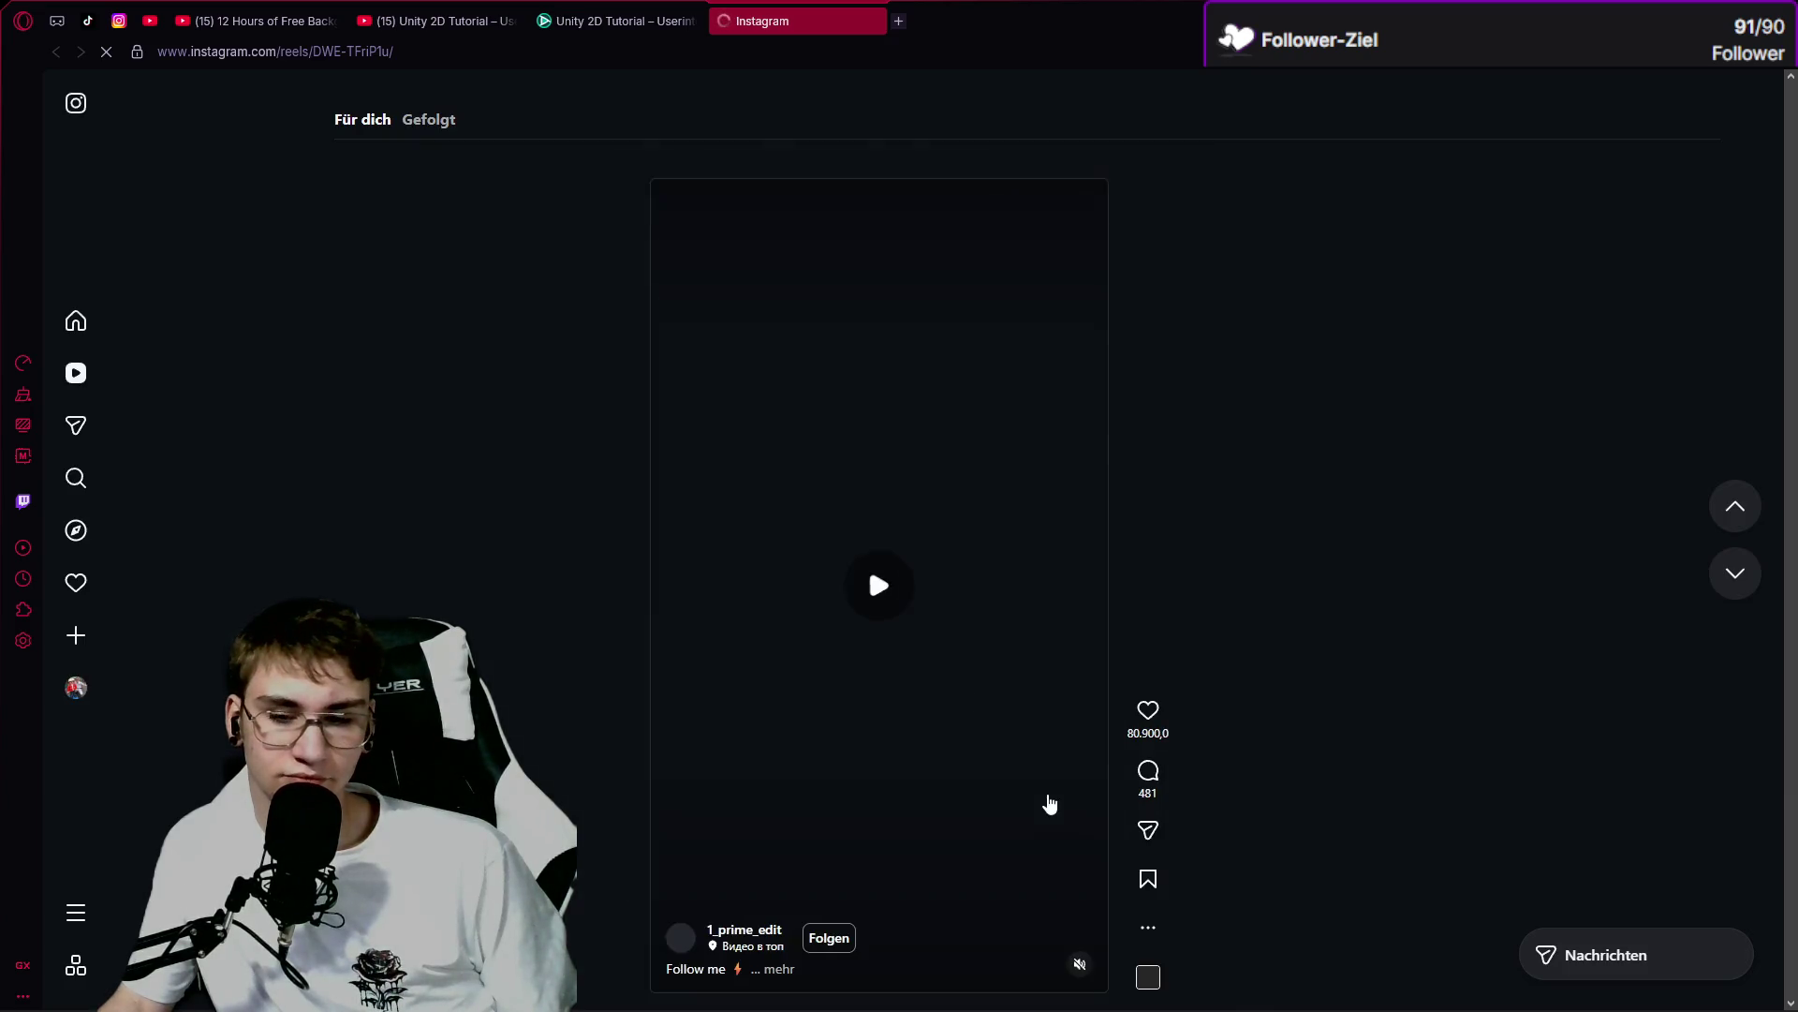
click(1080, 966)
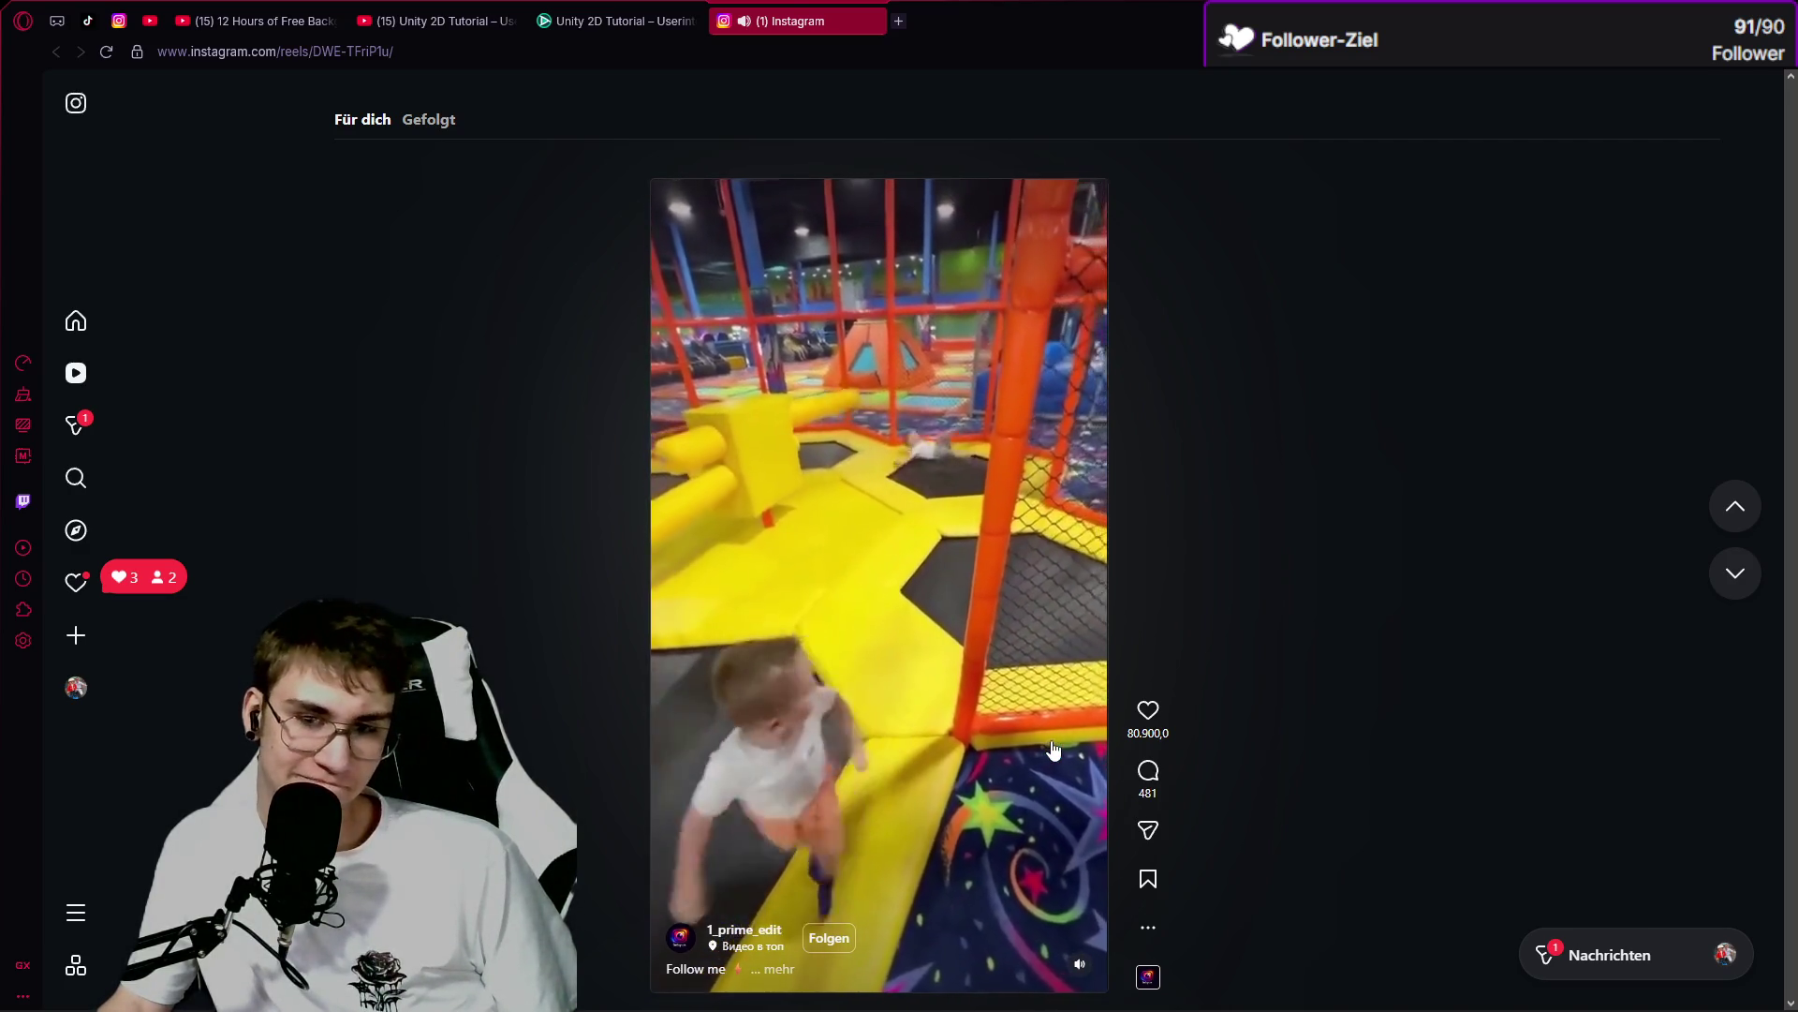
click(1144, 717)
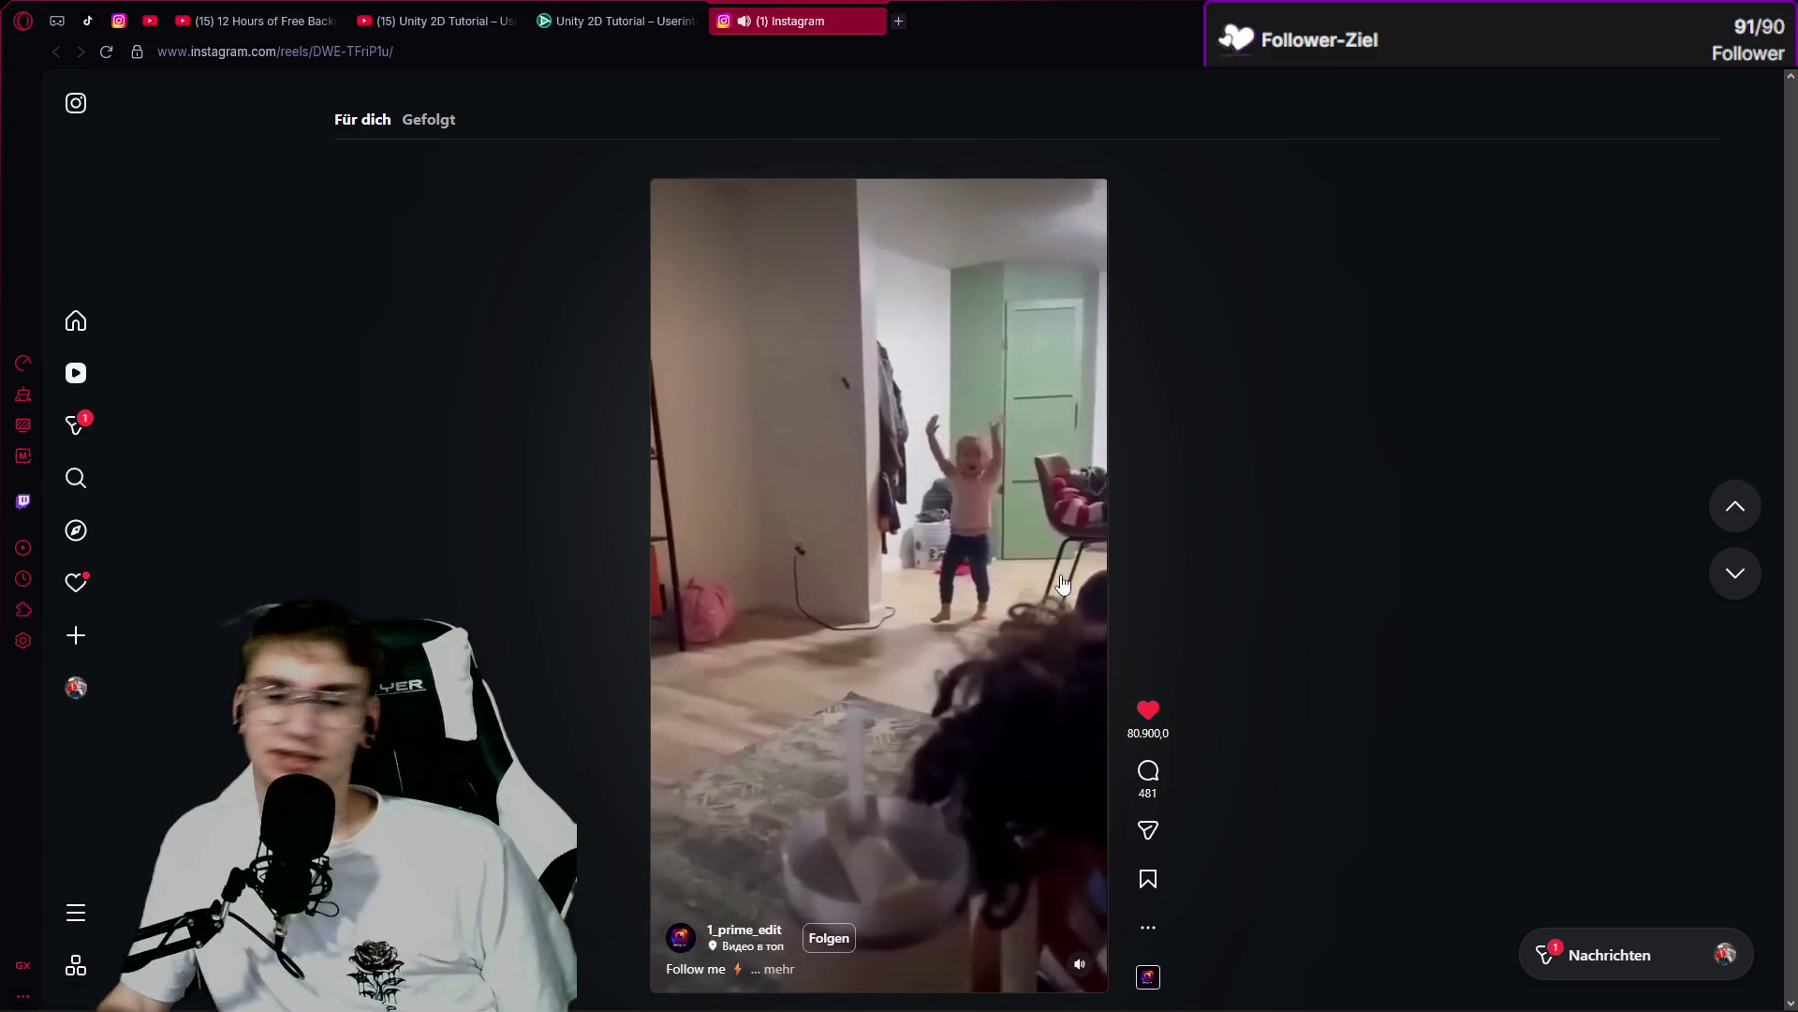
click(802, 391)
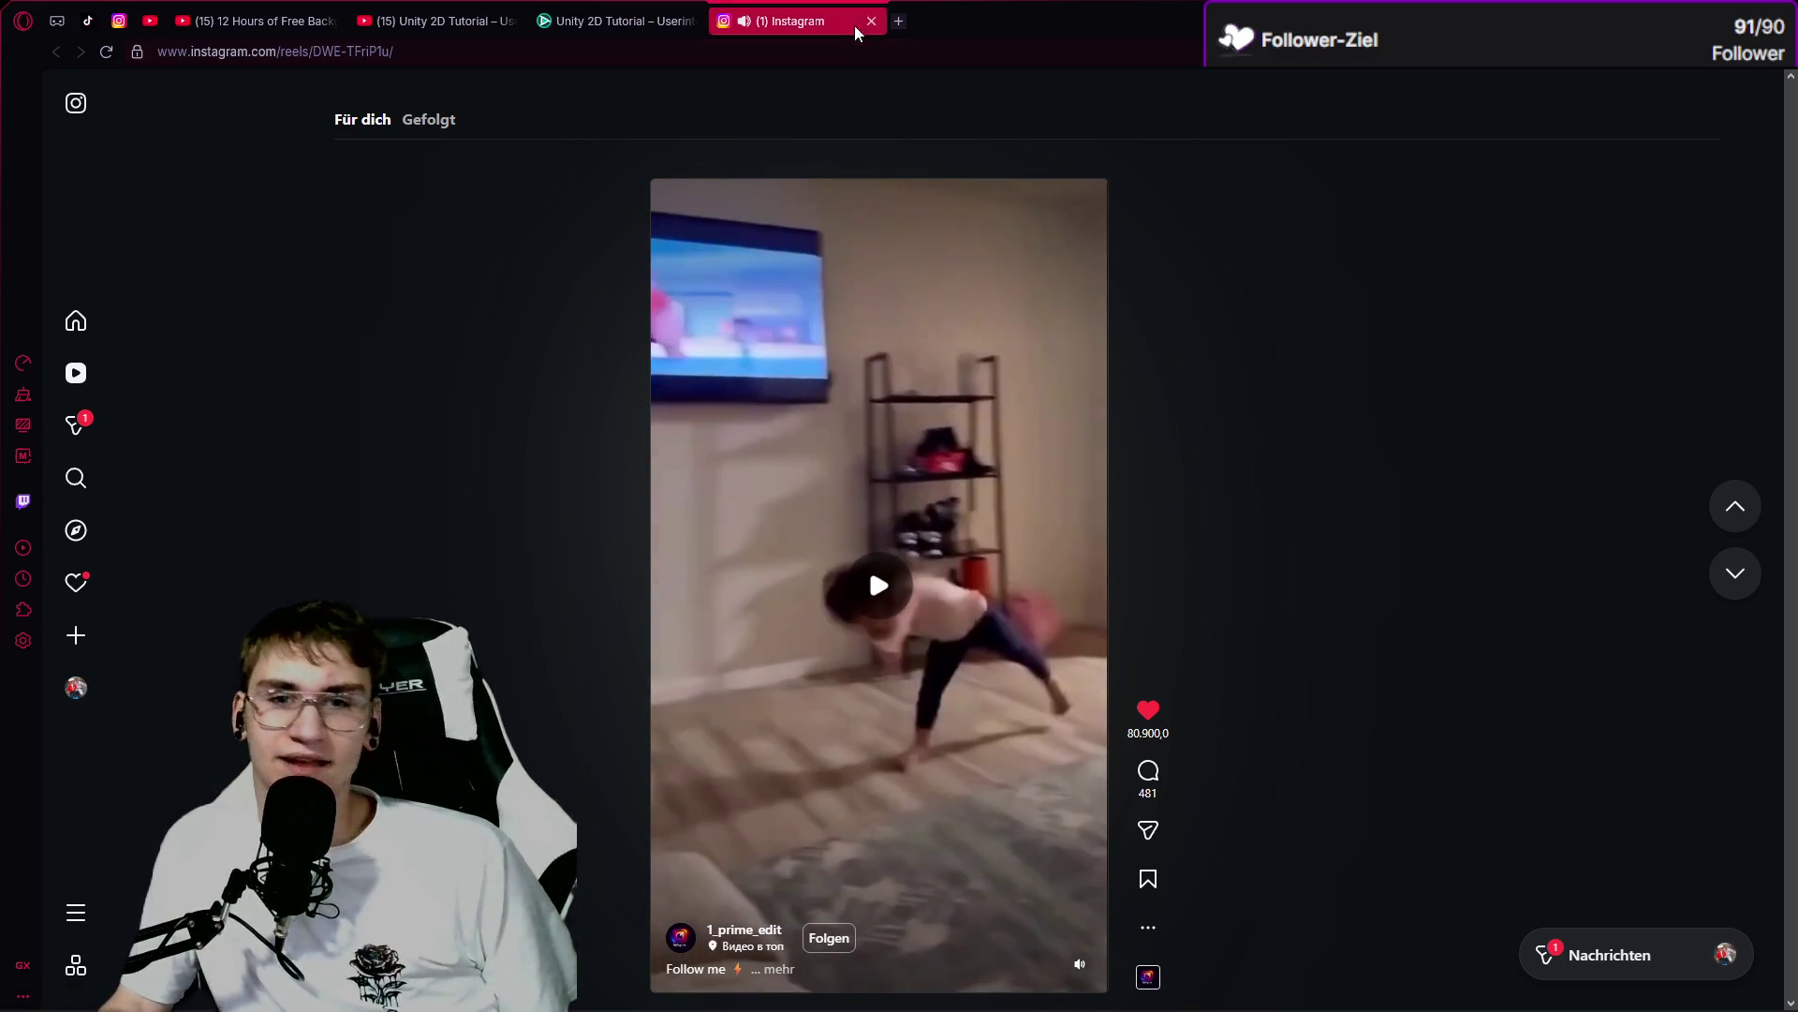
click(872, 20)
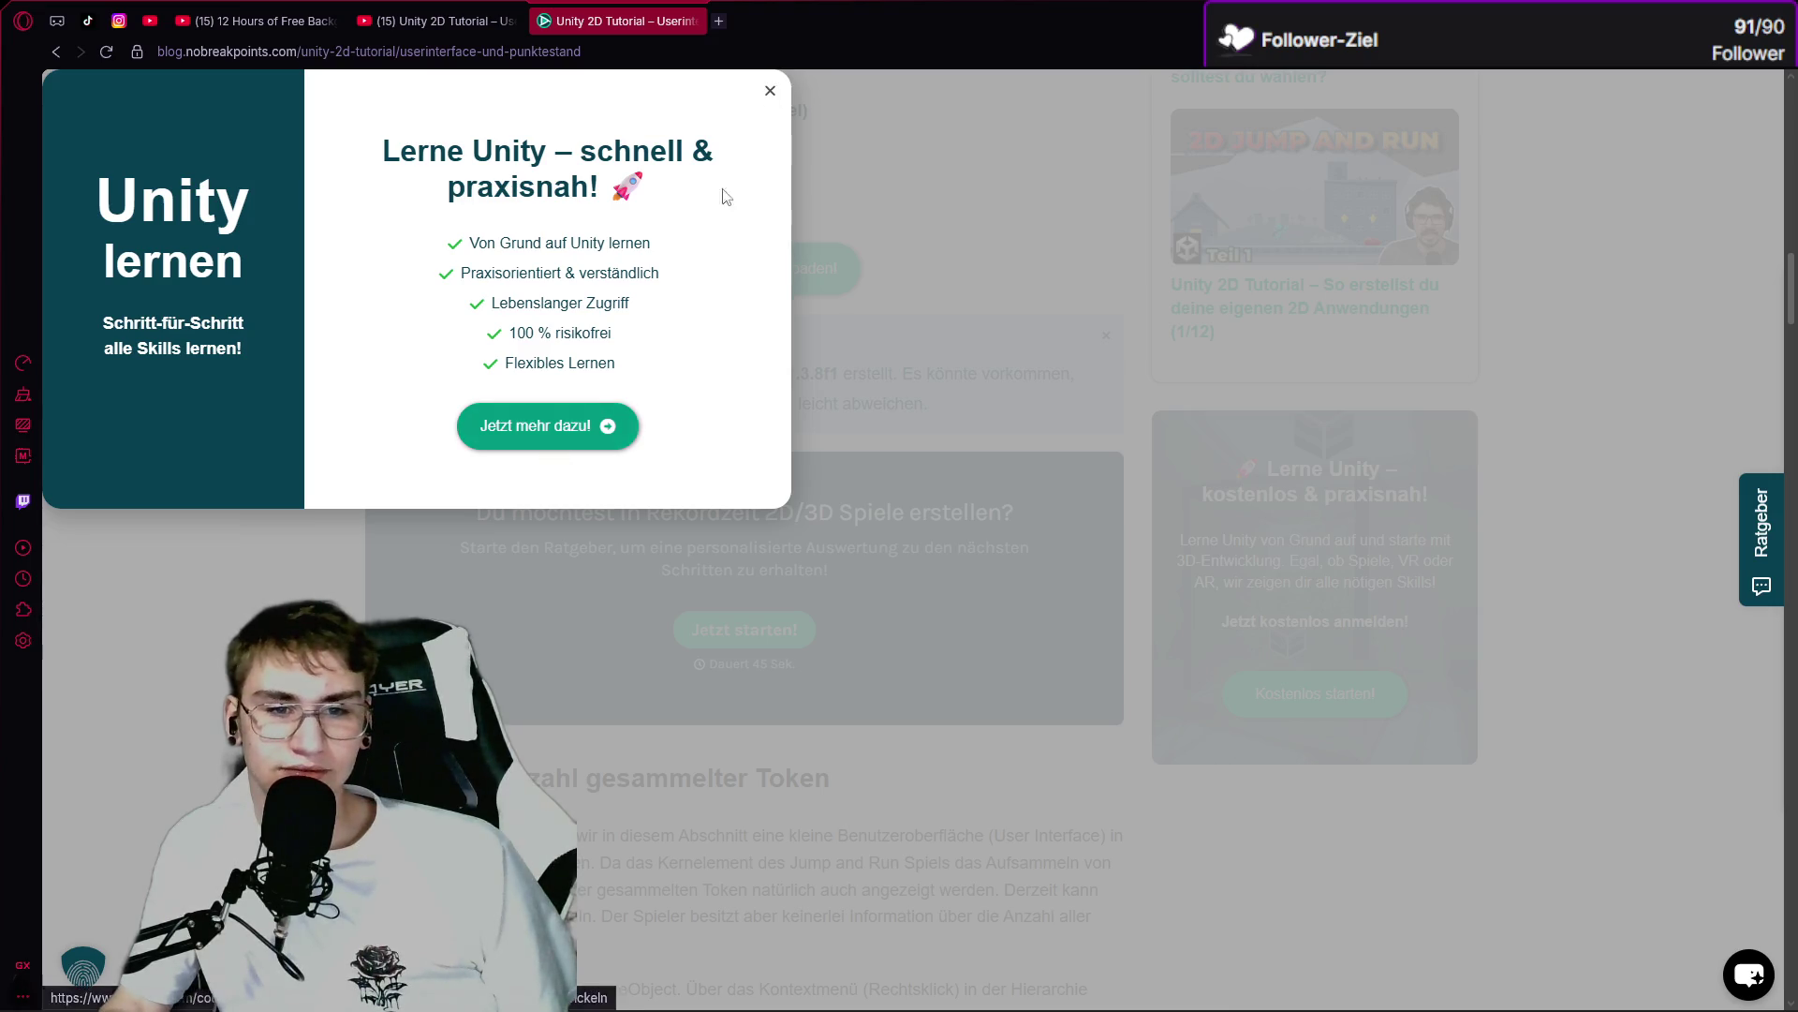
Dismiss the Lerne Unity popup and download the Jump-and-Run project files zip again.
click(1027, 271)
scroll(752, 369, down, 9)
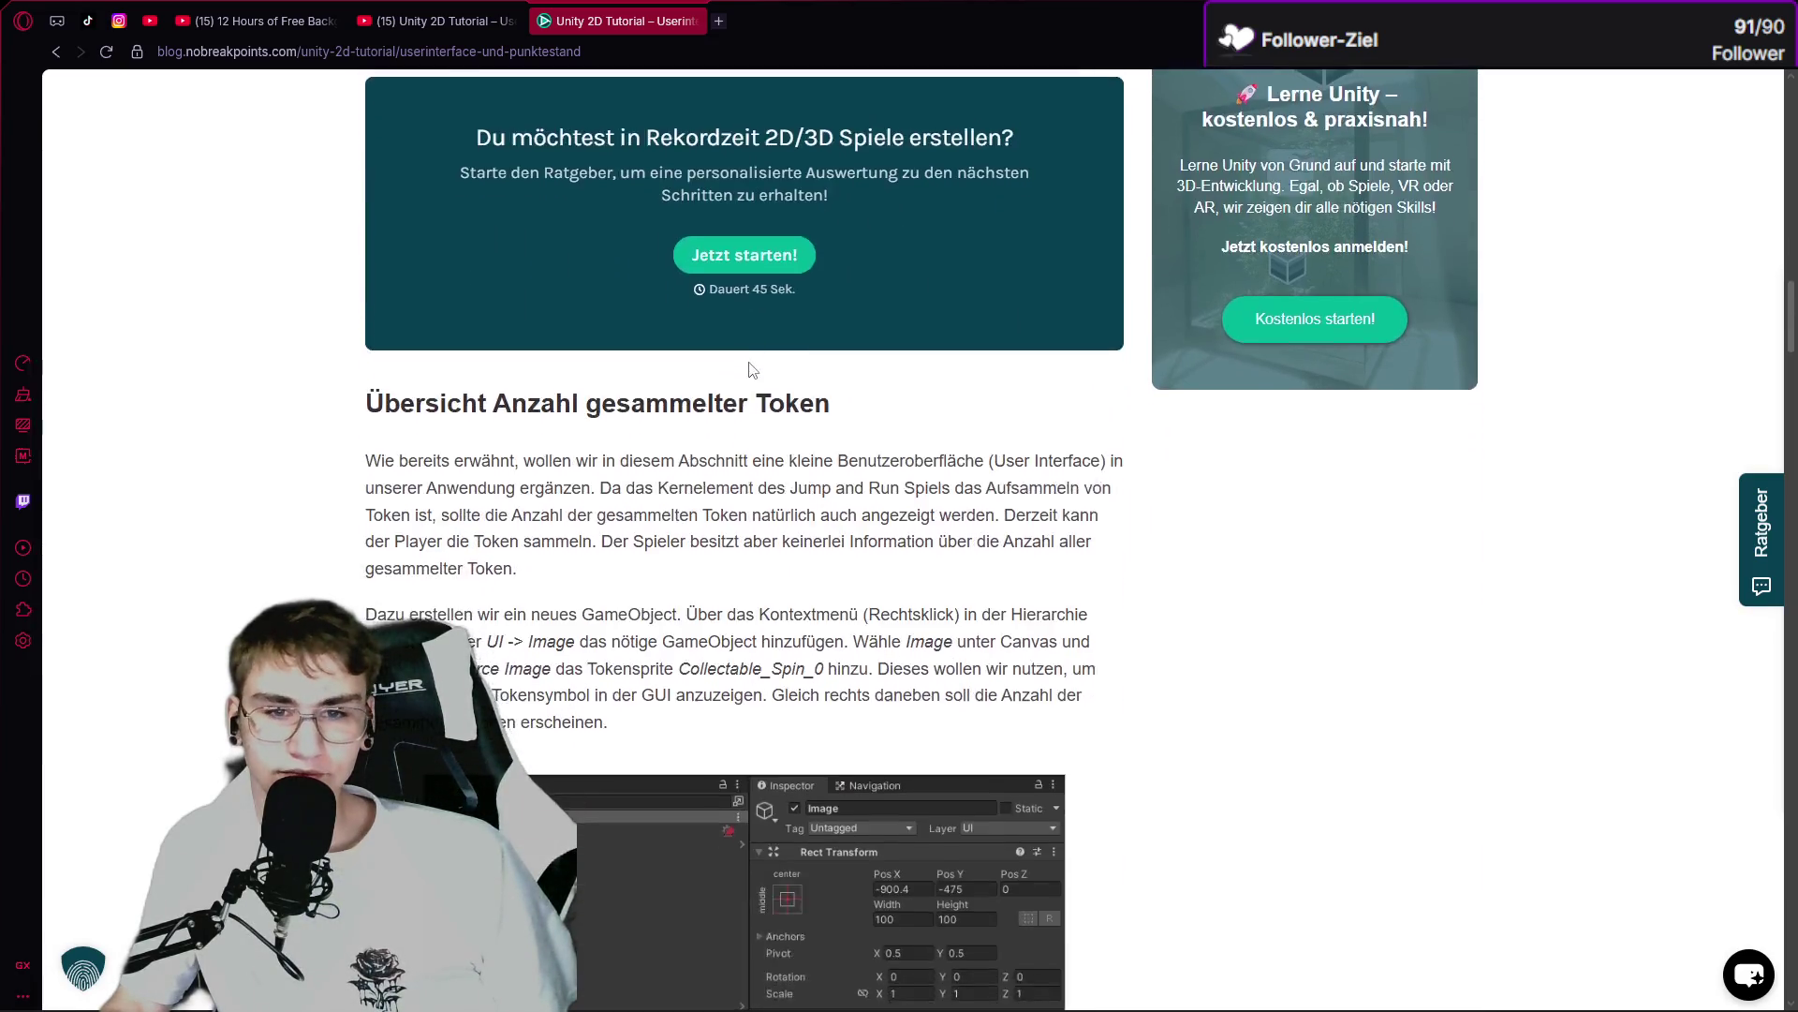
scroll(752, 369, up, 4)
click(745, 268)
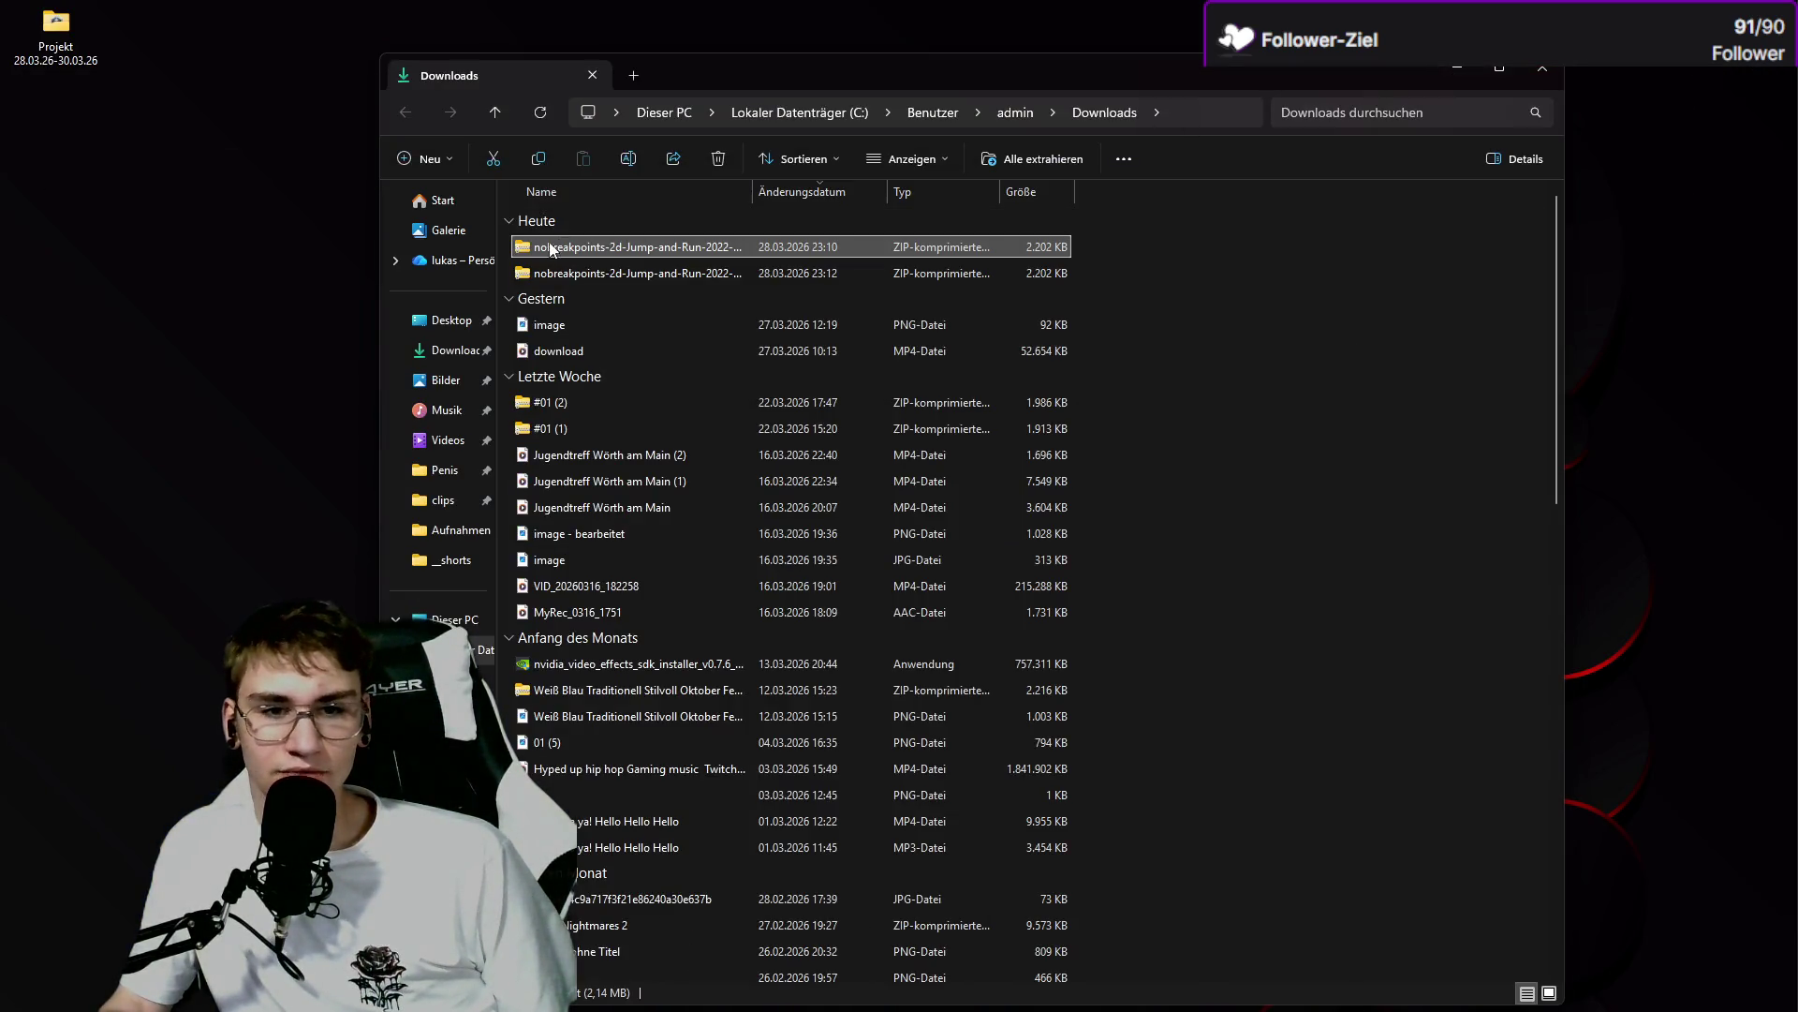
Move the project zip to the desktop and extract all its files into a desktop folder.
drag(553, 248, 176, 67)
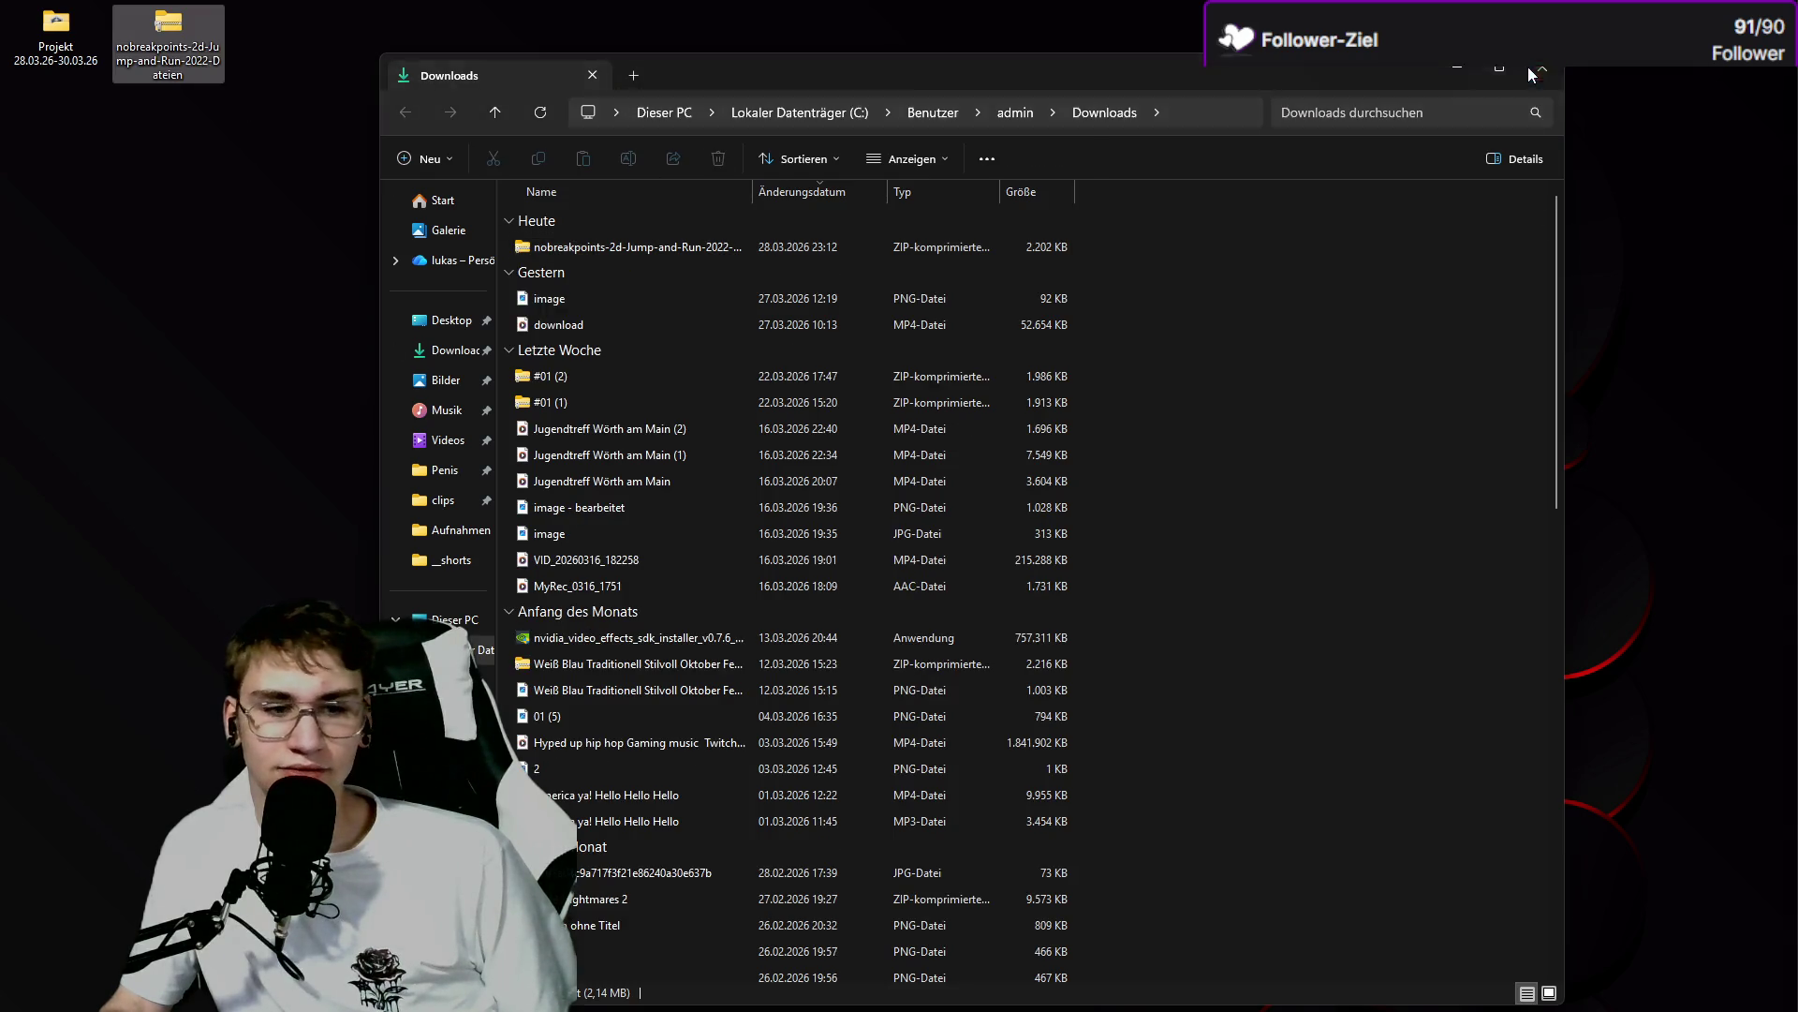
click(1543, 67)
right_click(158, 34)
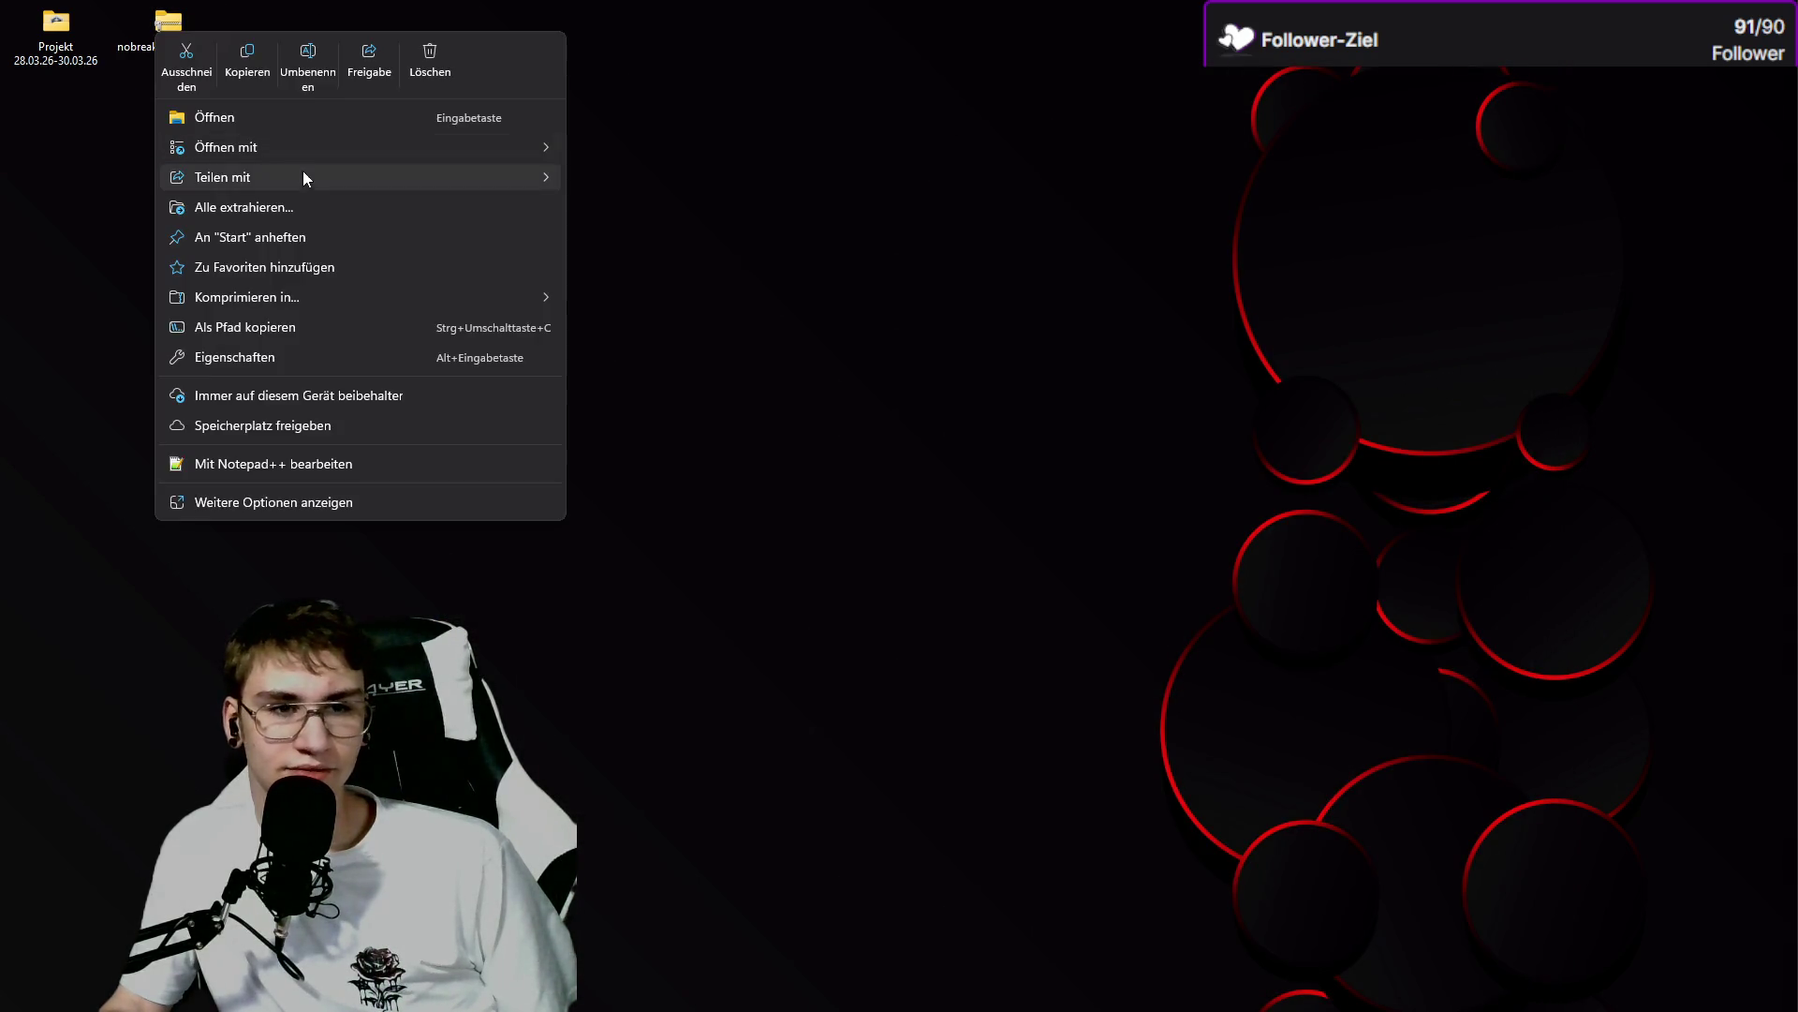
click(286, 206)
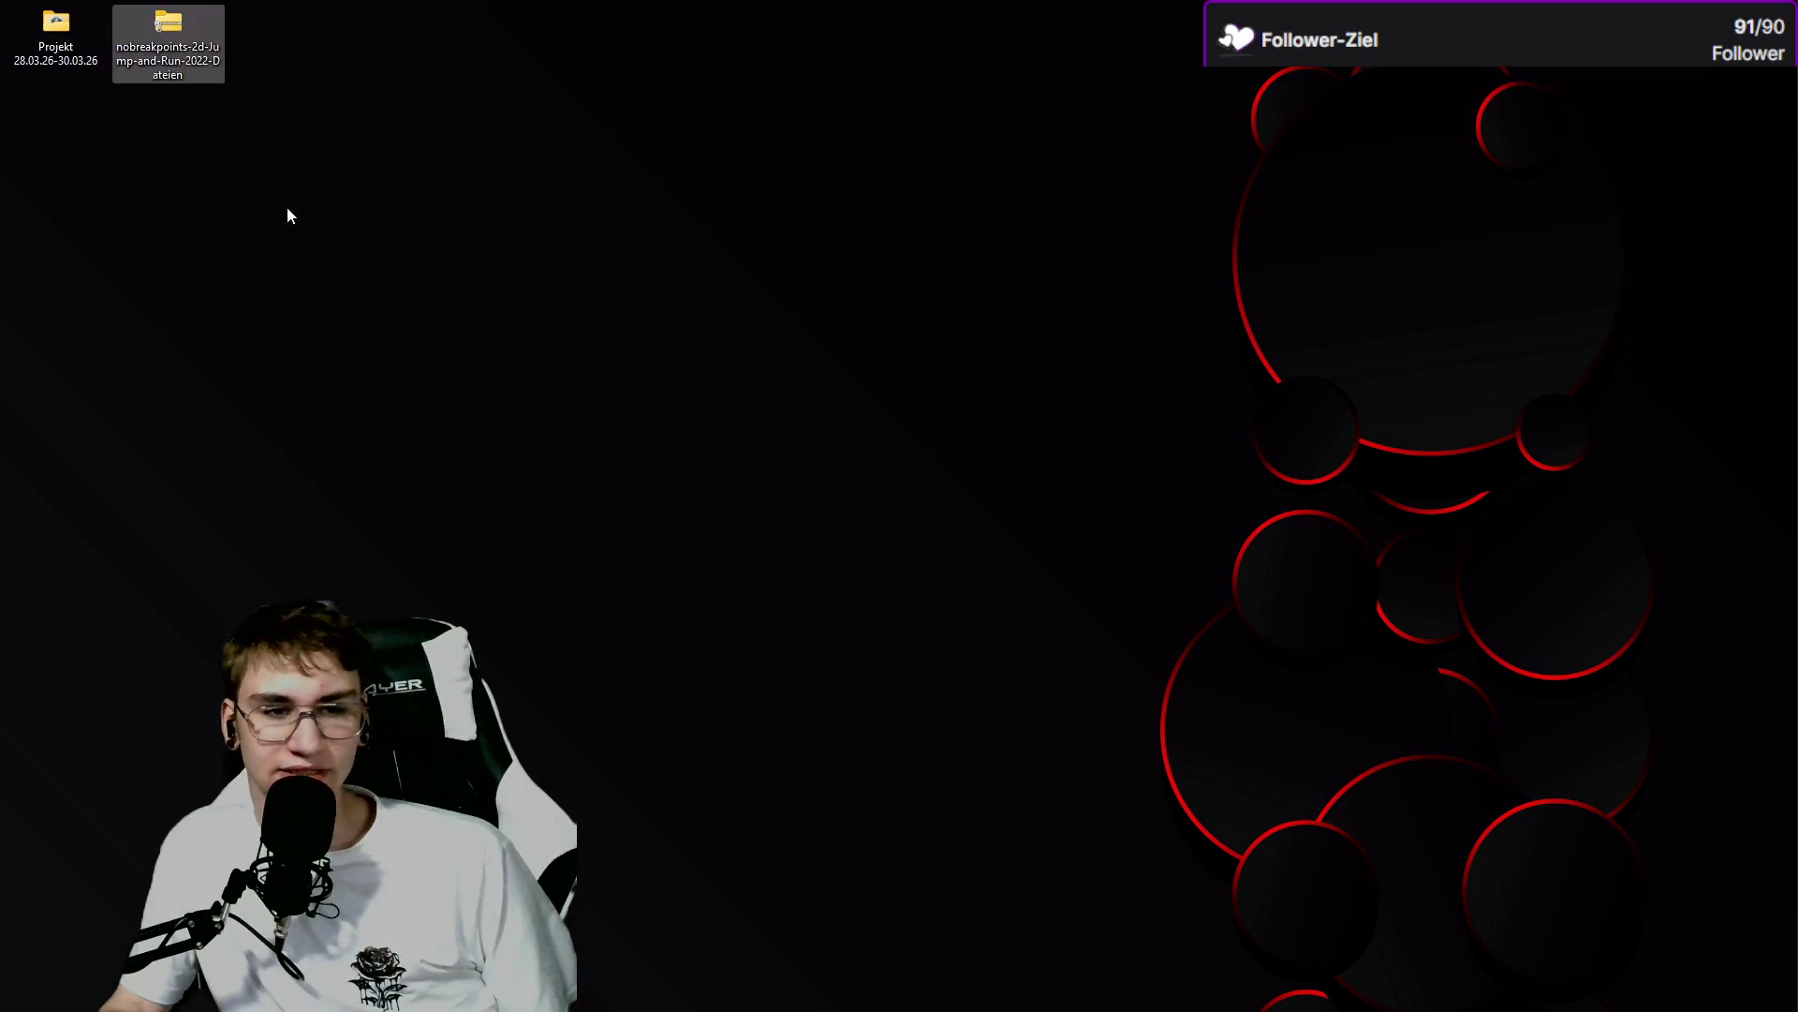
click(1044, 695)
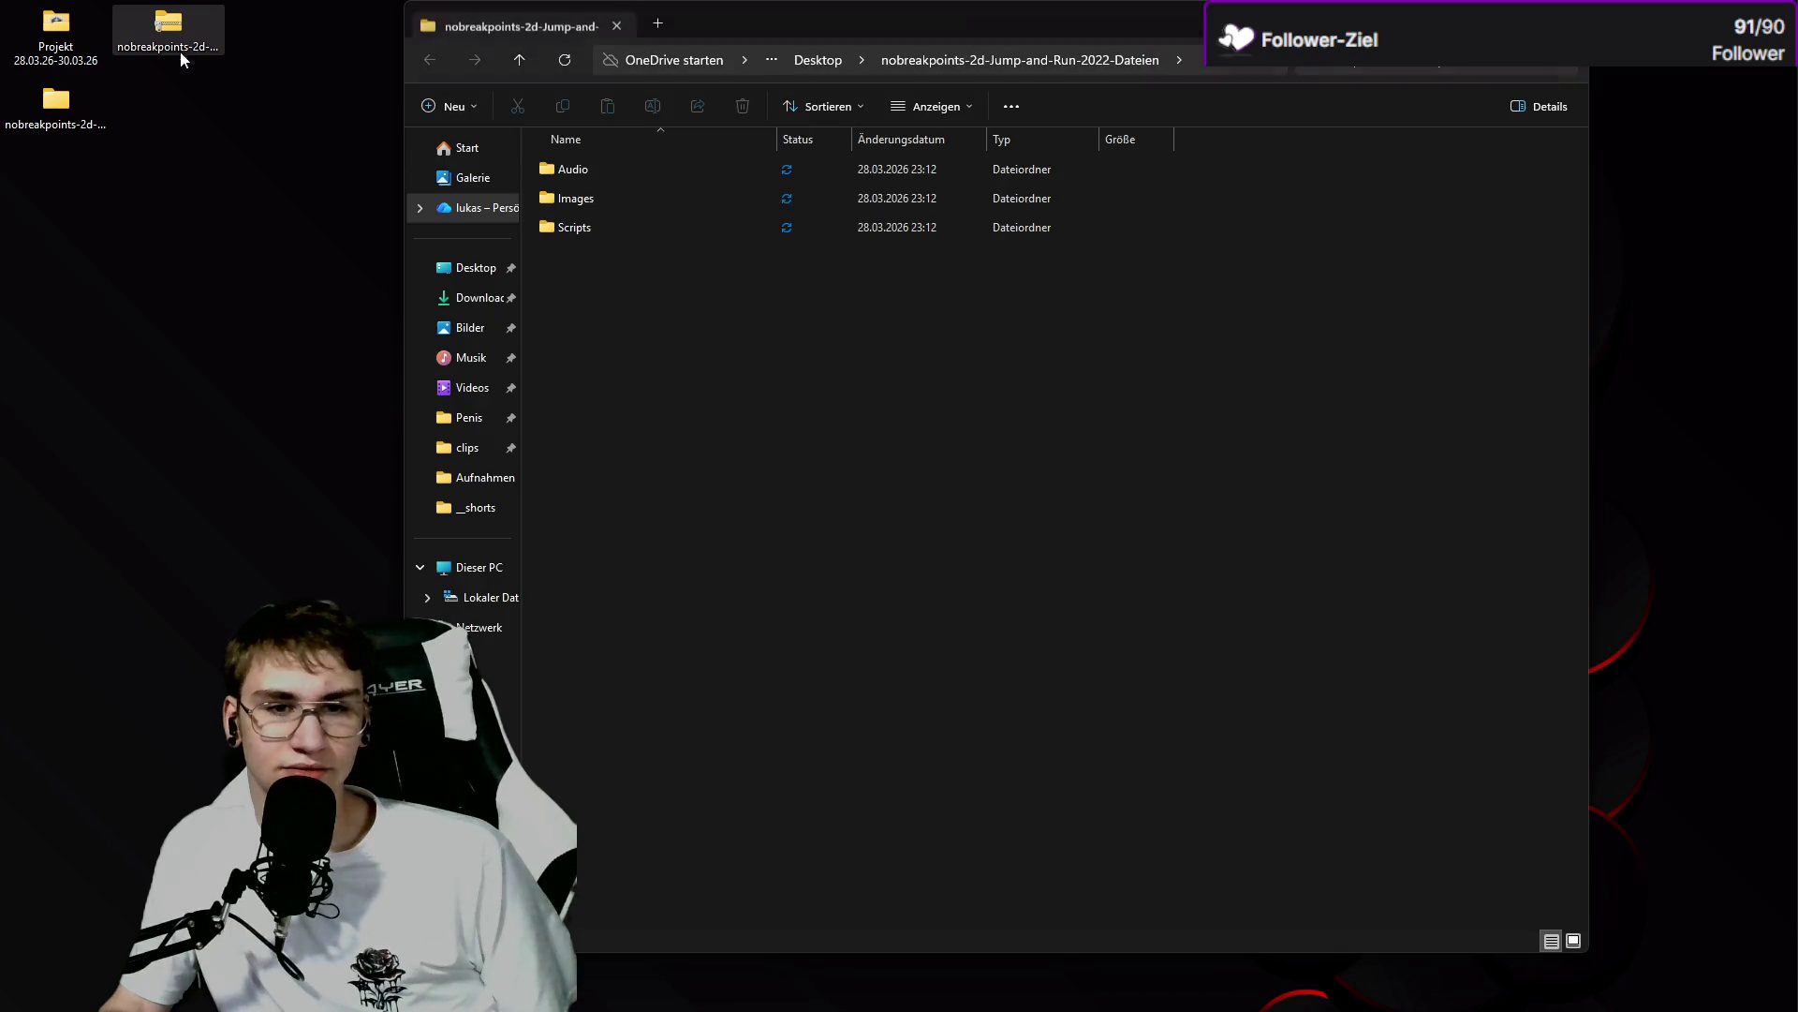
Open the extracted Scripts folder, delete the leftover zip, and bring the tutorial browser forward.
drag(190, 45, 294, 290)
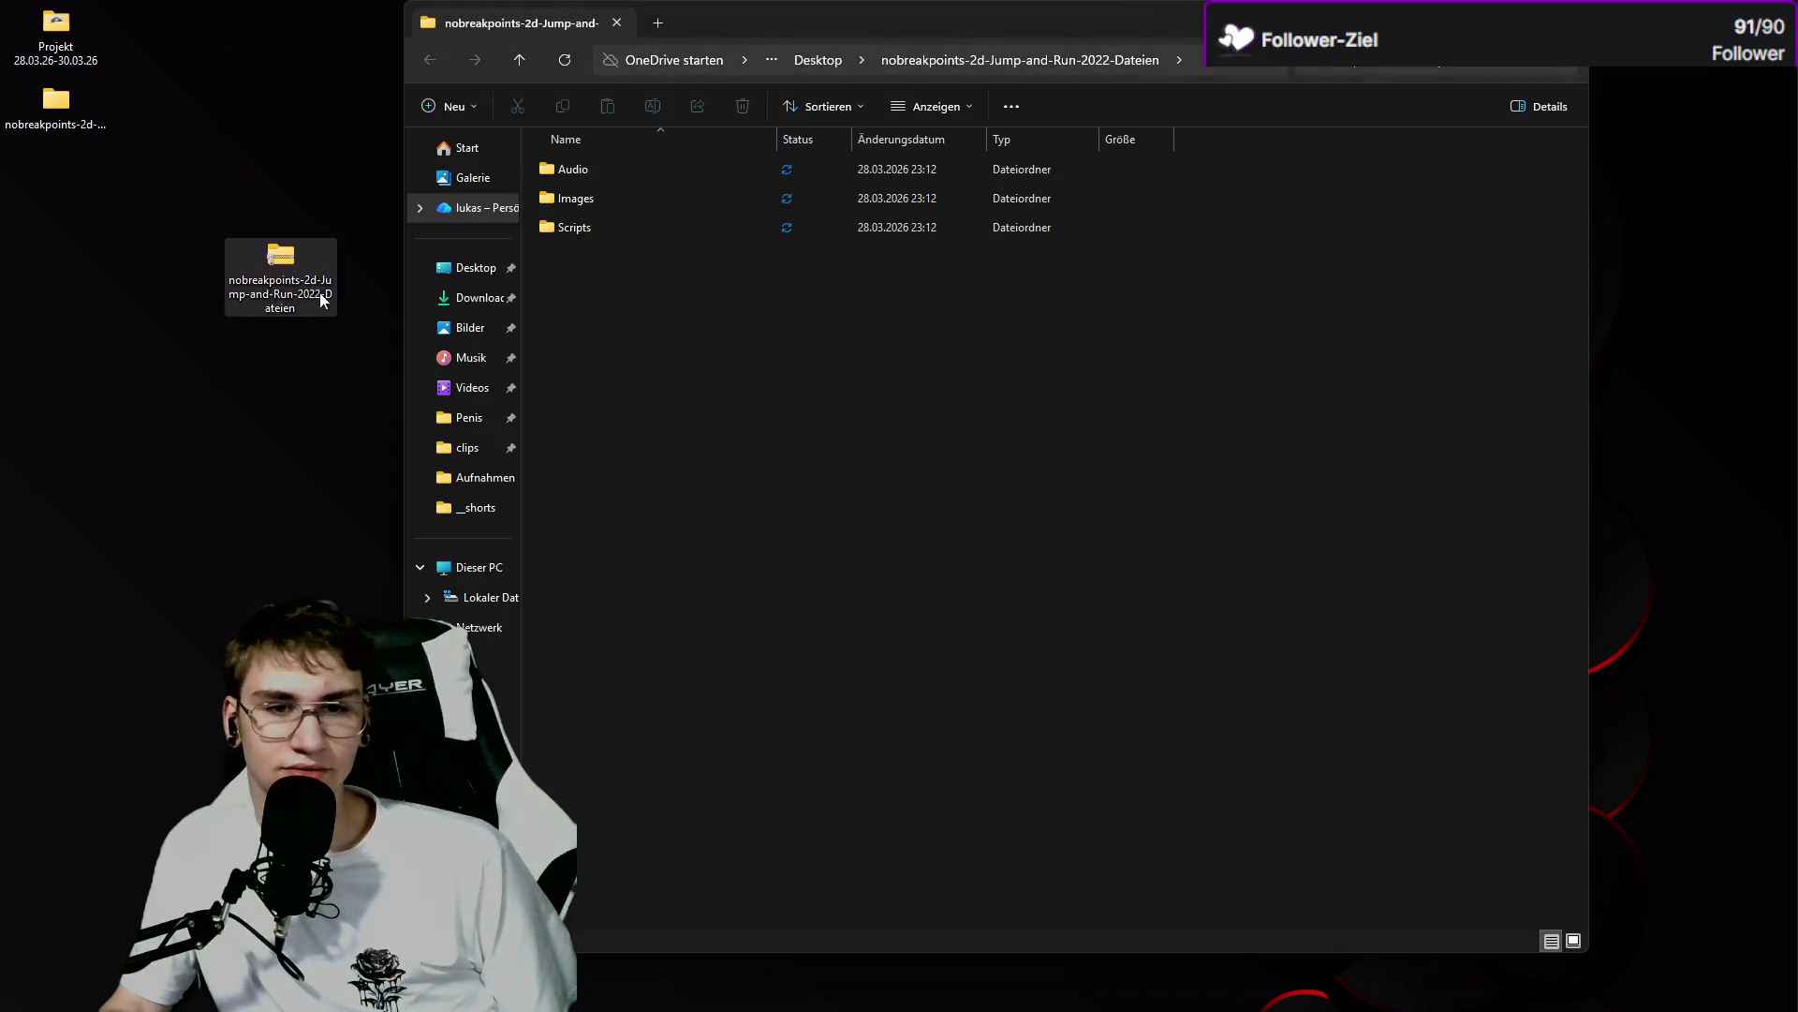
click(631, 235)
double_click(631, 234)
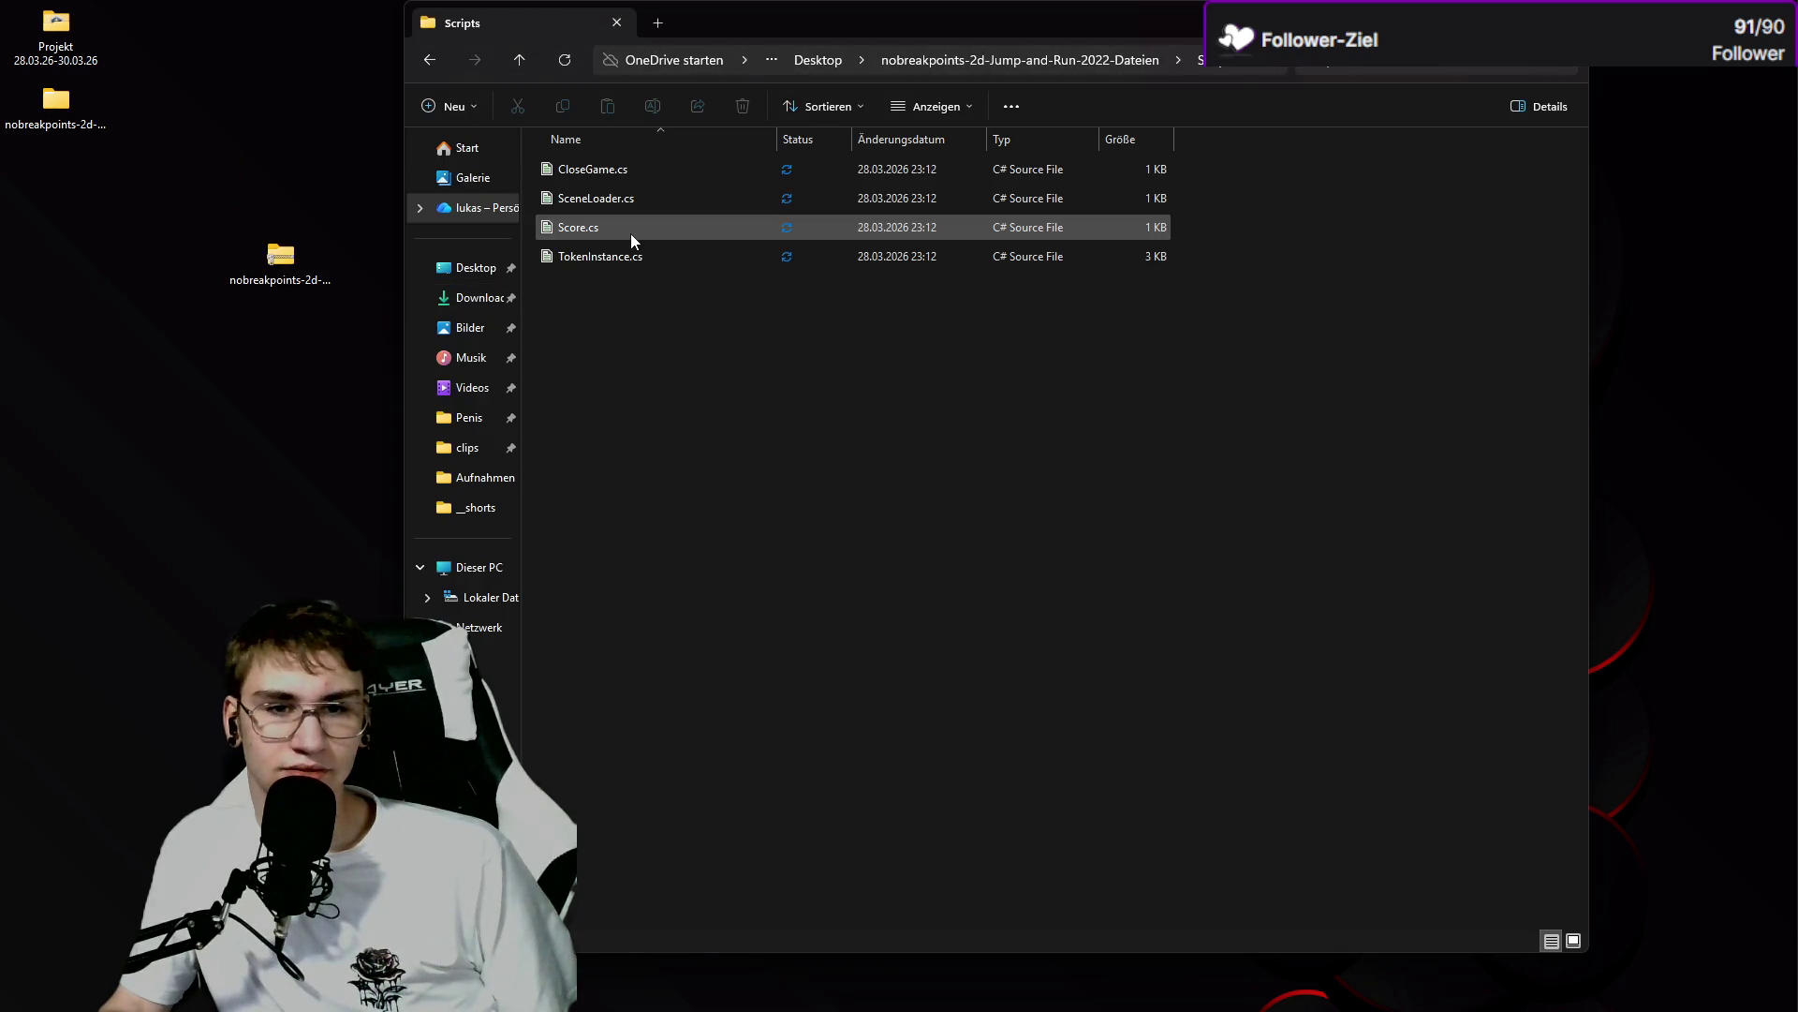
click(266, 255)
key(Delete)
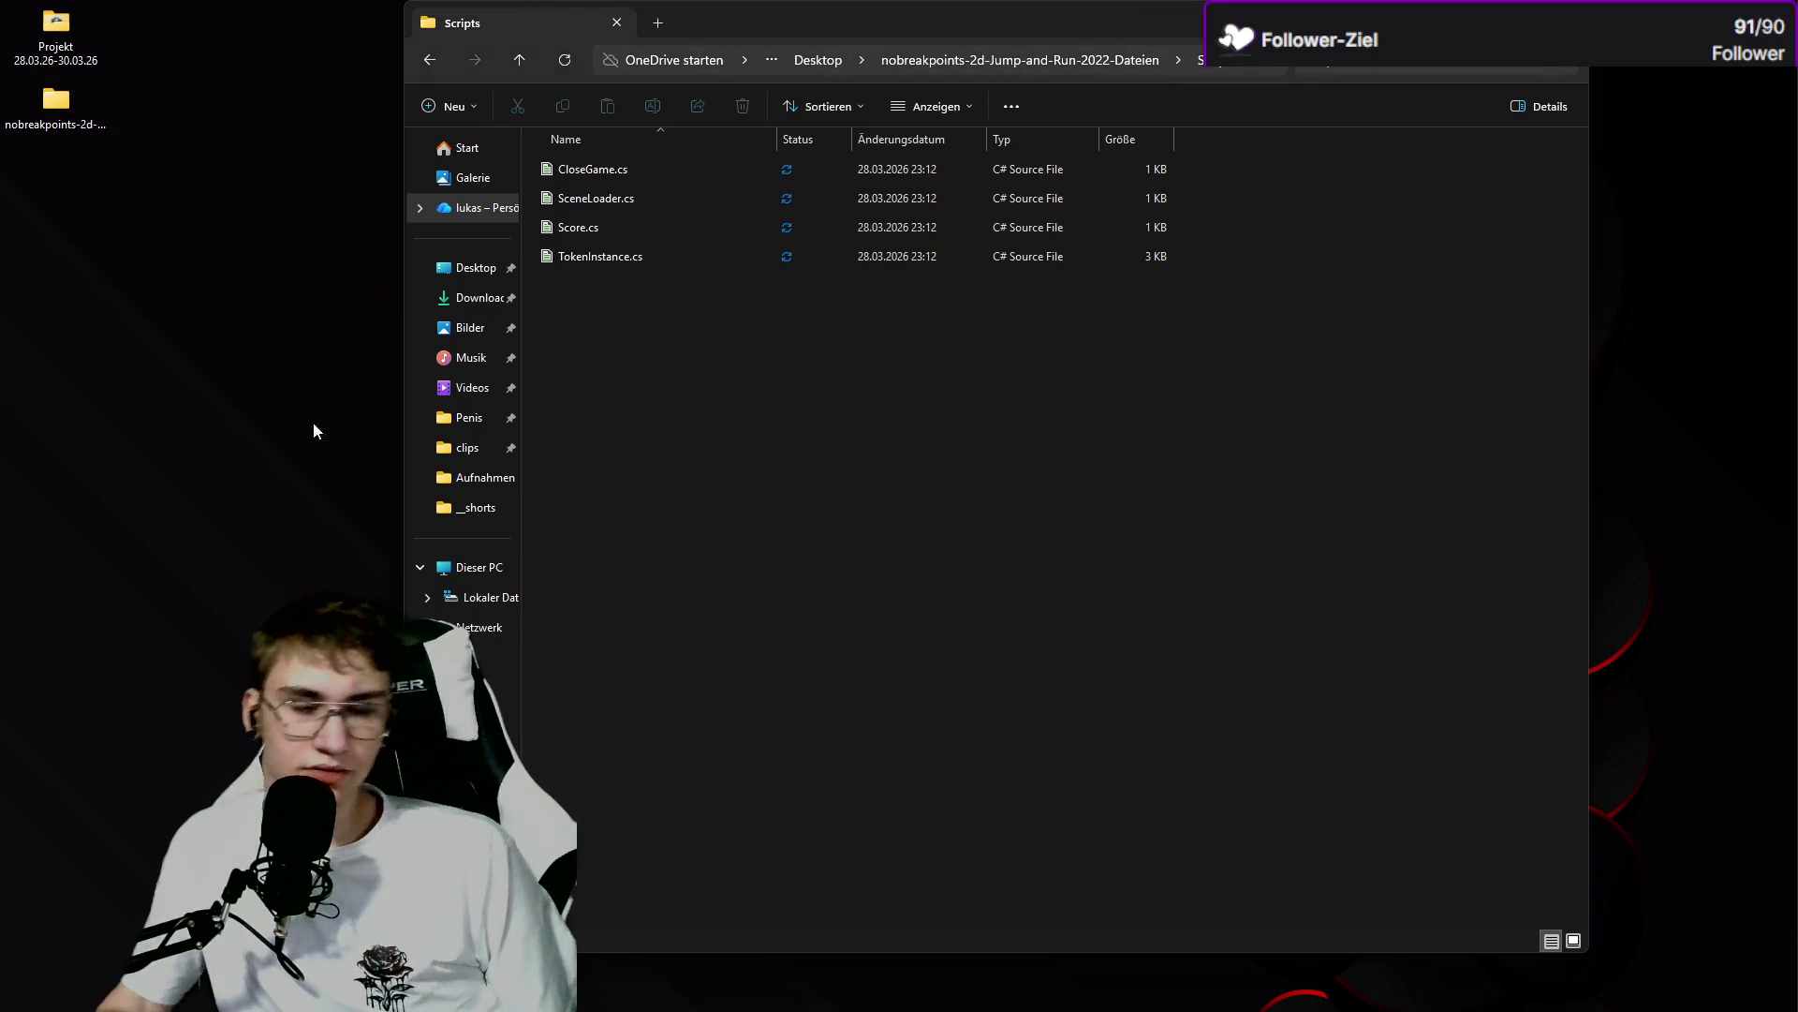
mouse_move(300, 1007)
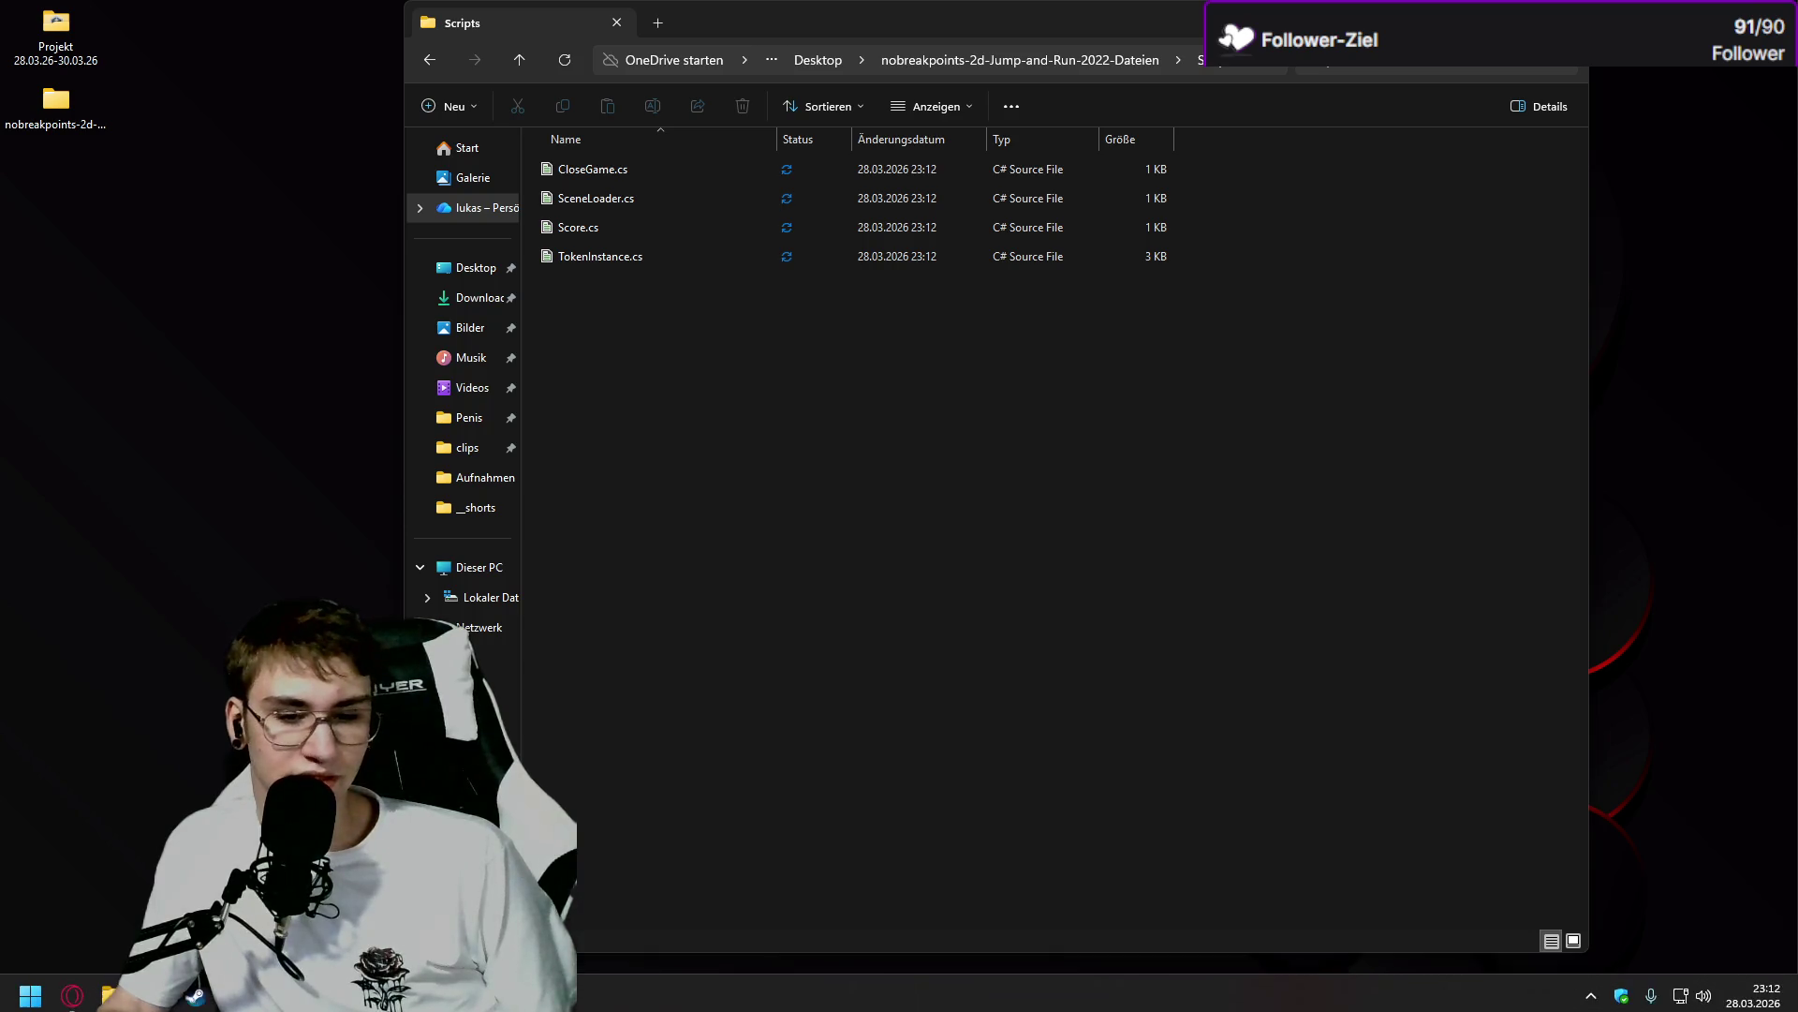
click(152, 998)
click(72, 999)
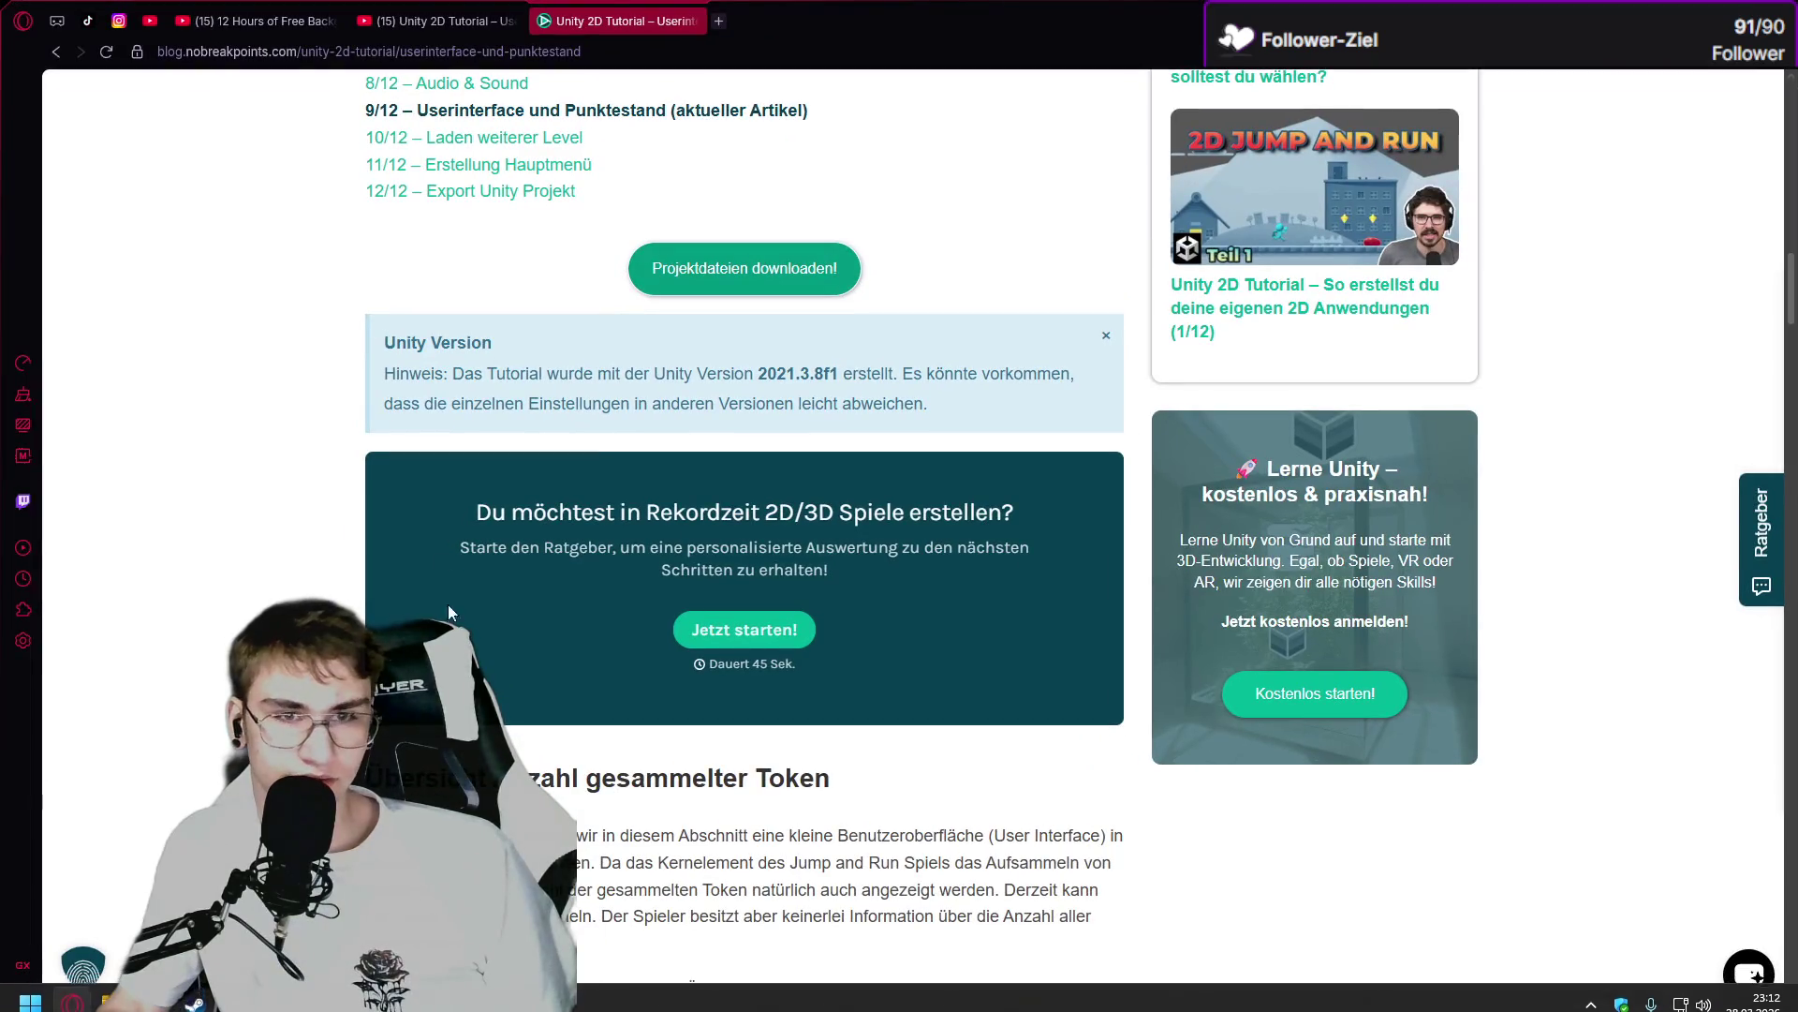
Close the blog tab, play the tutorial to the Score.cs import, then switch to Unity.
click(441, 21)
click(704, 21)
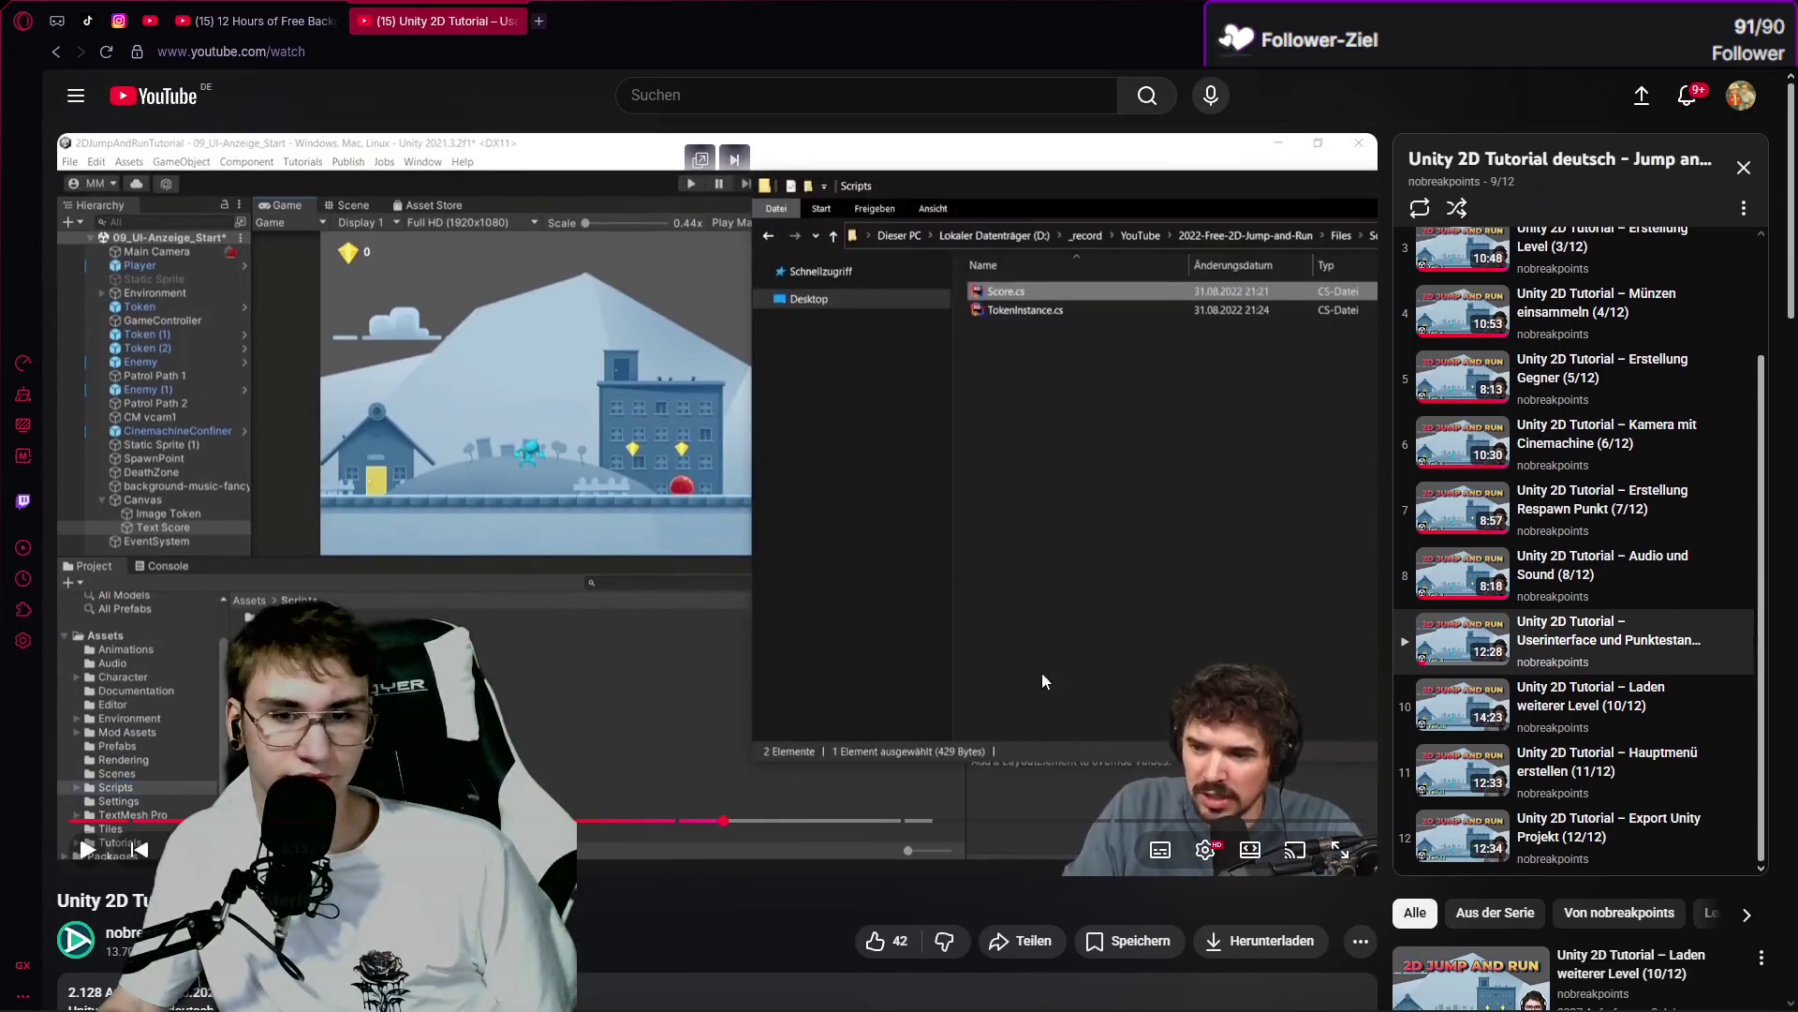
click(1115, 755)
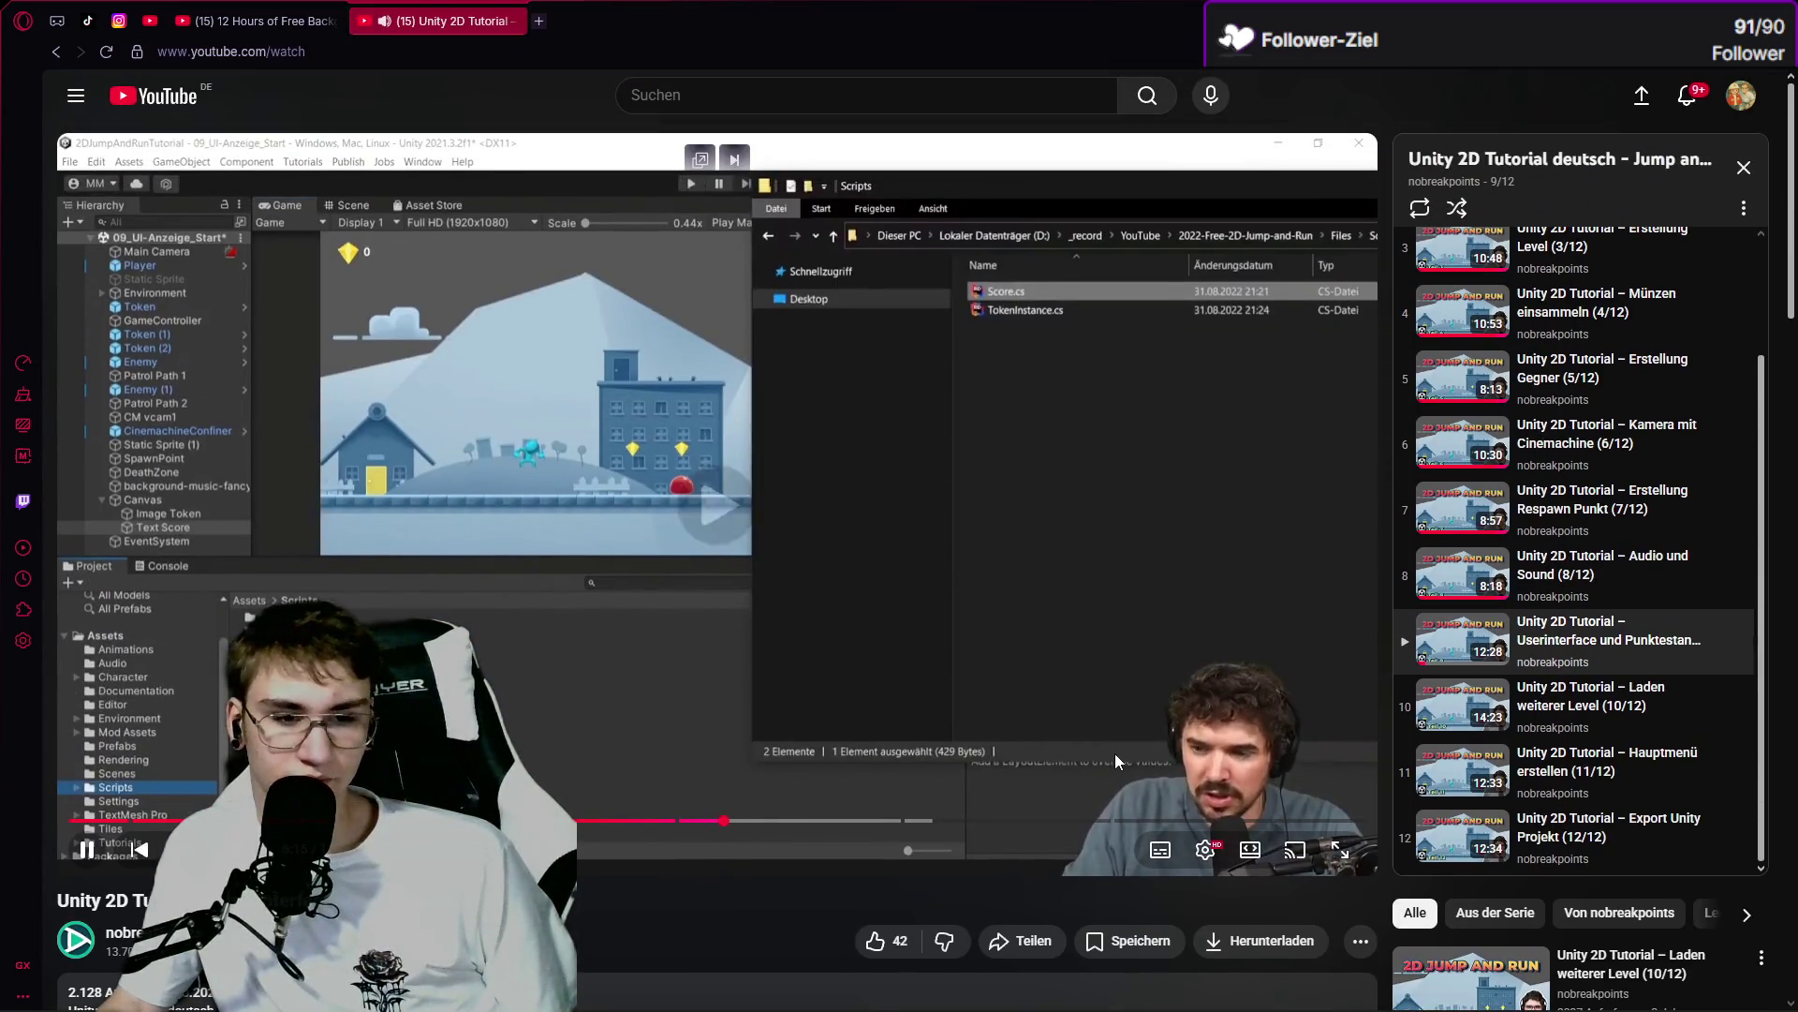
click(1111, 738)
click(1111, 738)
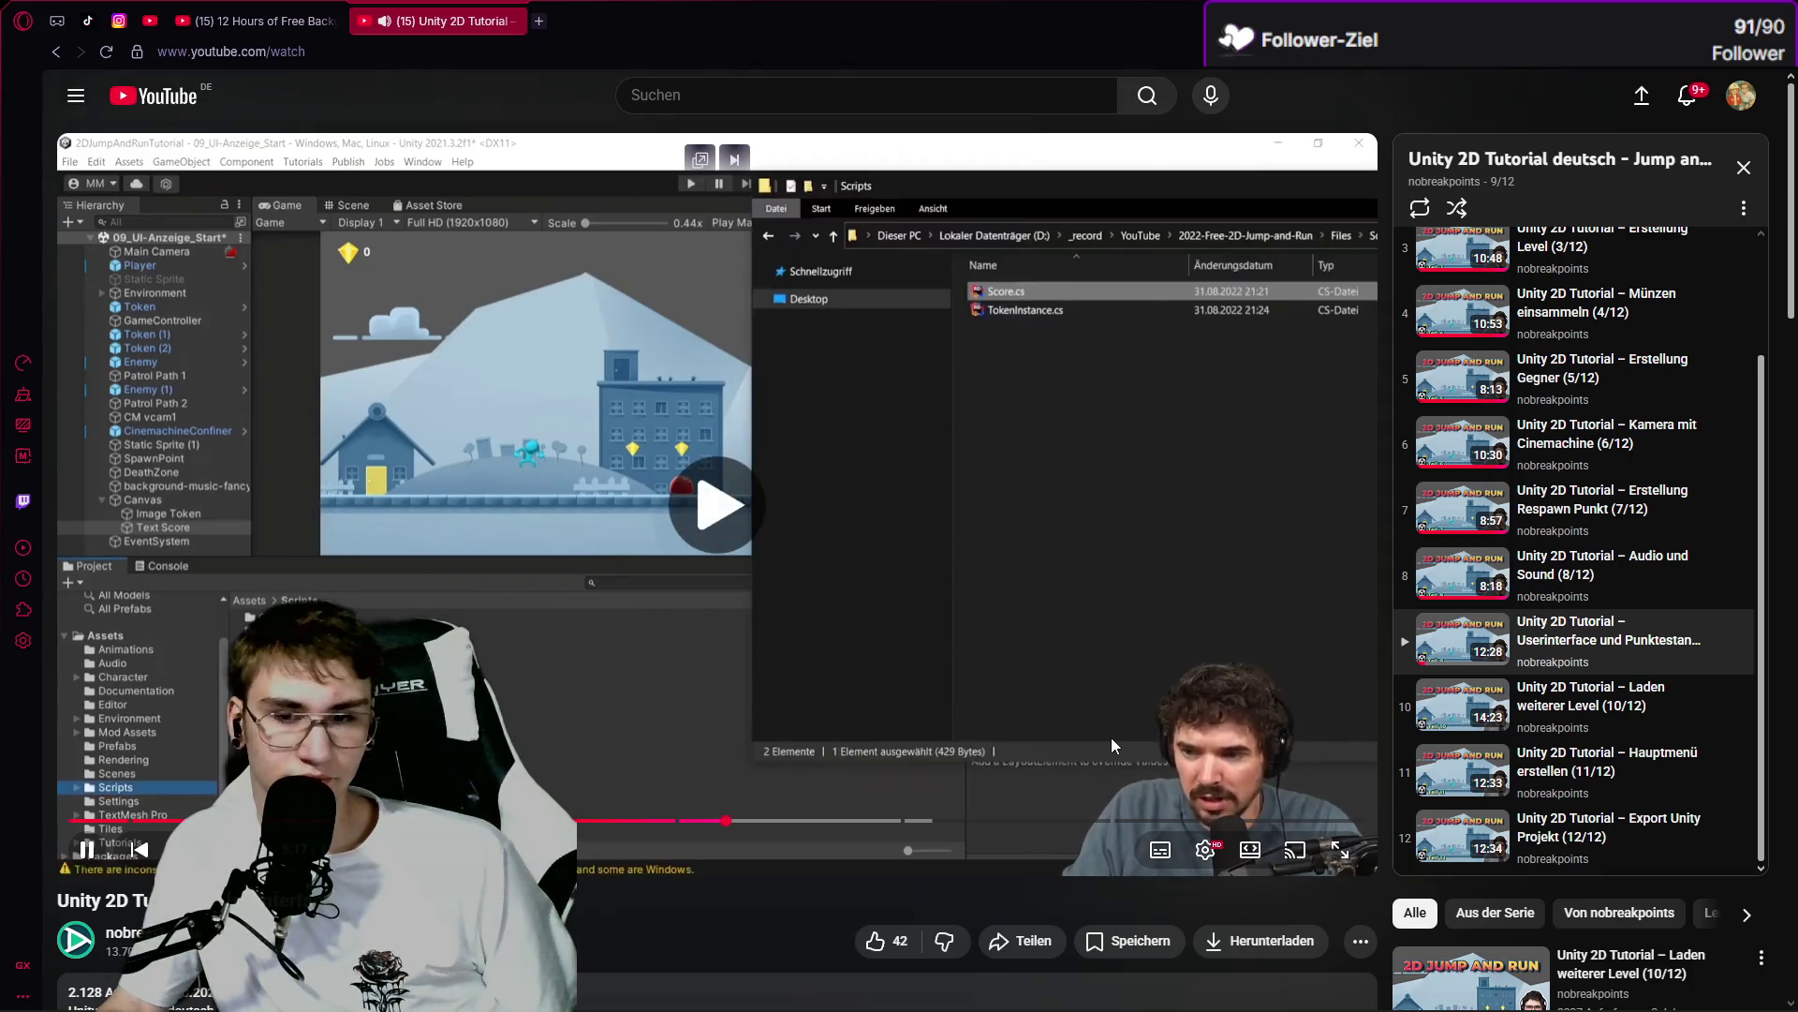
click(1049, 709)
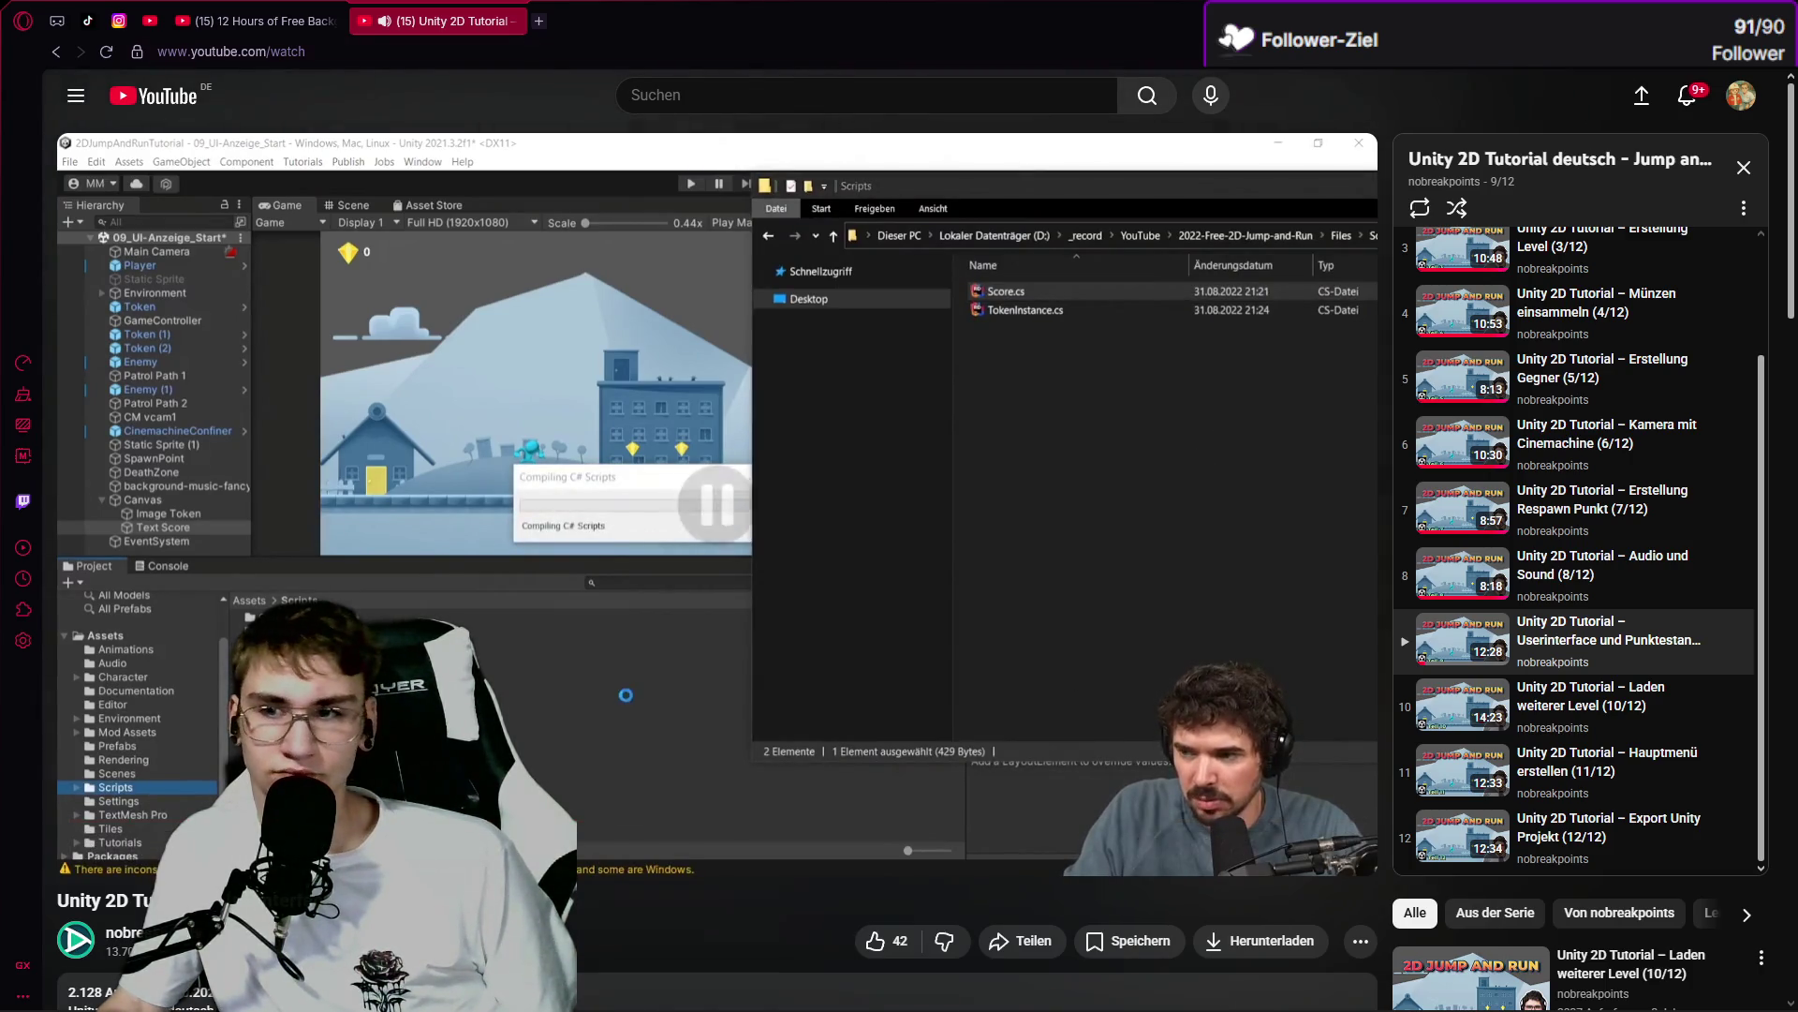
key(alt+Tab)
scroll(97, 851, down, 3)
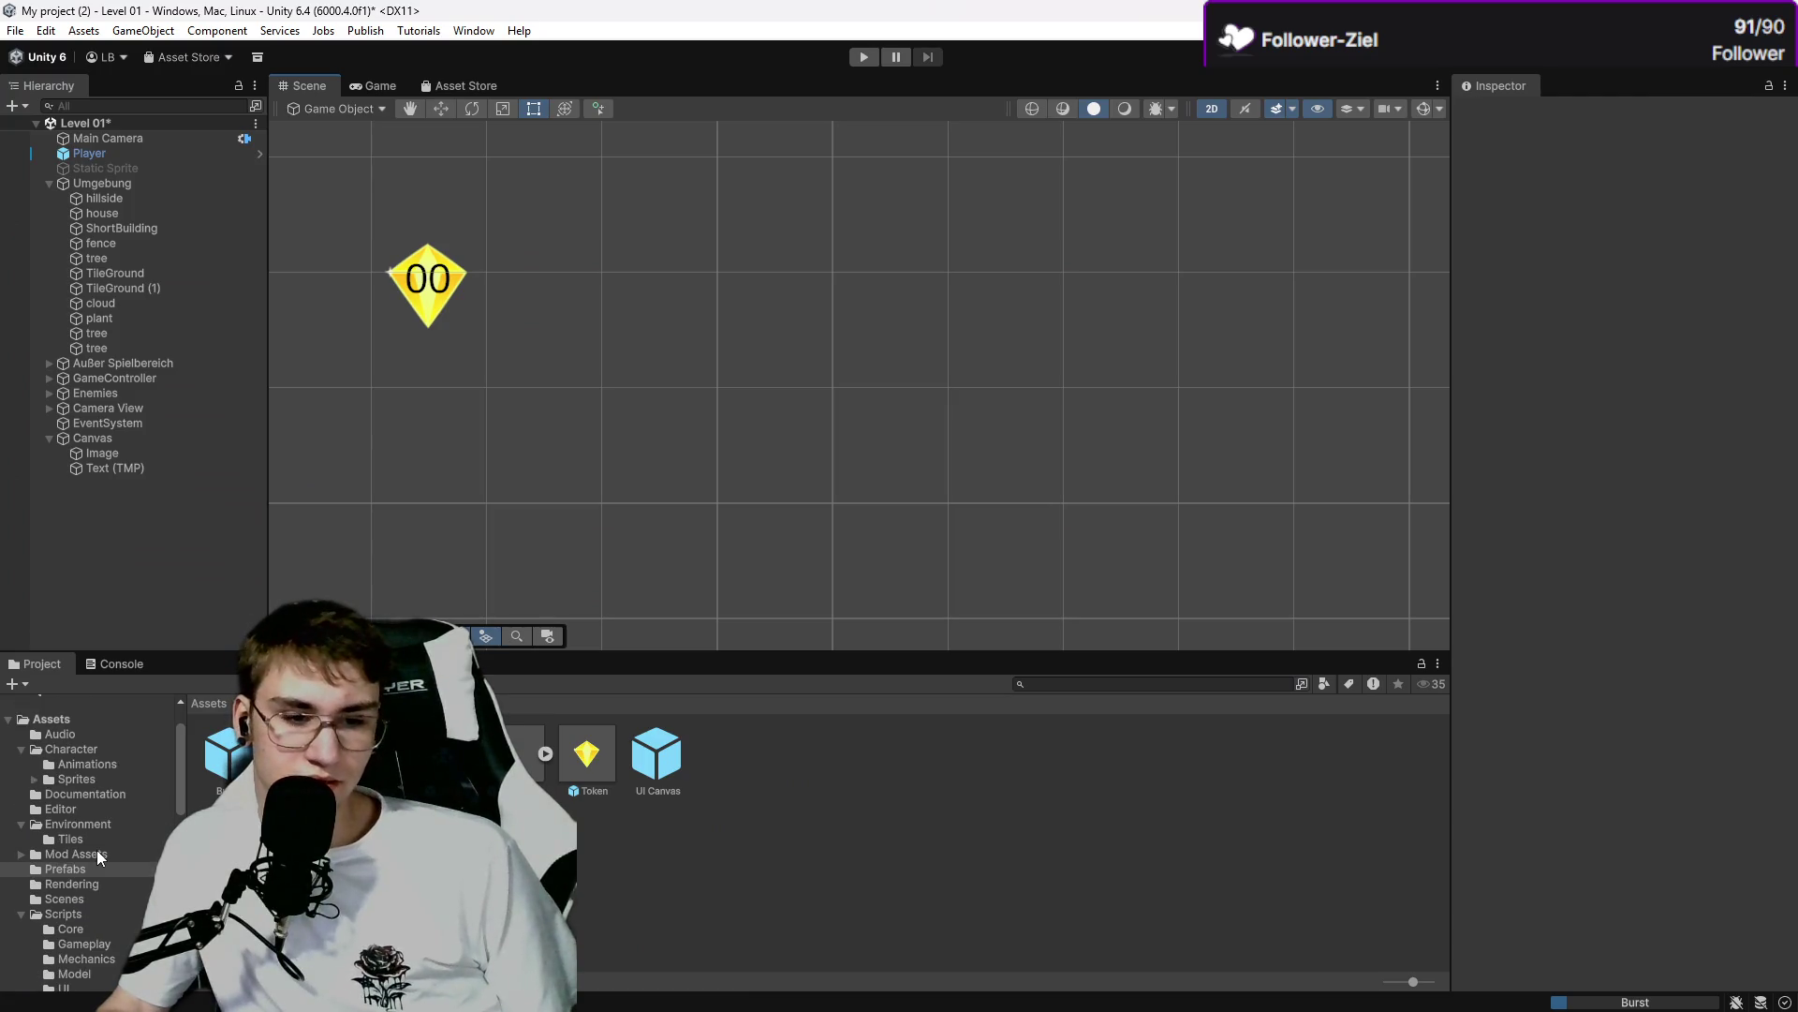
Open the Assets/Scripts/UI folder in Unity's Project window.
click(77, 915)
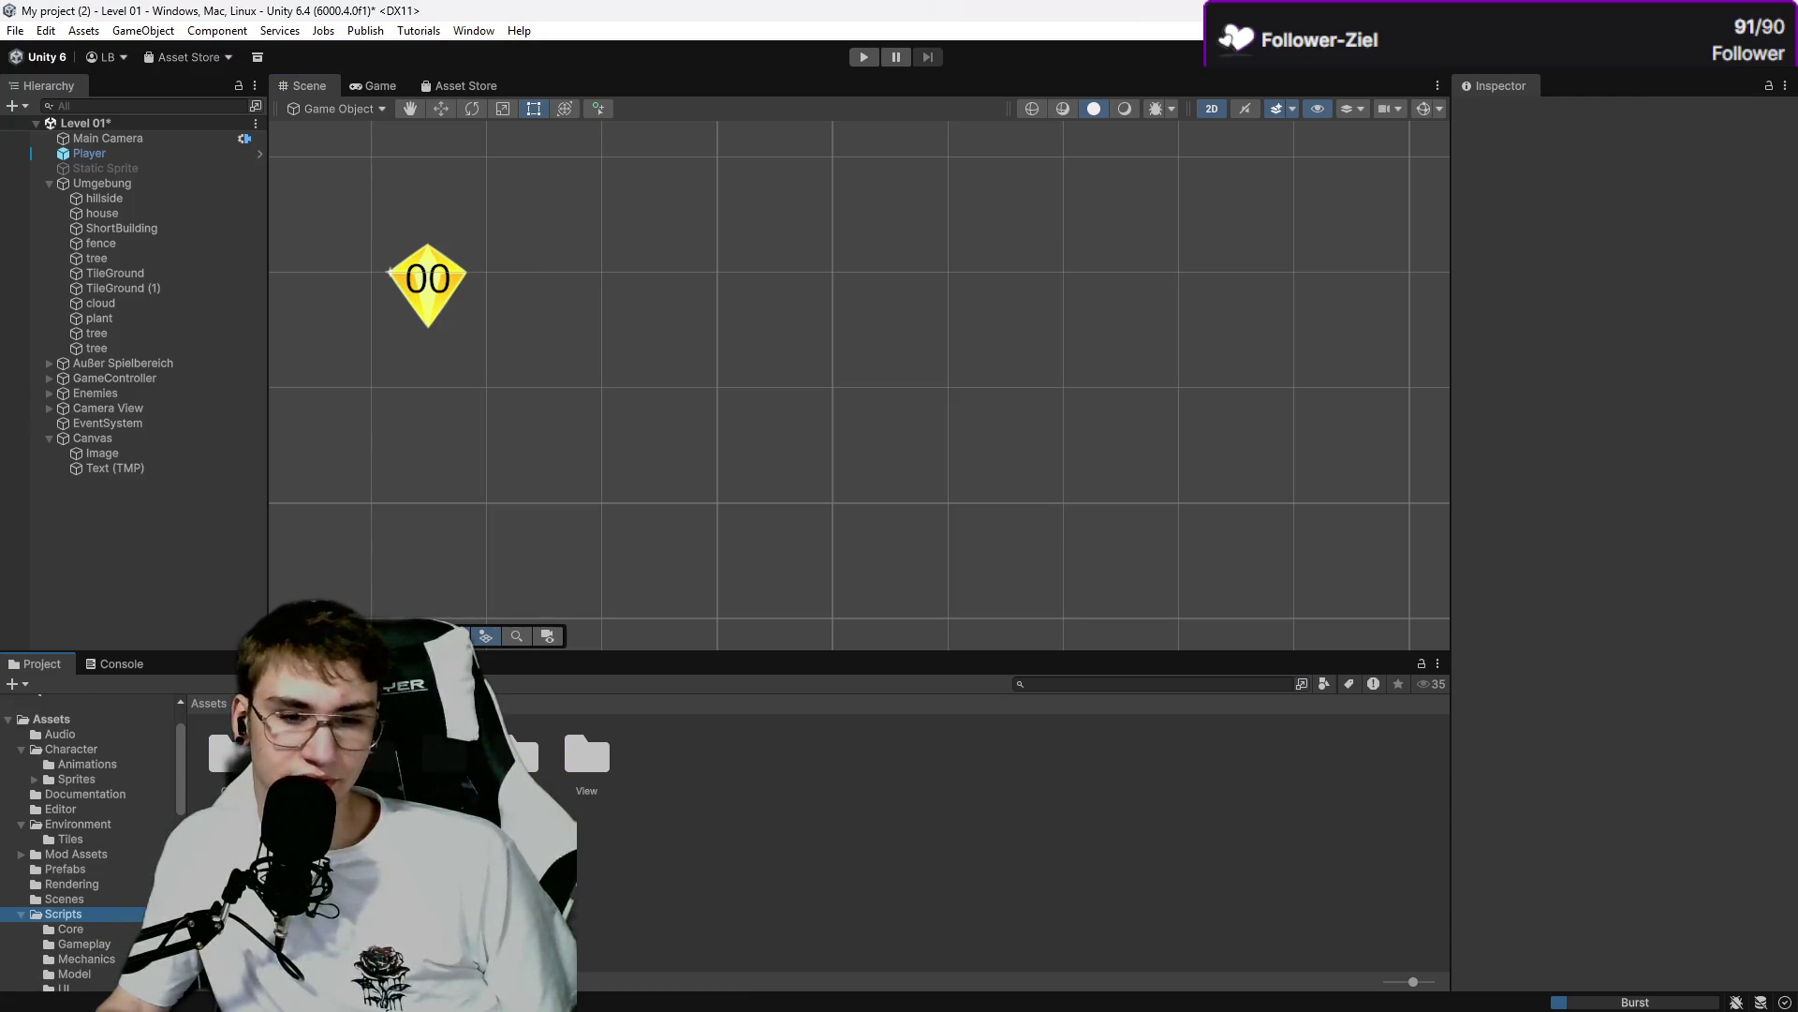
scroll(93, 869, down, 3)
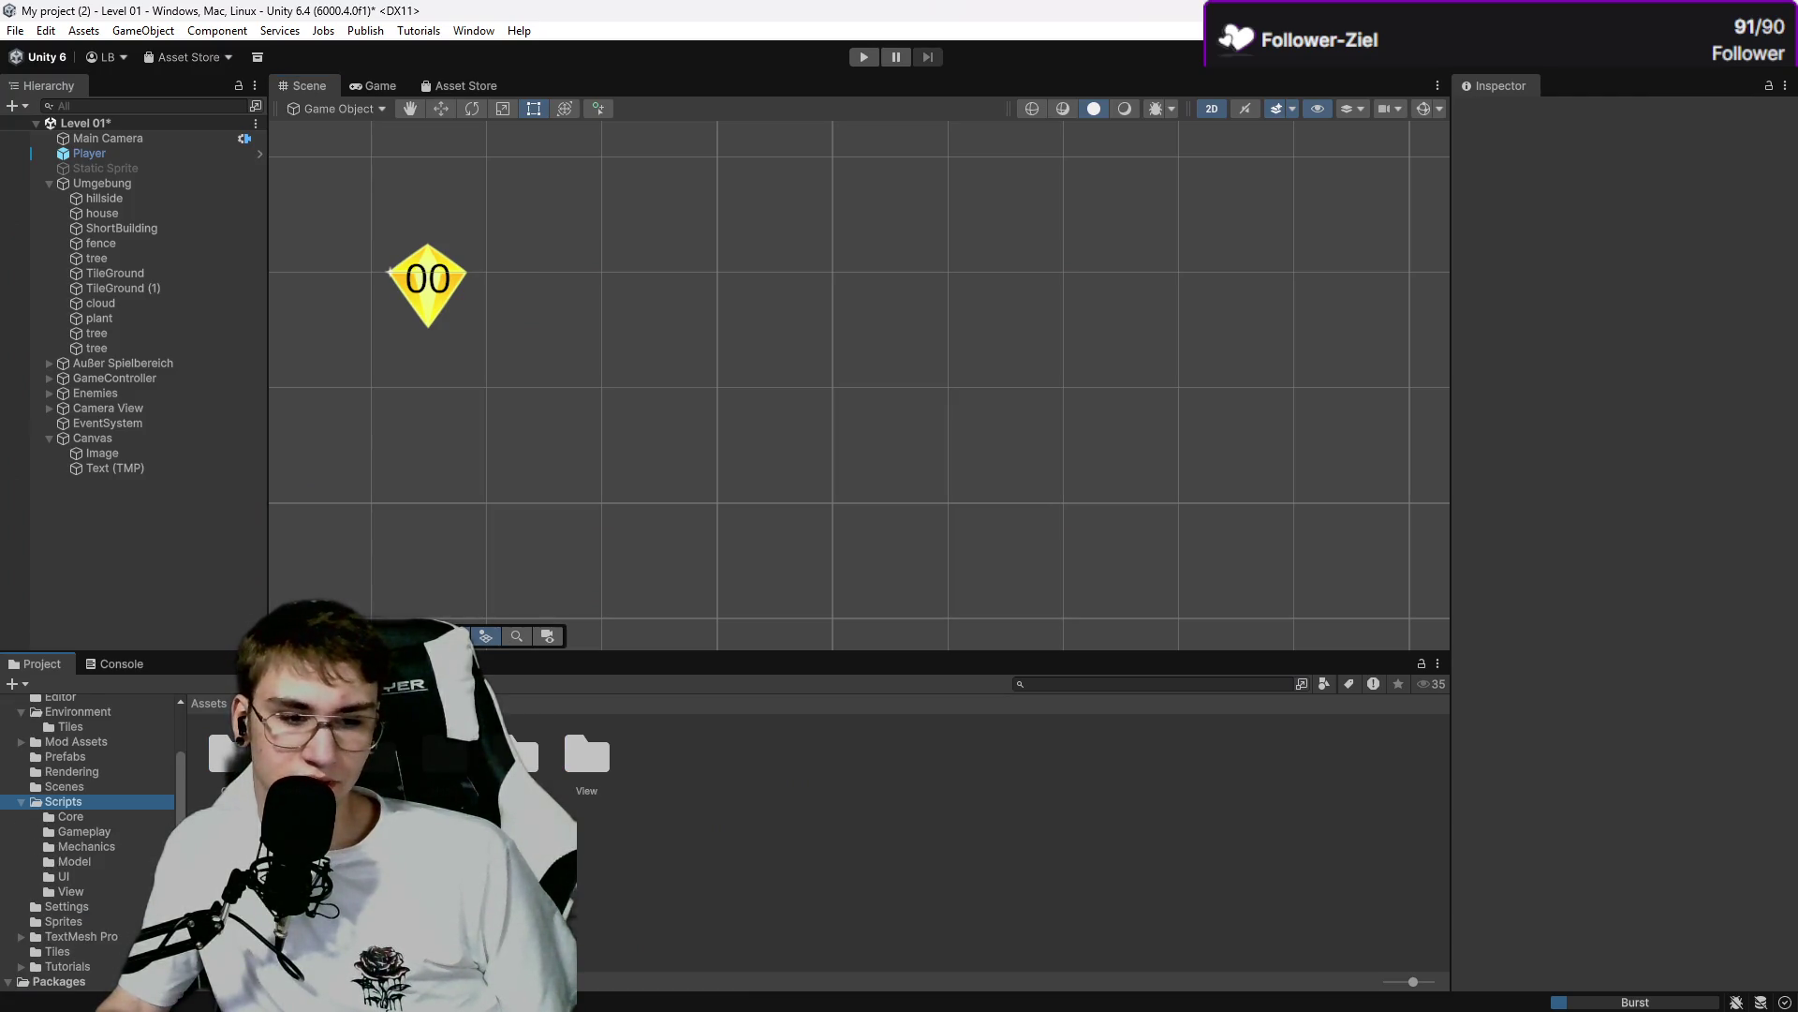
click(85, 875)
Snap Unity and Explorer side by side, drag Score.cs into Scripts/UI, and close Explorer.
mouse_move(774, 9)
mouse_down()
mouse_move(860, 480)
mouse_move(799, 310)
mouse_up()
key(super+Right)
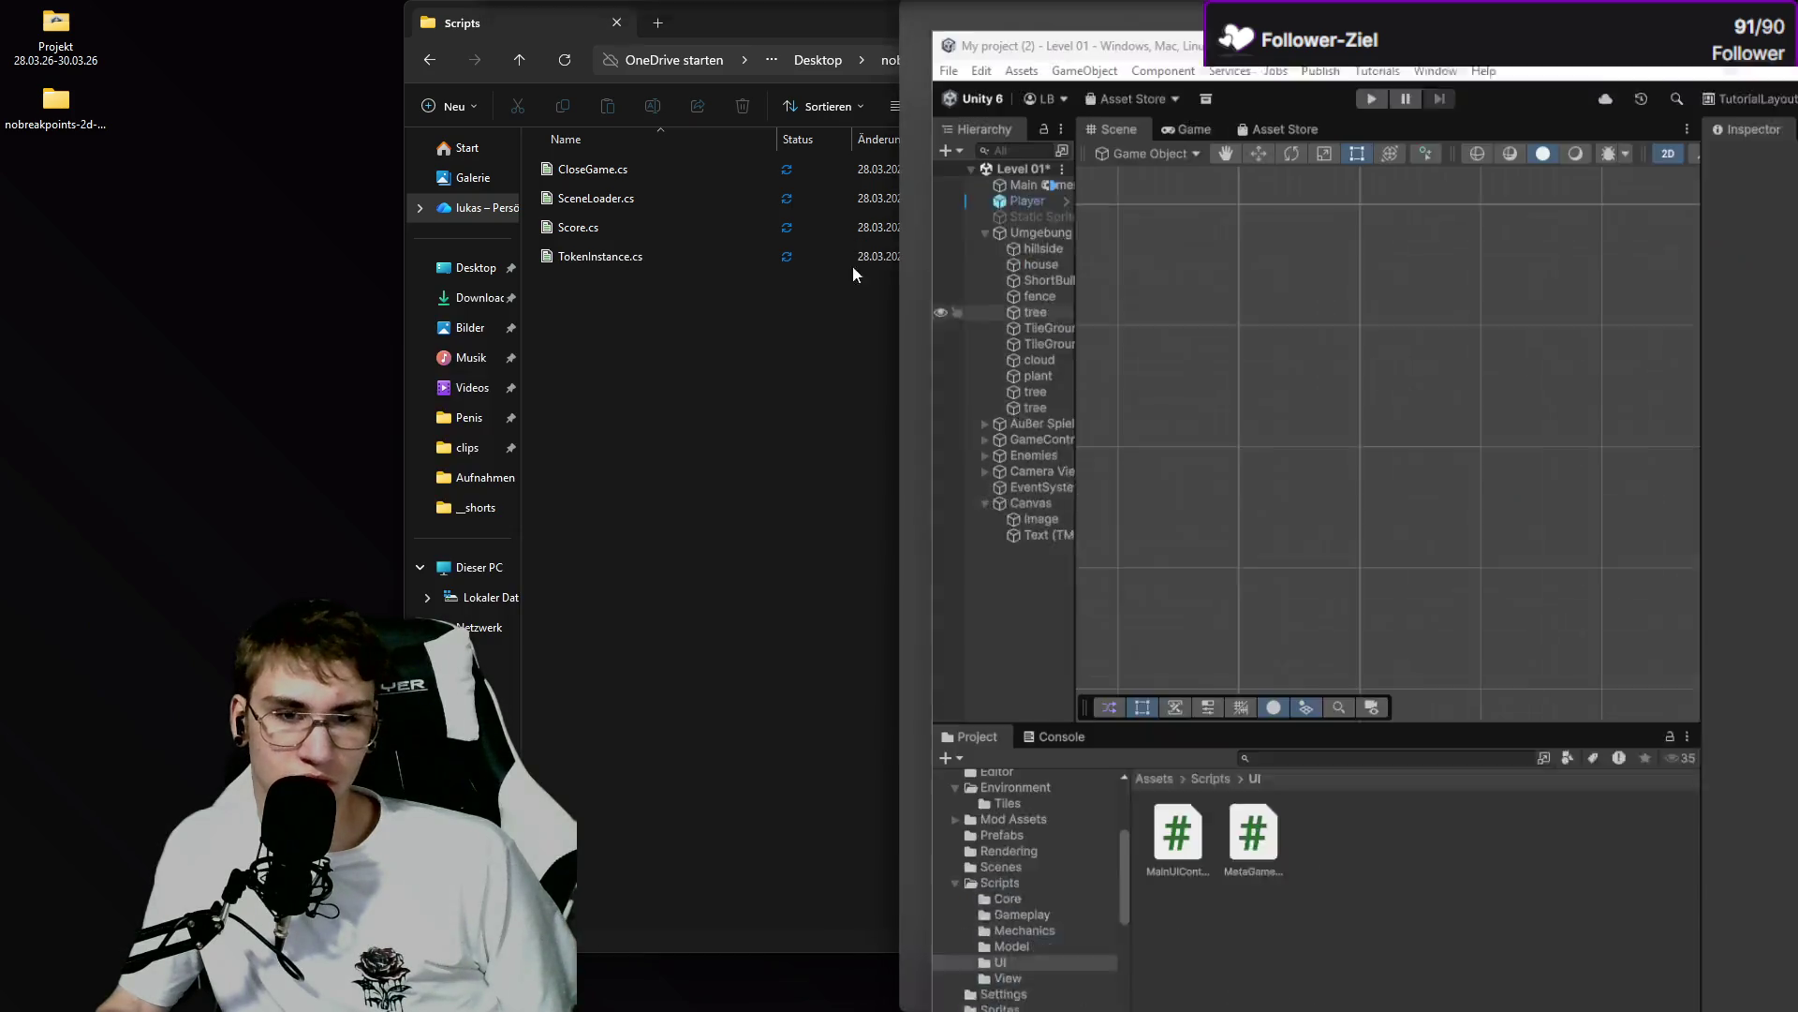
click(621, 274)
mouse_move(289, 227)
mouse_down()
mouse_move(1096, 562)
mouse_move(1344, 853)
mouse_up()
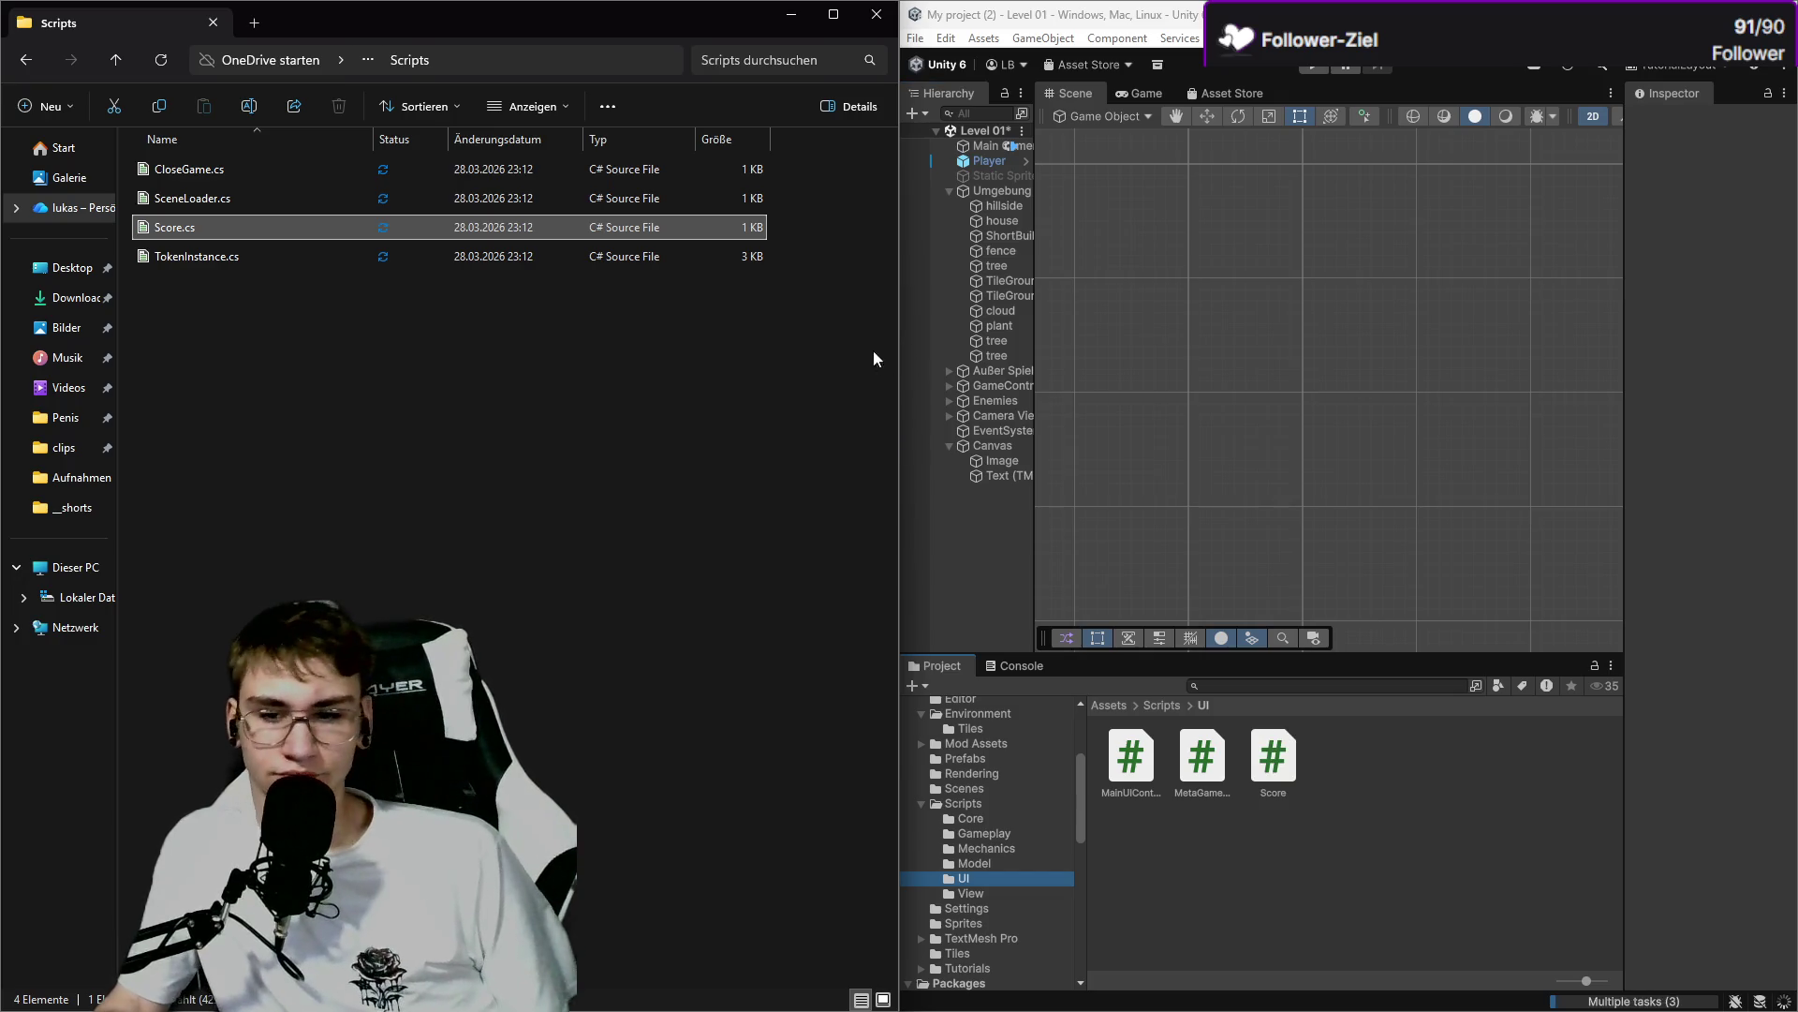
click(876, 14)
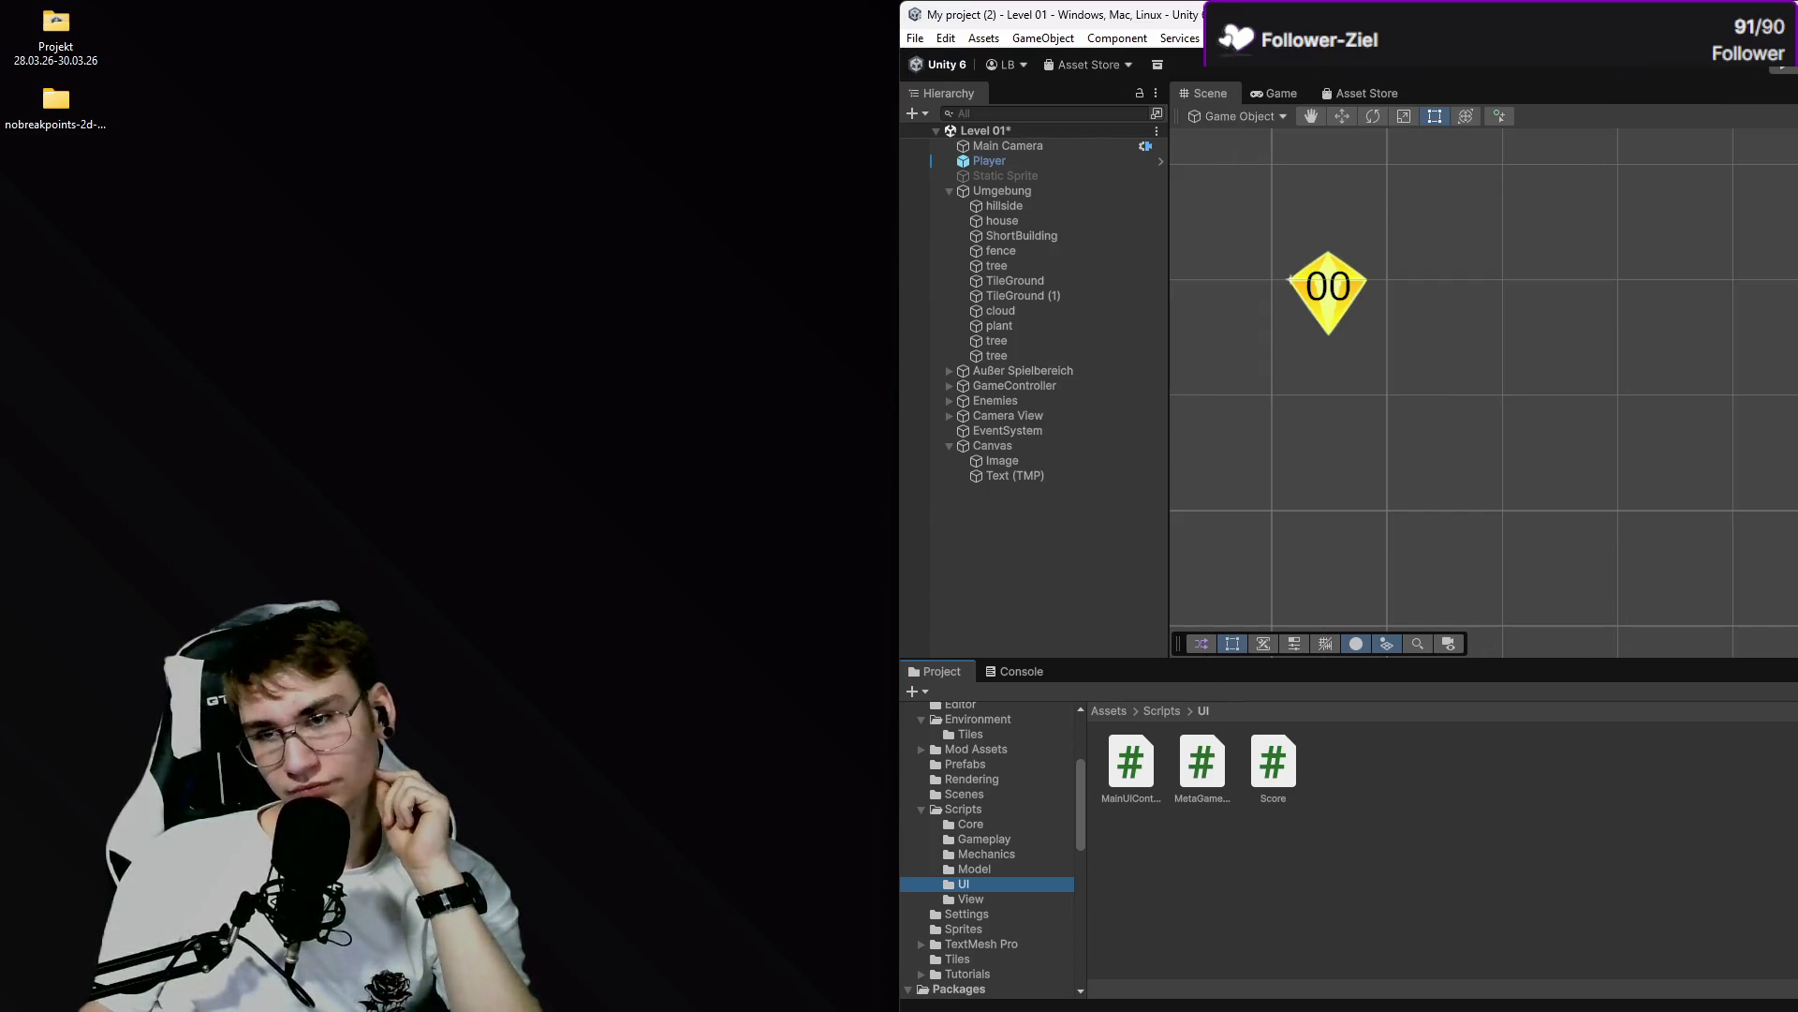
Maximize the Unity editor and look around the level in the Scene and Game views.
double_click(1218, 14)
scroll(548, 249, down, 10)
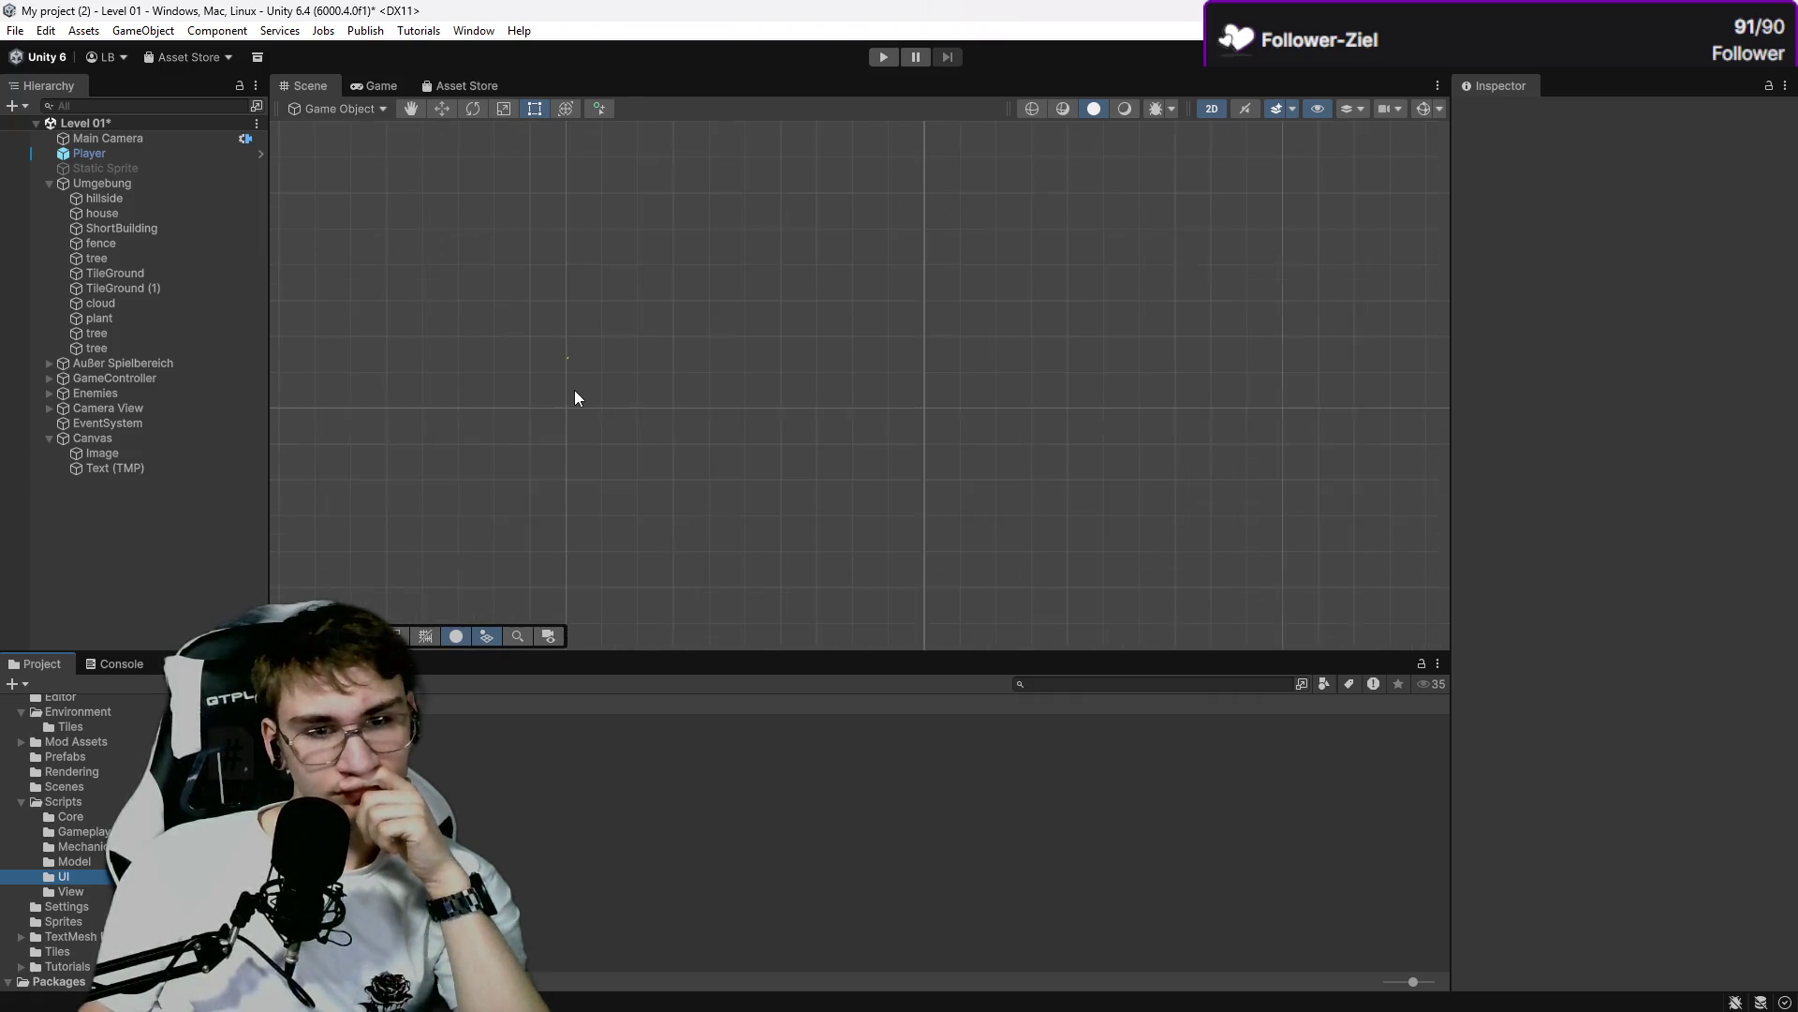
key(Left)
key(Up)
click(374, 88)
click(318, 87)
scroll(727, 168, up, 5)
scroll(843, 394, up, 10)
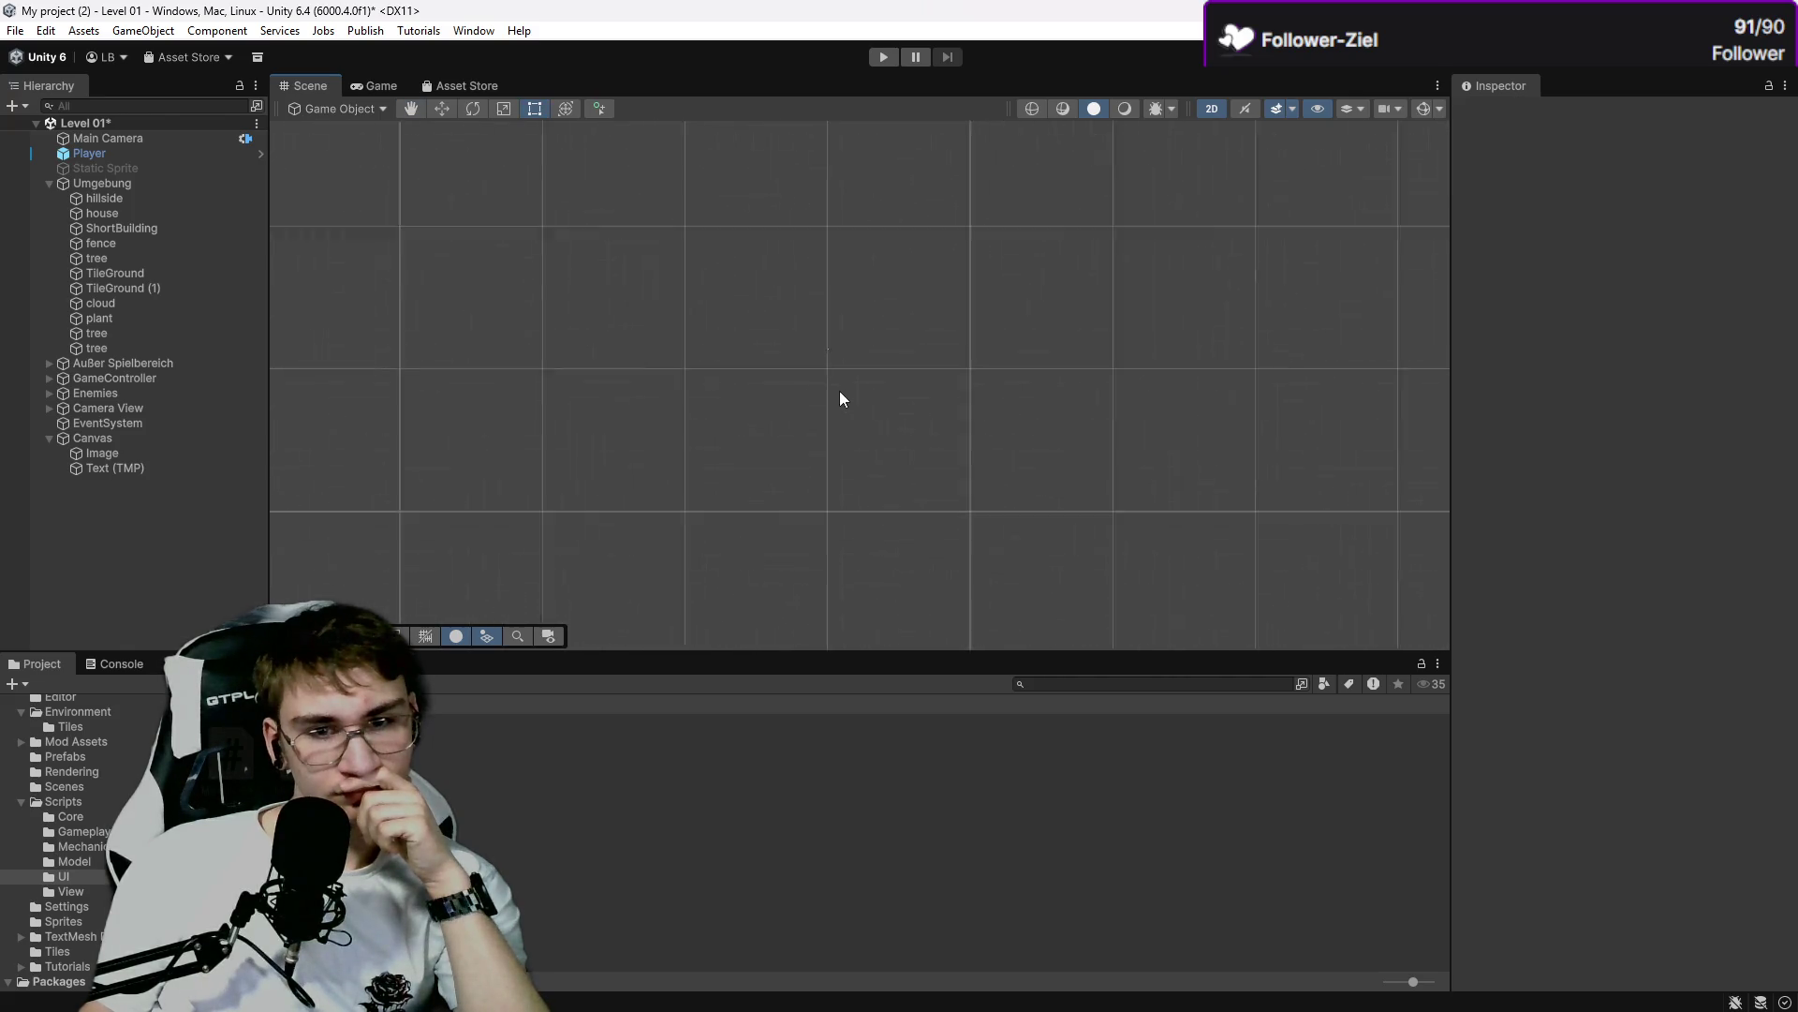
scroll(789, 362, down, 5)
Select the Player, frame it with F, zoom out to the whole level, then return to the browser.
click(193, 365)
click(135, 155)
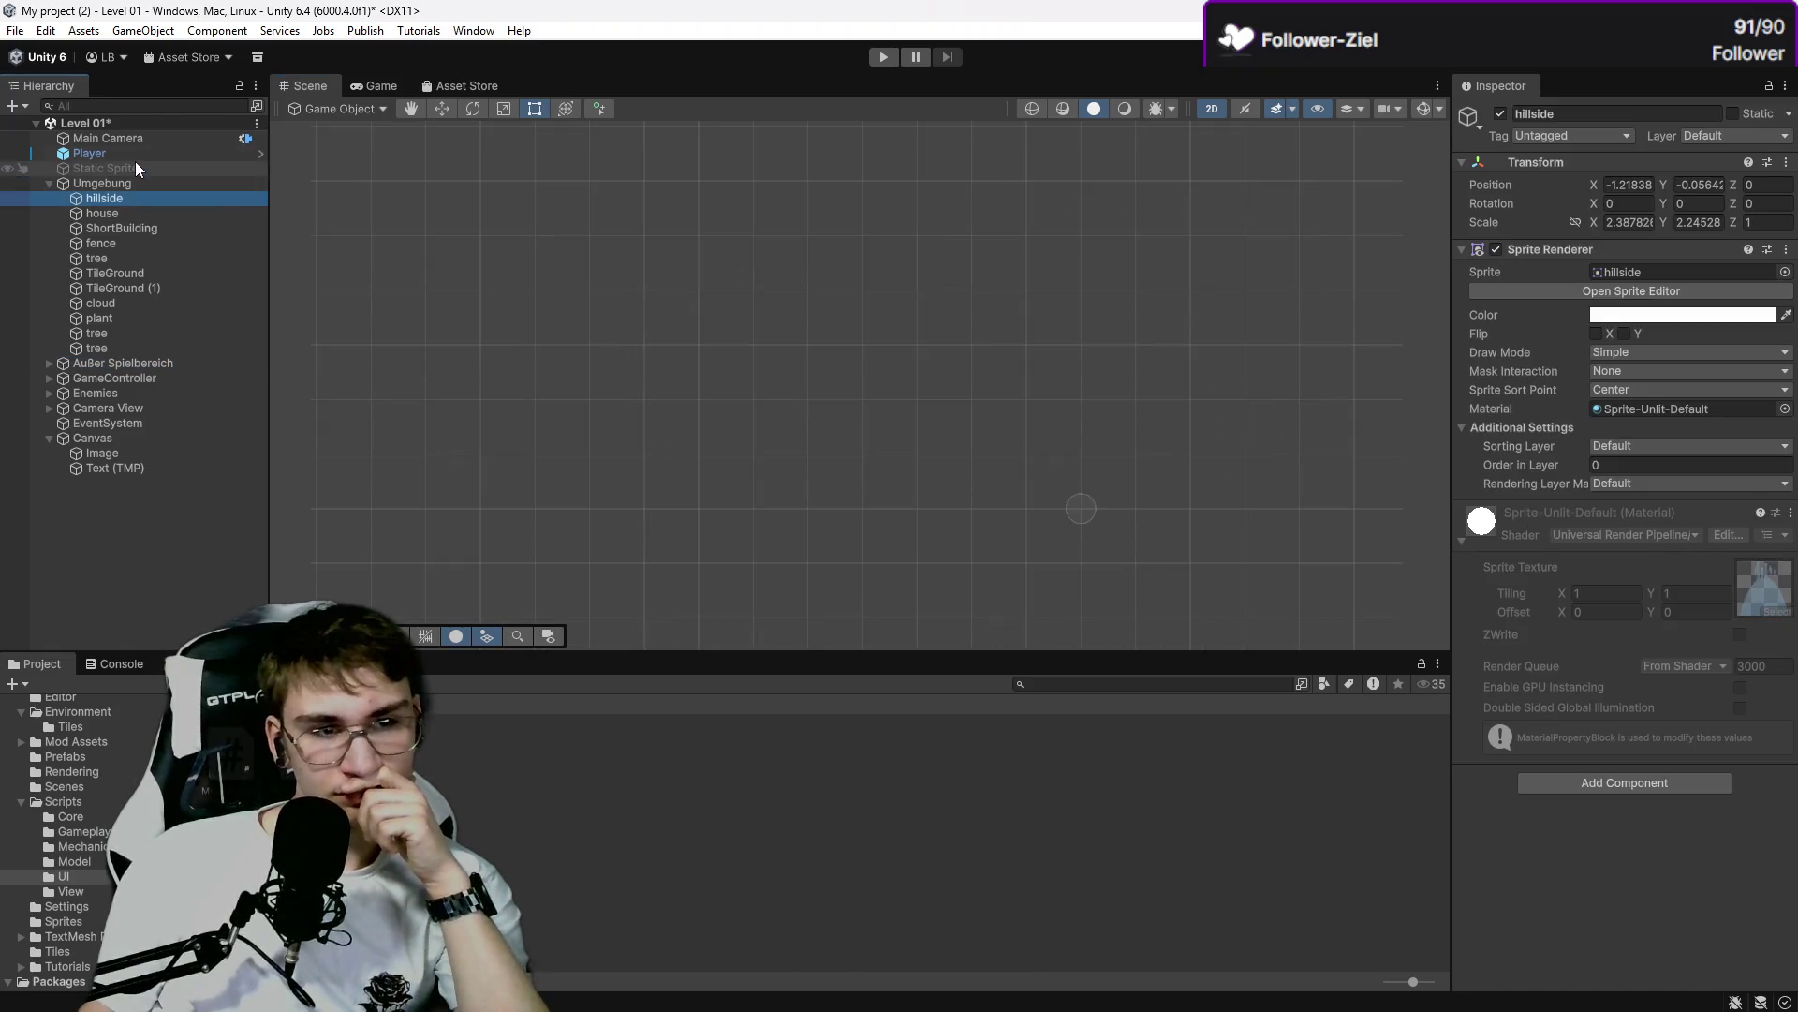
scroll(874, 401, up, 2)
key(f)
scroll(922, 463, down, 3)
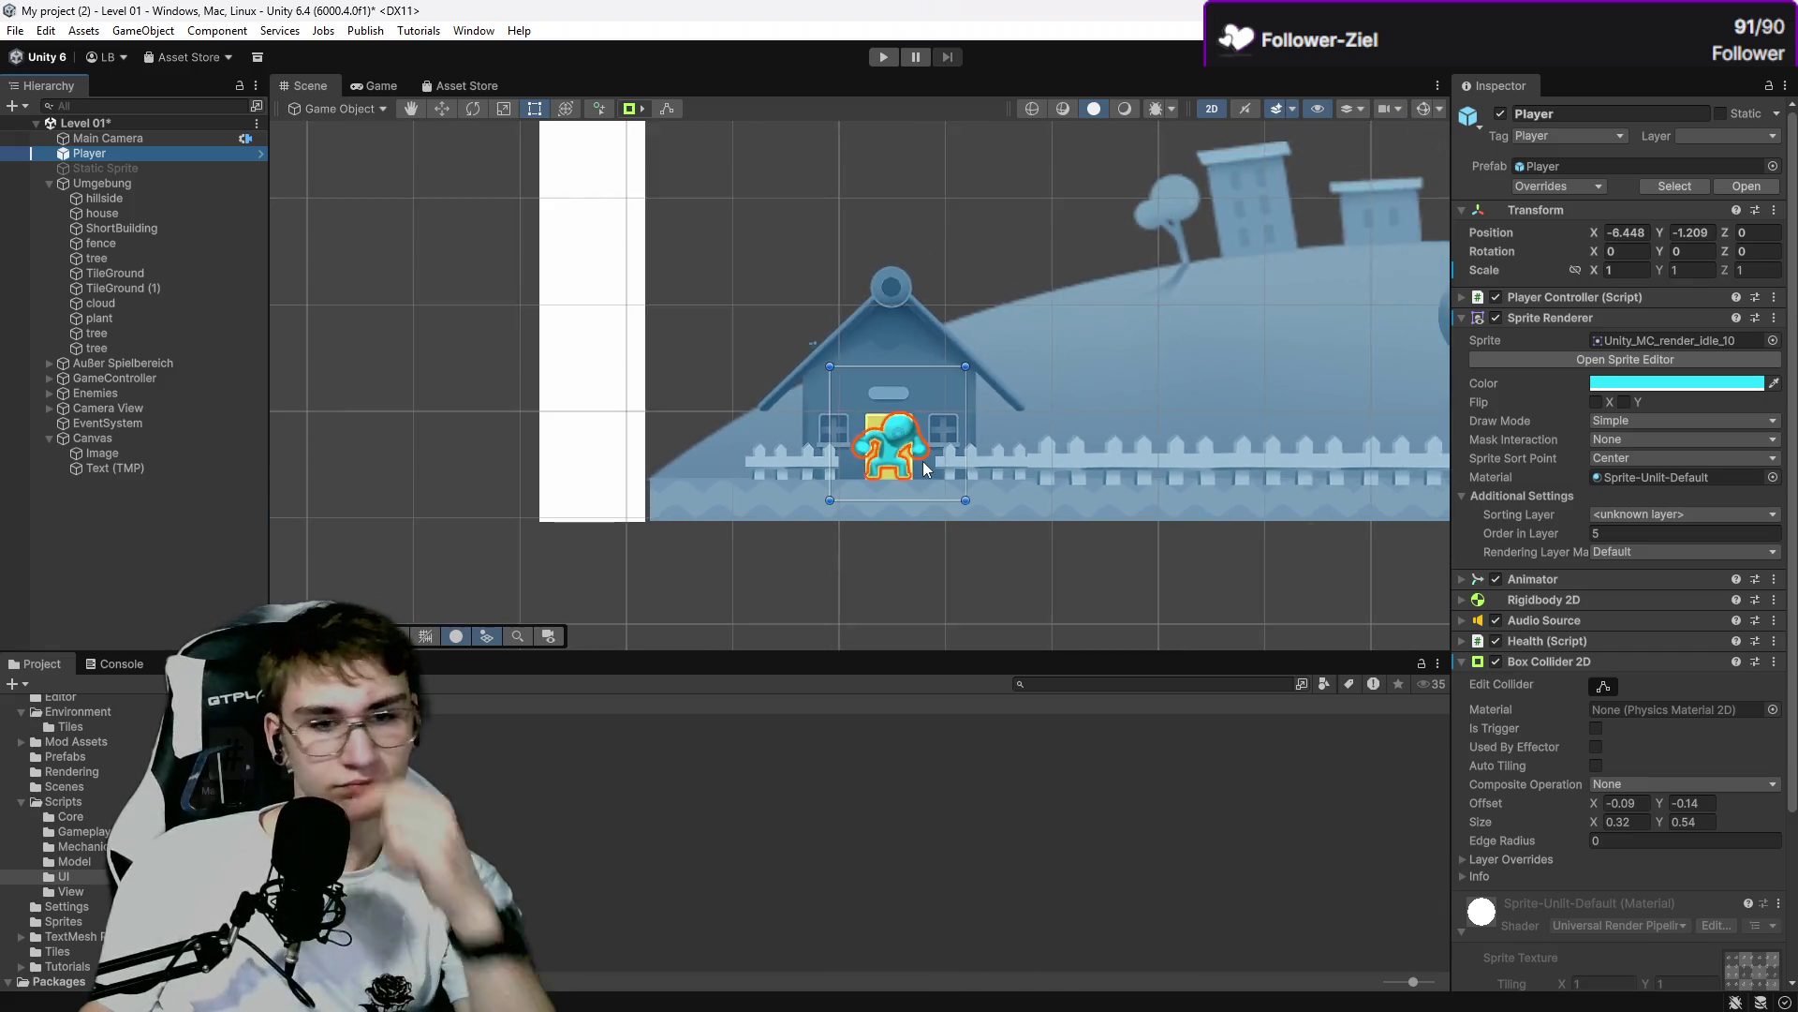
scroll(923, 467, down, 5)
mouse_move(1037, 468)
mouse_down()
mouse_move(678, 474)
mouse_move(704, 460)
mouse_up()
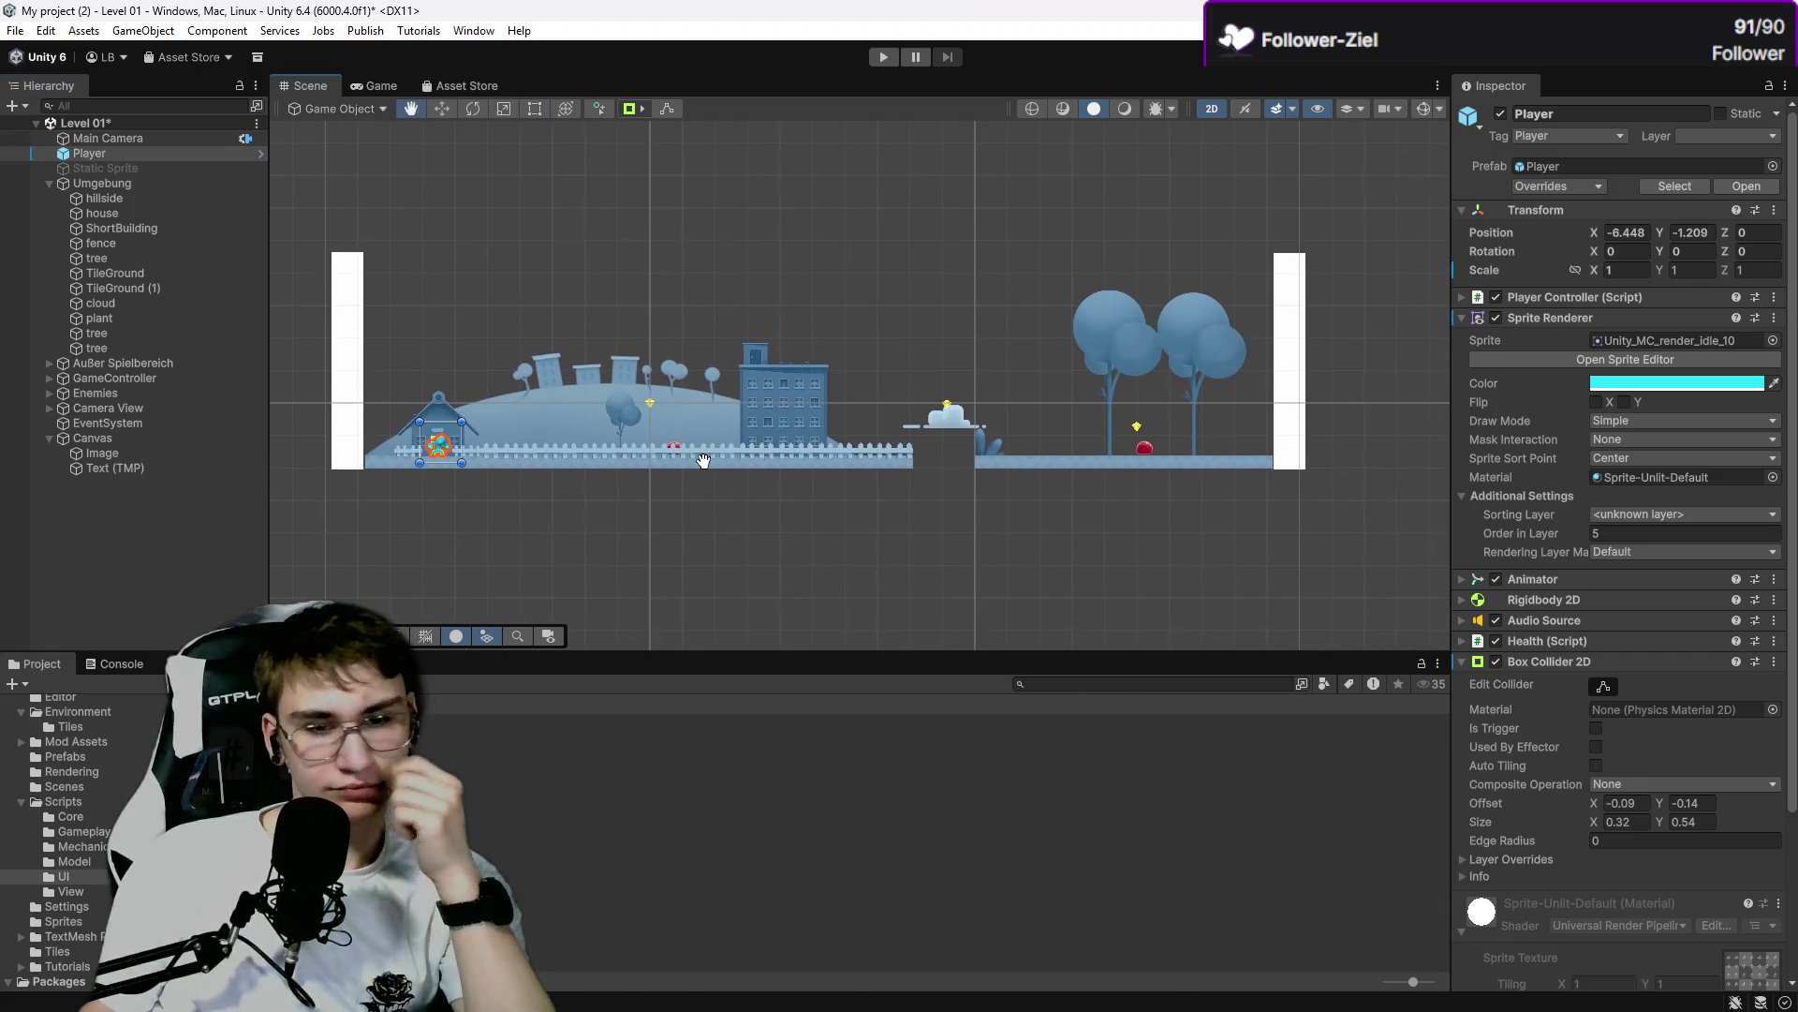
key(alt+Tab)
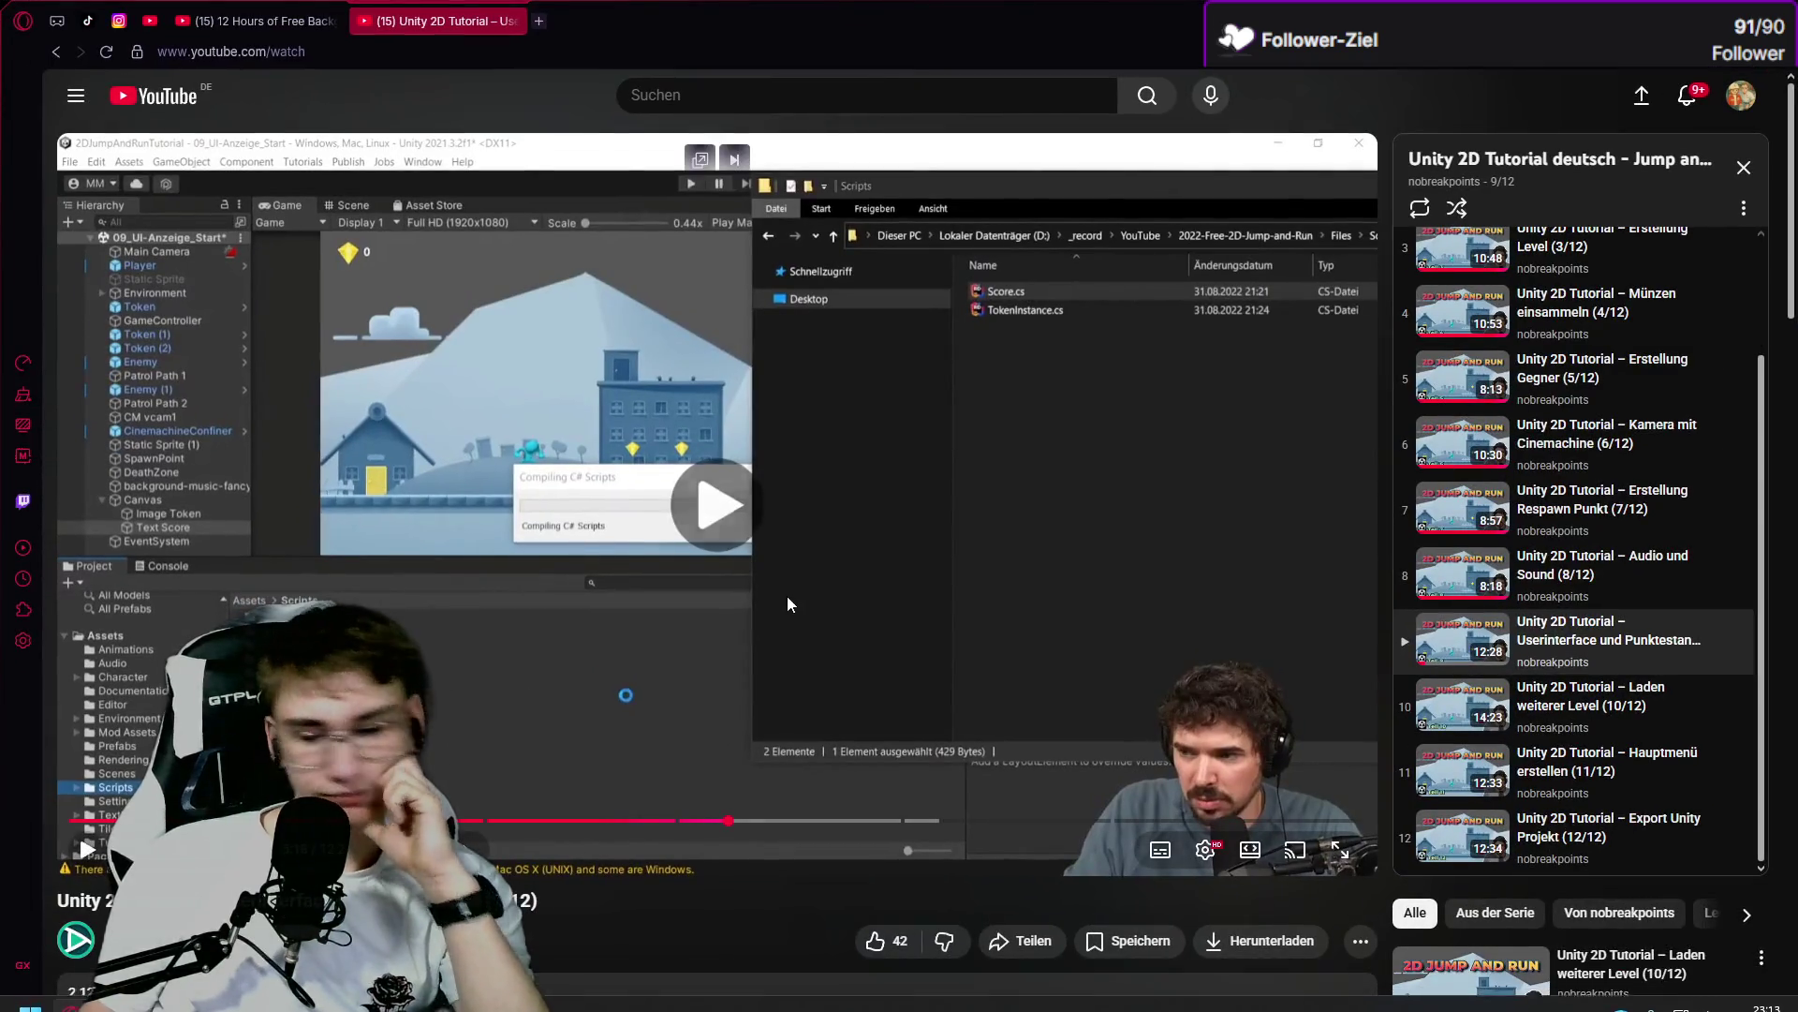
Resume the tutorial until Score.cs's AddScore method appears in Visual Studio.
click(787, 595)
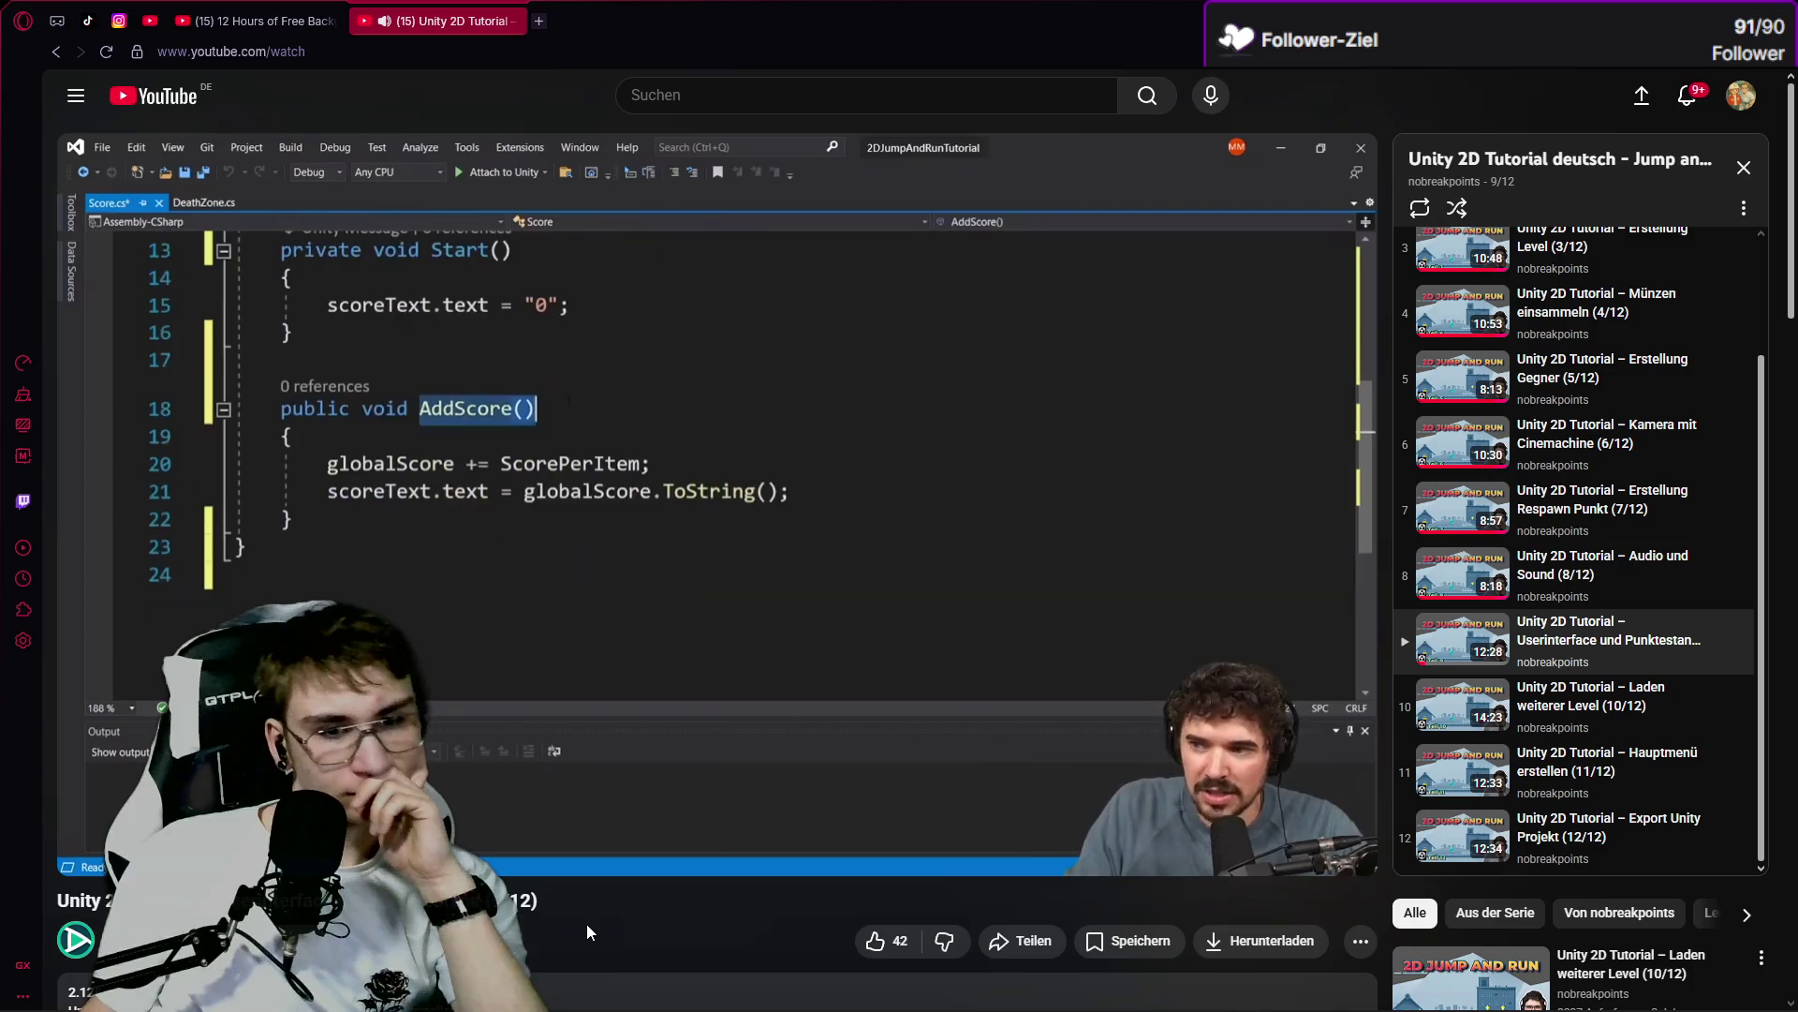
mouse_move(633, 873)
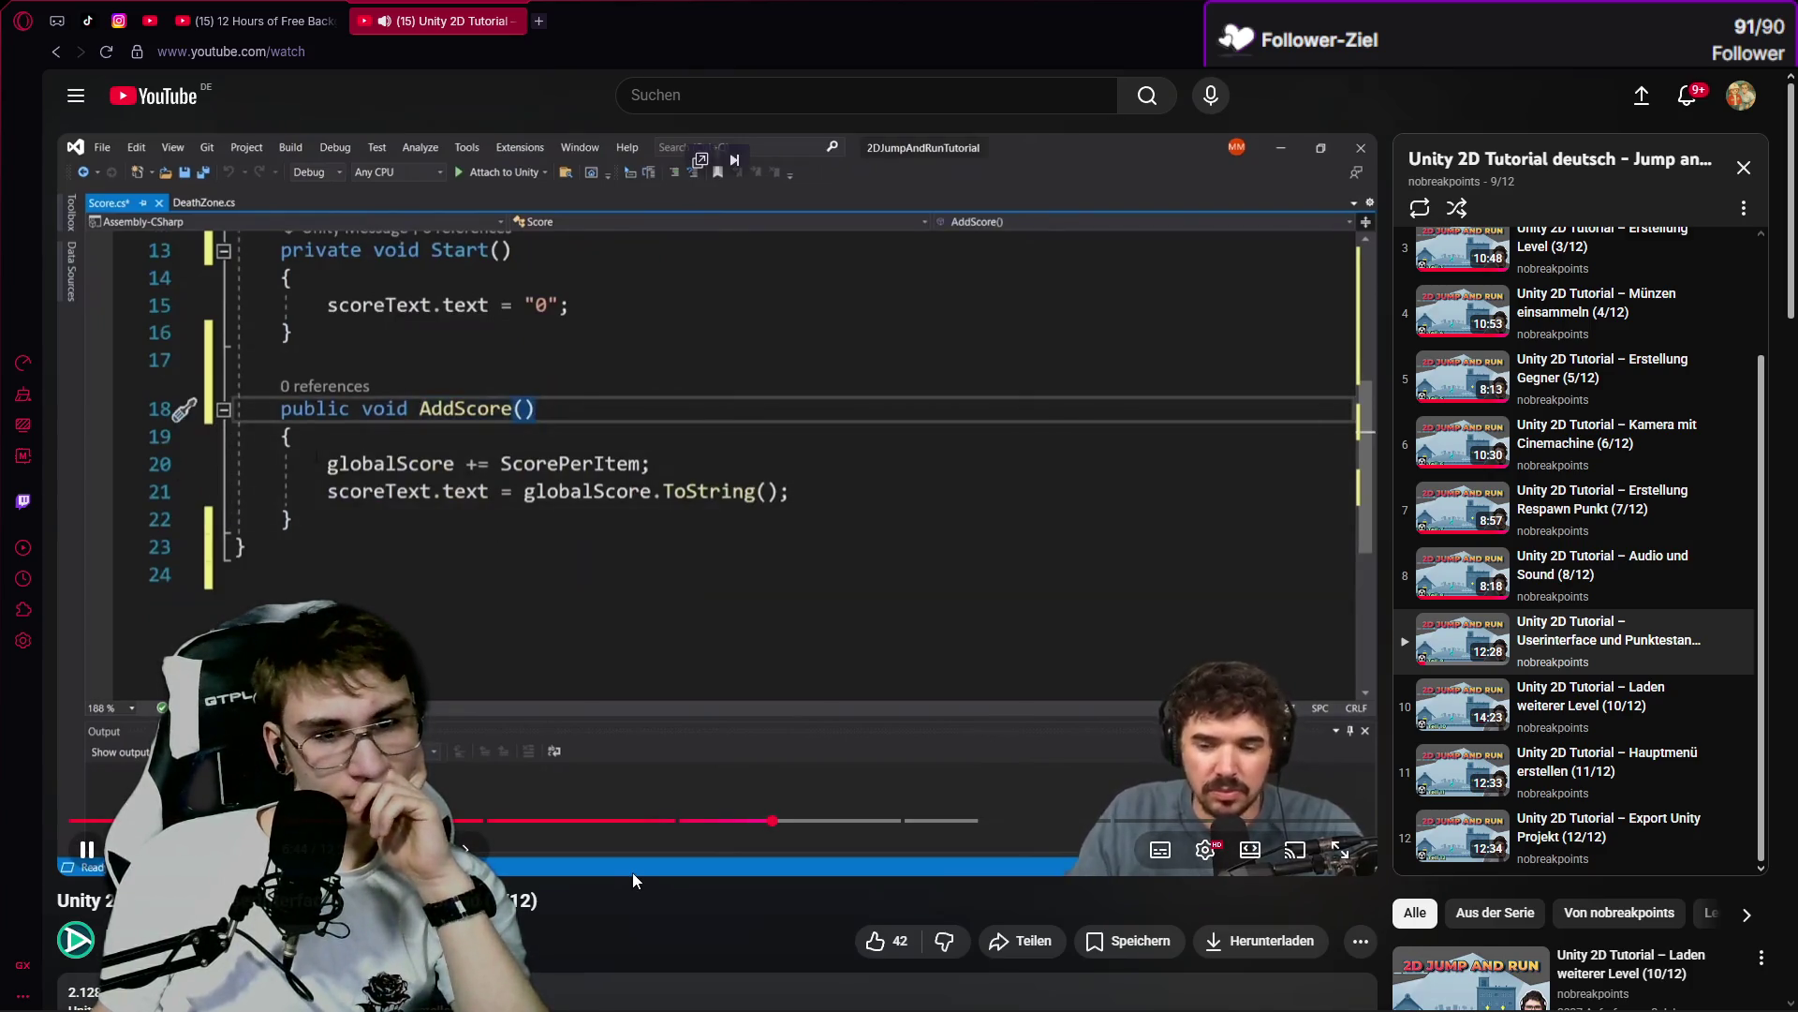
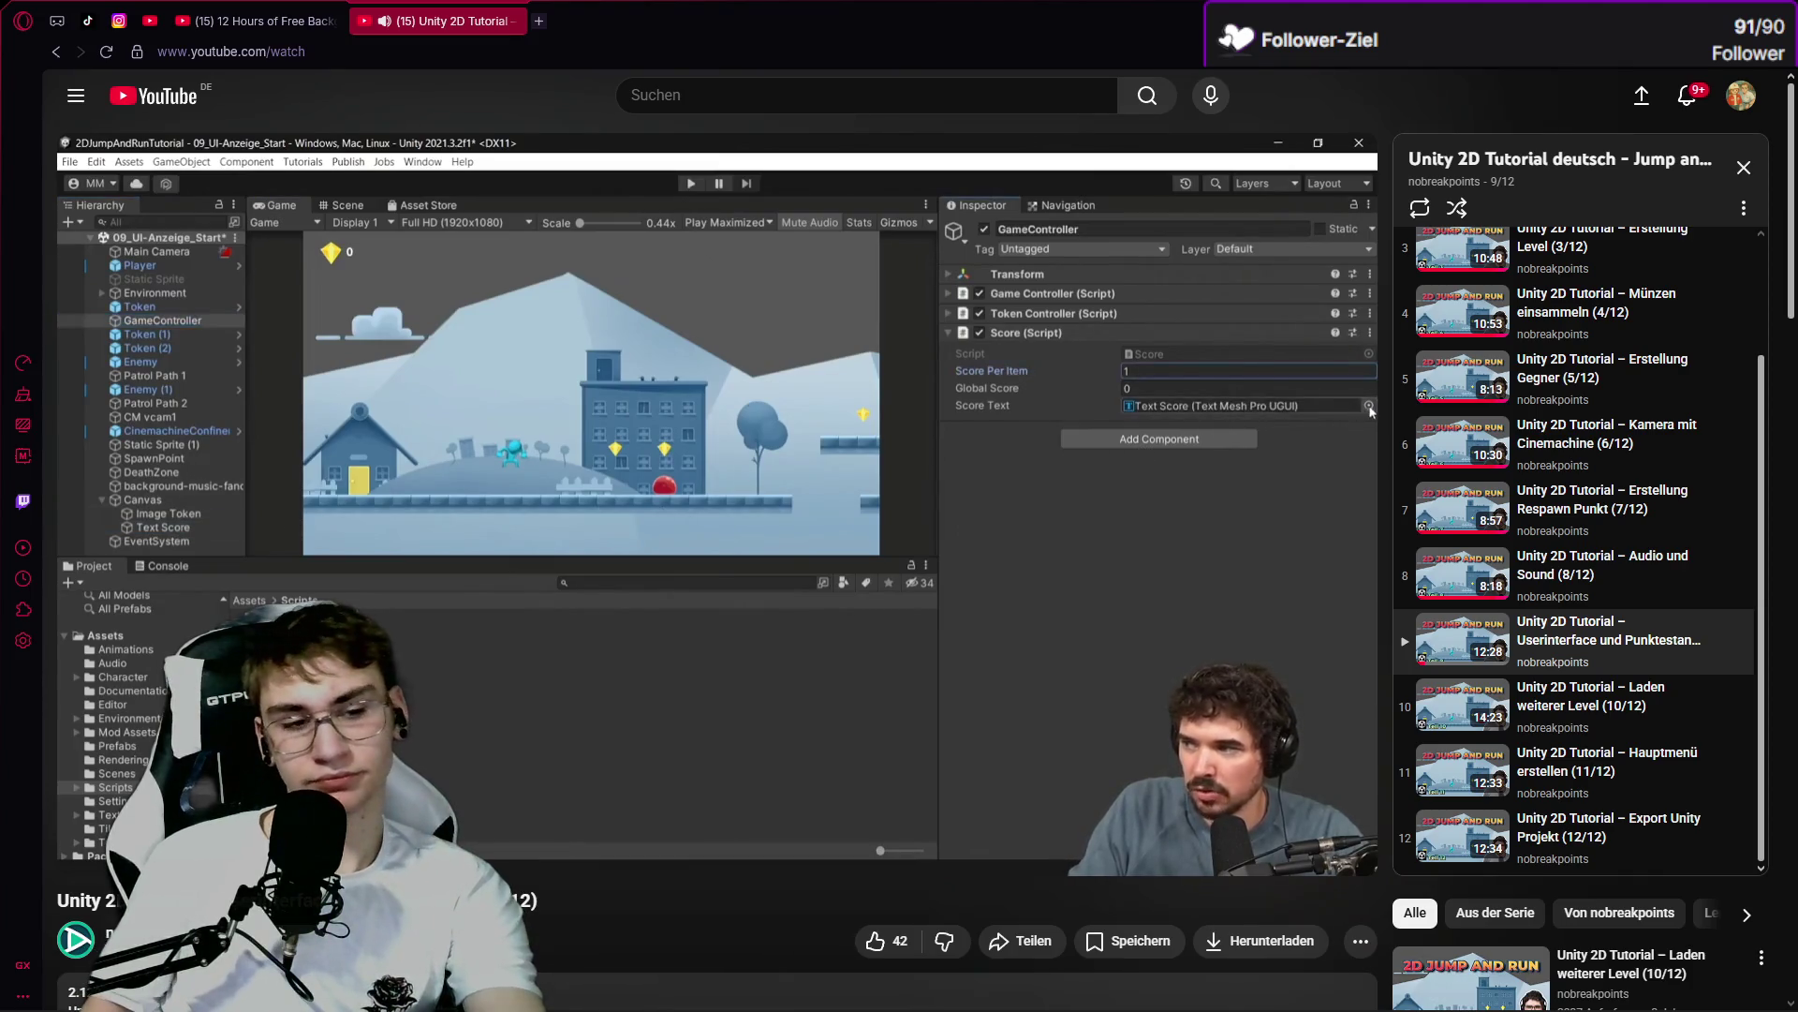
Pause the tutorial video and rewind it to an earlier point.
mouse_move(598, 628)
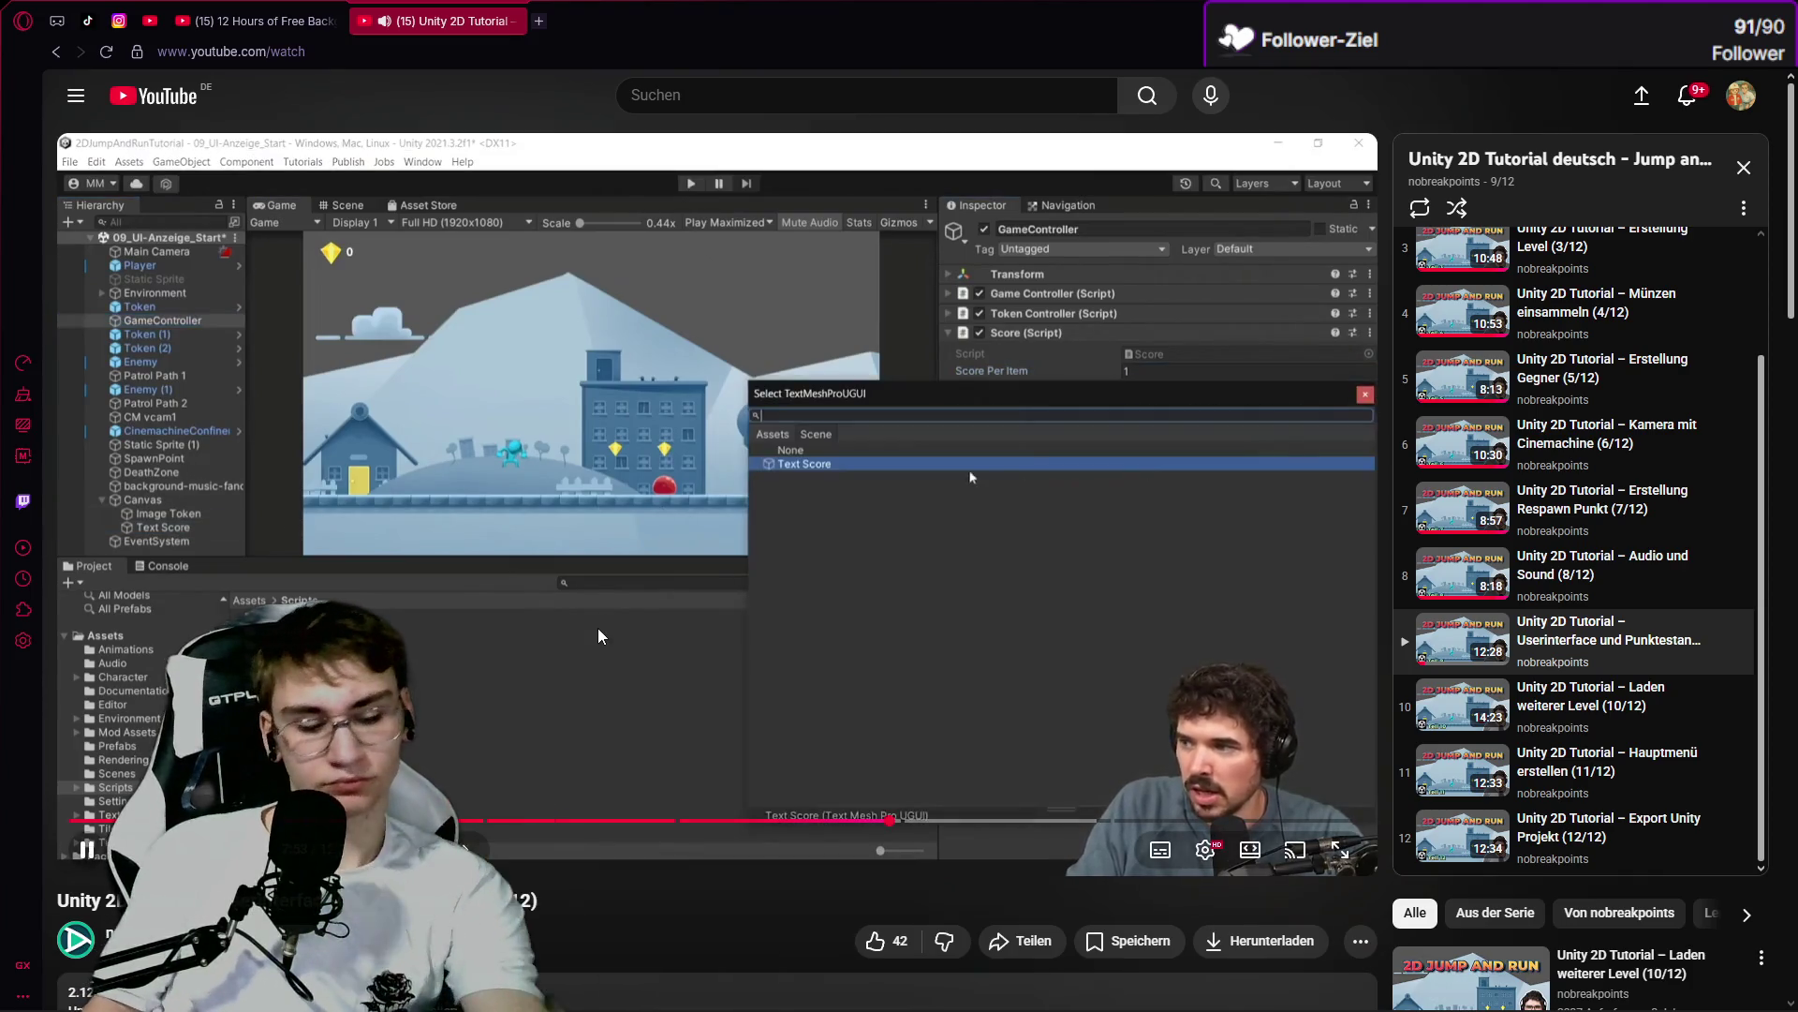
click(778, 734)
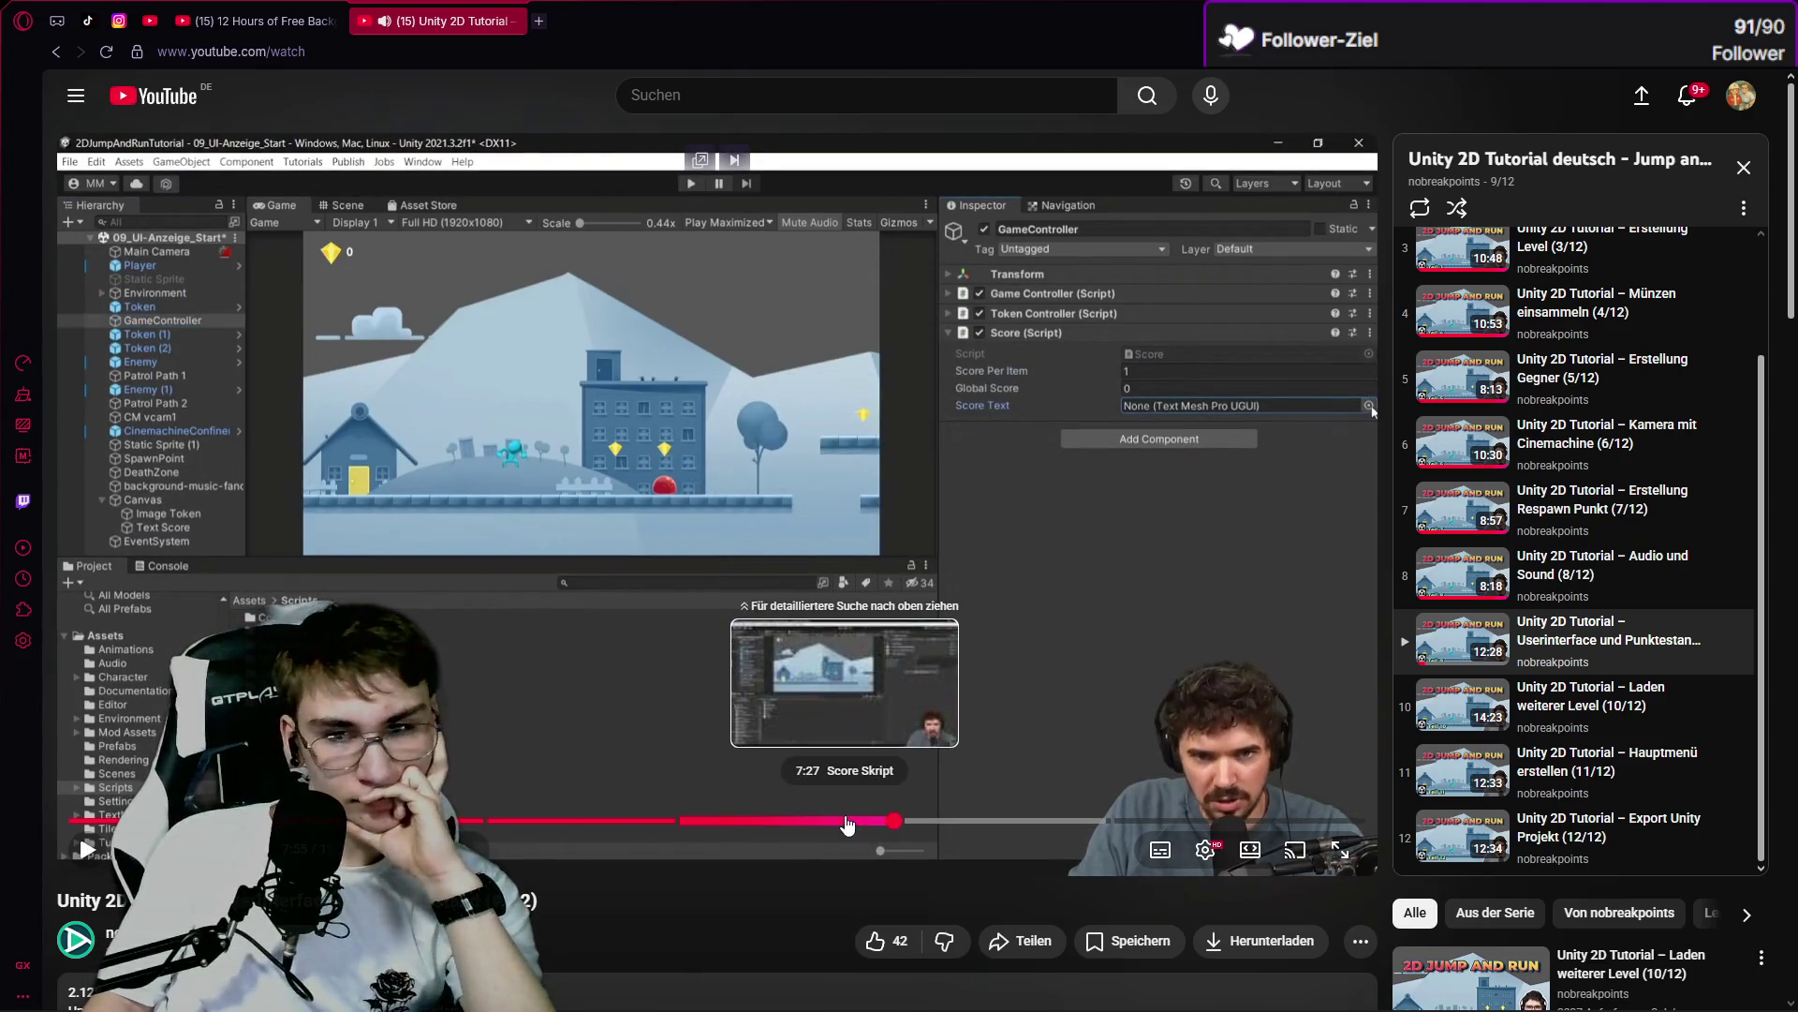
click(841, 821)
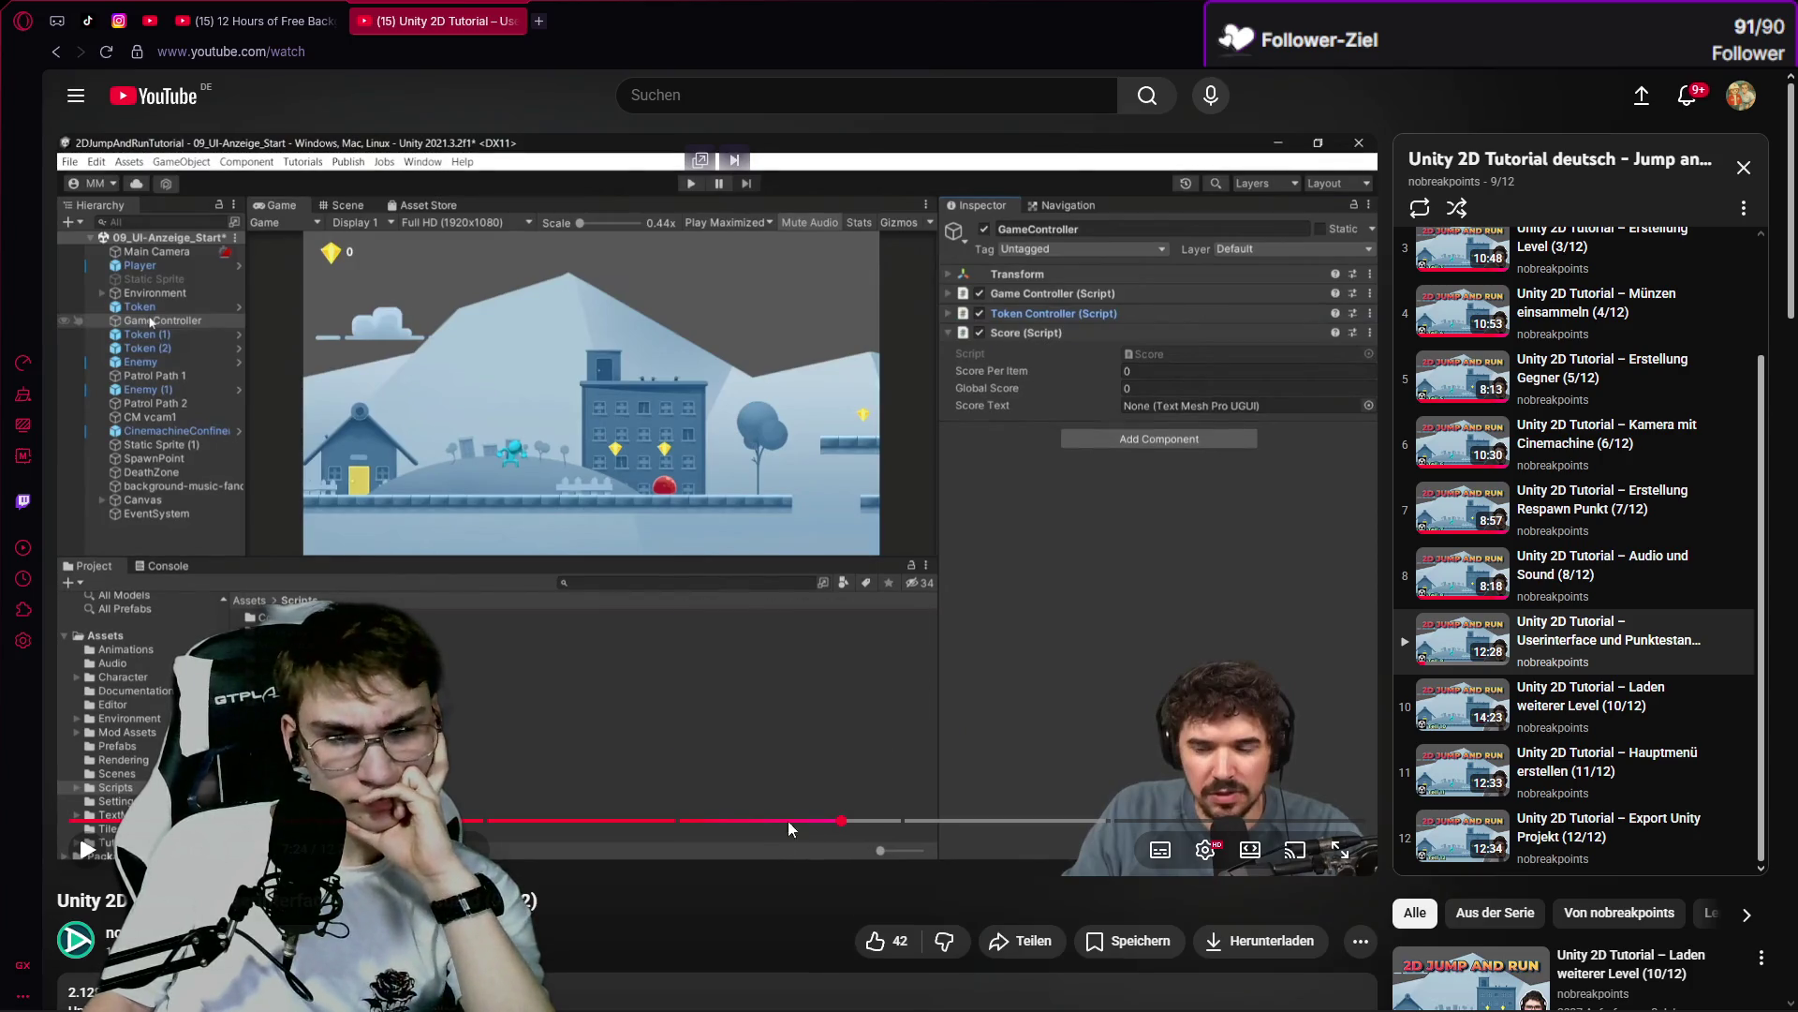
click(789, 822)
Play the tutorial forward to the Score script section, pause, and return to Unity.
click(765, 755)
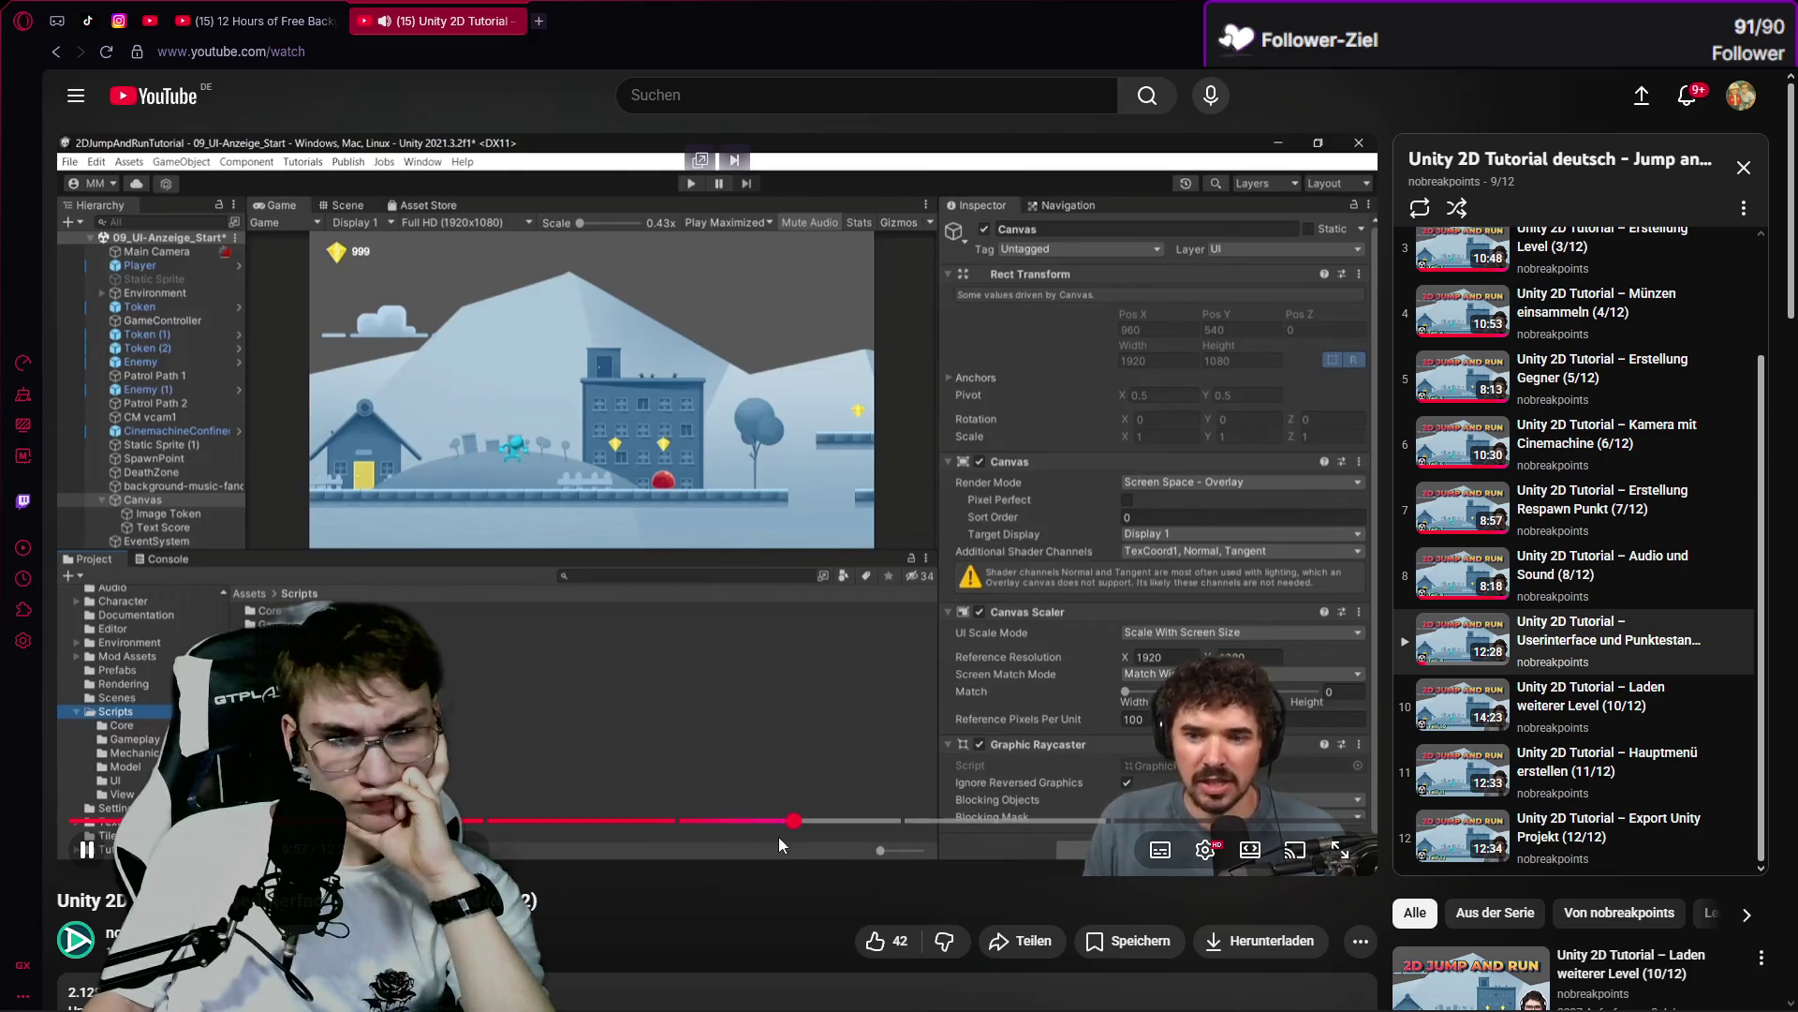
click(803, 822)
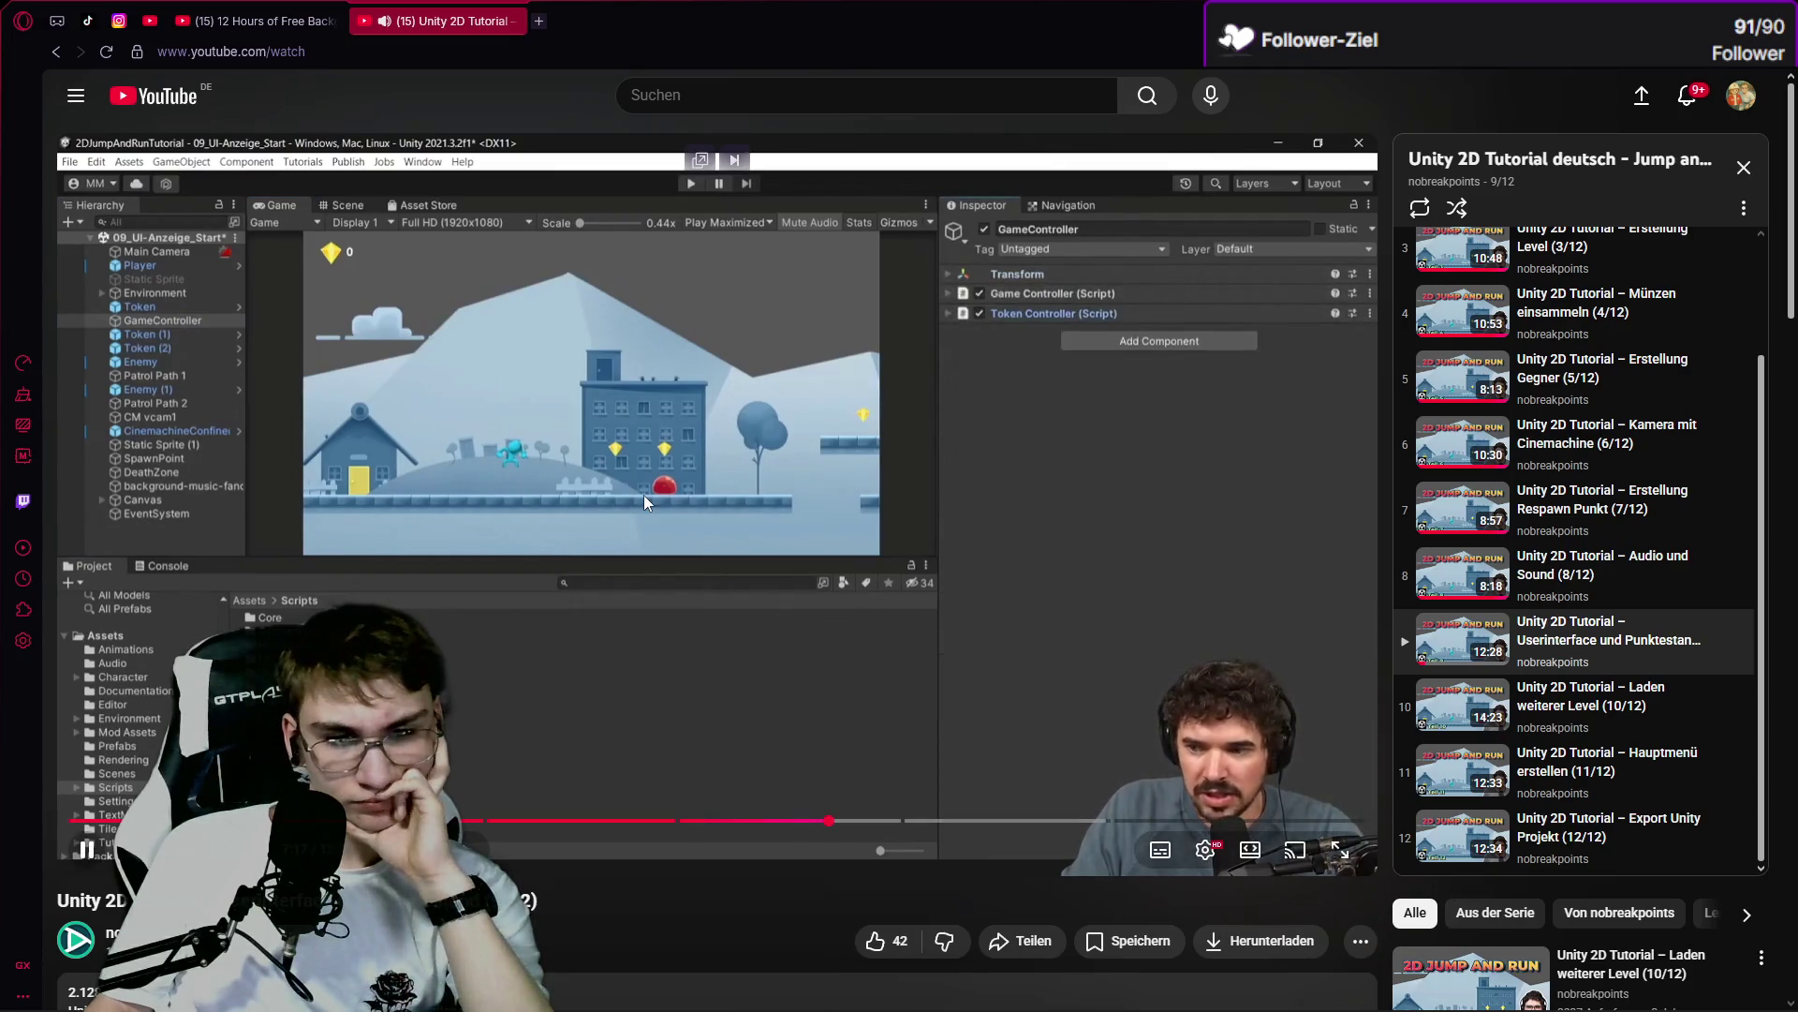
key(space)
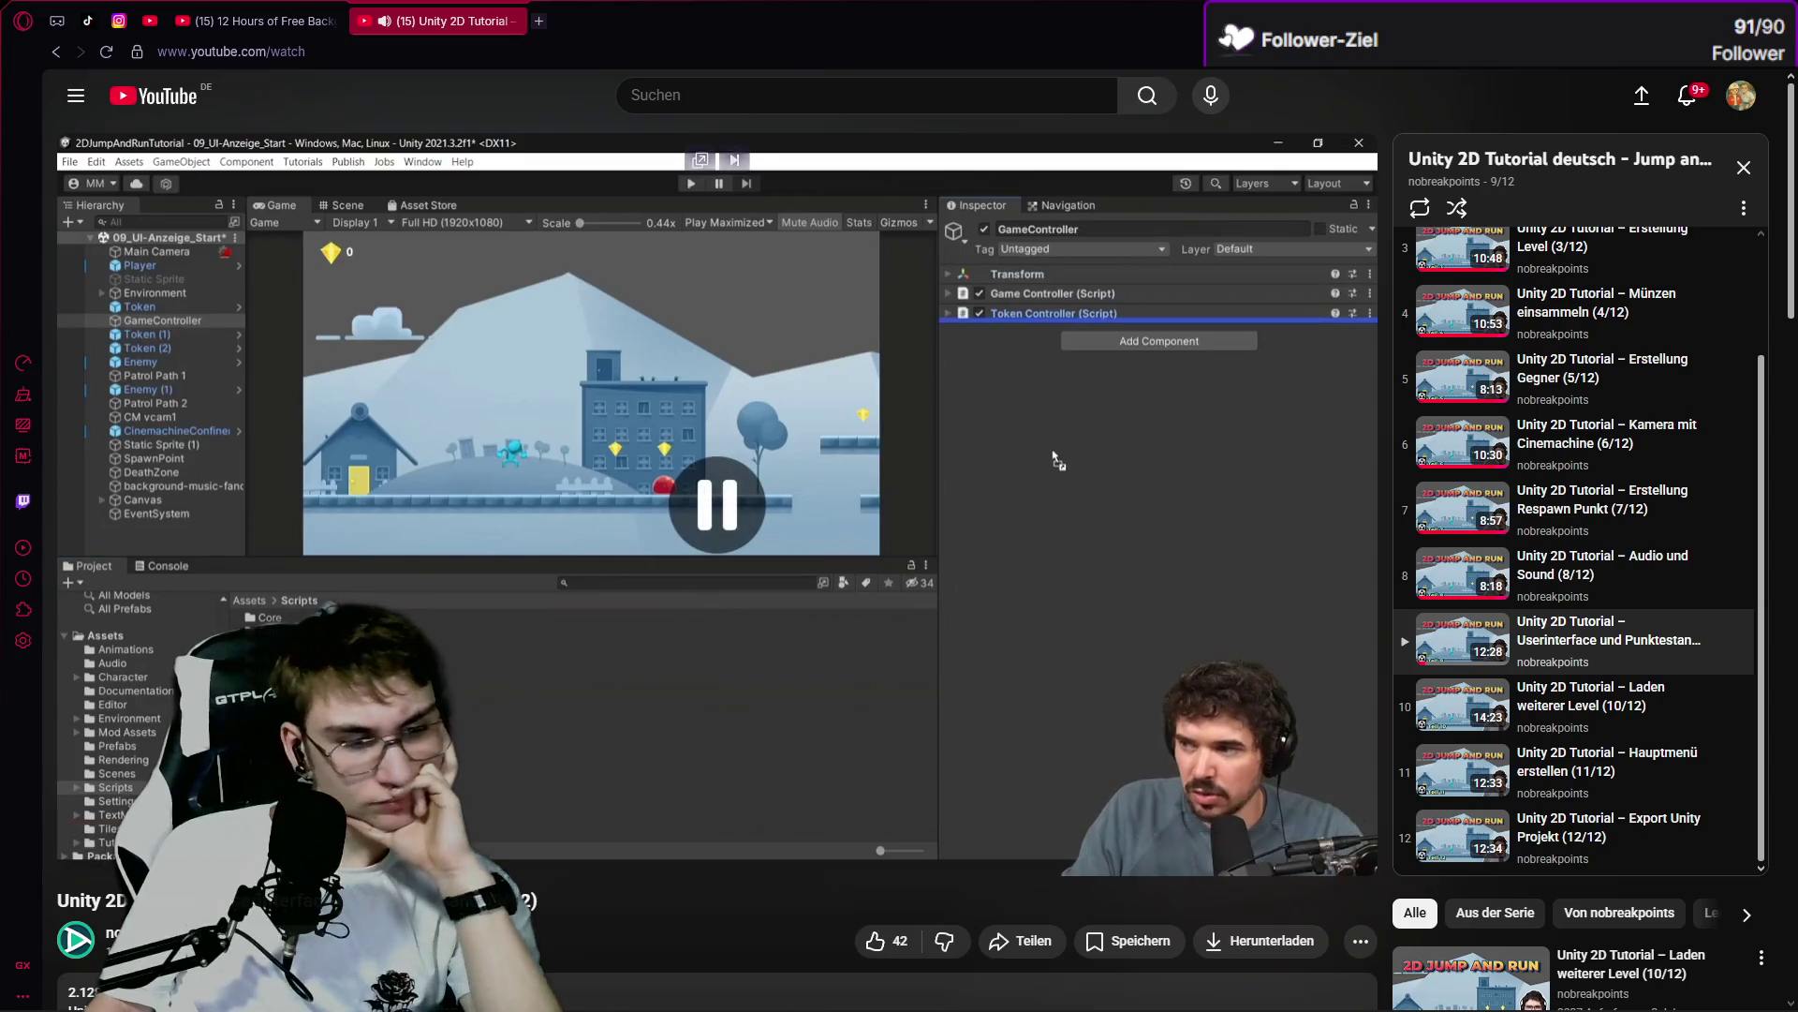
key(alt+Tab)
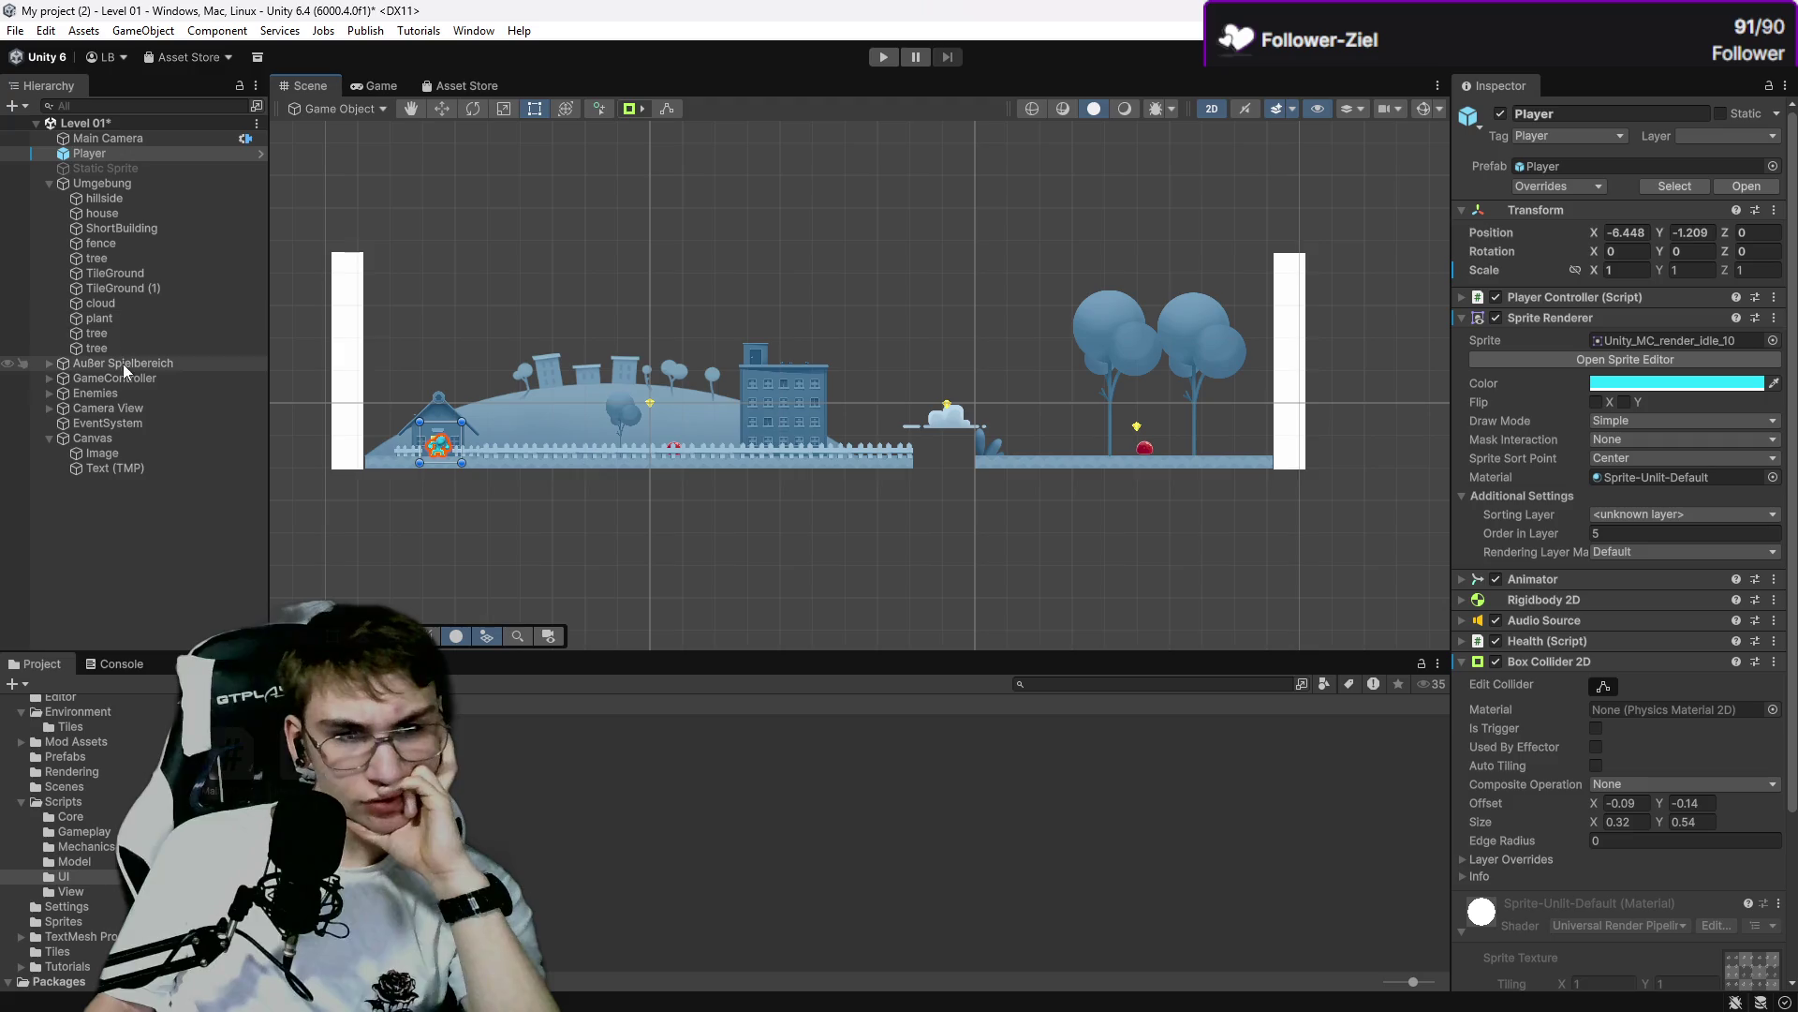
Add the Score script to GameController and link Text (TMP) as its Score Text.
click(51, 378)
click(122, 392)
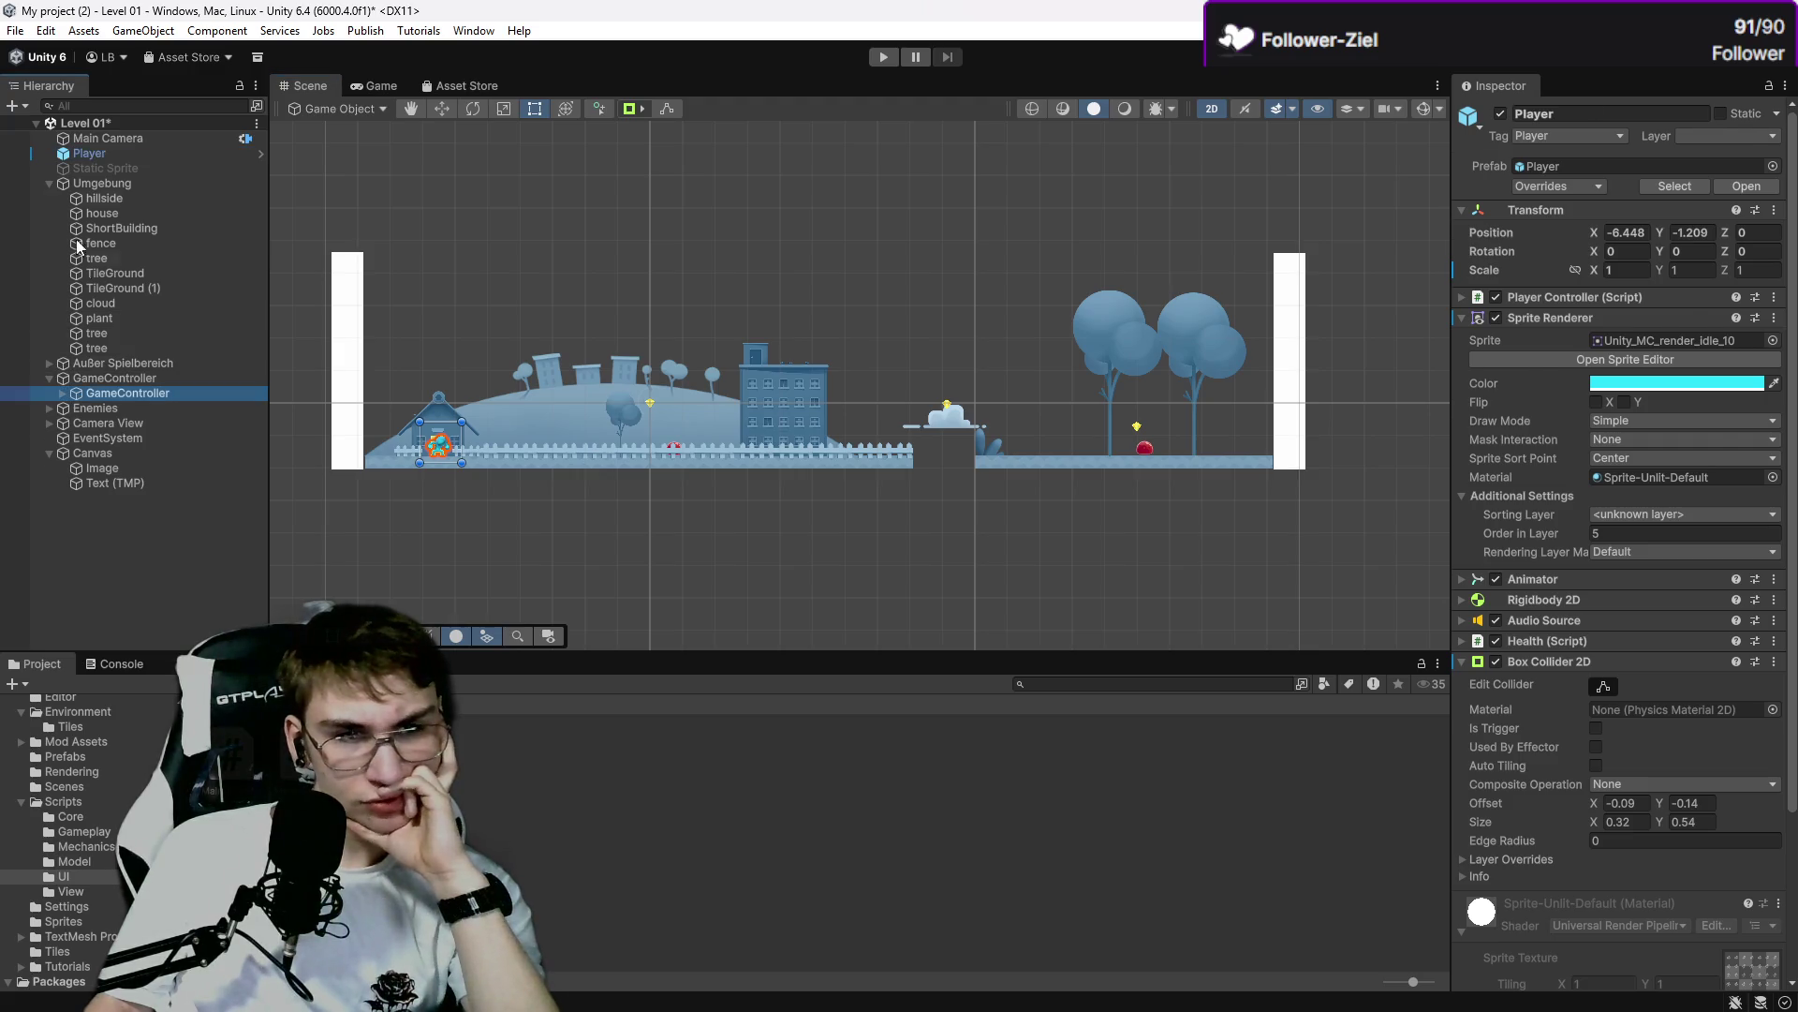
click(49, 183)
drag(1748, 726, 1648, 713)
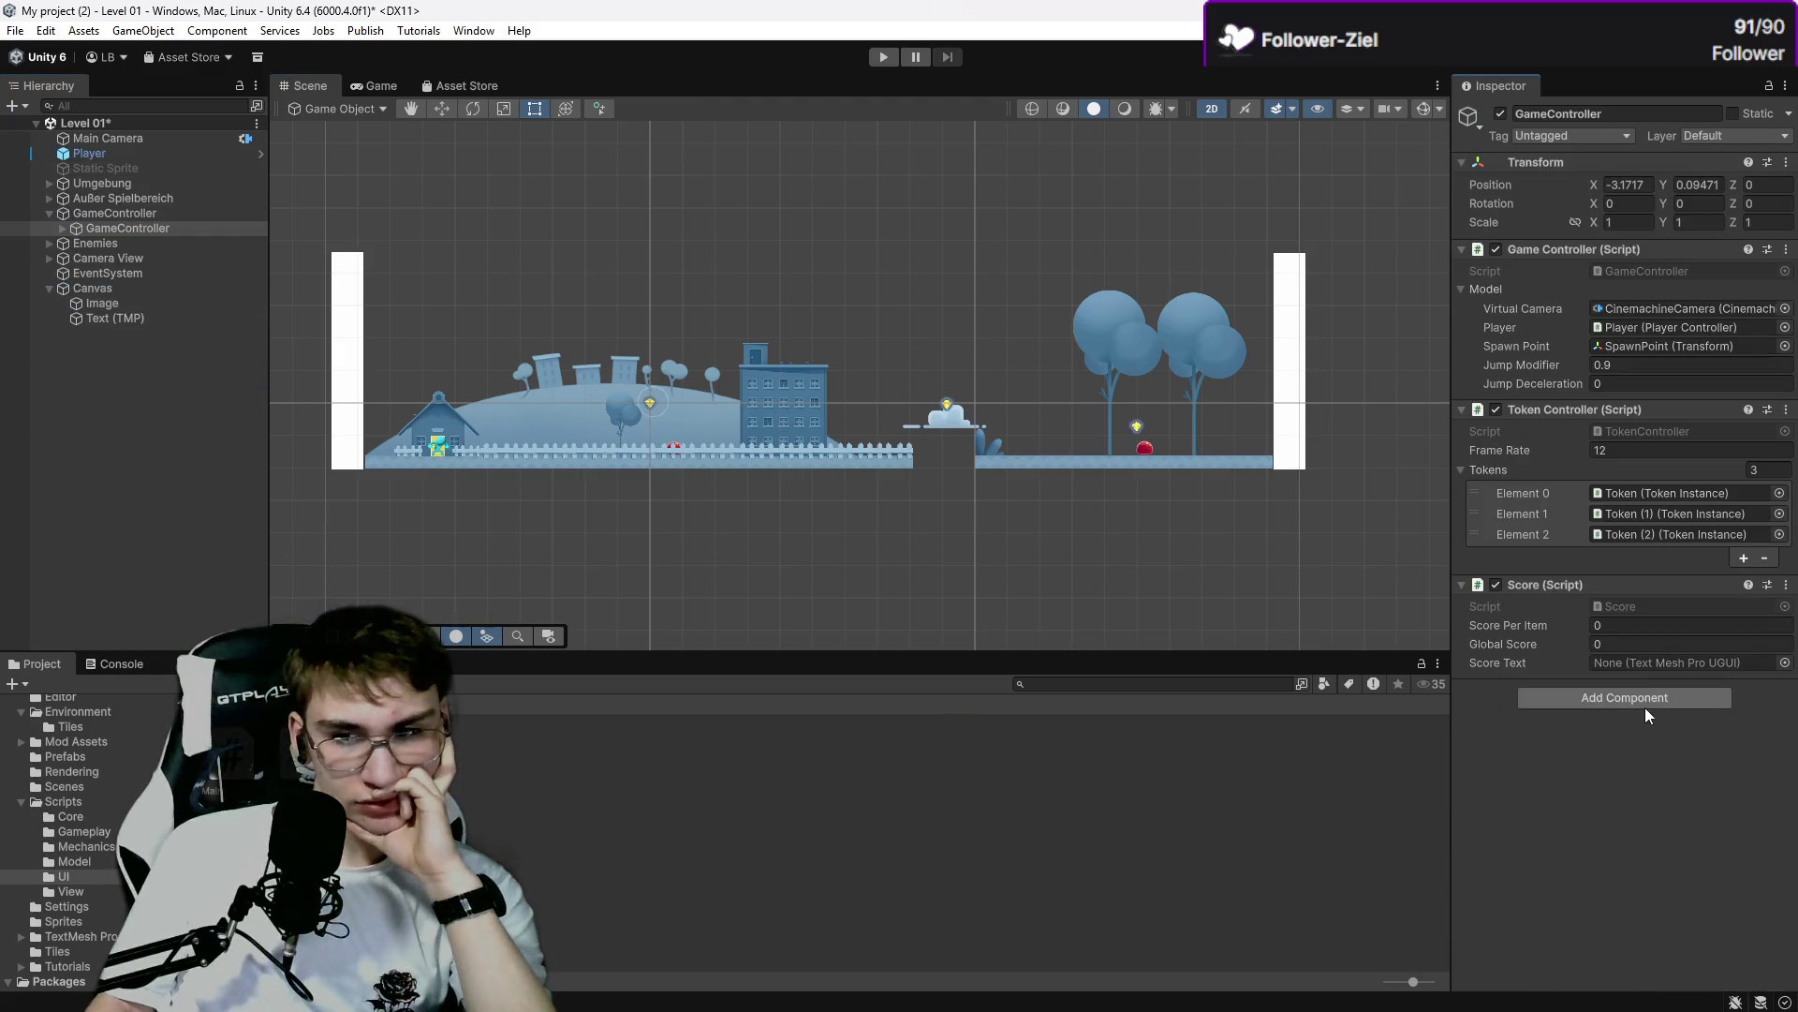
click(1610, 662)
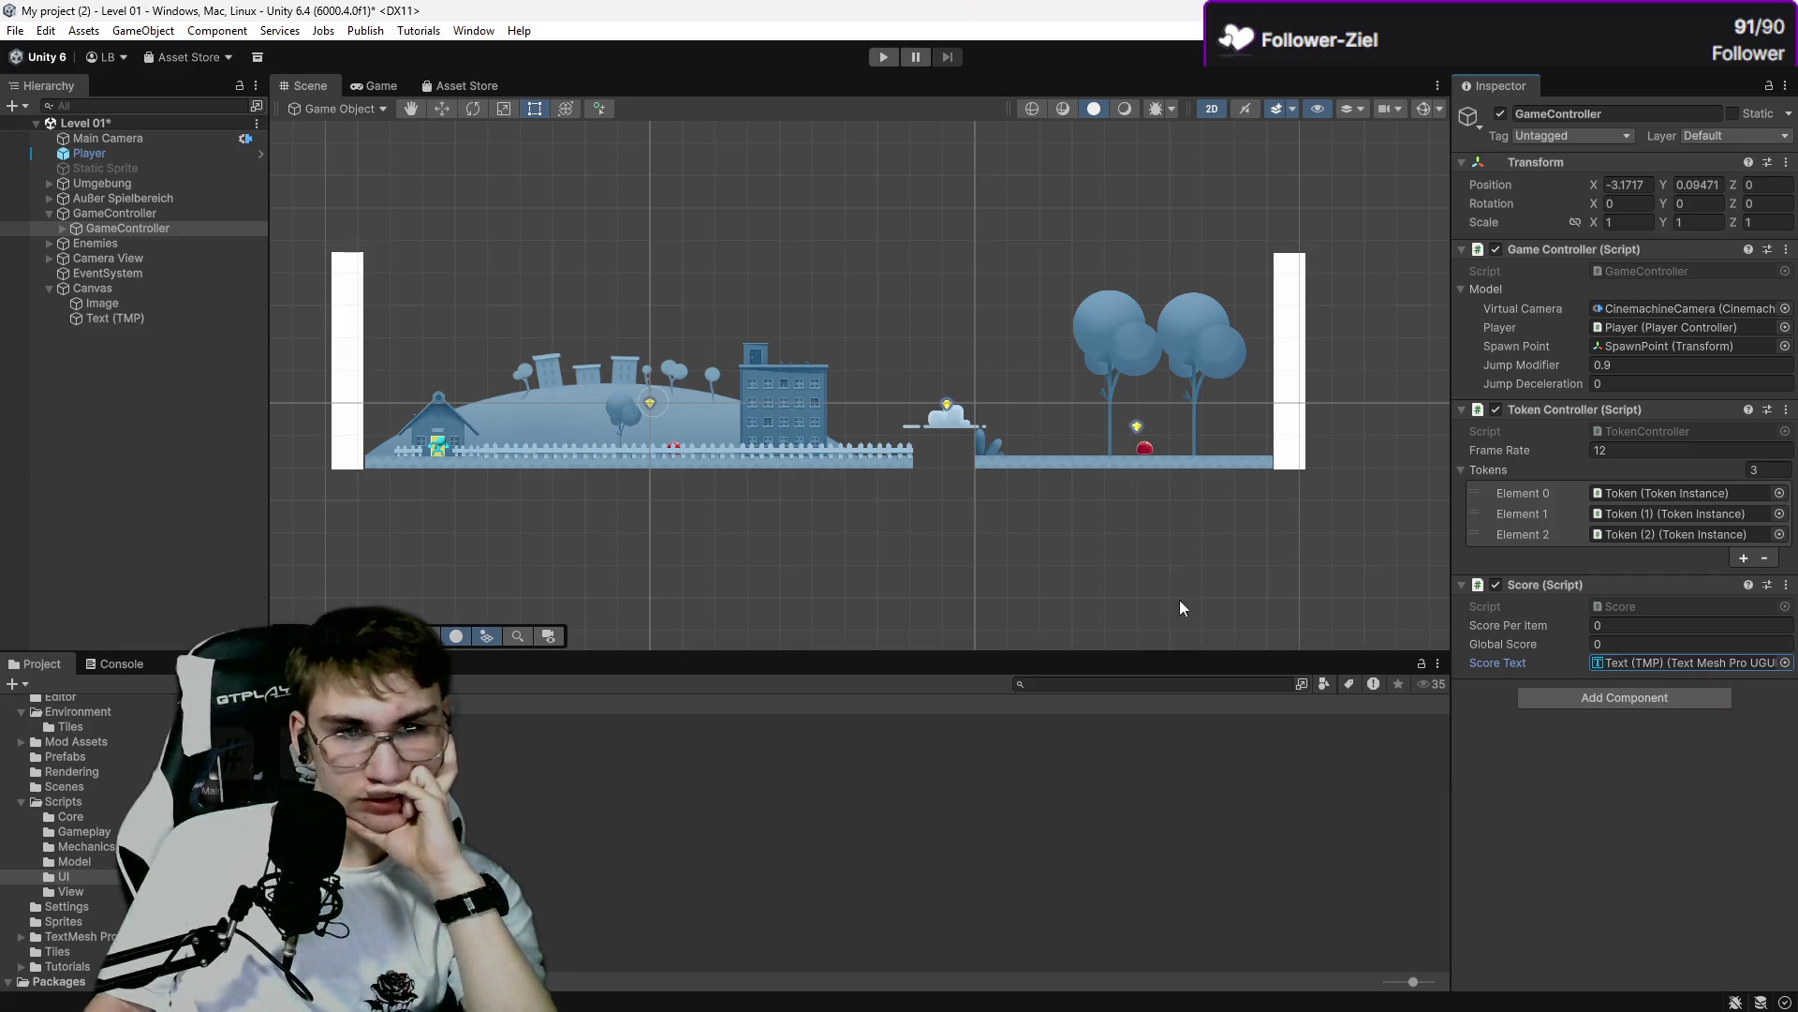
scroll(695, 465, up, 1)
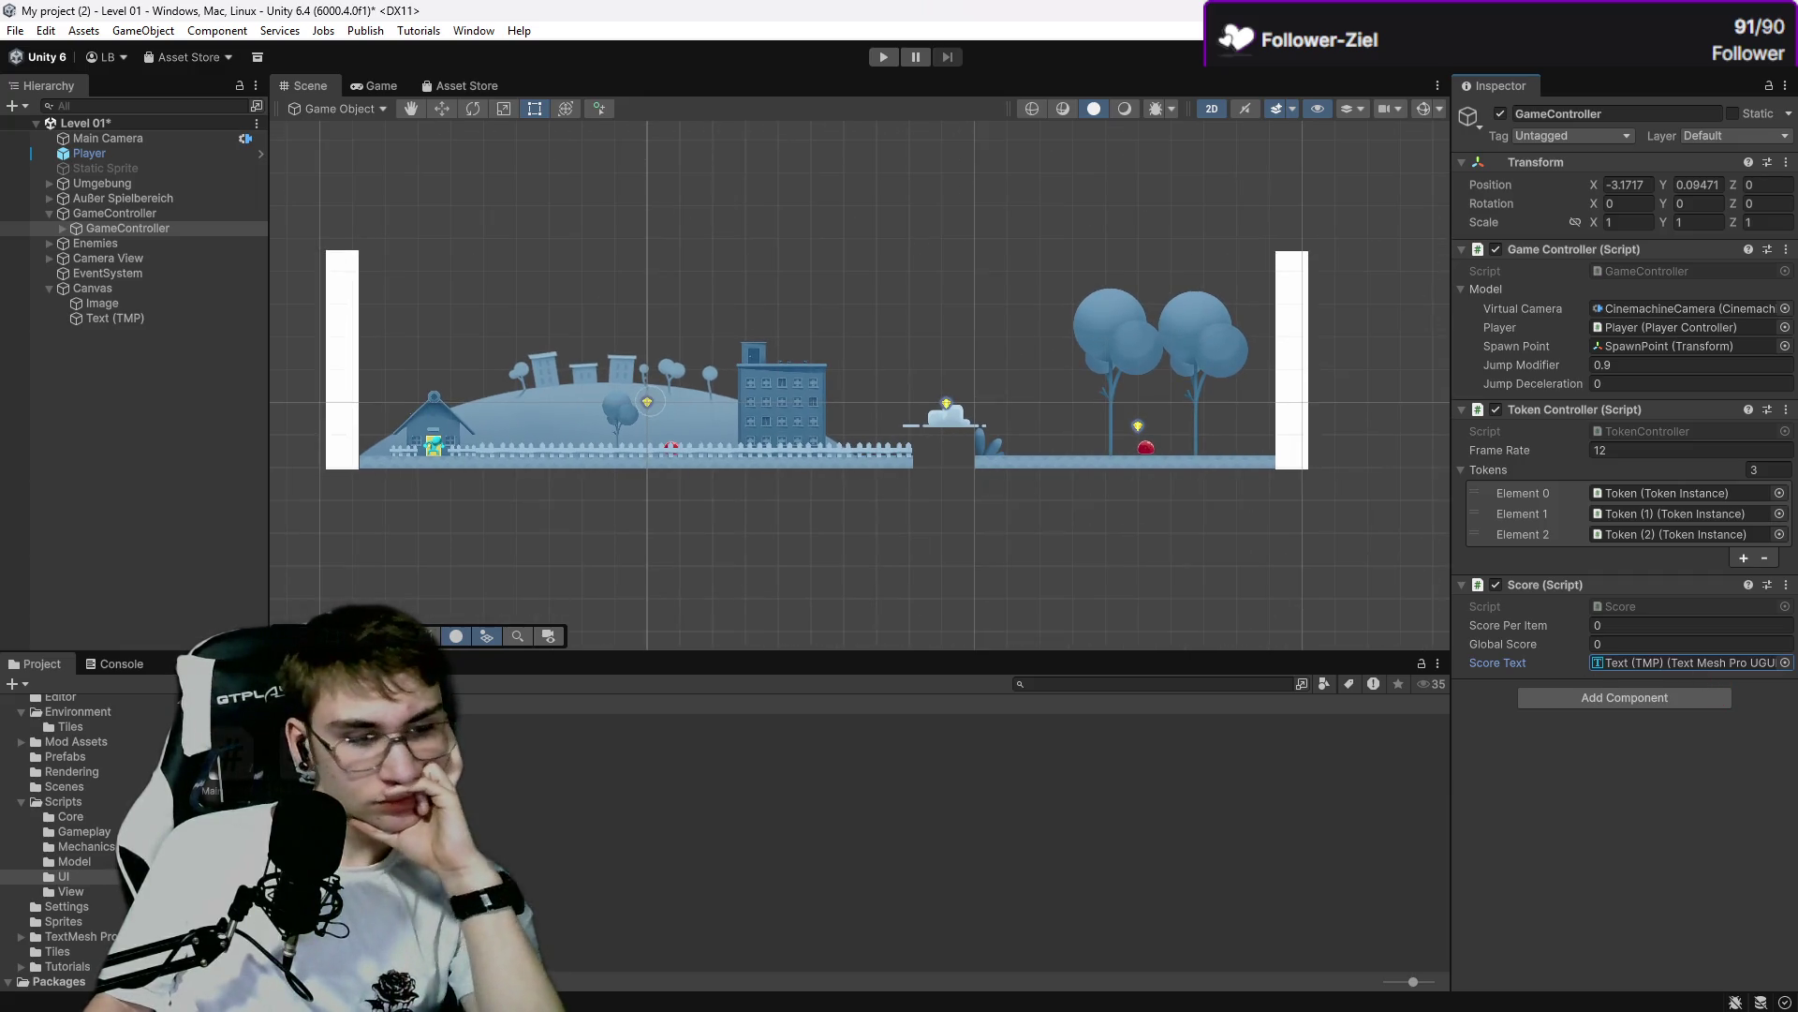
Check the tutorial, then set Score Per Item to 1 and go back to the video.
key(alt+Tab)
key(space)
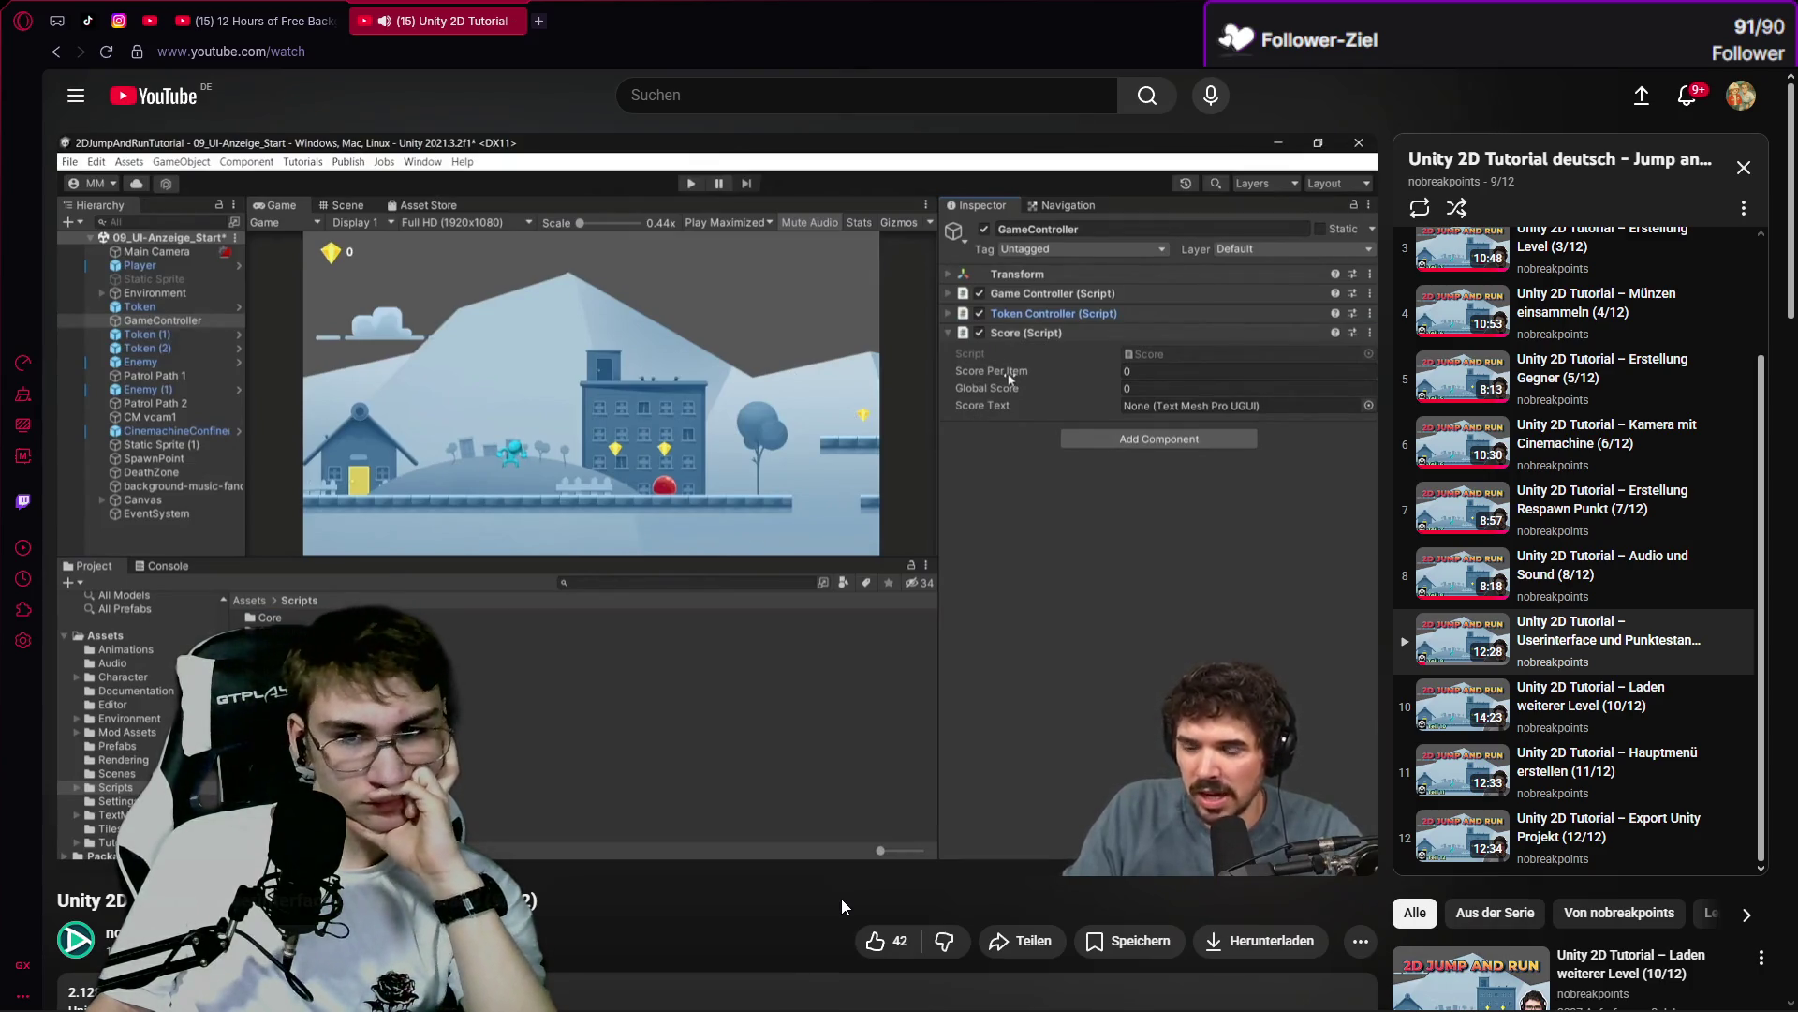
key(alt+Tab)
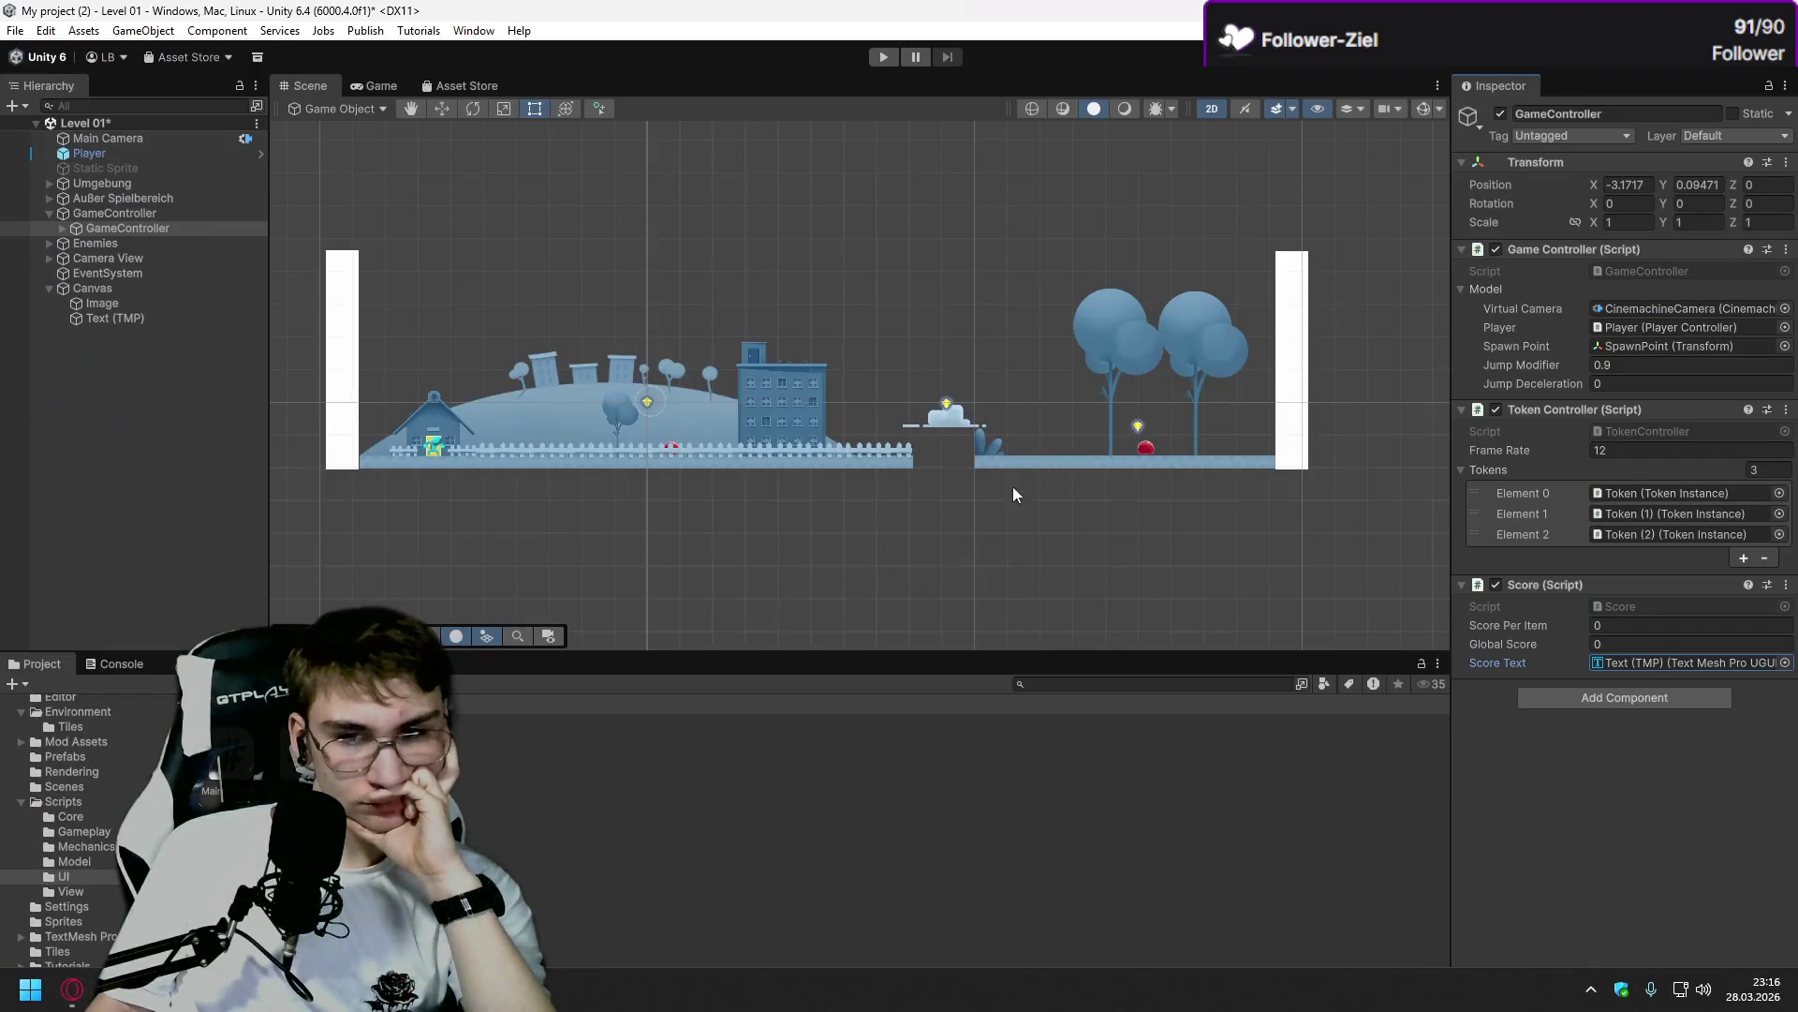
text(1)
click(1627, 643)
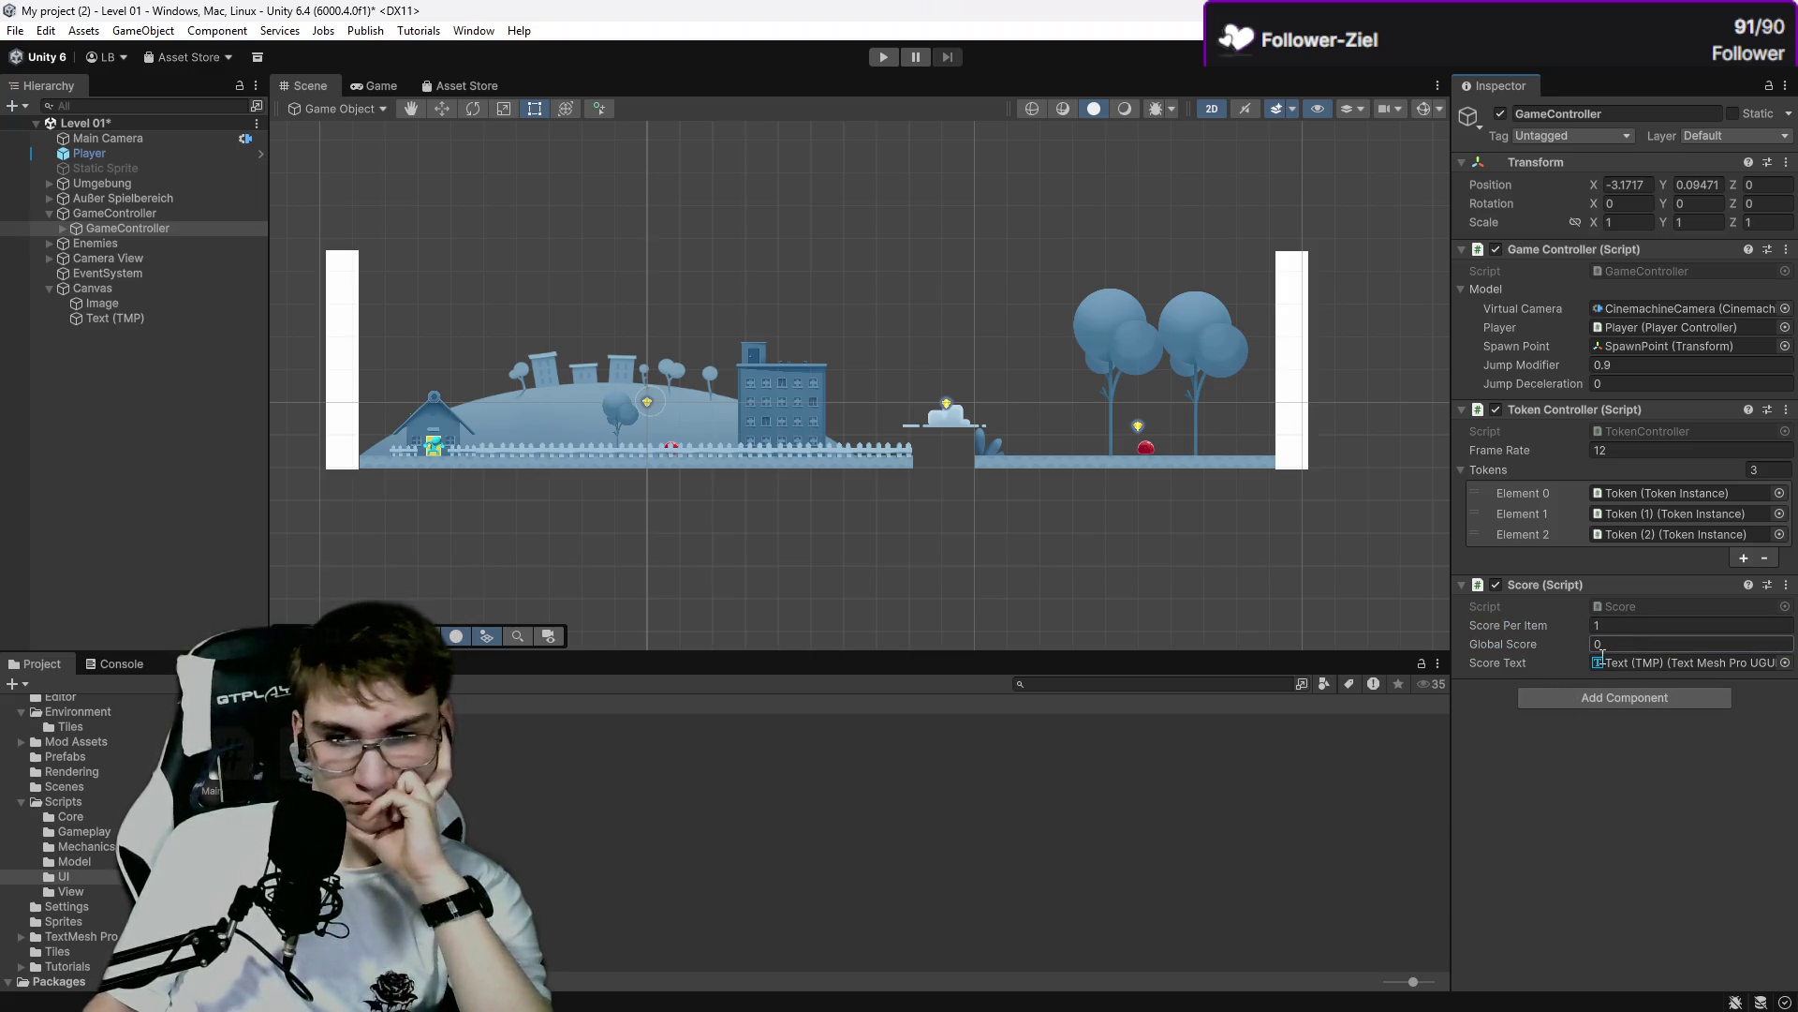
key(alt+Tab)
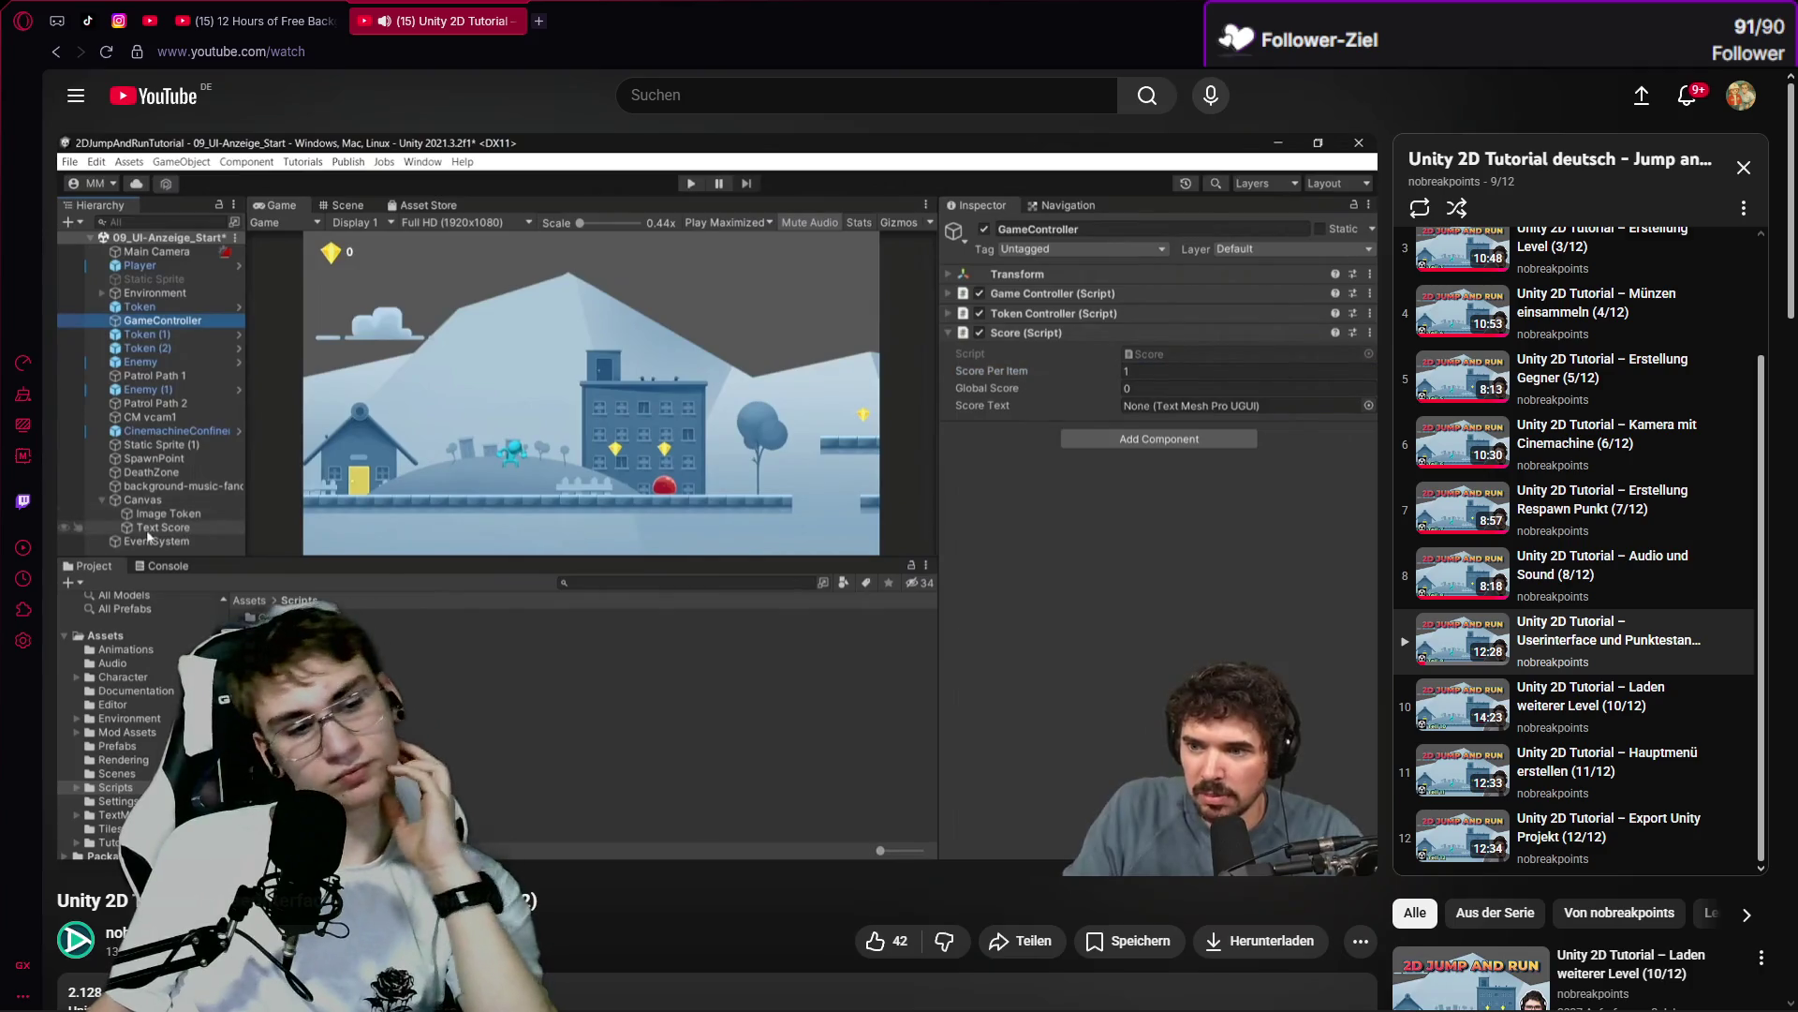
Let the tutorial play through to the Token Instance script, then return to Unity.
mouse_move(804, 707)
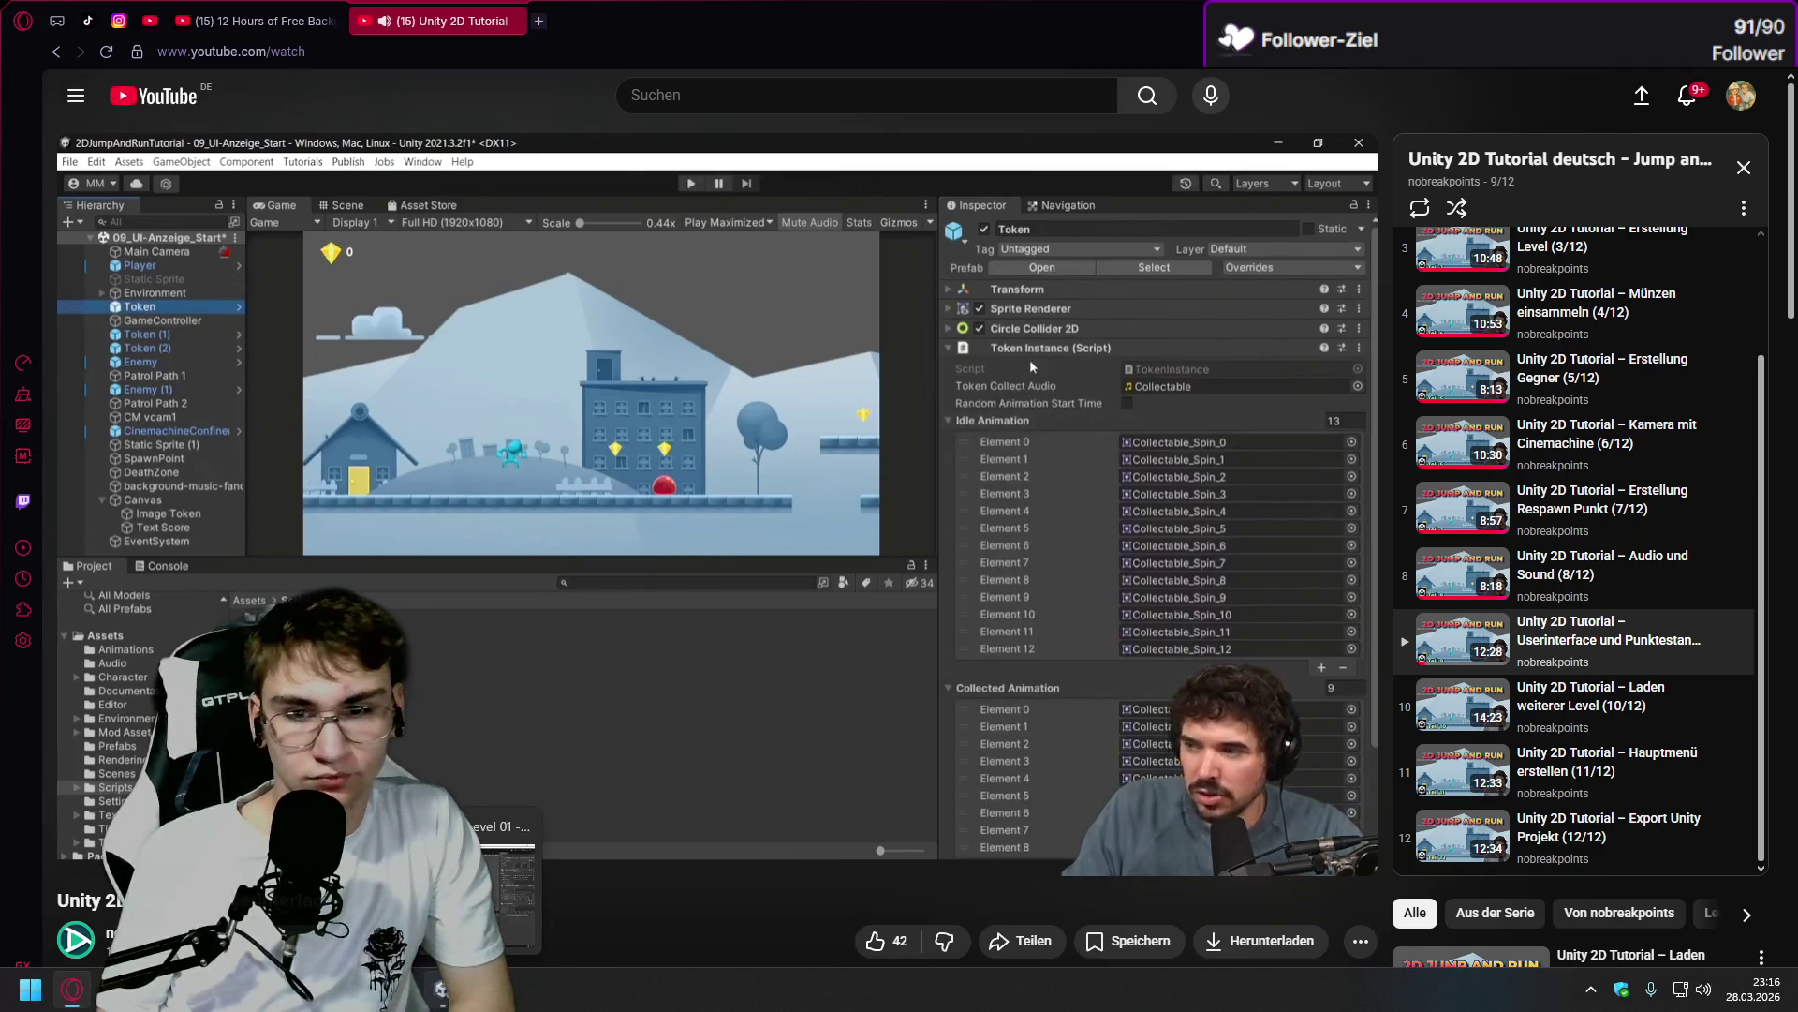
mouse_move(440, 988)
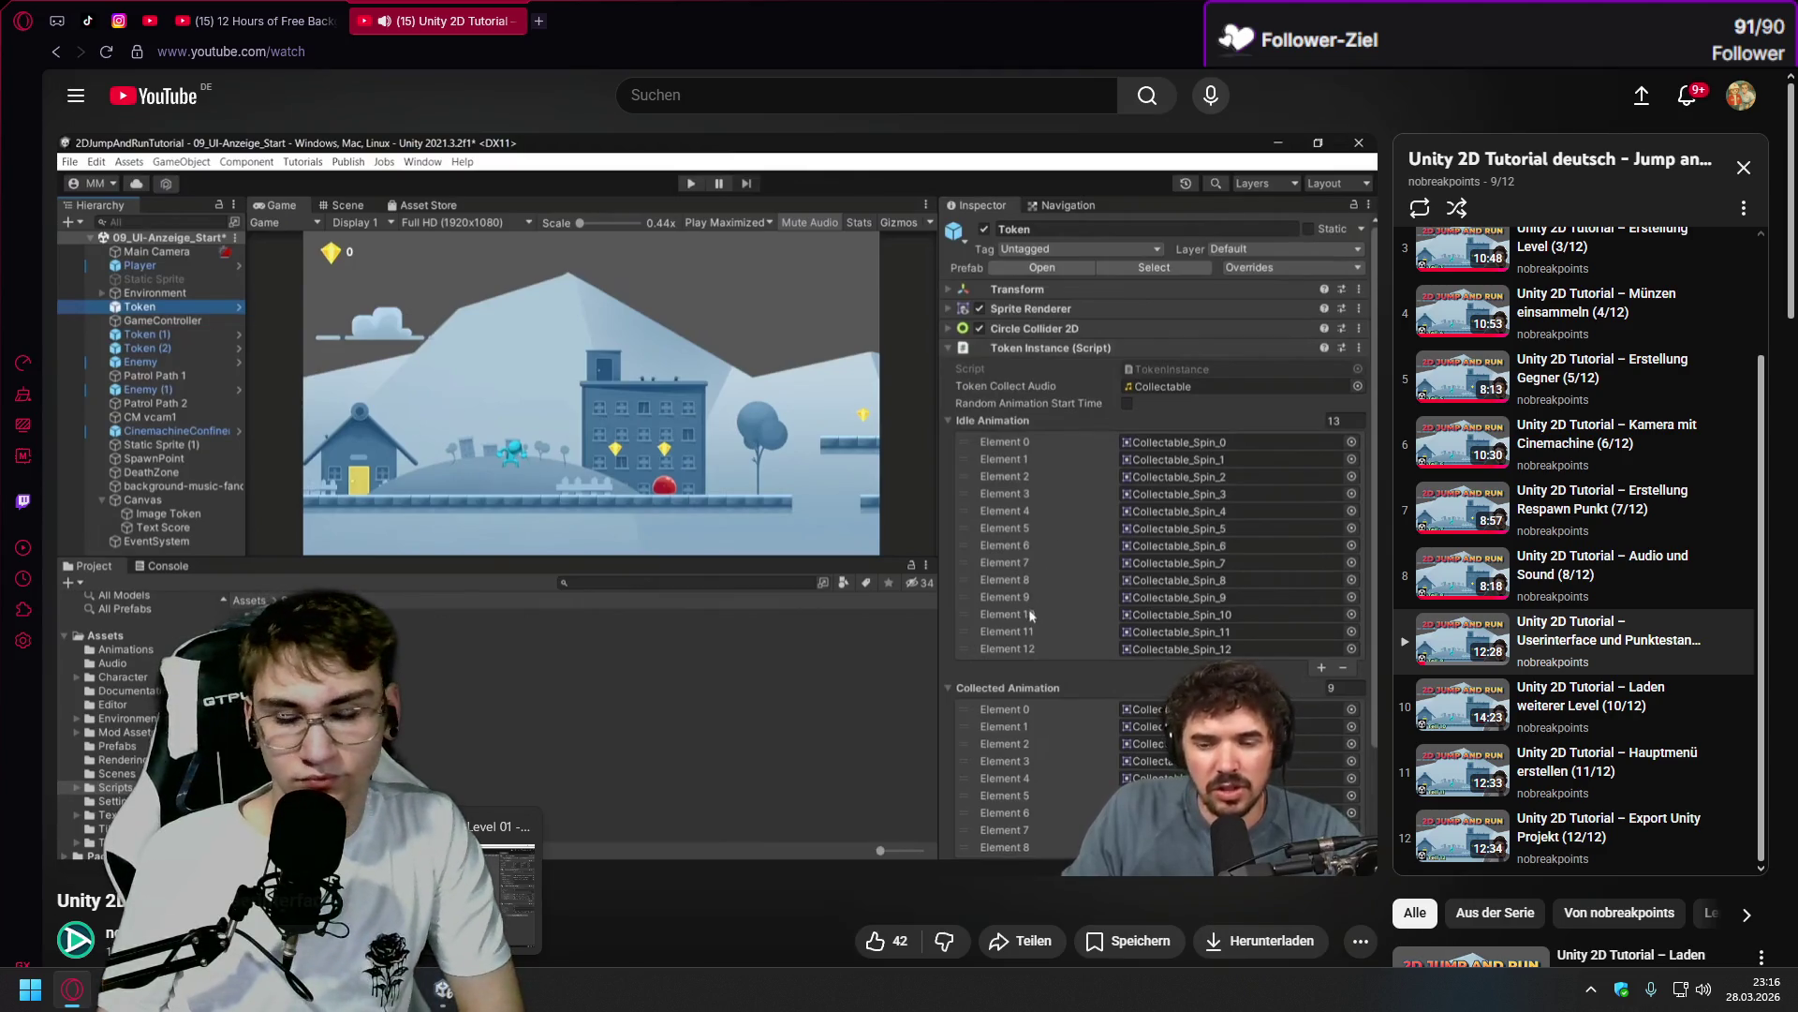
click(501, 890)
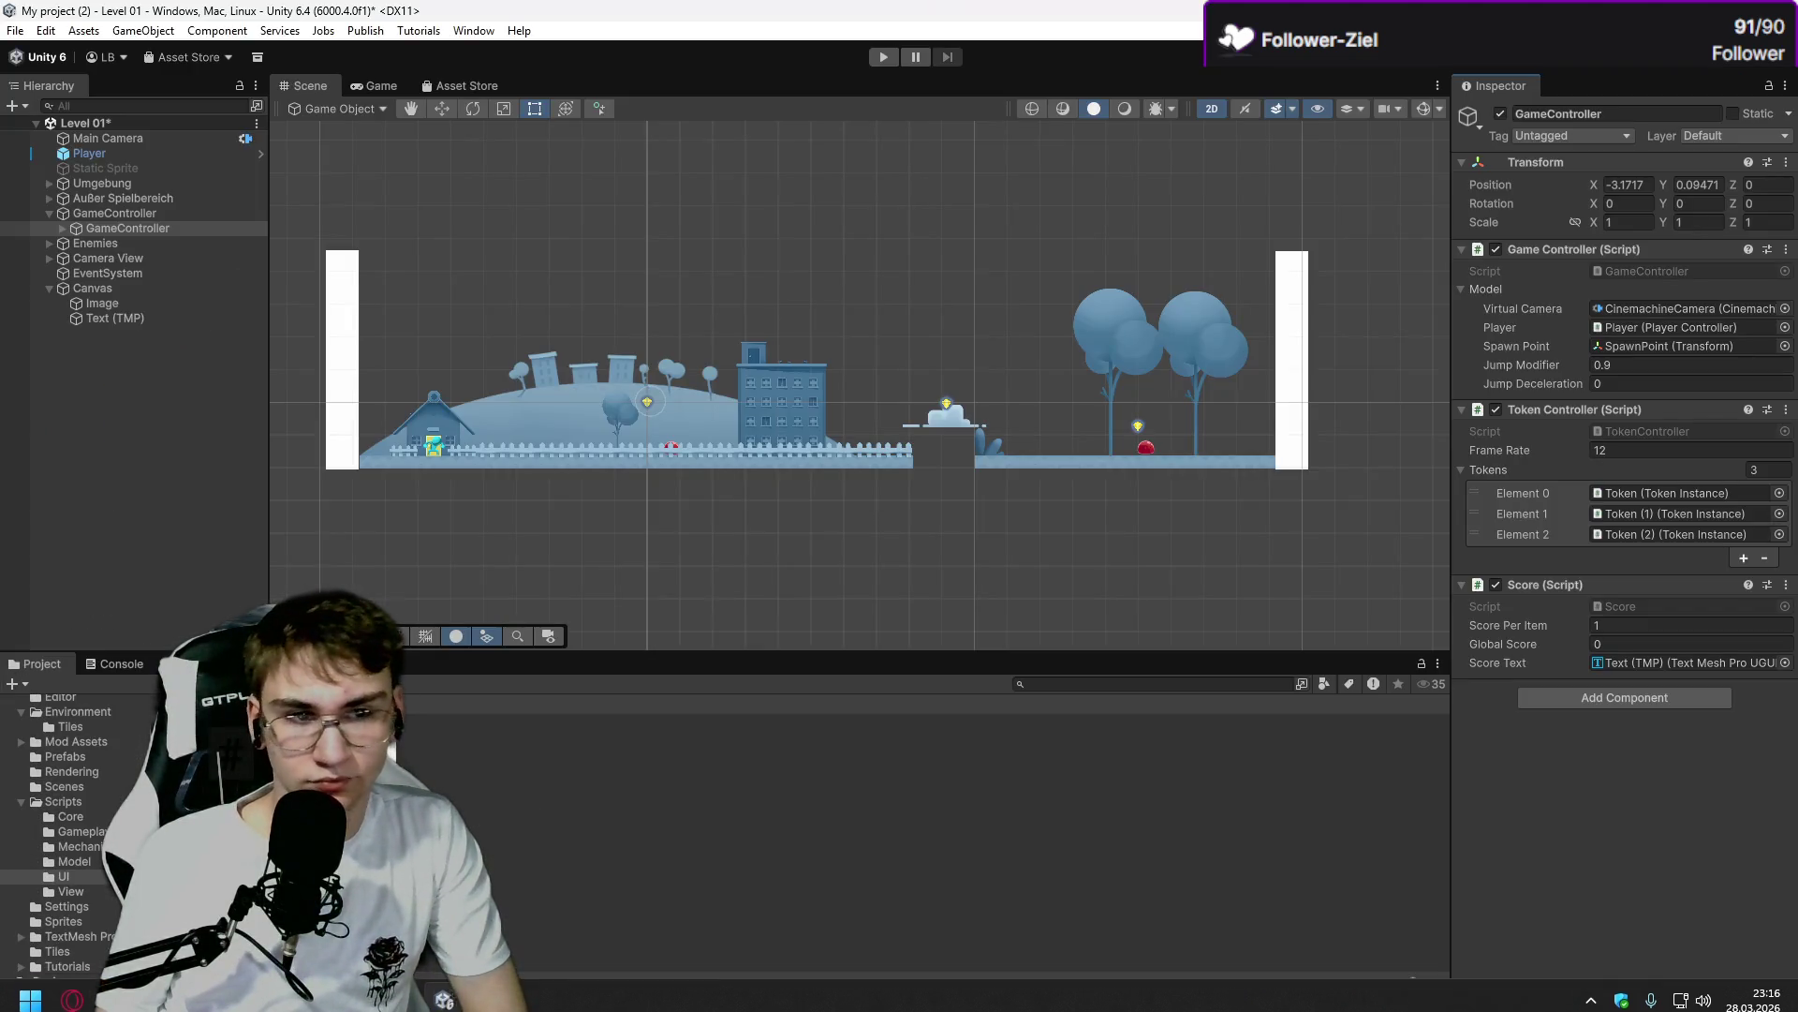
Select the first Token under GameController > Tokens to view its Token Instance, then unmaximize Unity.
click(62, 227)
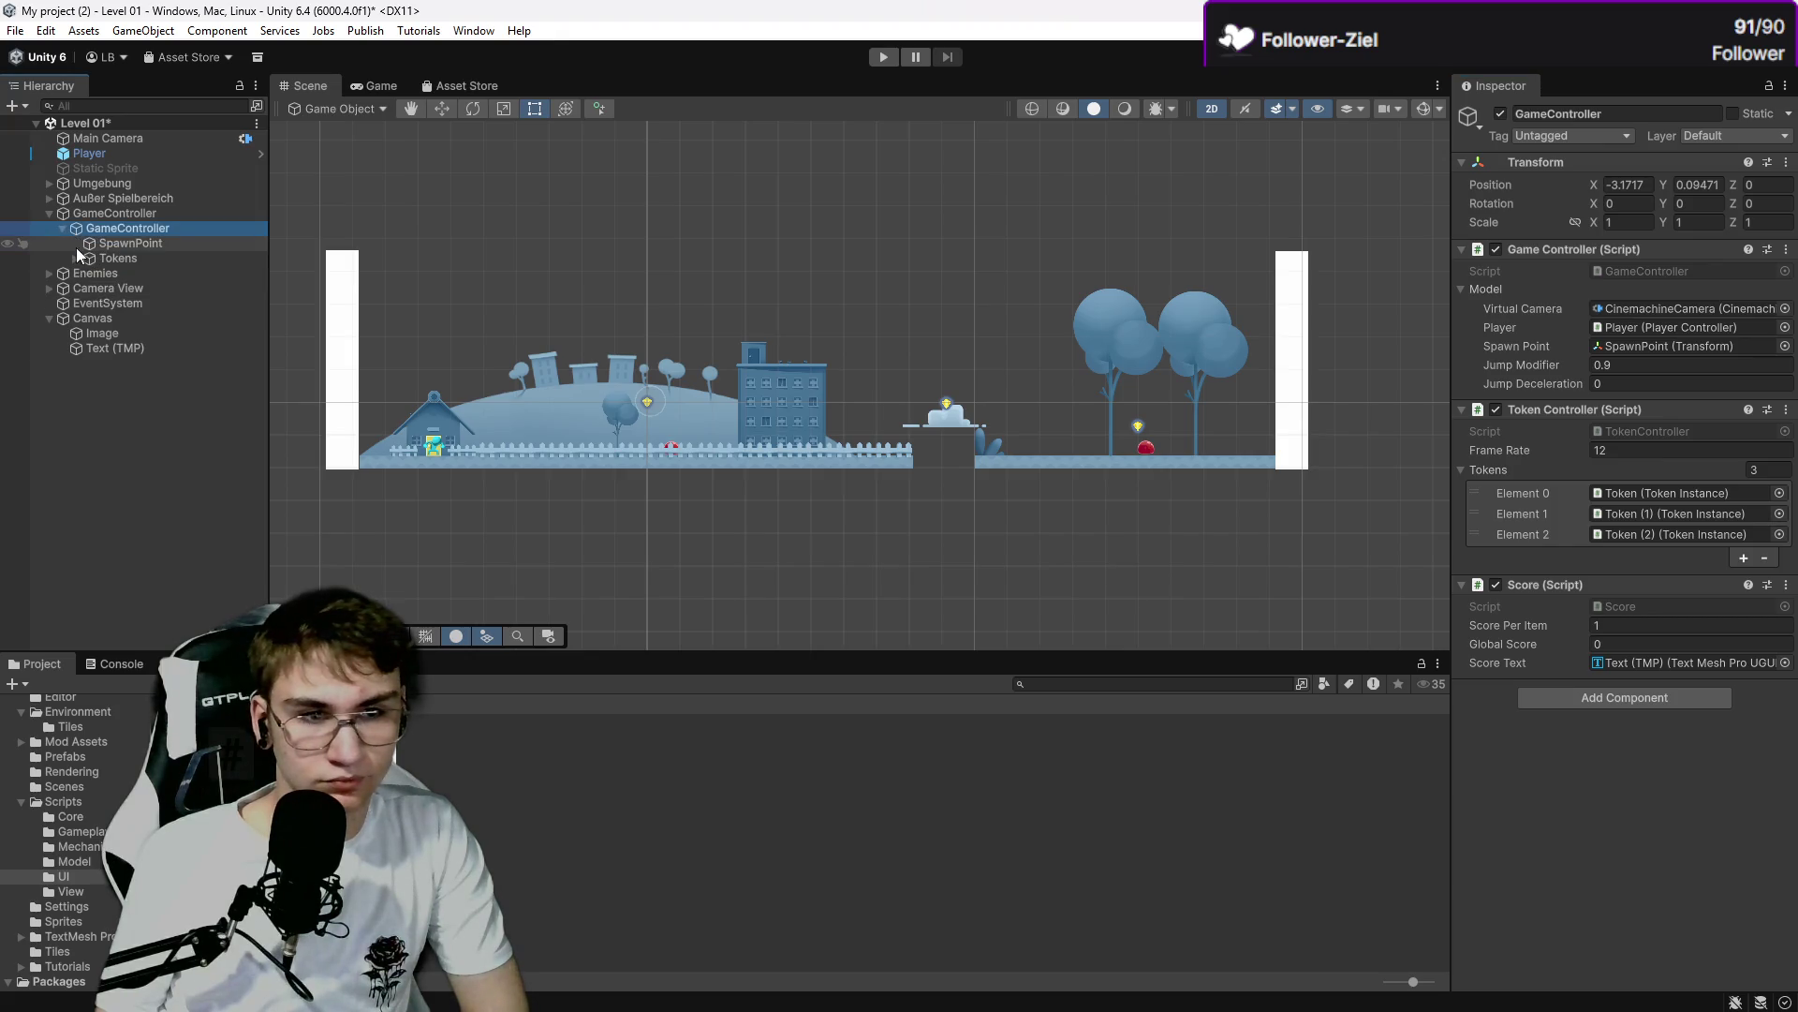
click(76, 246)
click(75, 257)
click(105, 260)
click(106, 273)
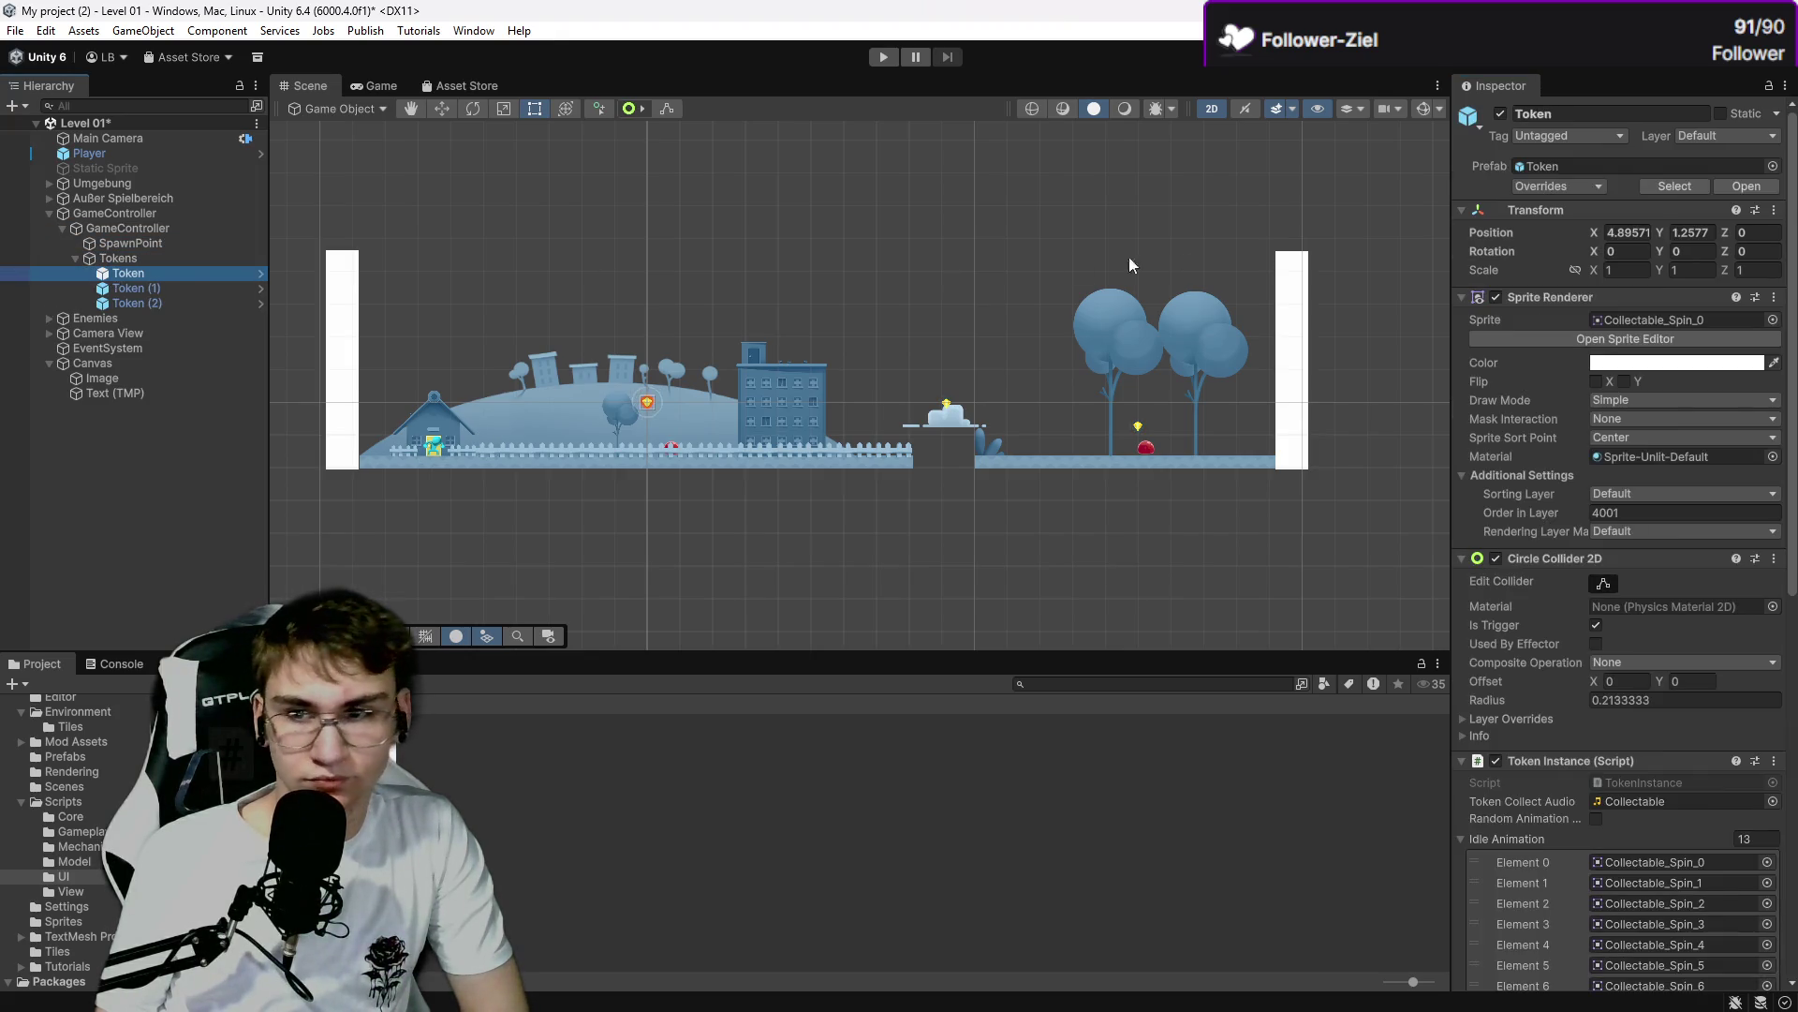
scroll(1549, 422, down, 10)
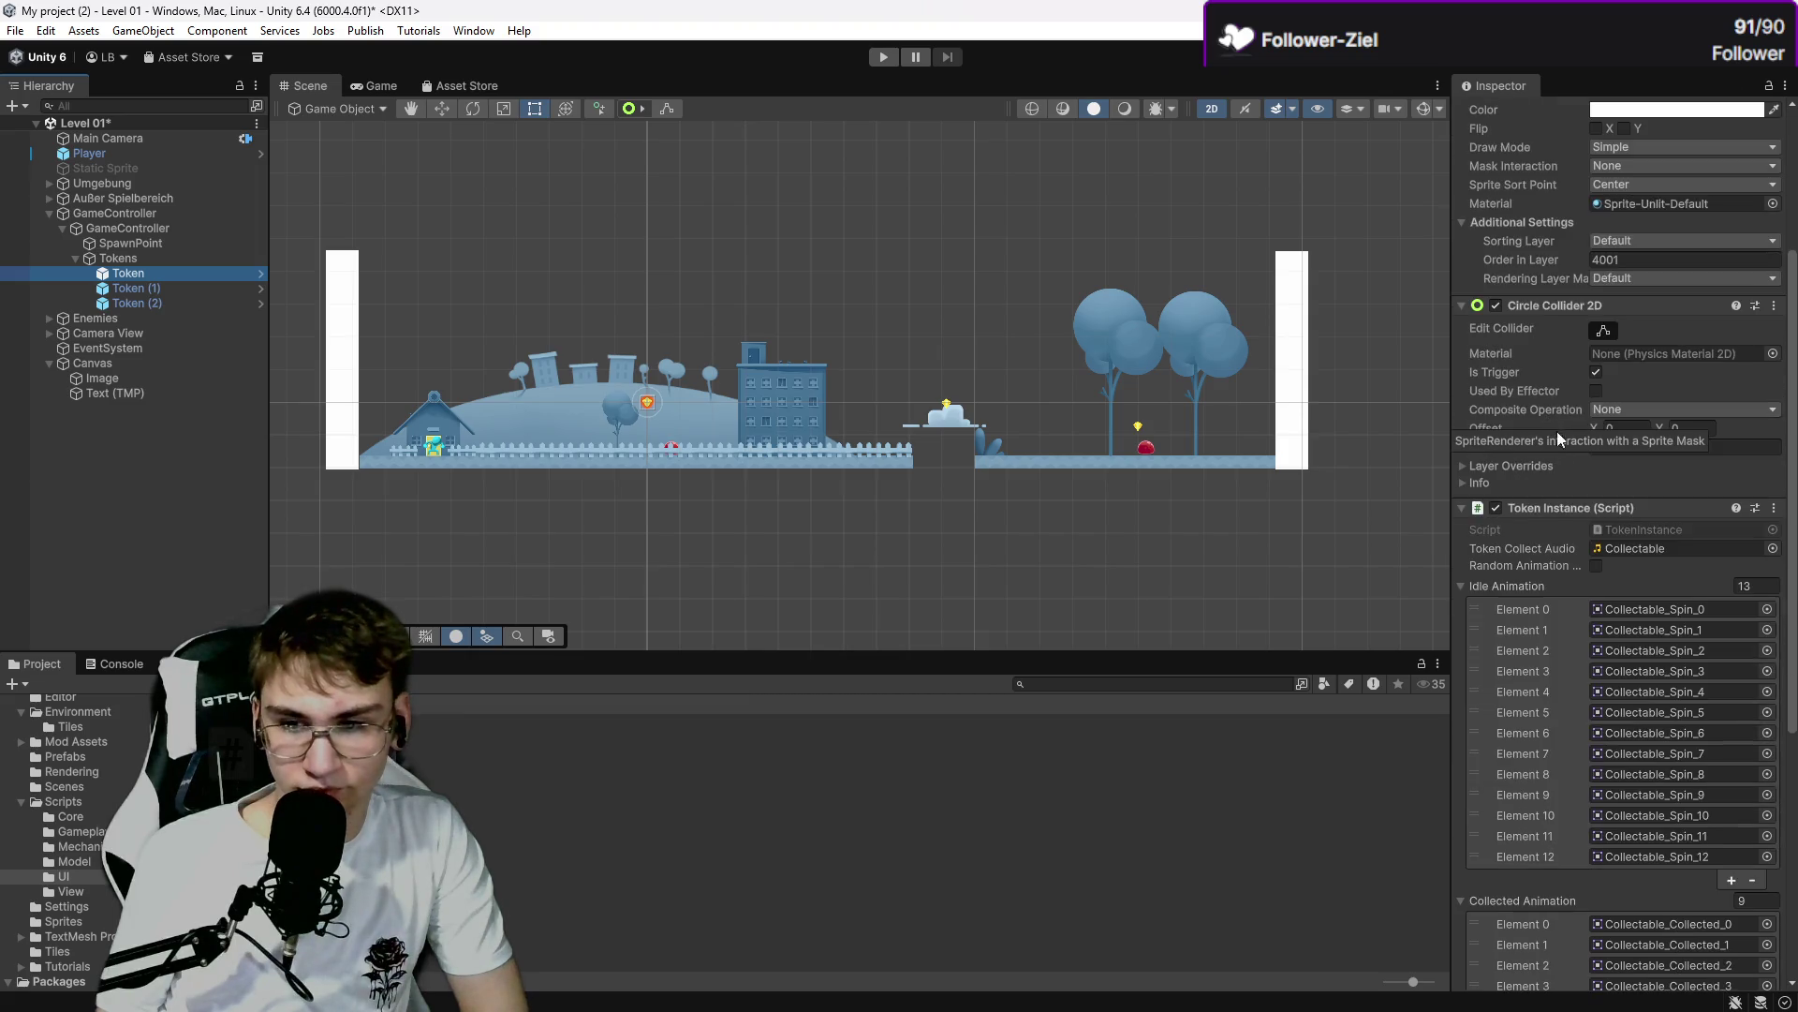
mouse_move(1148, 11)
mouse_down()
mouse_move(1149, 508)
mouse_move(1227, 943)
mouse_move(1217, 4)
mouse_up()
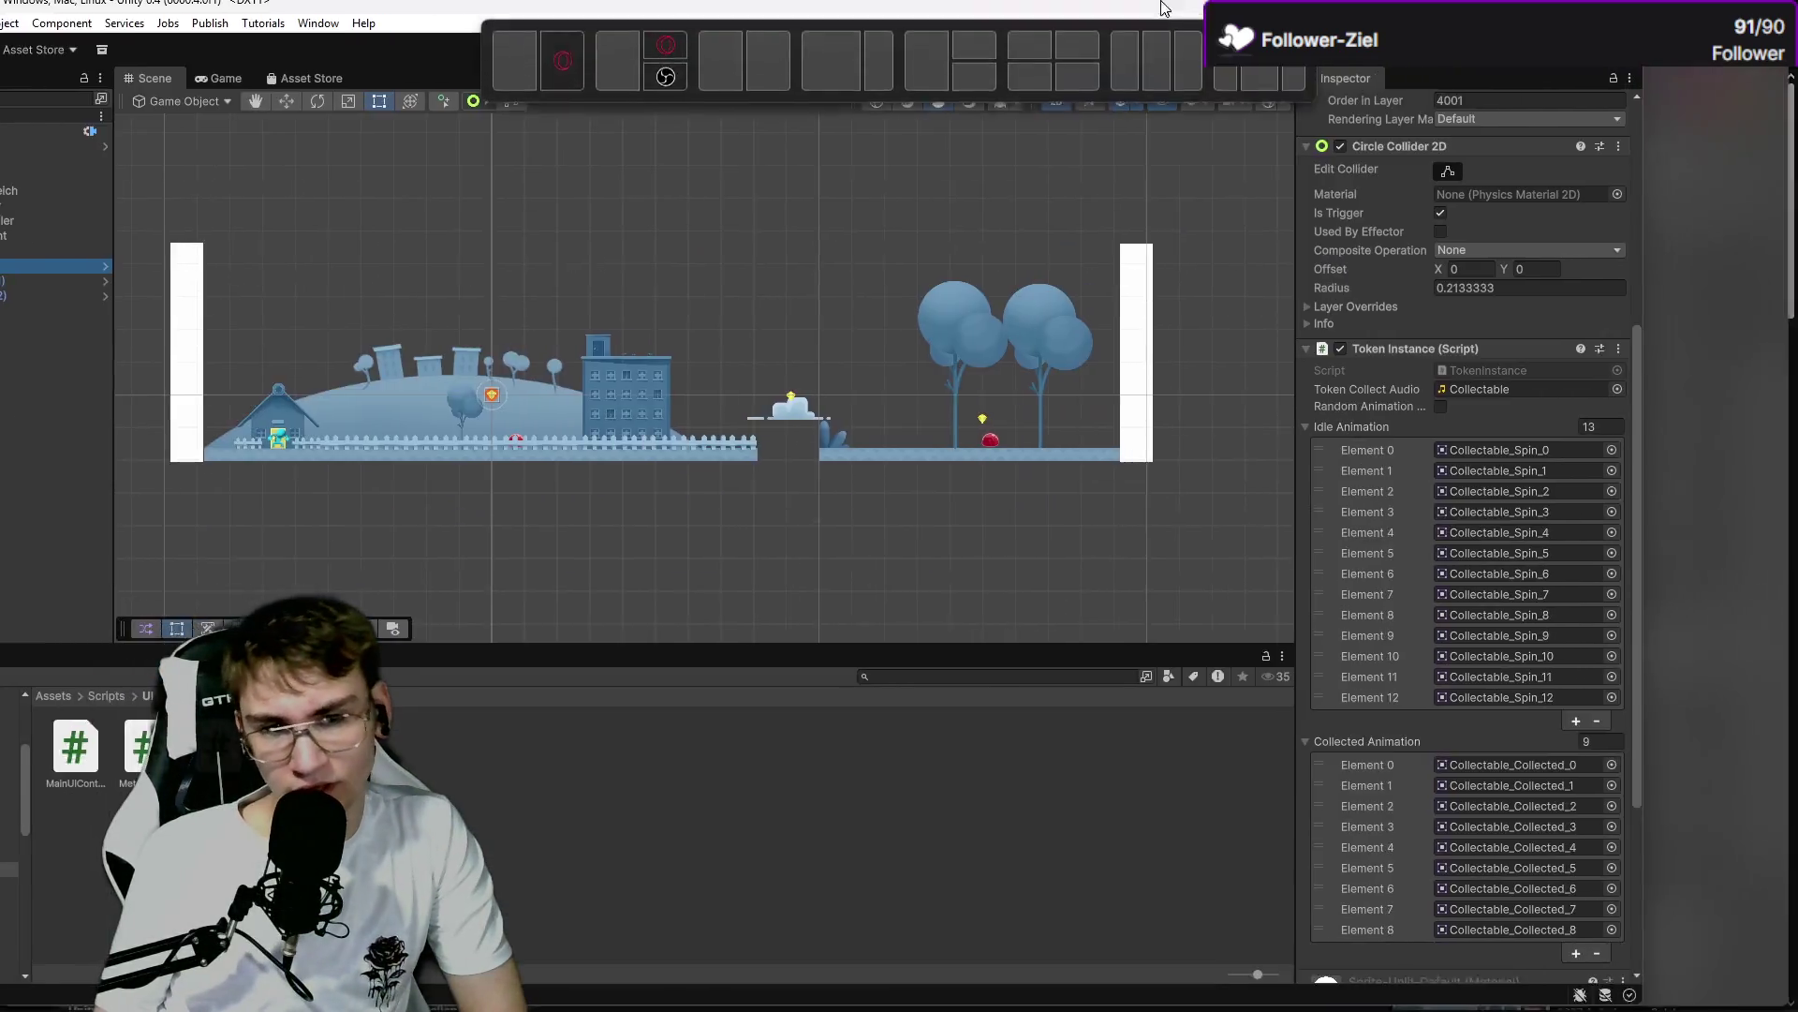
Pause the tutorial and copy TokenInstance.cs from the tutorial files' Scripts folder onto the desktop.
click(824, 999)
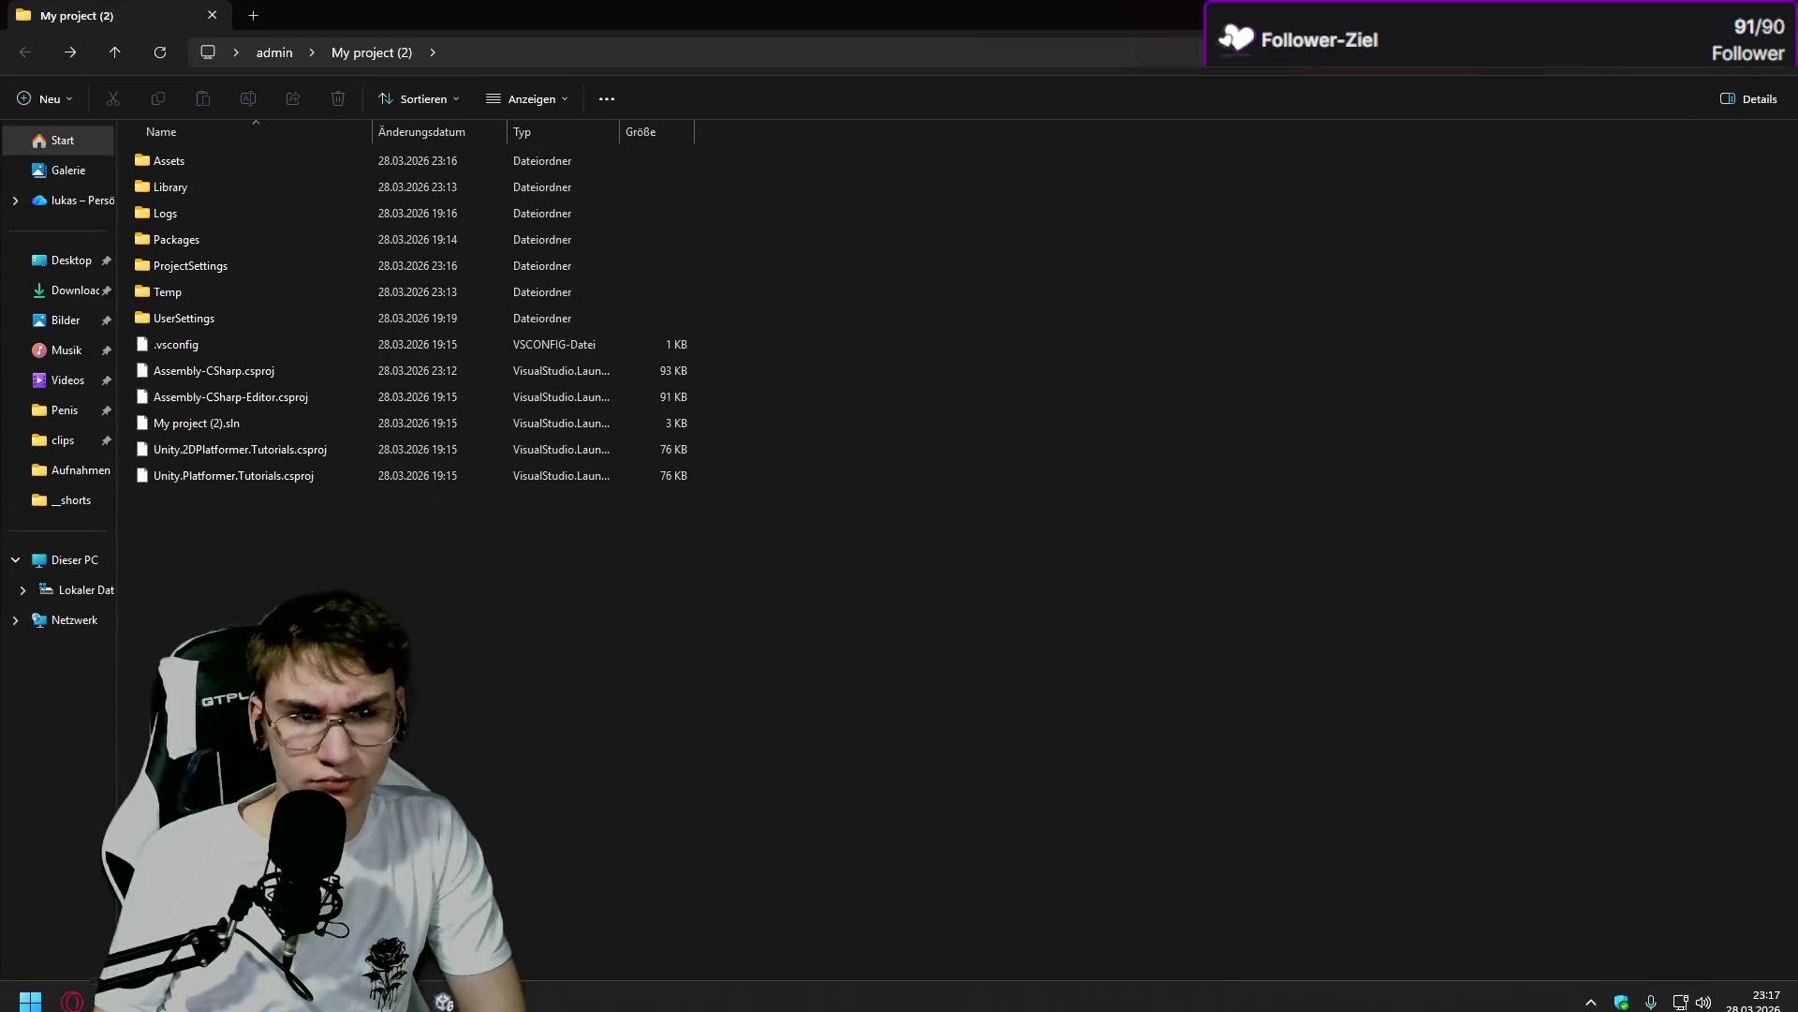
click(71, 991)
click(1156, 284)
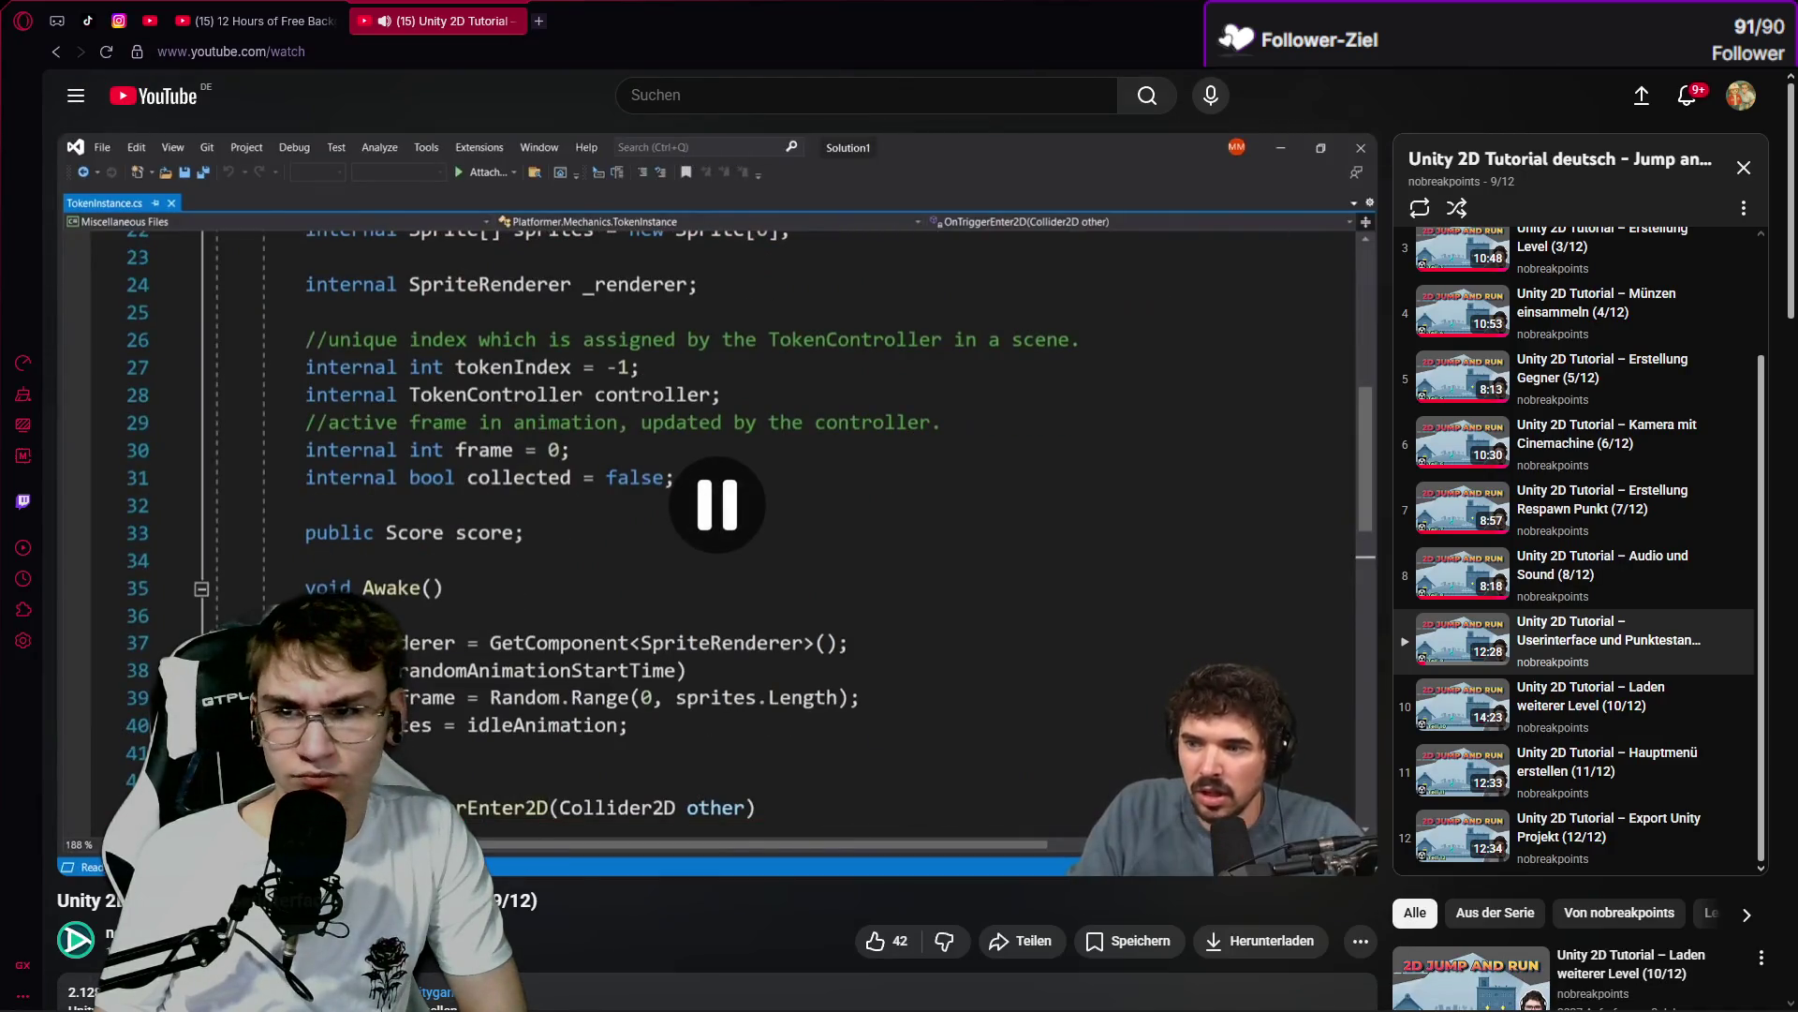
key(alt+Tab)
key(alt+Tab)
key(super+d)
double_click(57, 99)
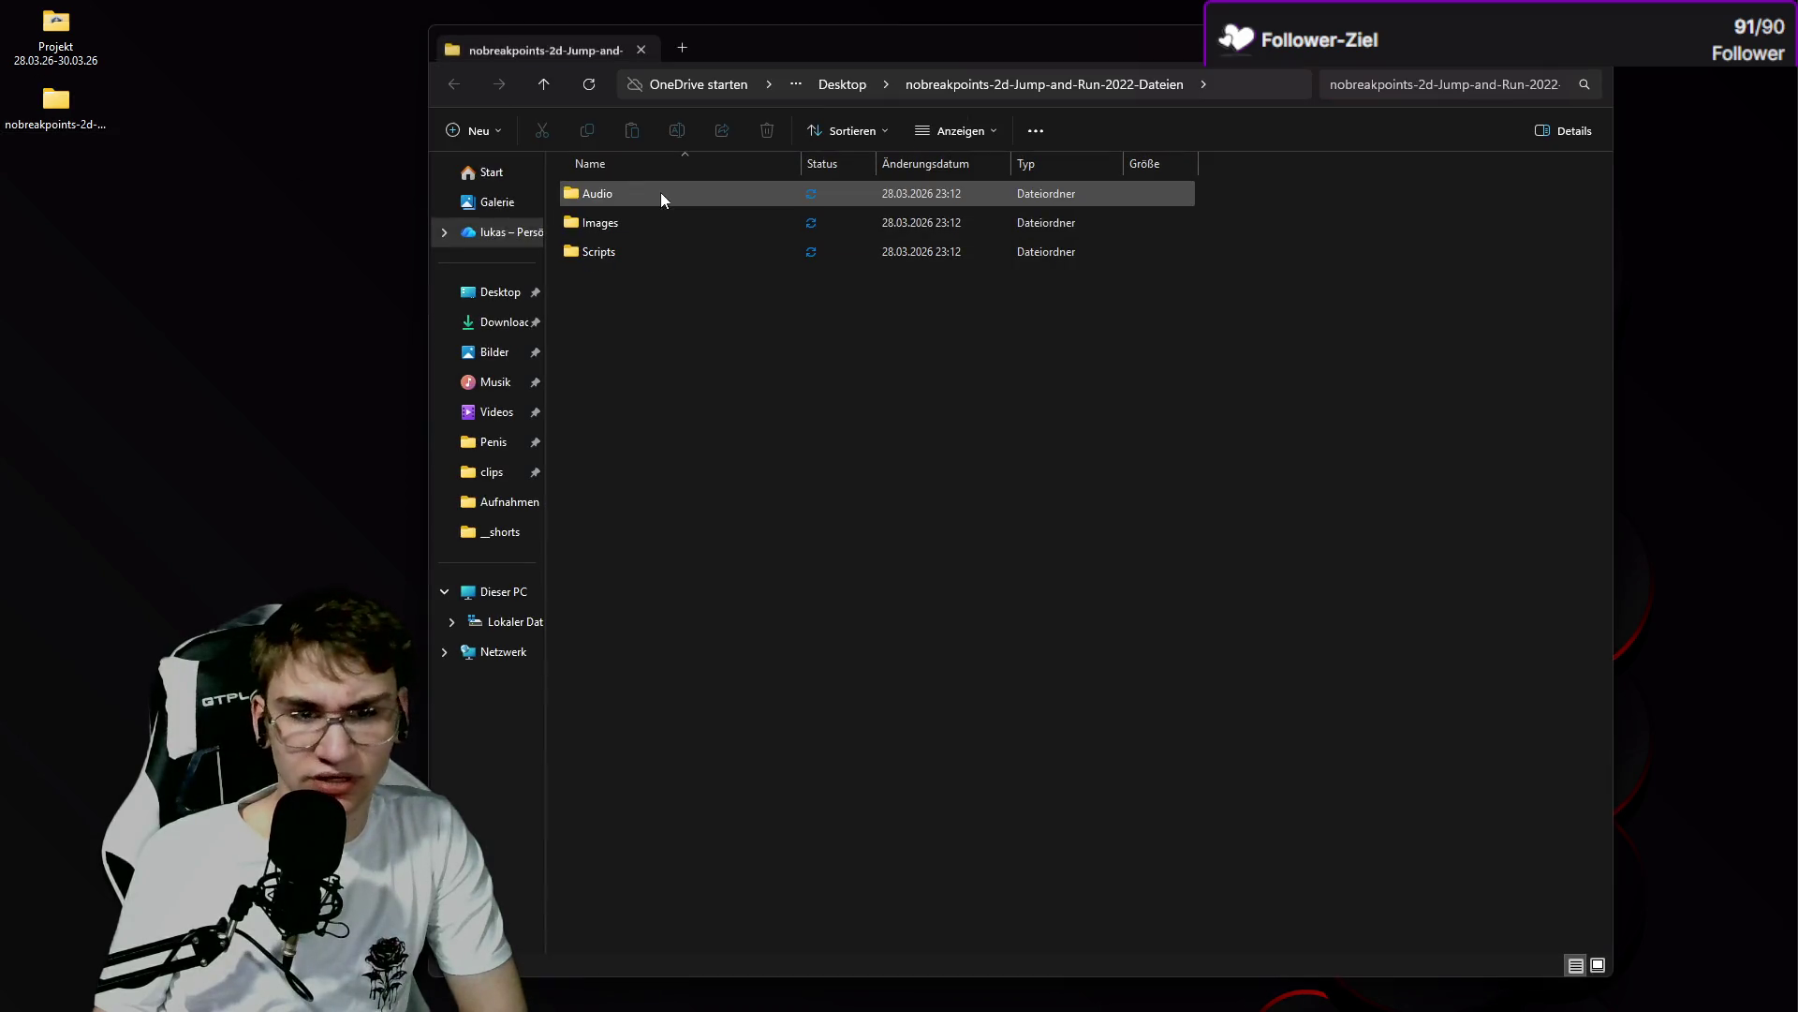
double_click(604, 251)
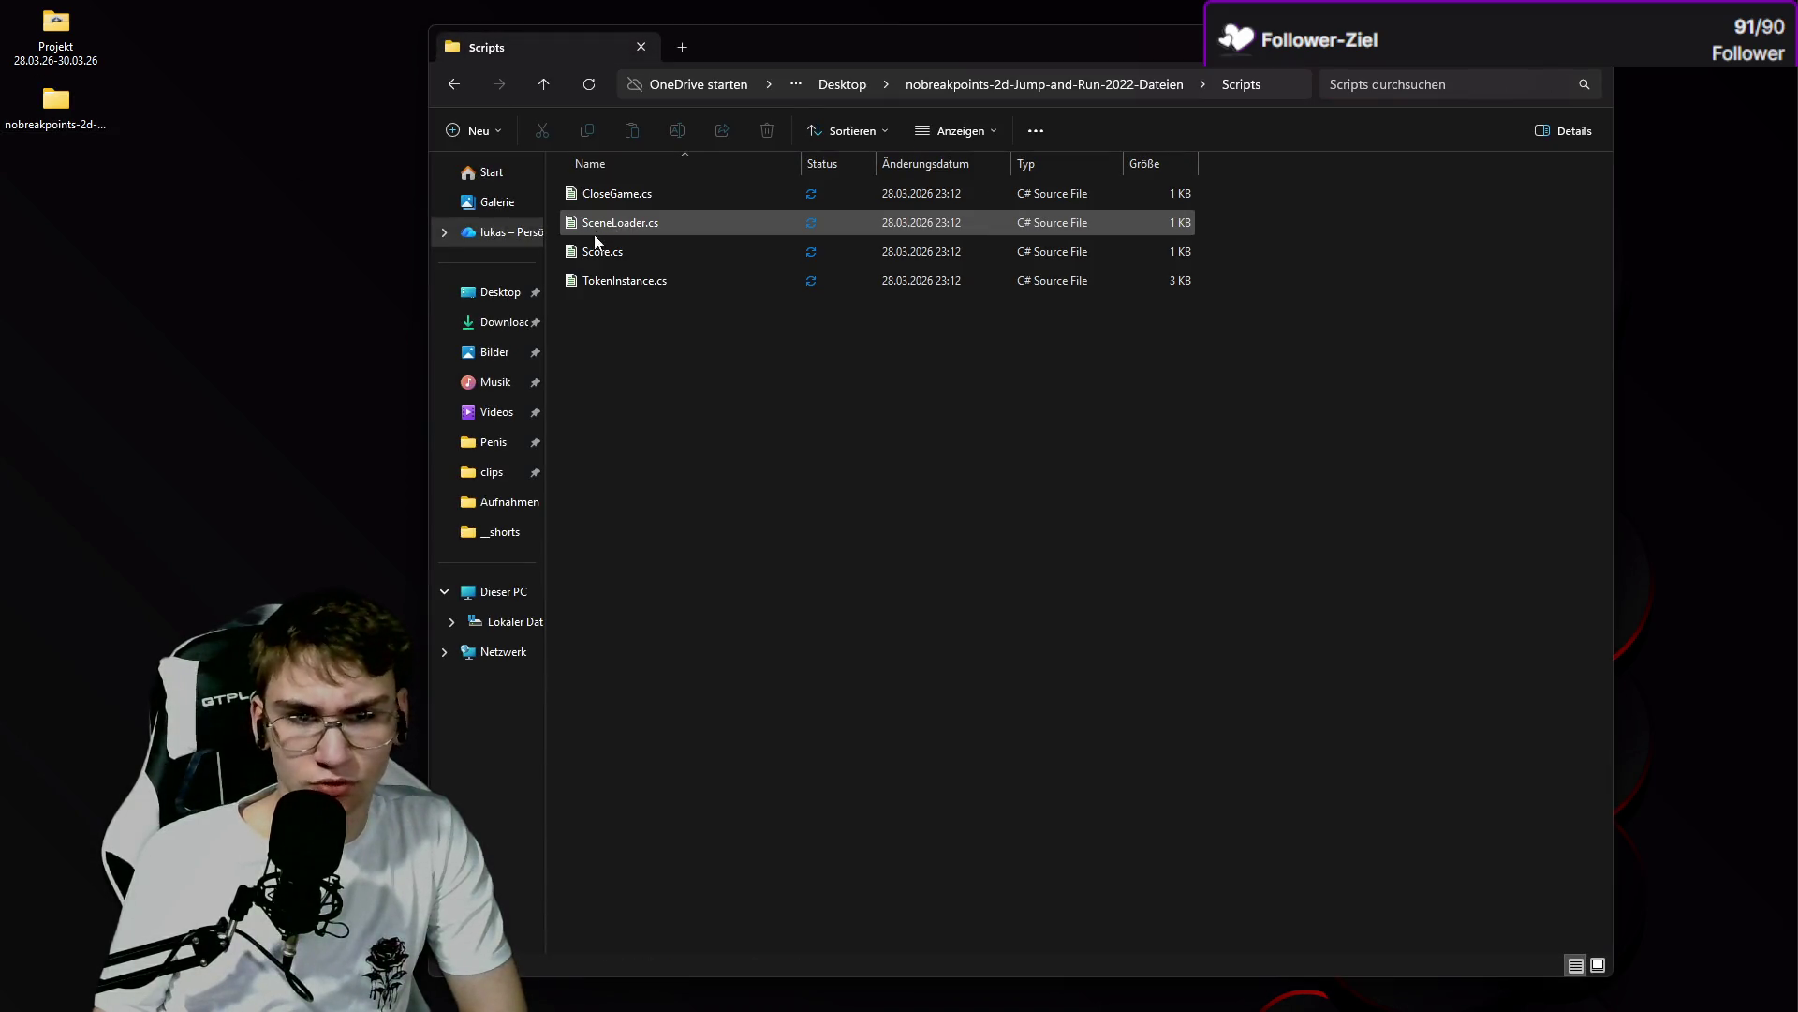
click(594, 283)
mouse_move(570, 287)
mouse_down()
mouse_move(56, 107)
mouse_move(281, 260)
mouse_up()
Restore and enlarge Unity, then import TokenInstance.cs into Assets/Scripts/UI.
key(super+d)
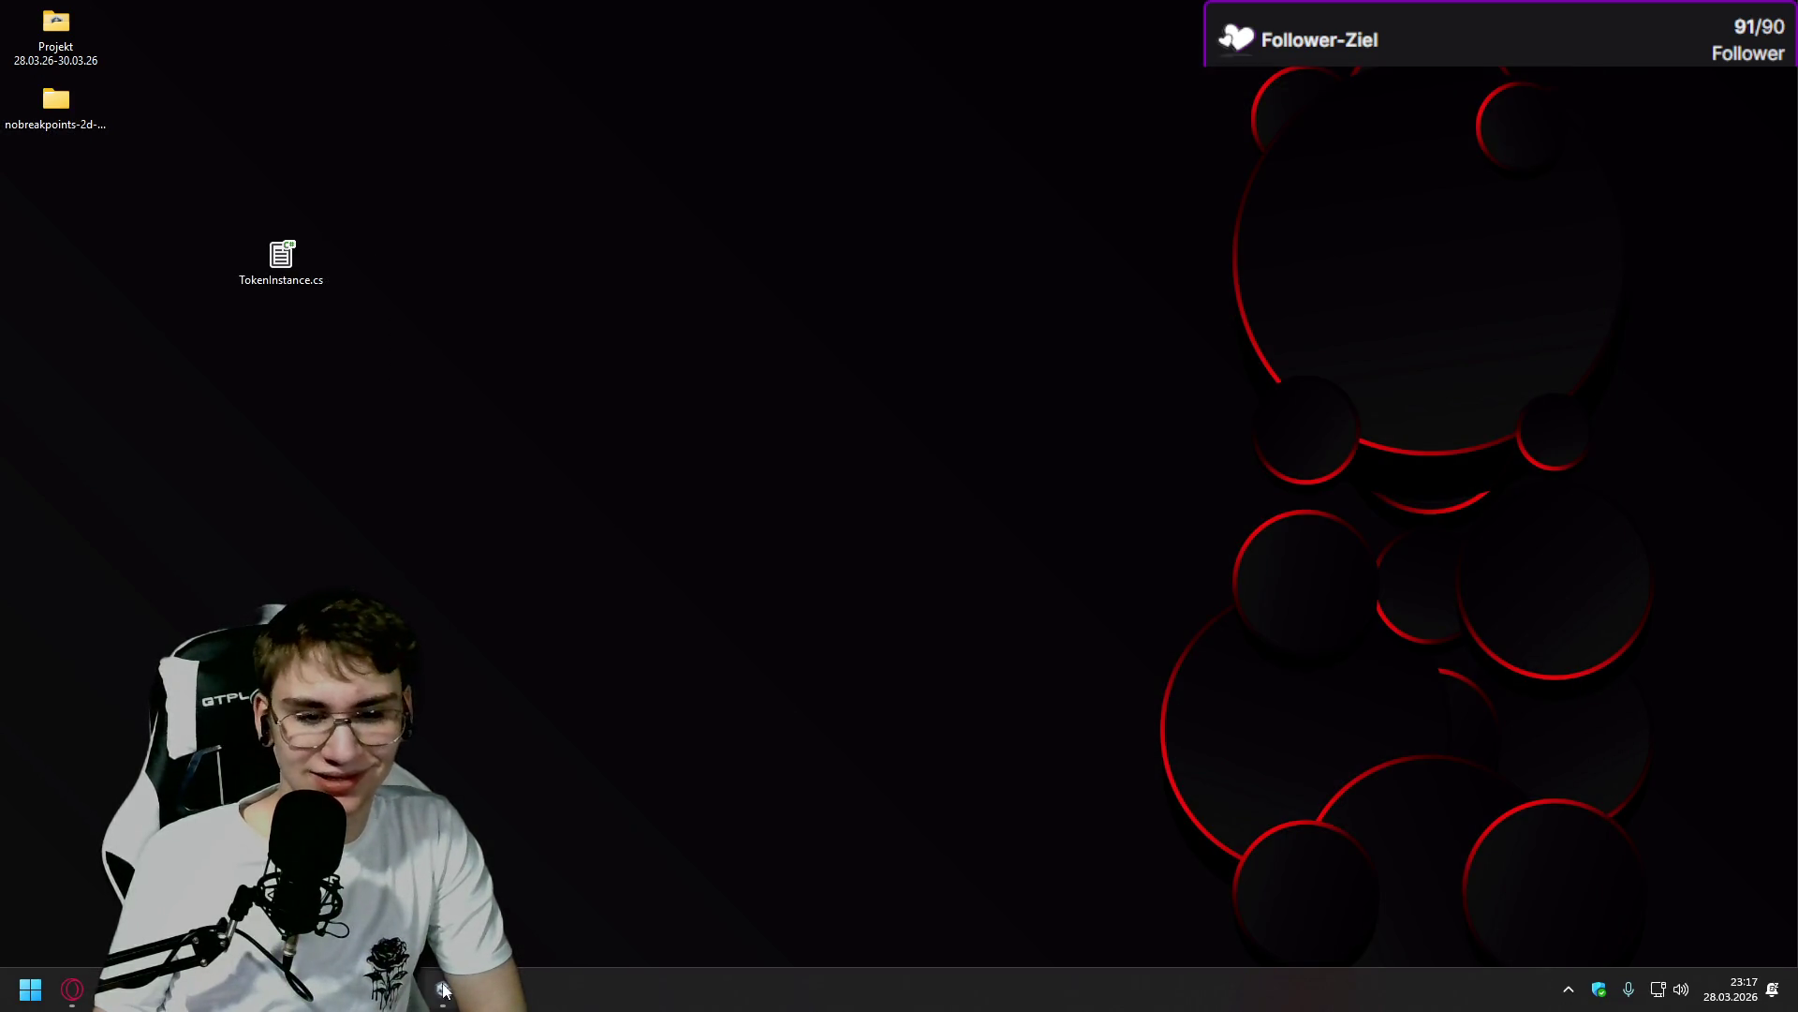
click(443, 990)
double_click(630, 52)
drag(1079, 309, 1066, 95)
drag(283, 259, 1329, 894)
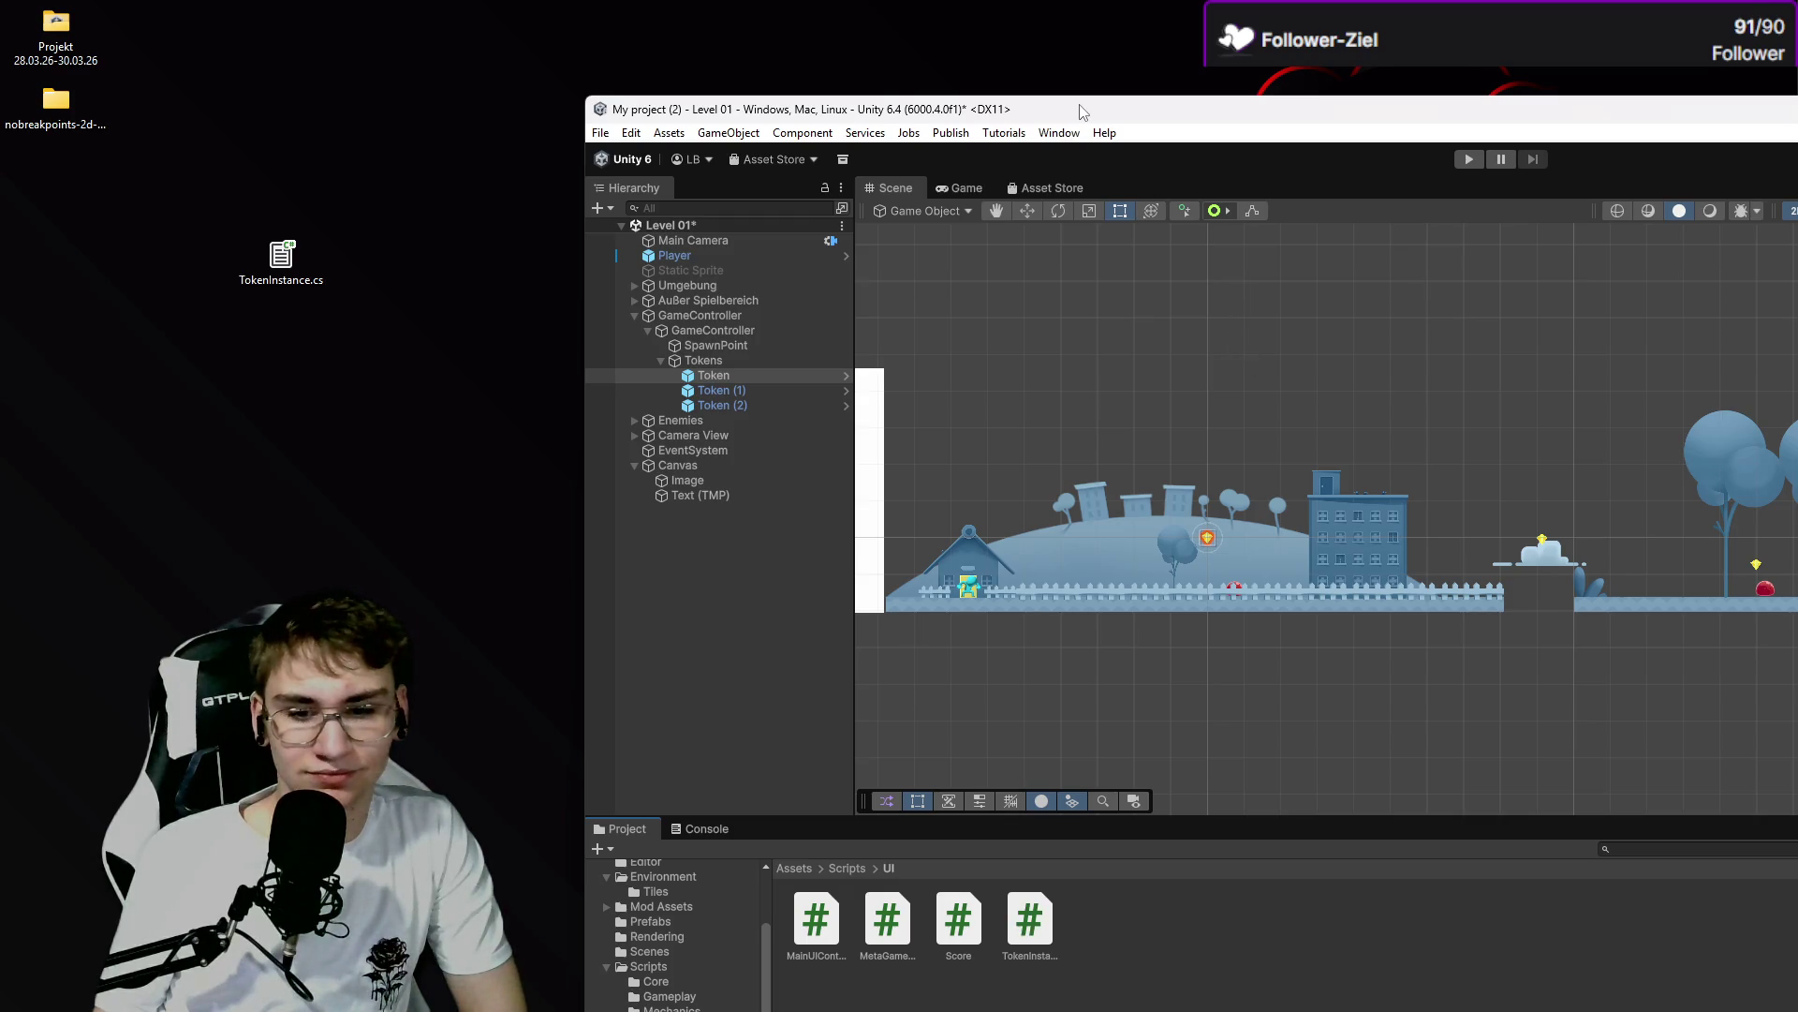
Maximize Unity and compare the Token Instance component with the tutorial's code.
double_click(1083, 113)
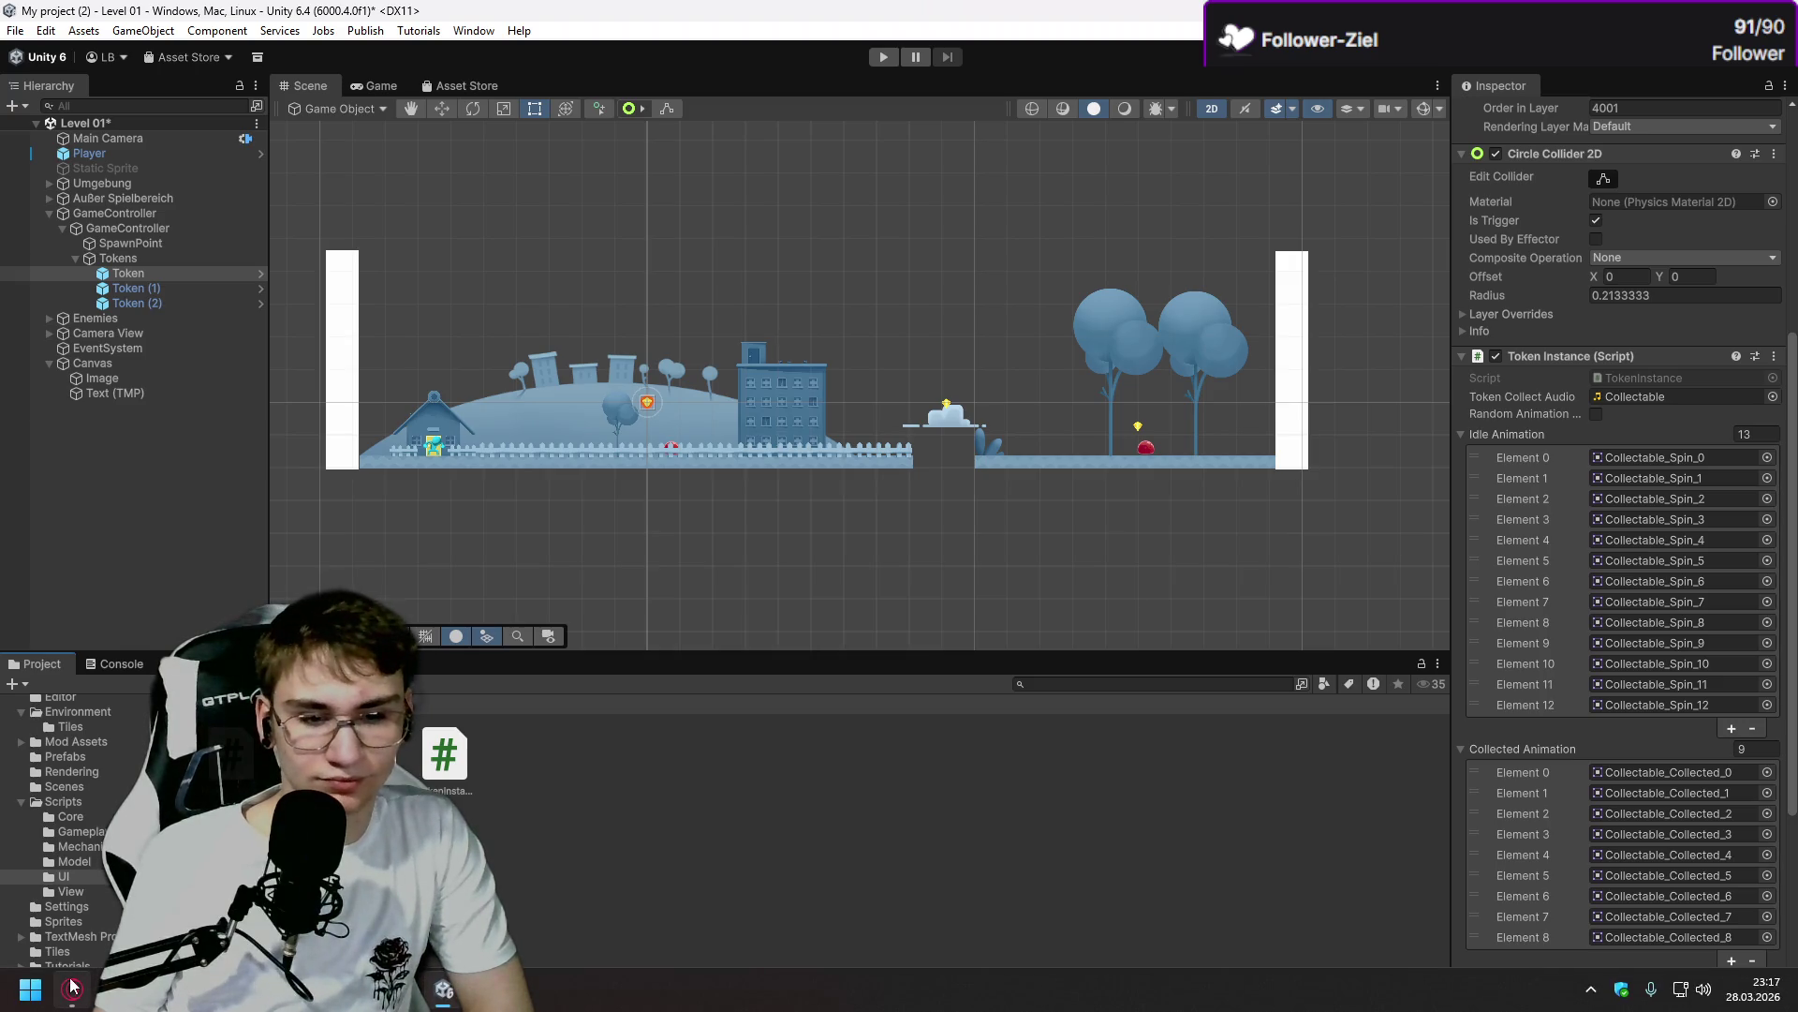
key(alt+Tab)
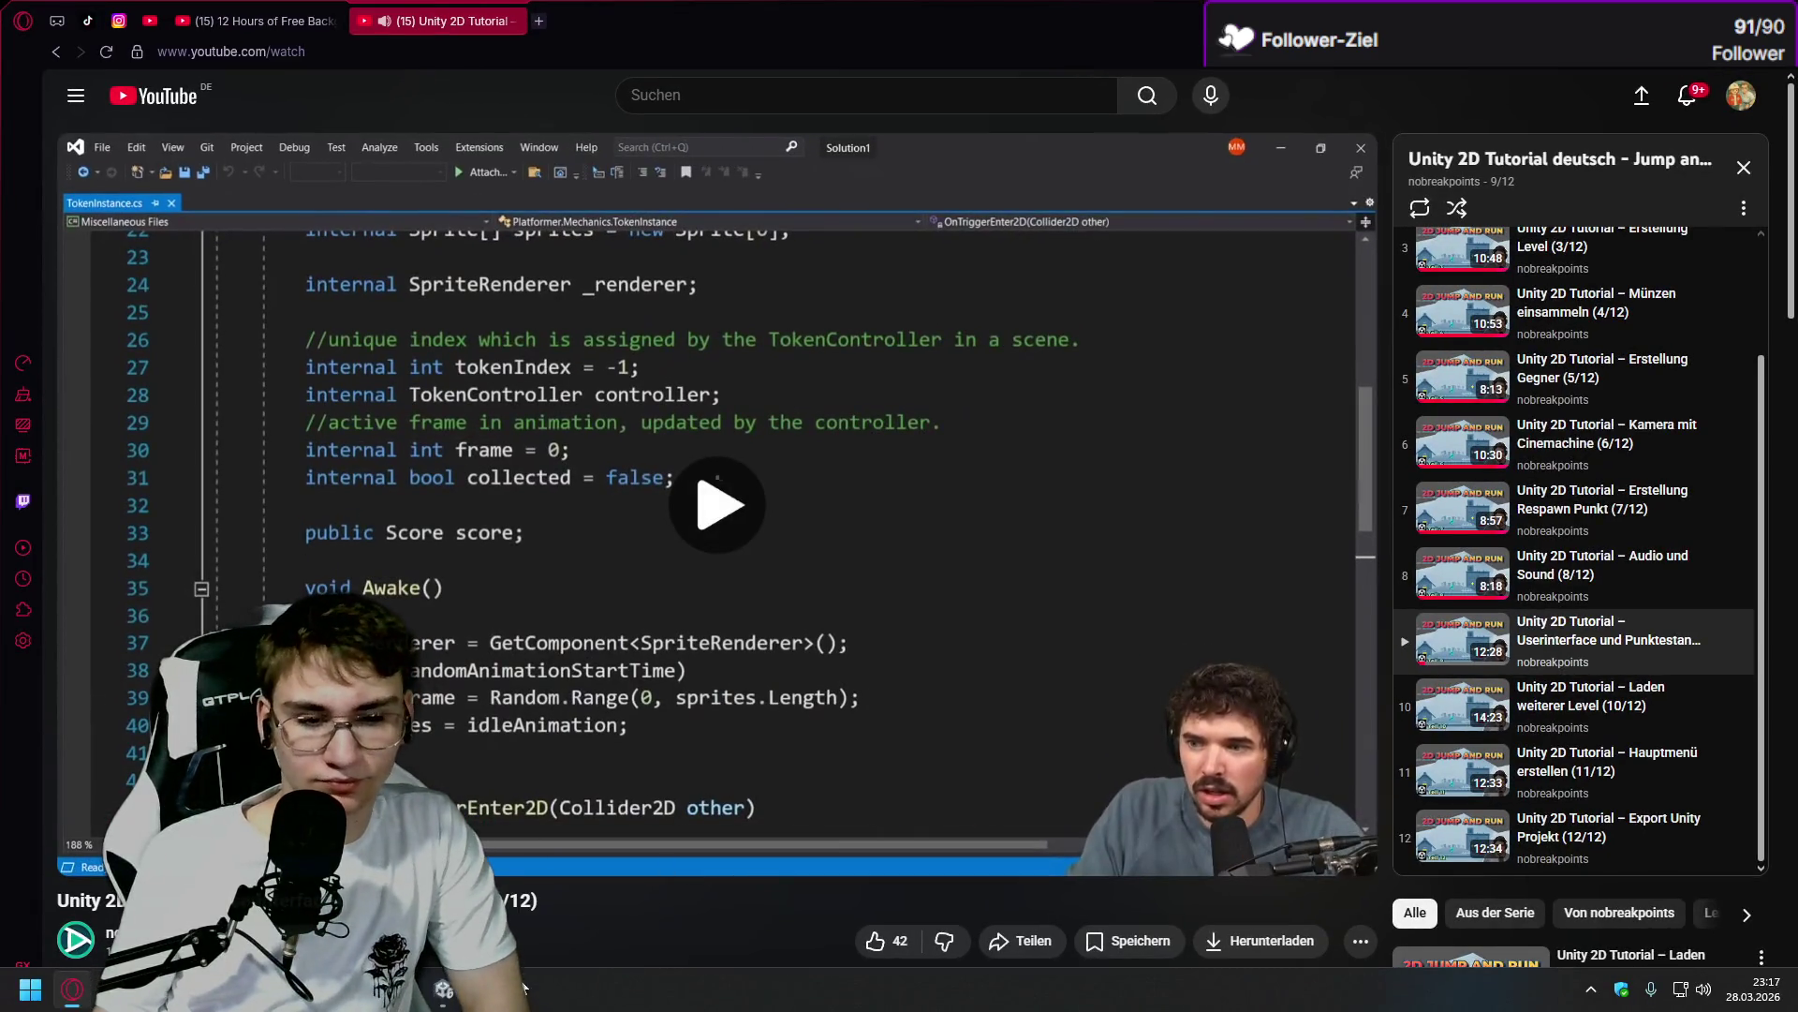
key(alt+Tab)
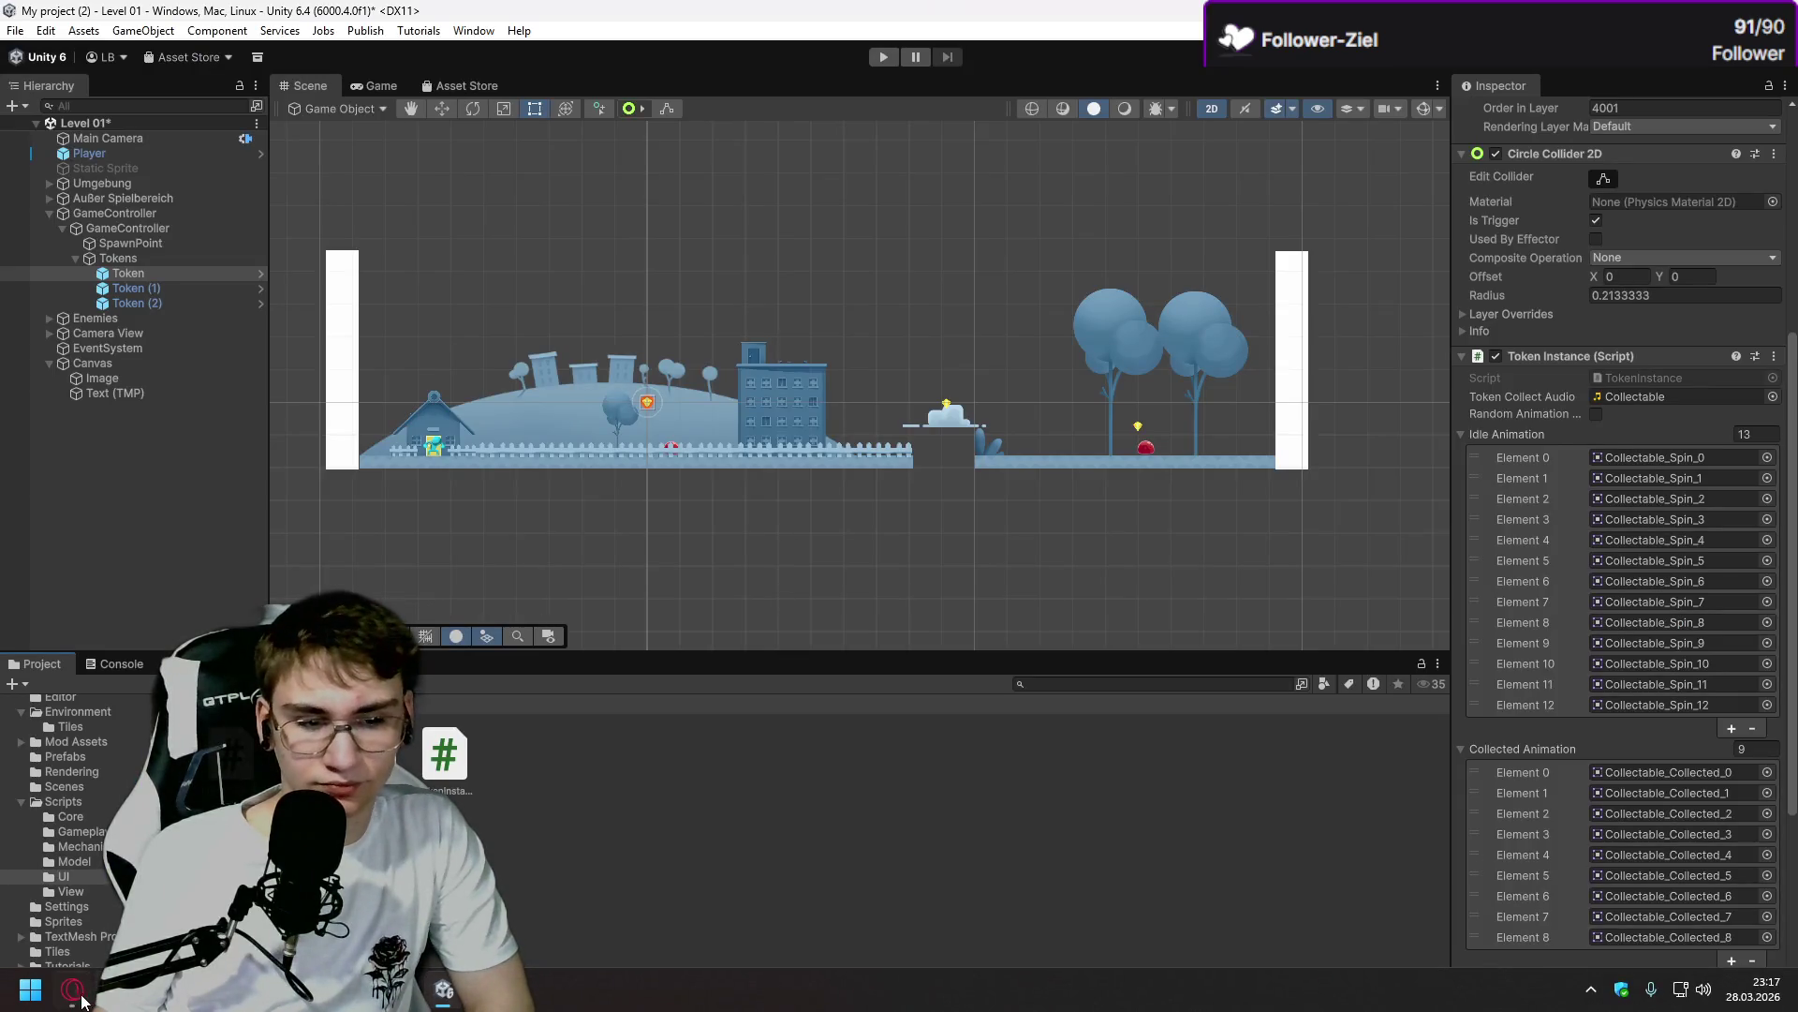
key(alt+Tab)
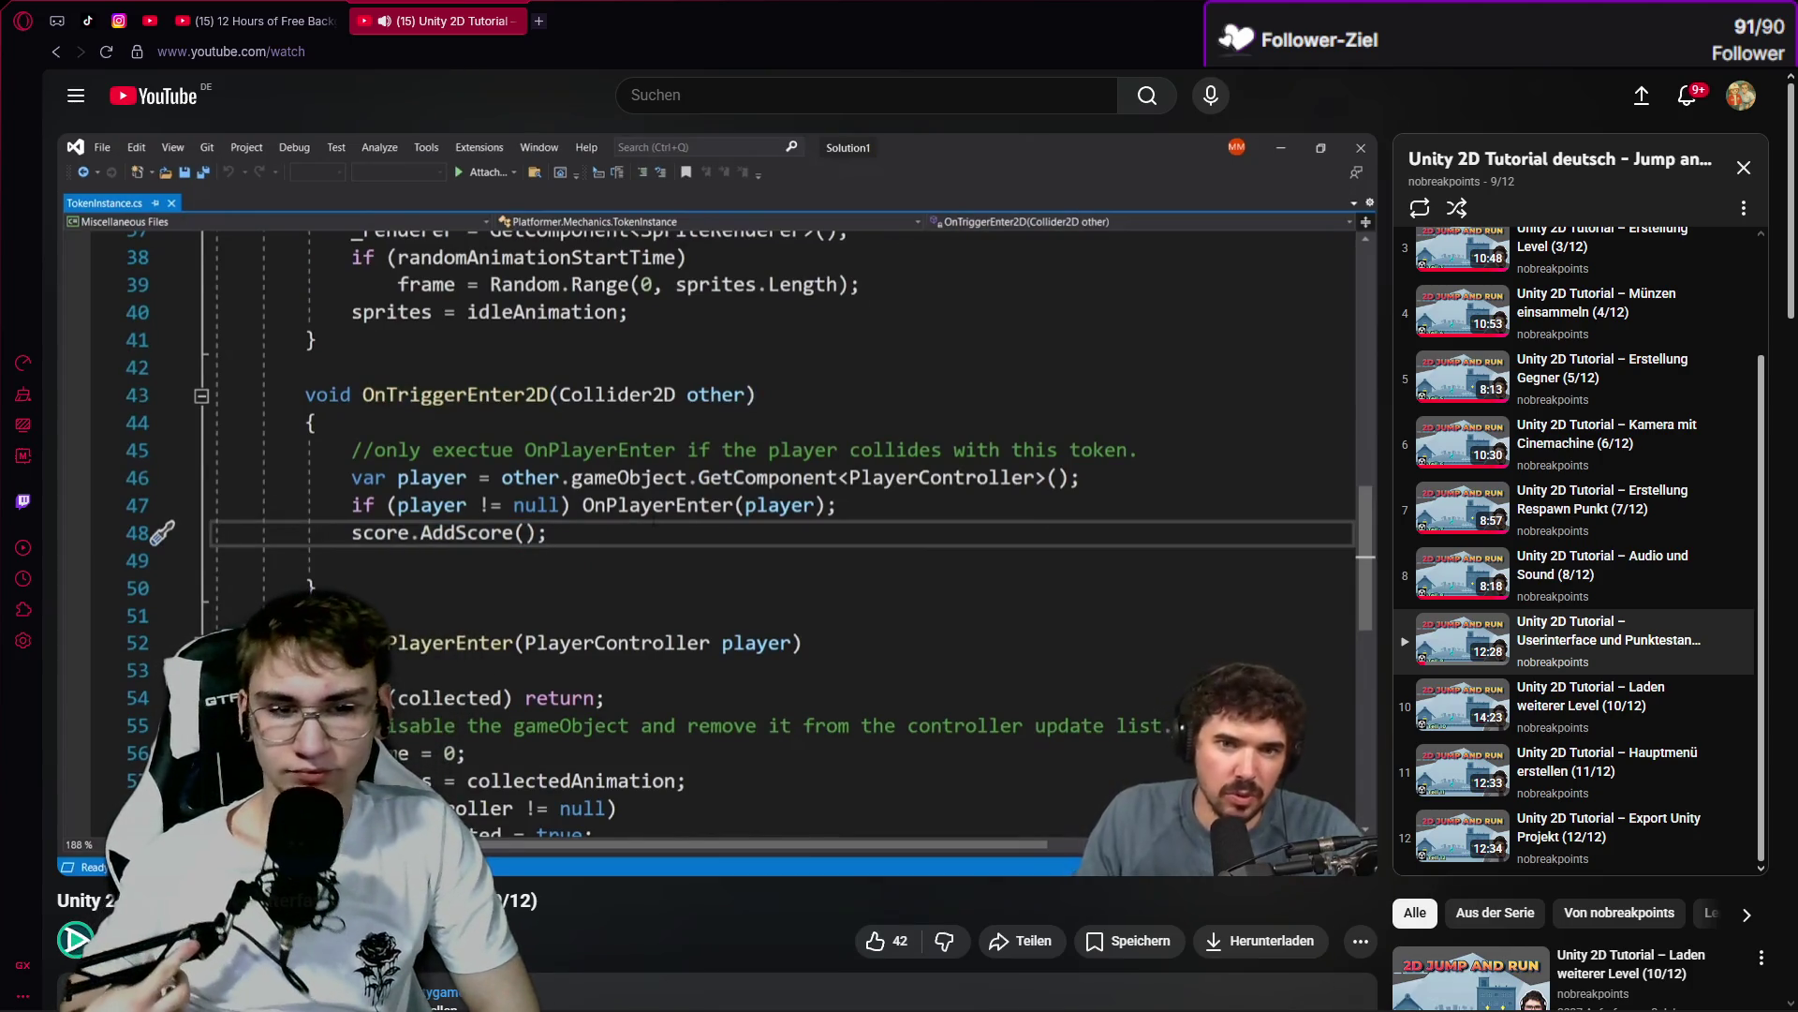
key(alt+Tab)
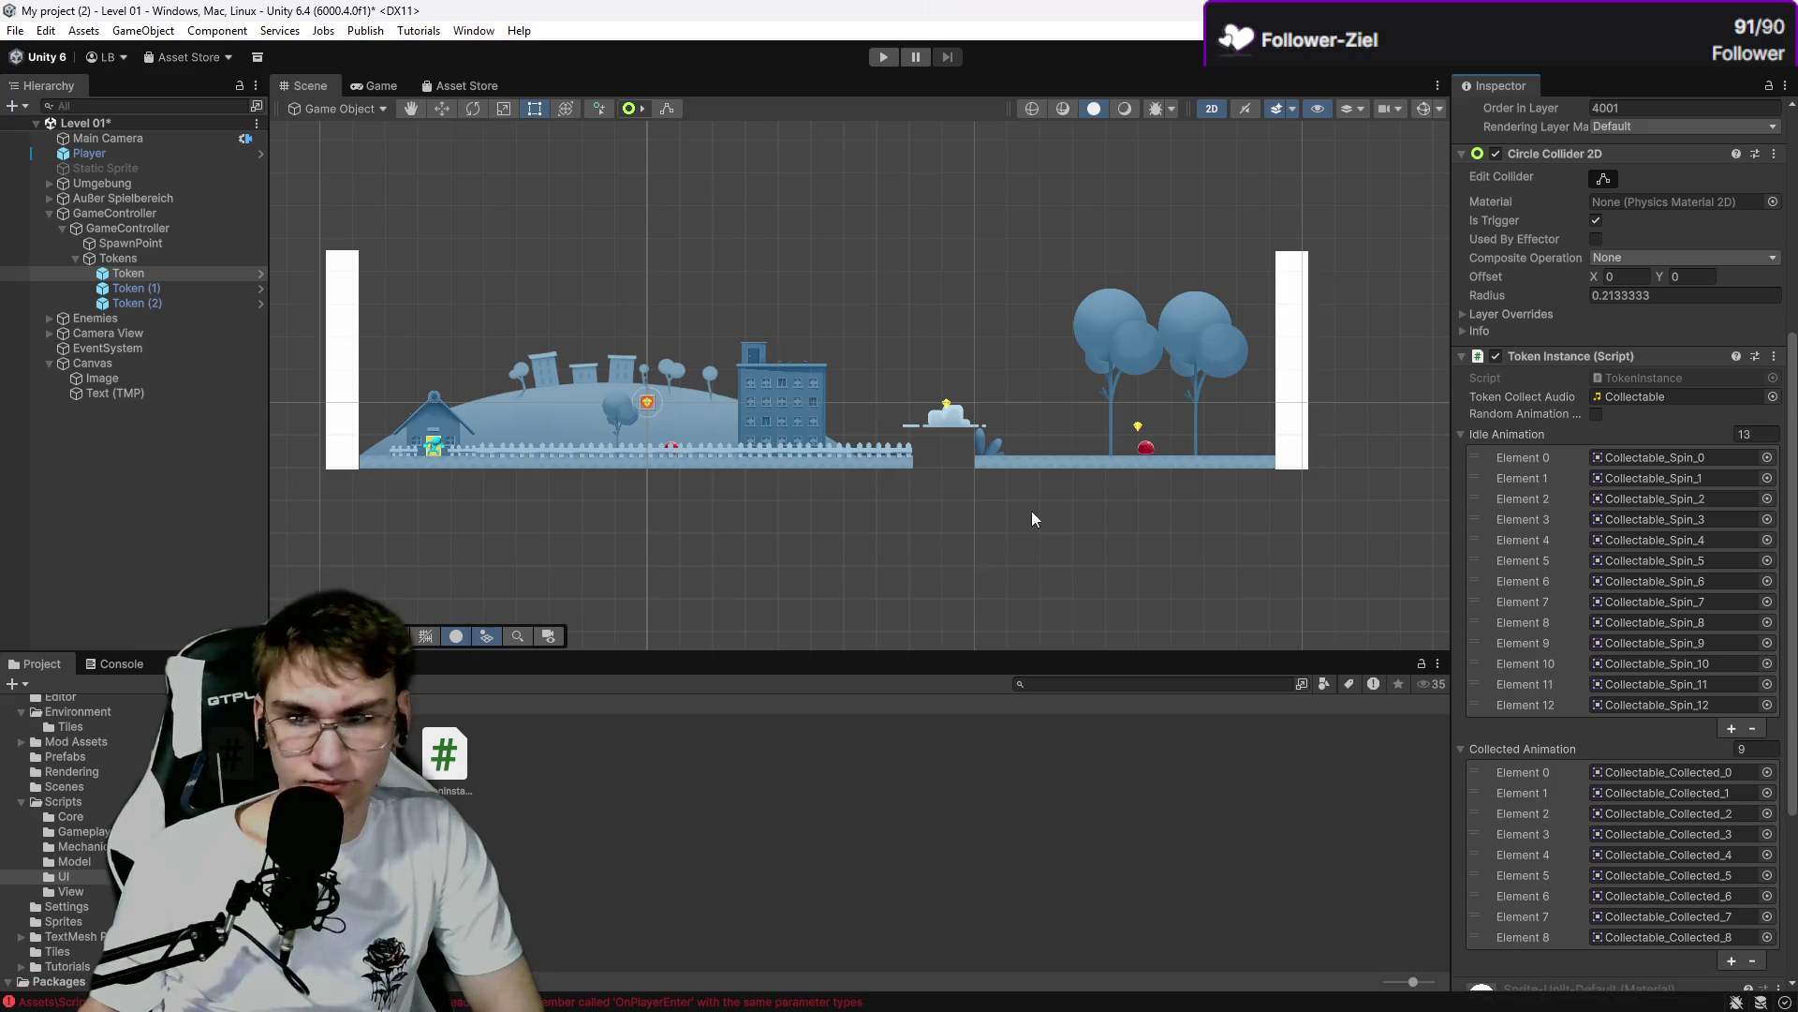
scroll(1740, 579, down, 5)
scroll(1741, 579, up, 3)
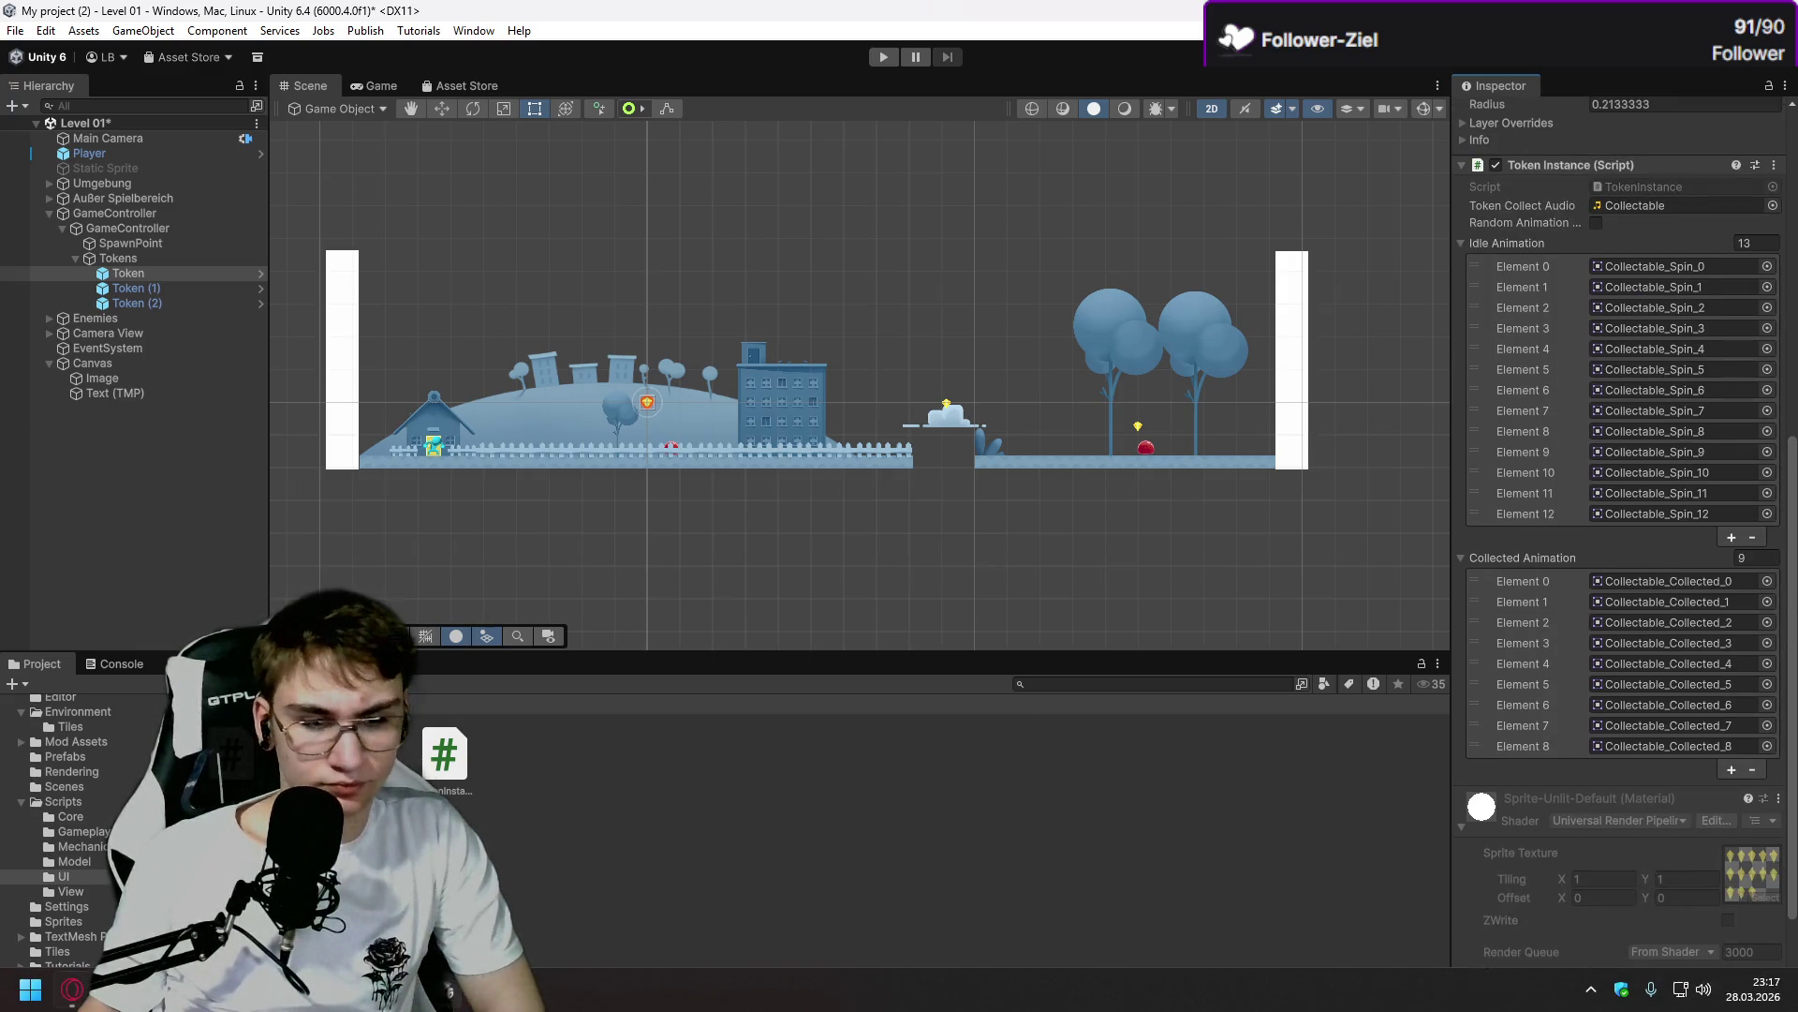
Watch more of the tutorial's TokenInstance code, pause it, and return to Unity.
key(alt+Tab)
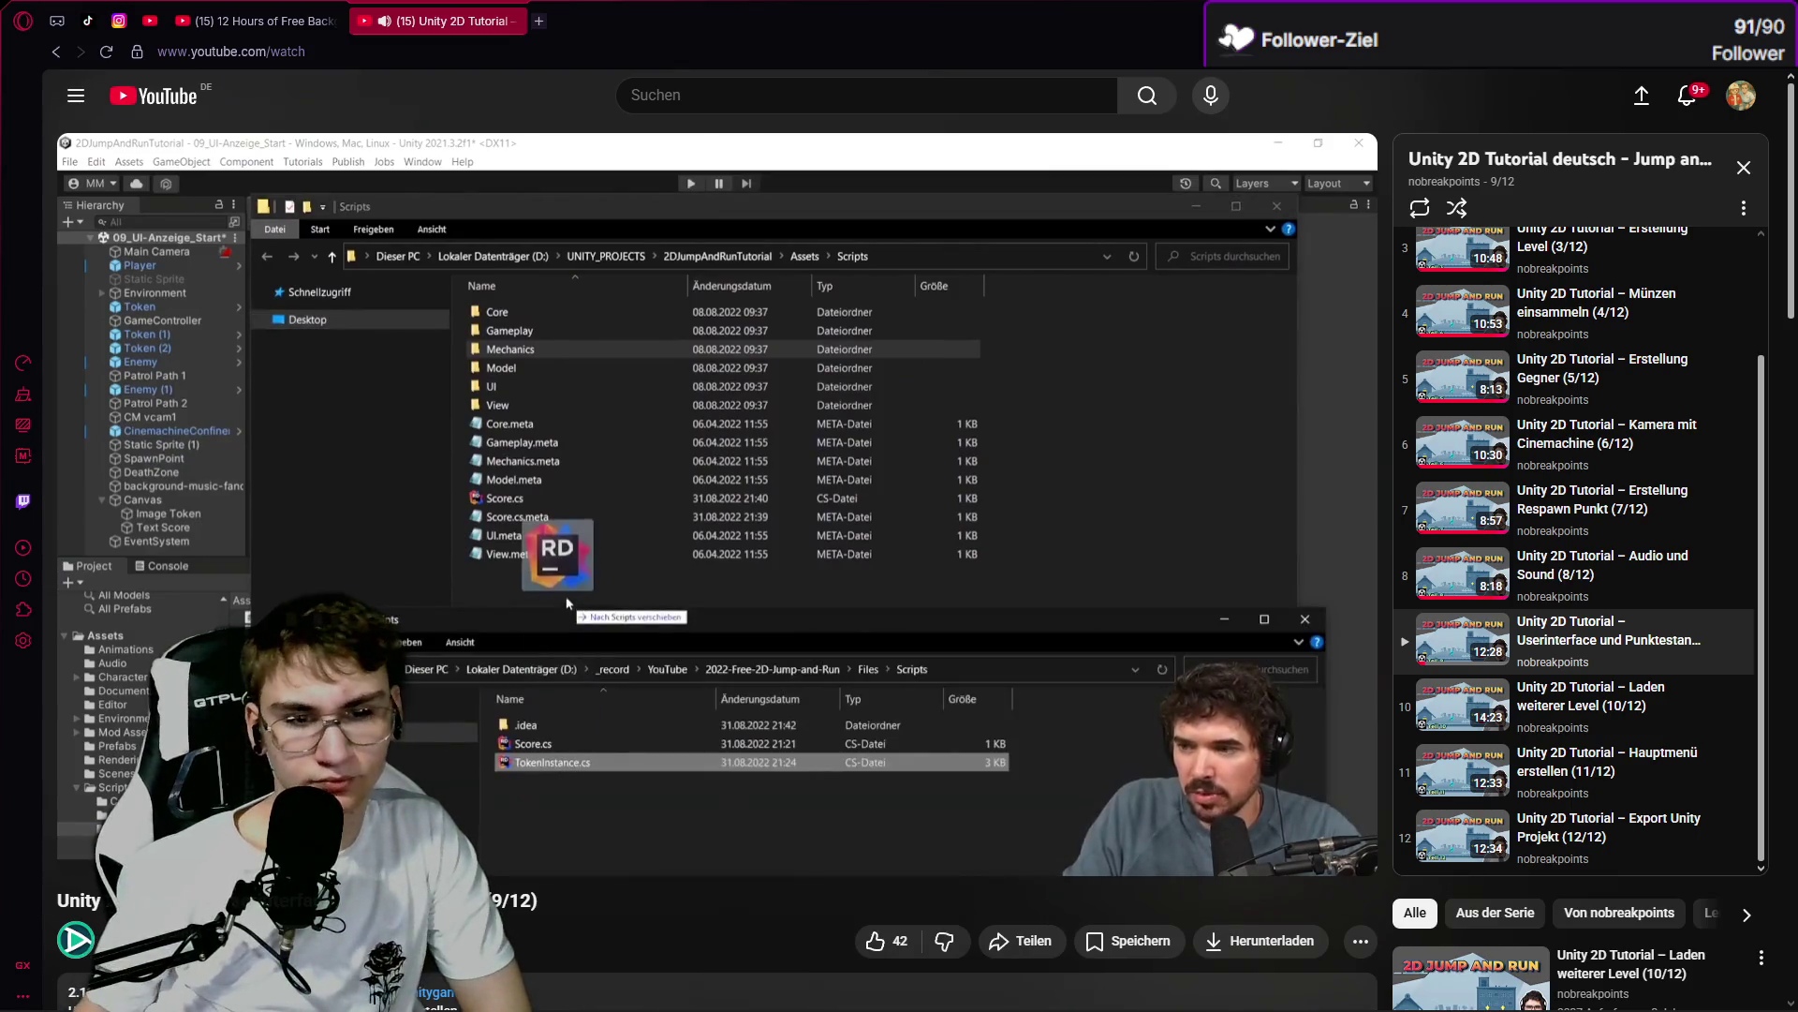
mouse_move(676, 717)
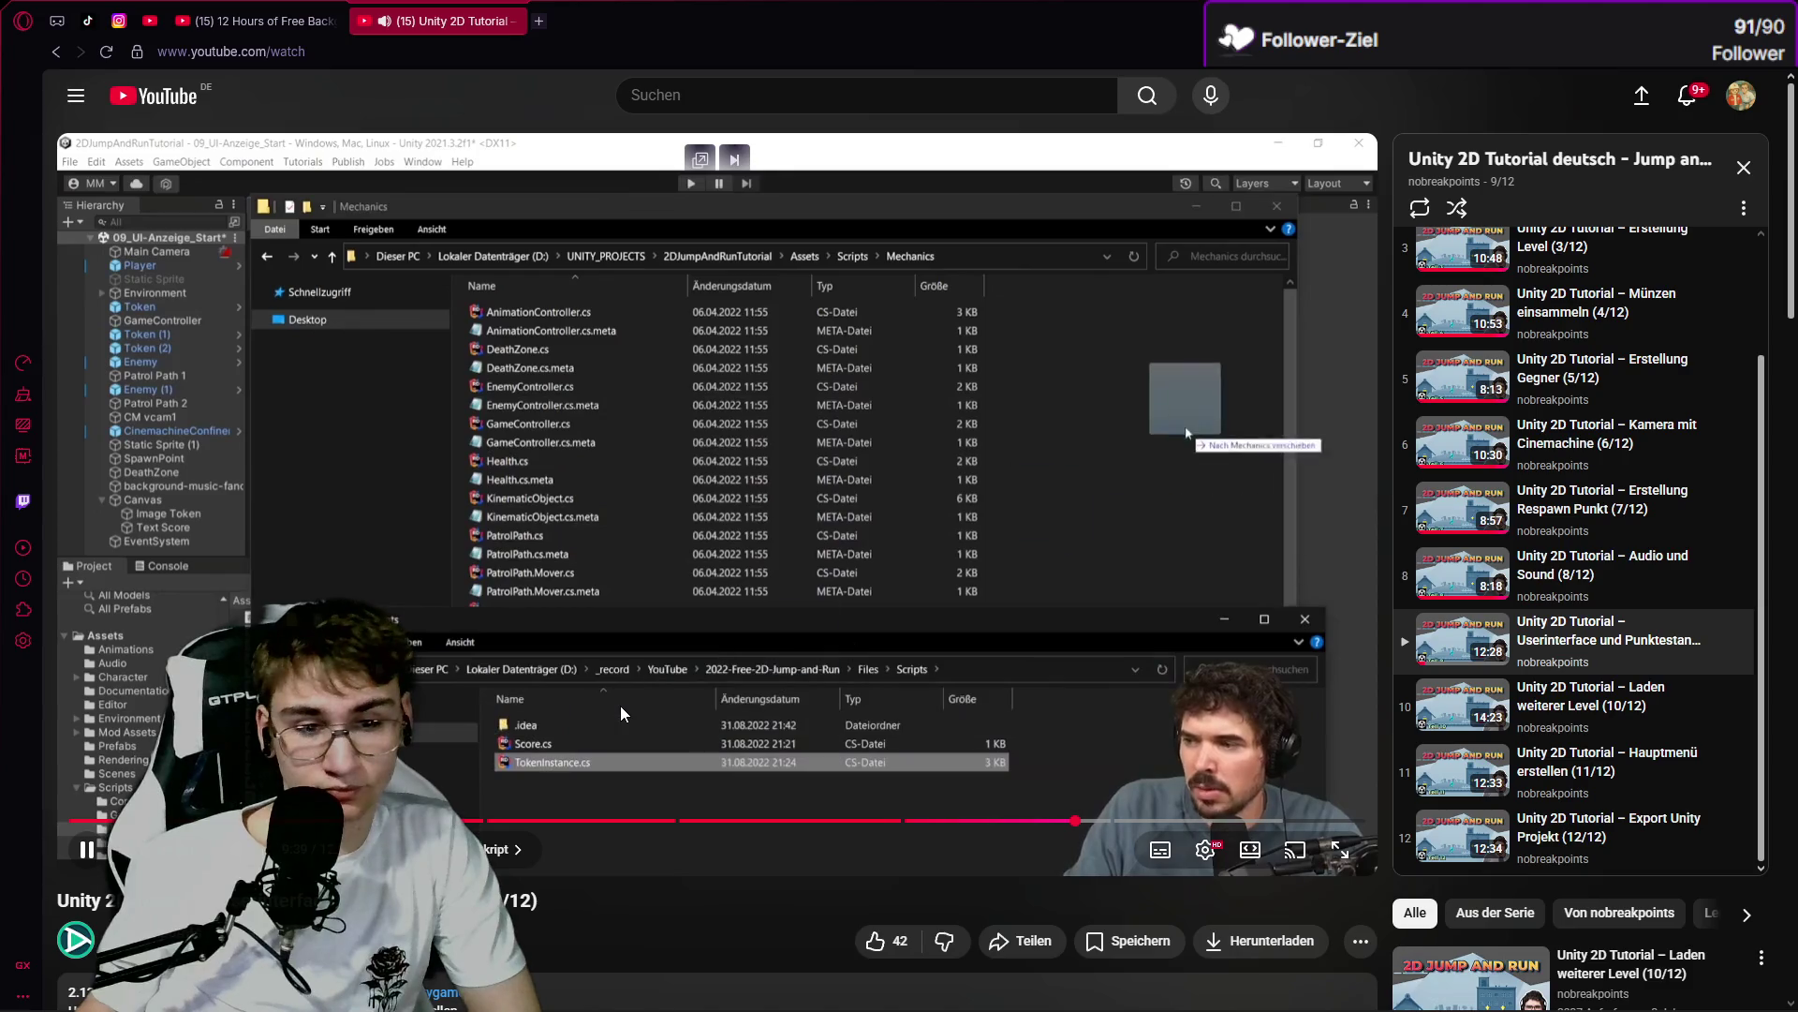
click(597, 731)
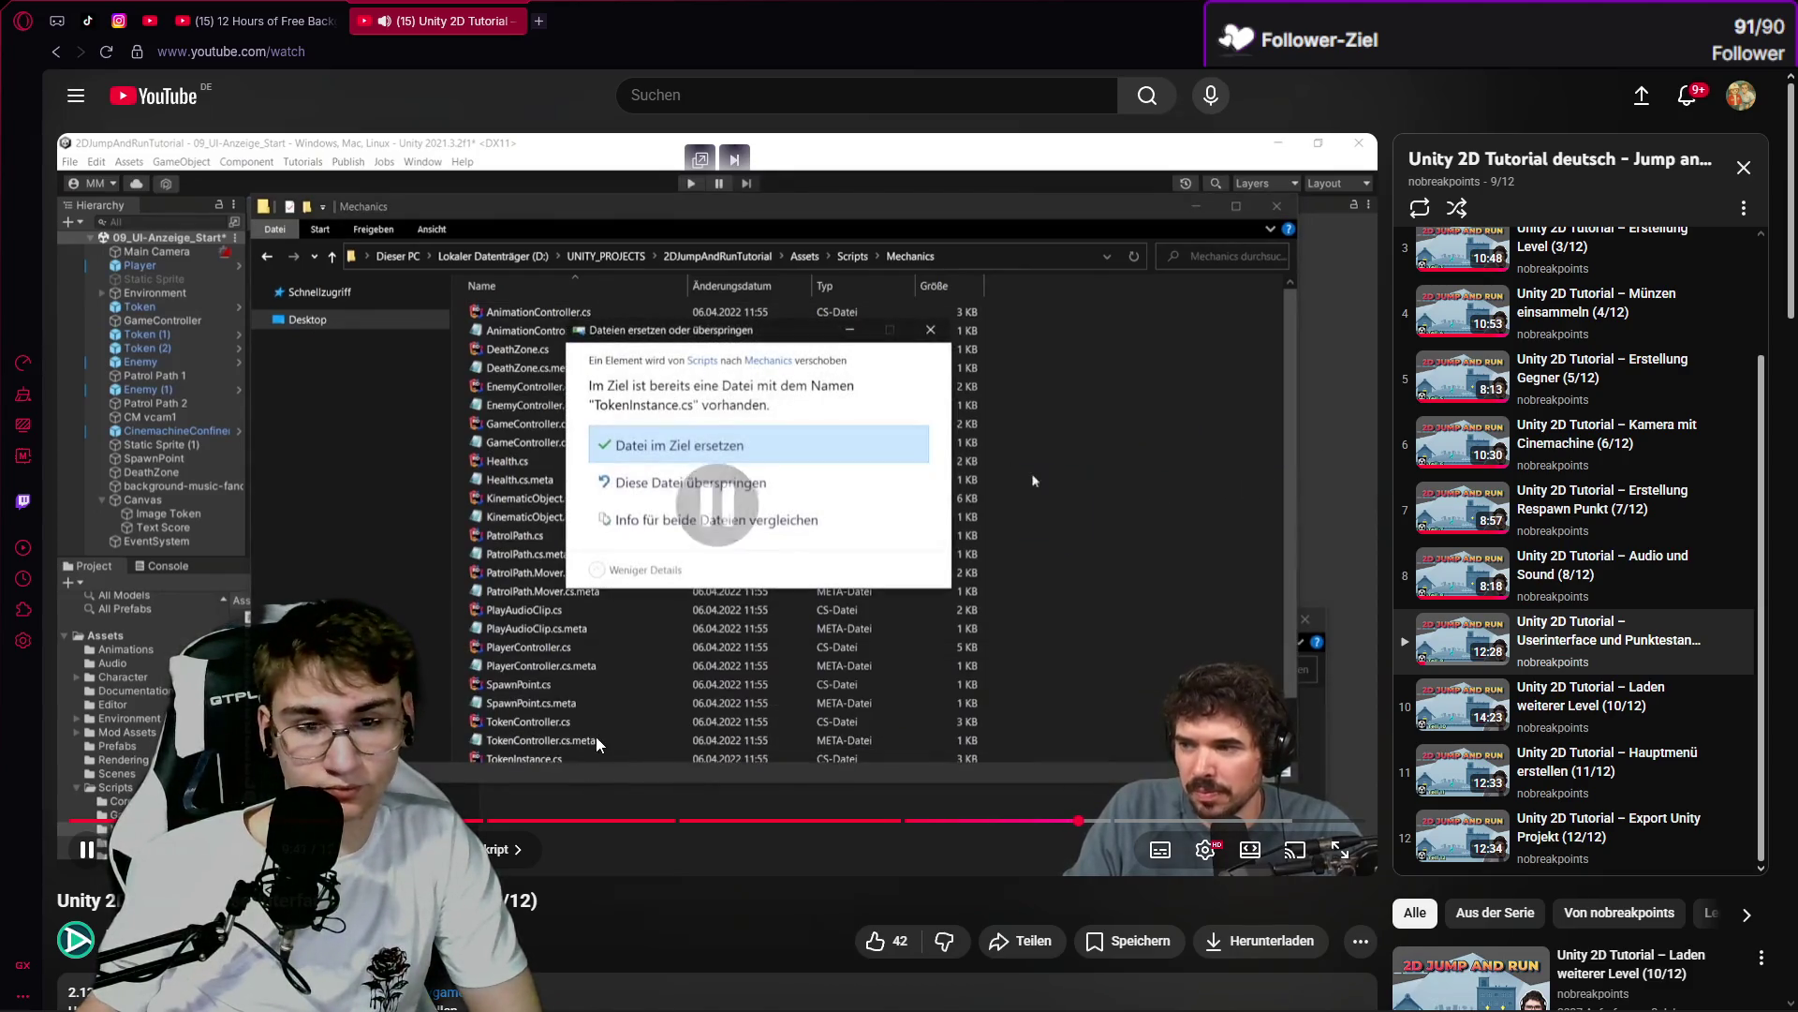
click(444, 989)
Delete TokenInstance.cs from Assets/Scripts/UI and bring up the Mechanics scripts folder.
click(474, 783)
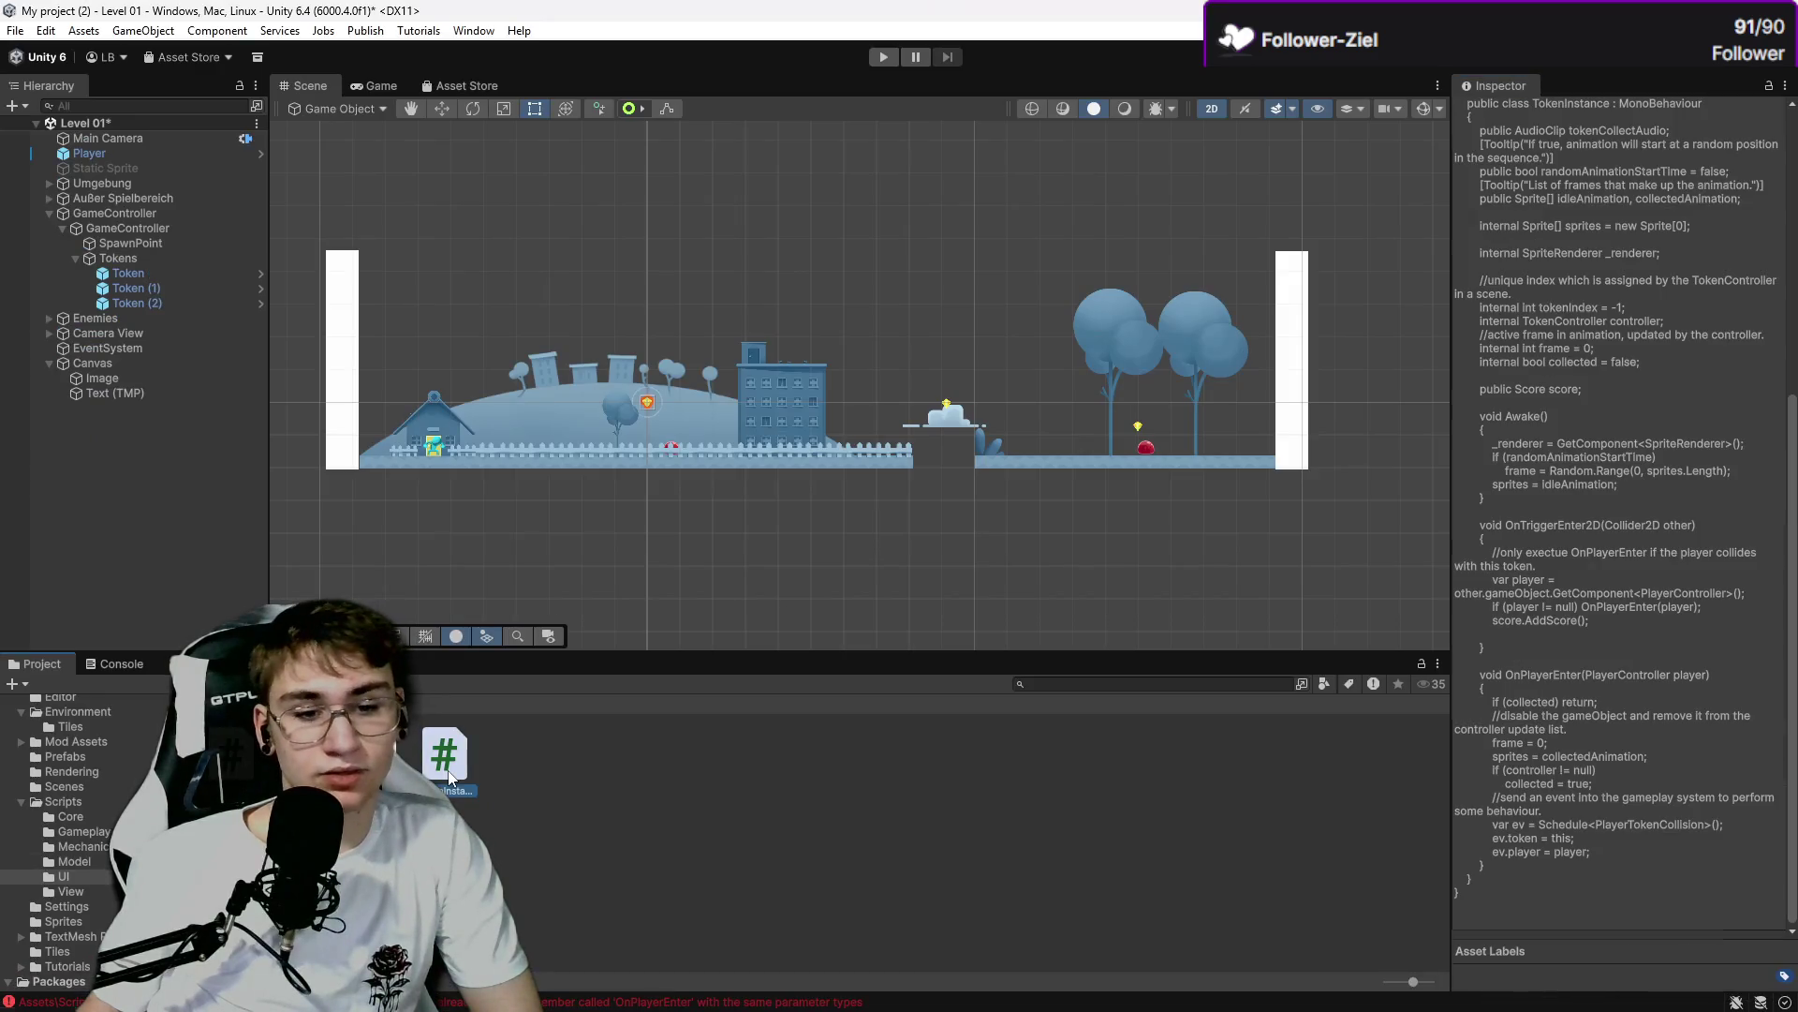
key(Delete)
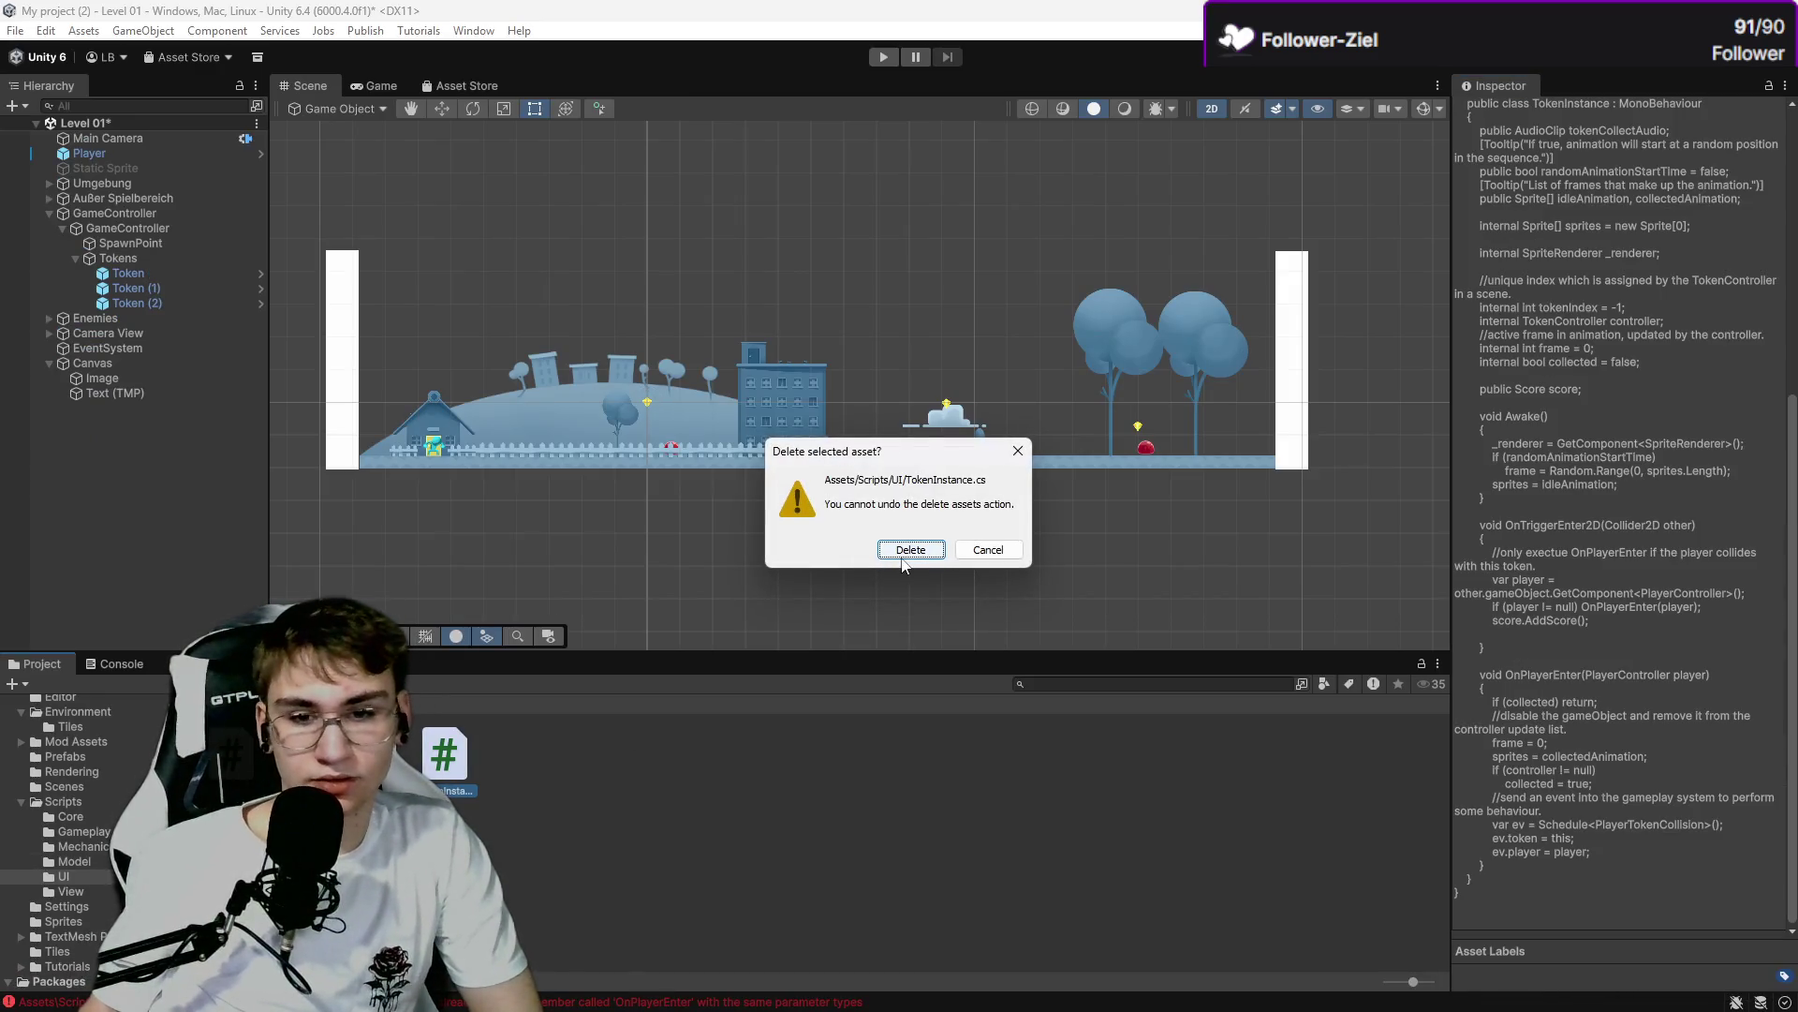
click(913, 550)
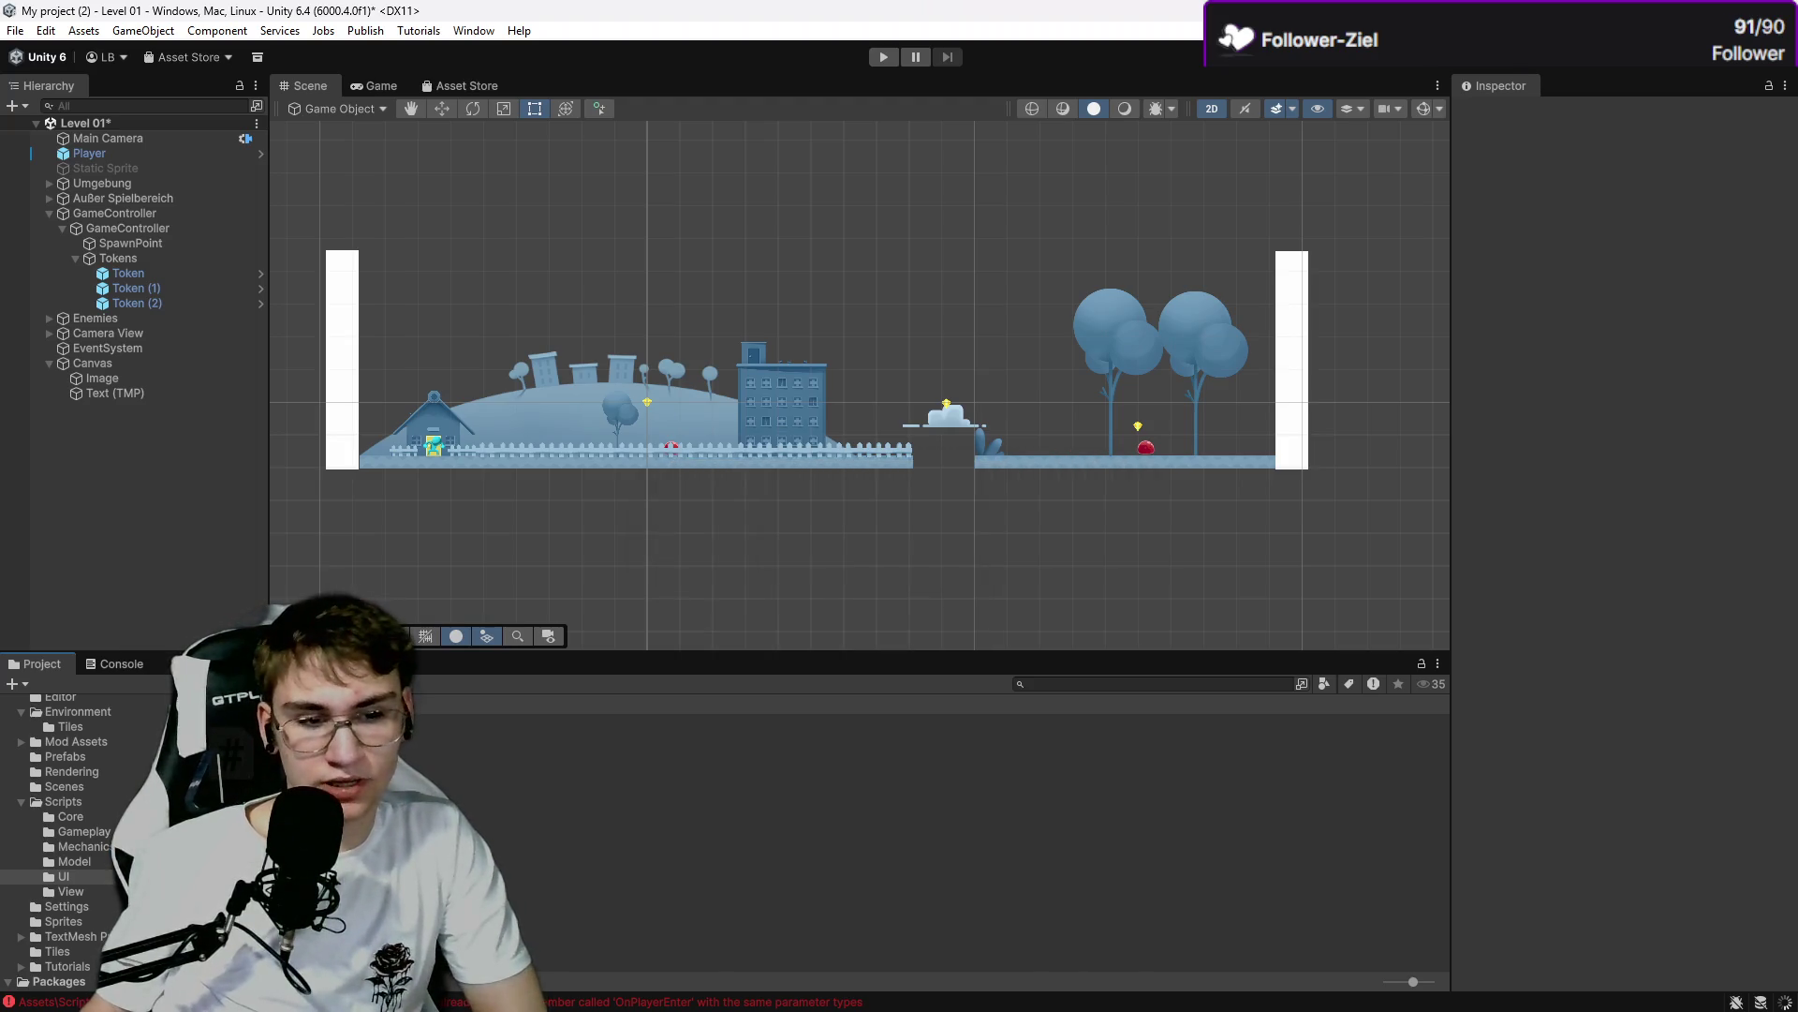
click(93, 845)
right_click(107, 845)
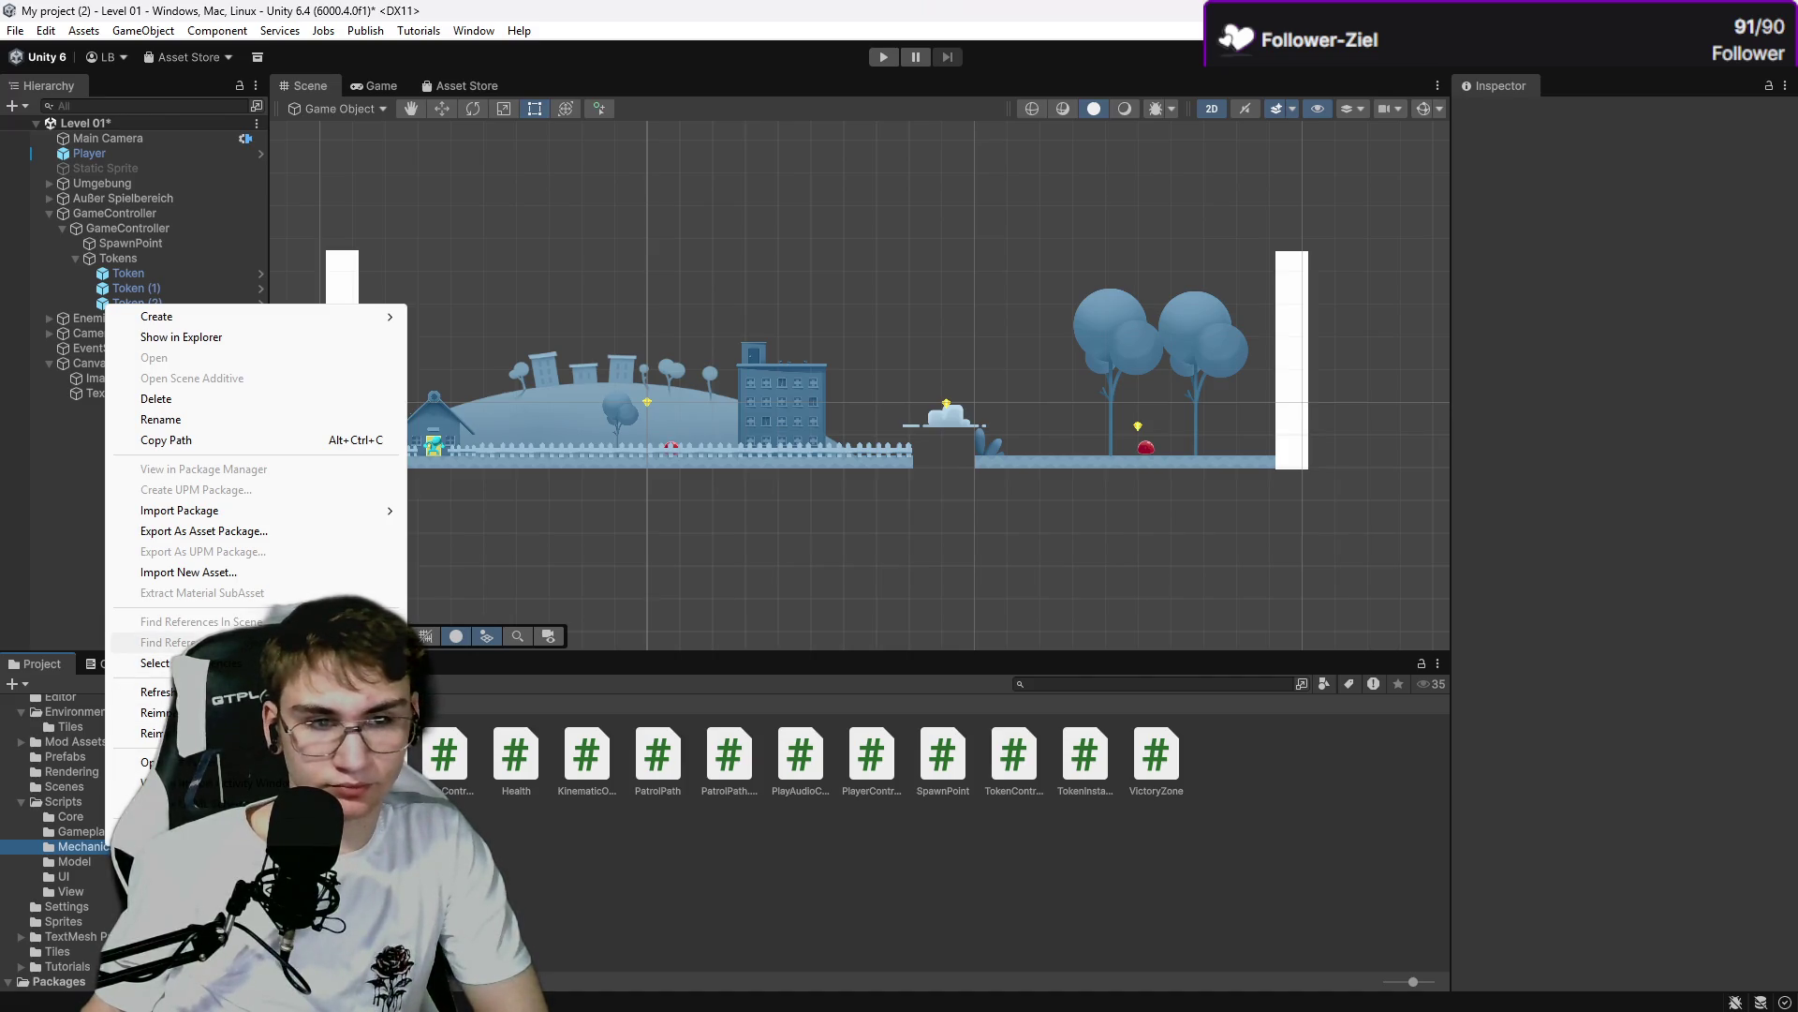
Replace TokenInstance.cs in the Mechanics folder with the desktop copy in File Explorer.
click(194, 335)
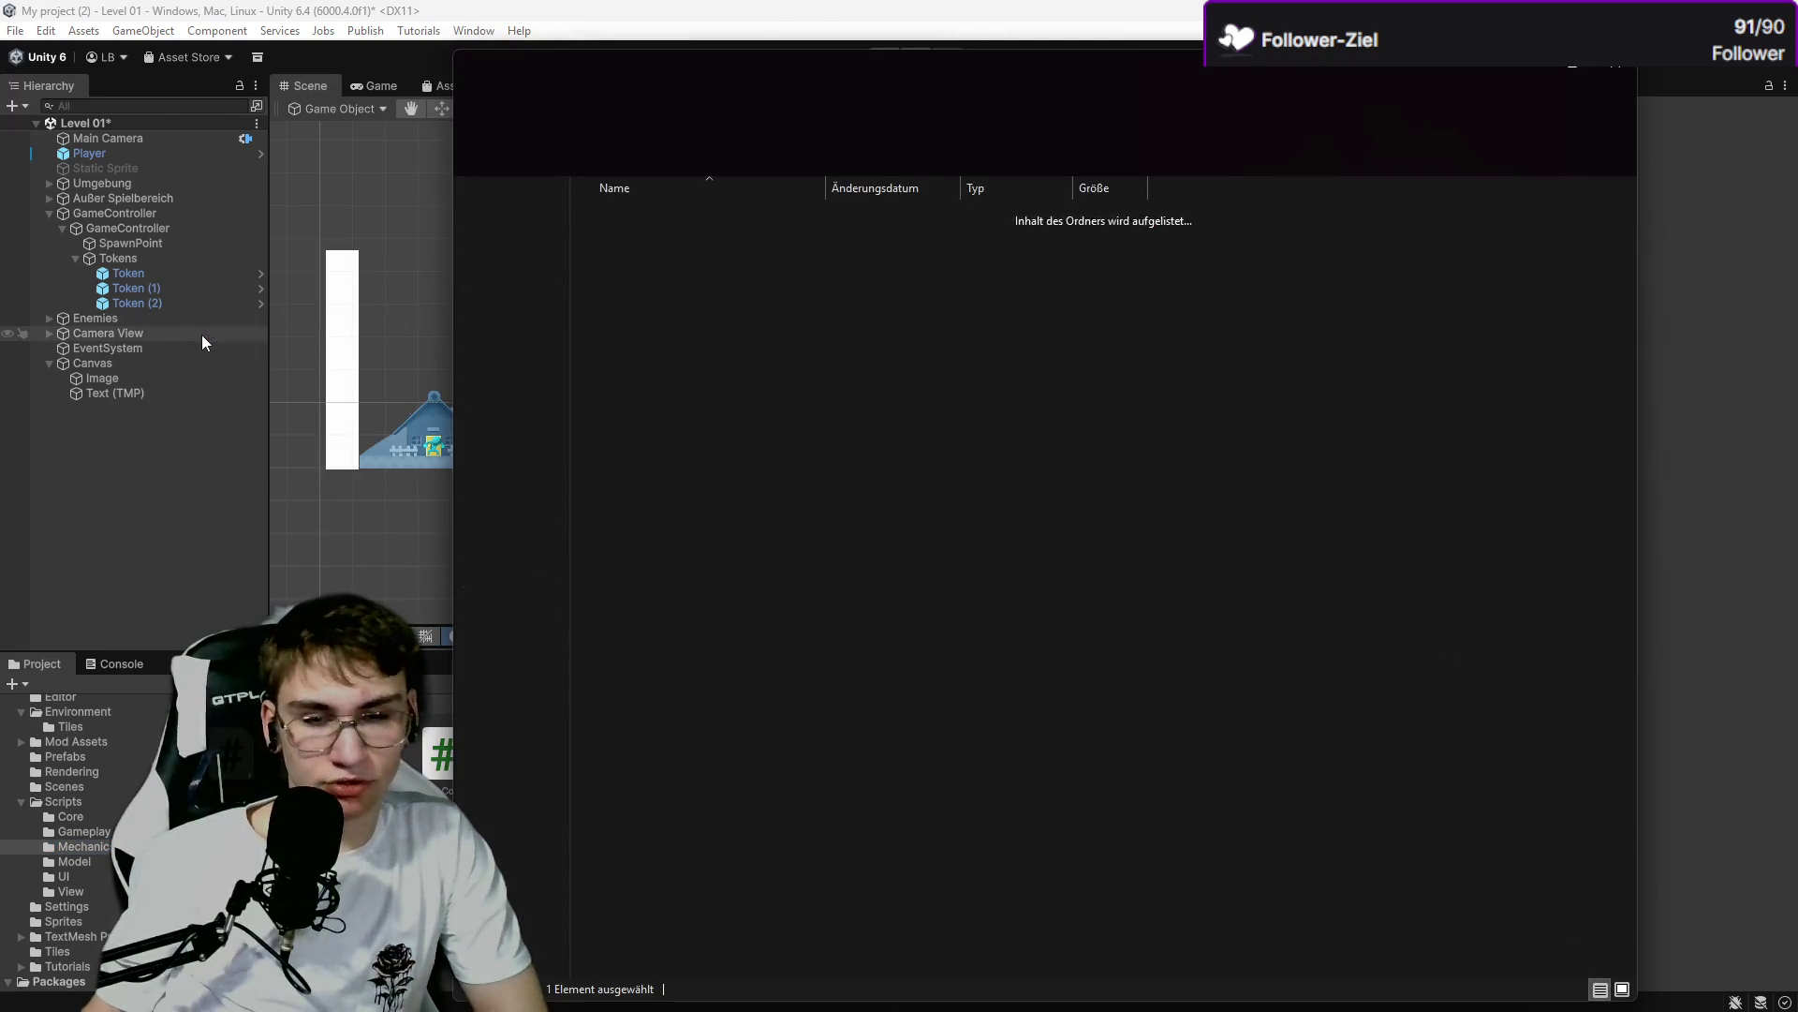
double_click(676, 270)
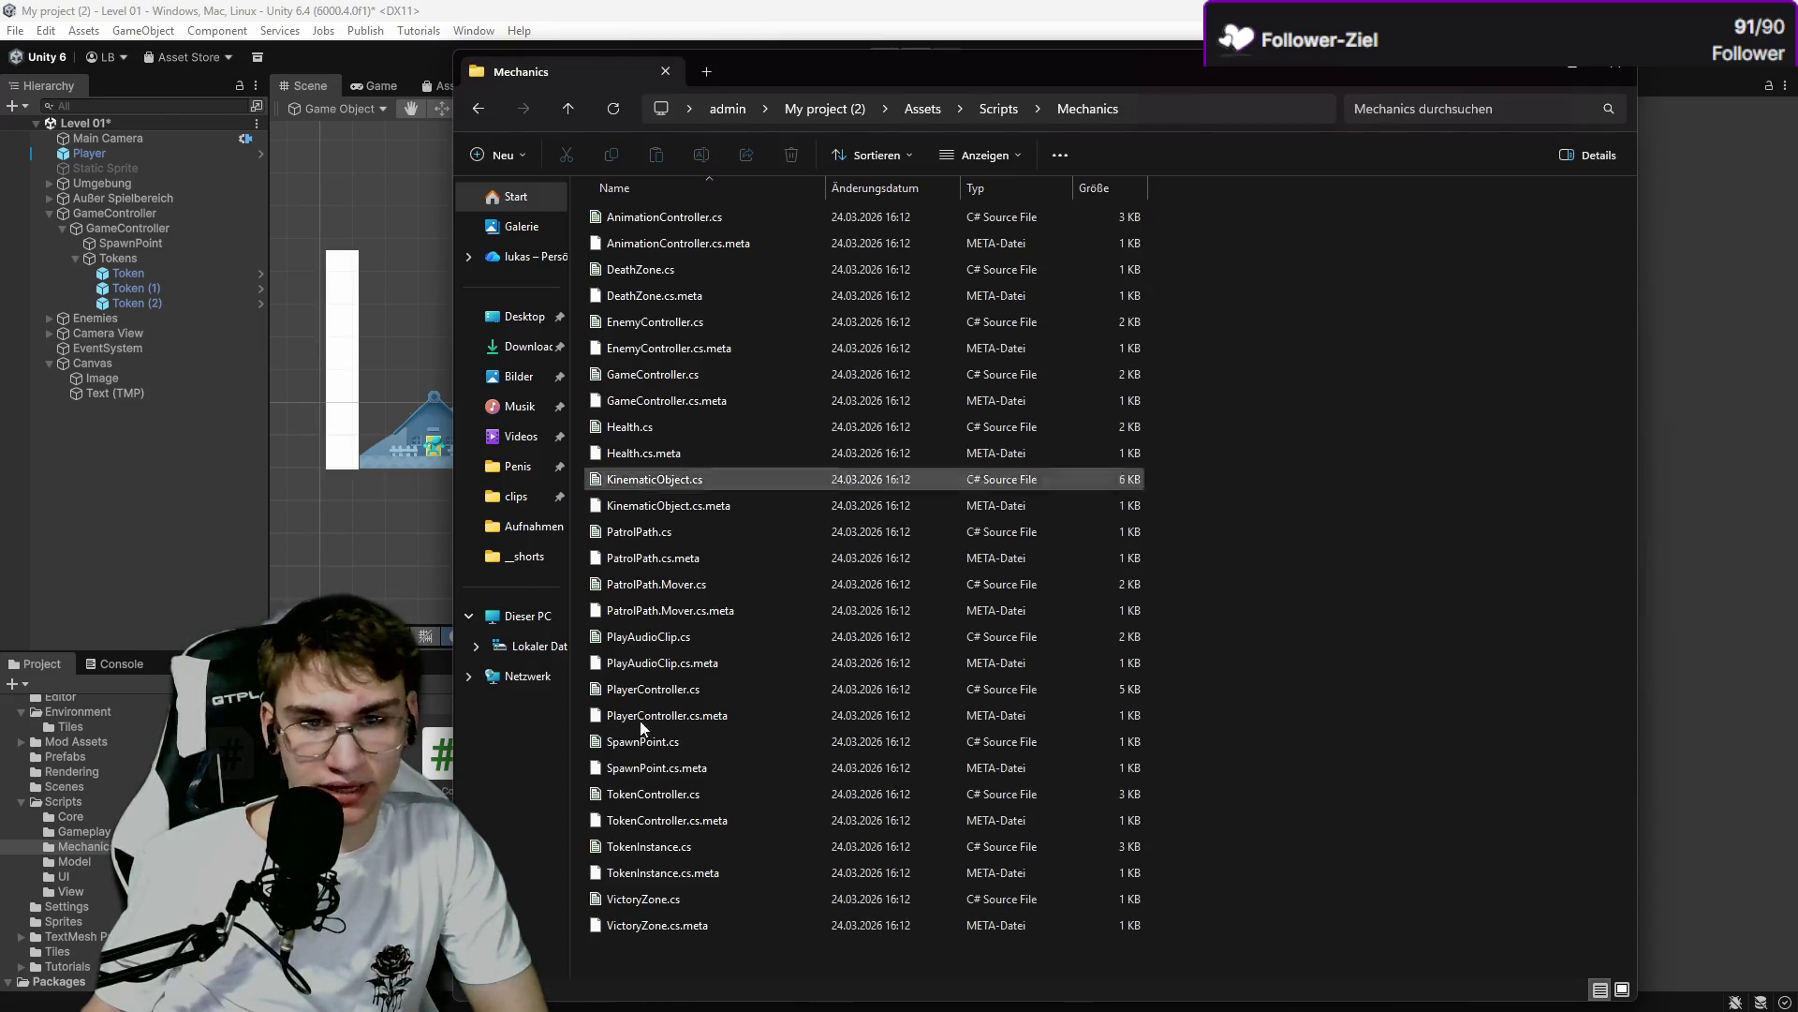
click(72, 988)
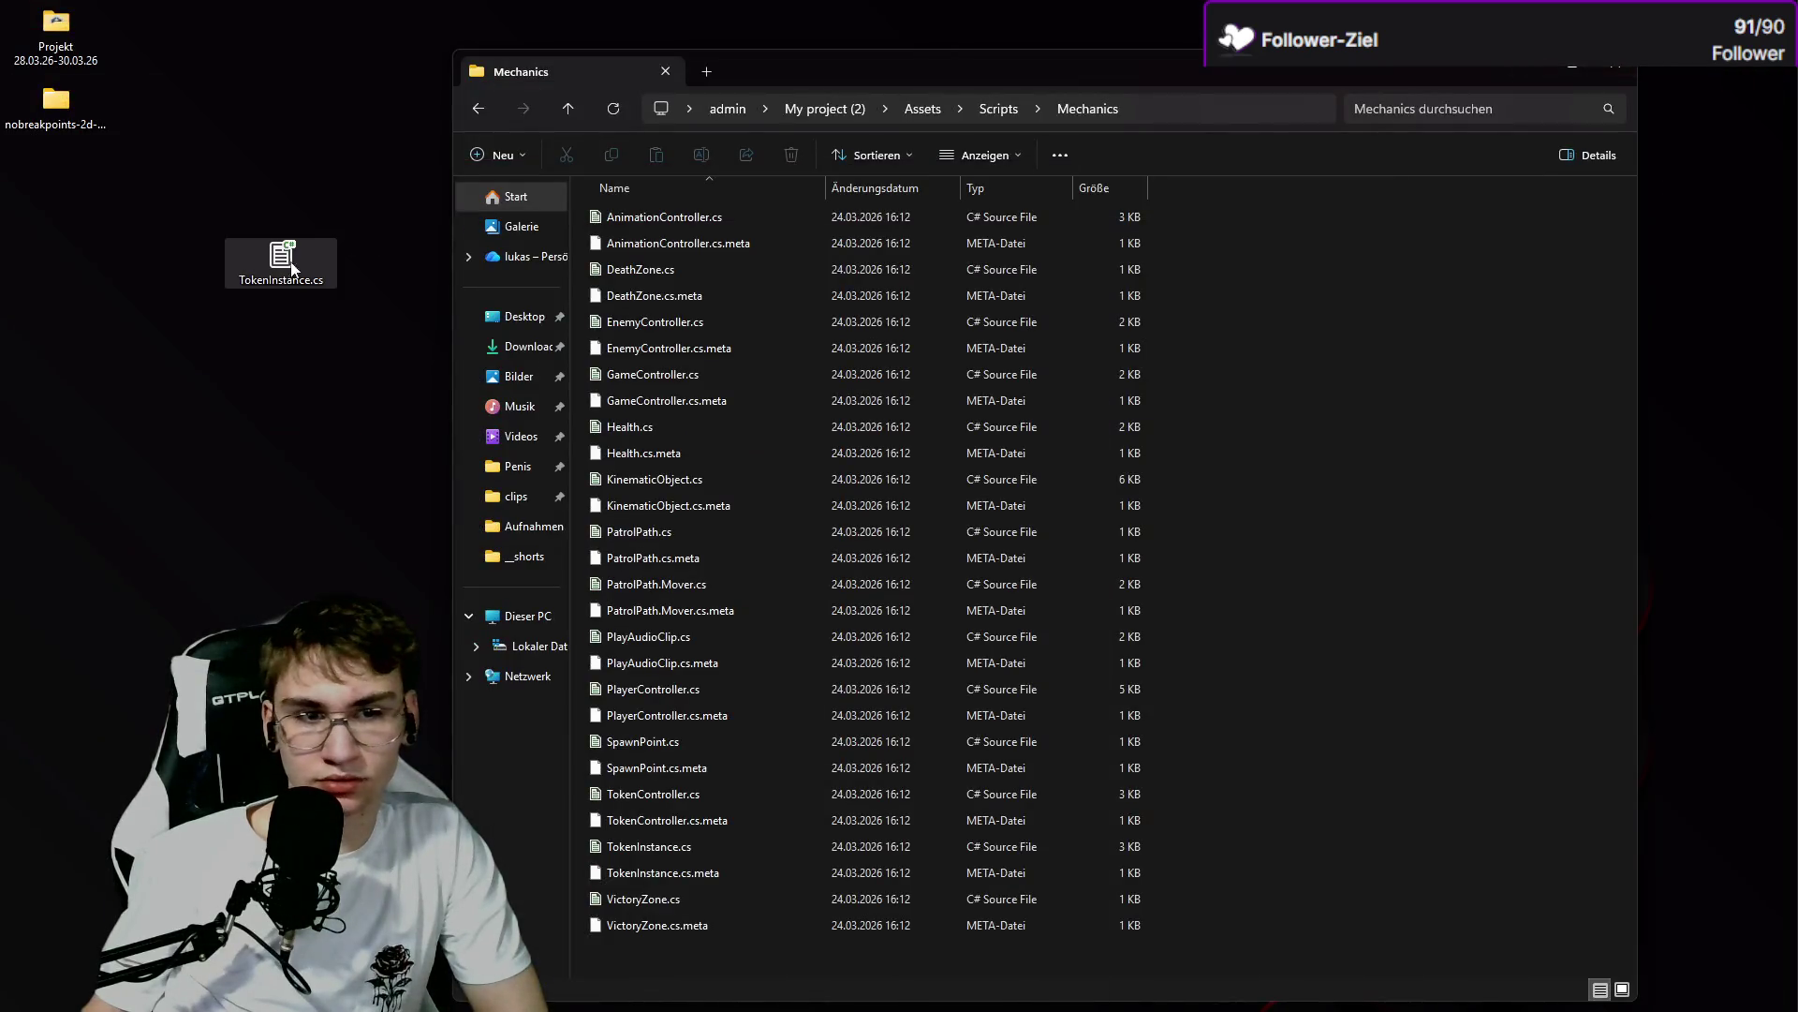
drag(280, 263, 1345, 631)
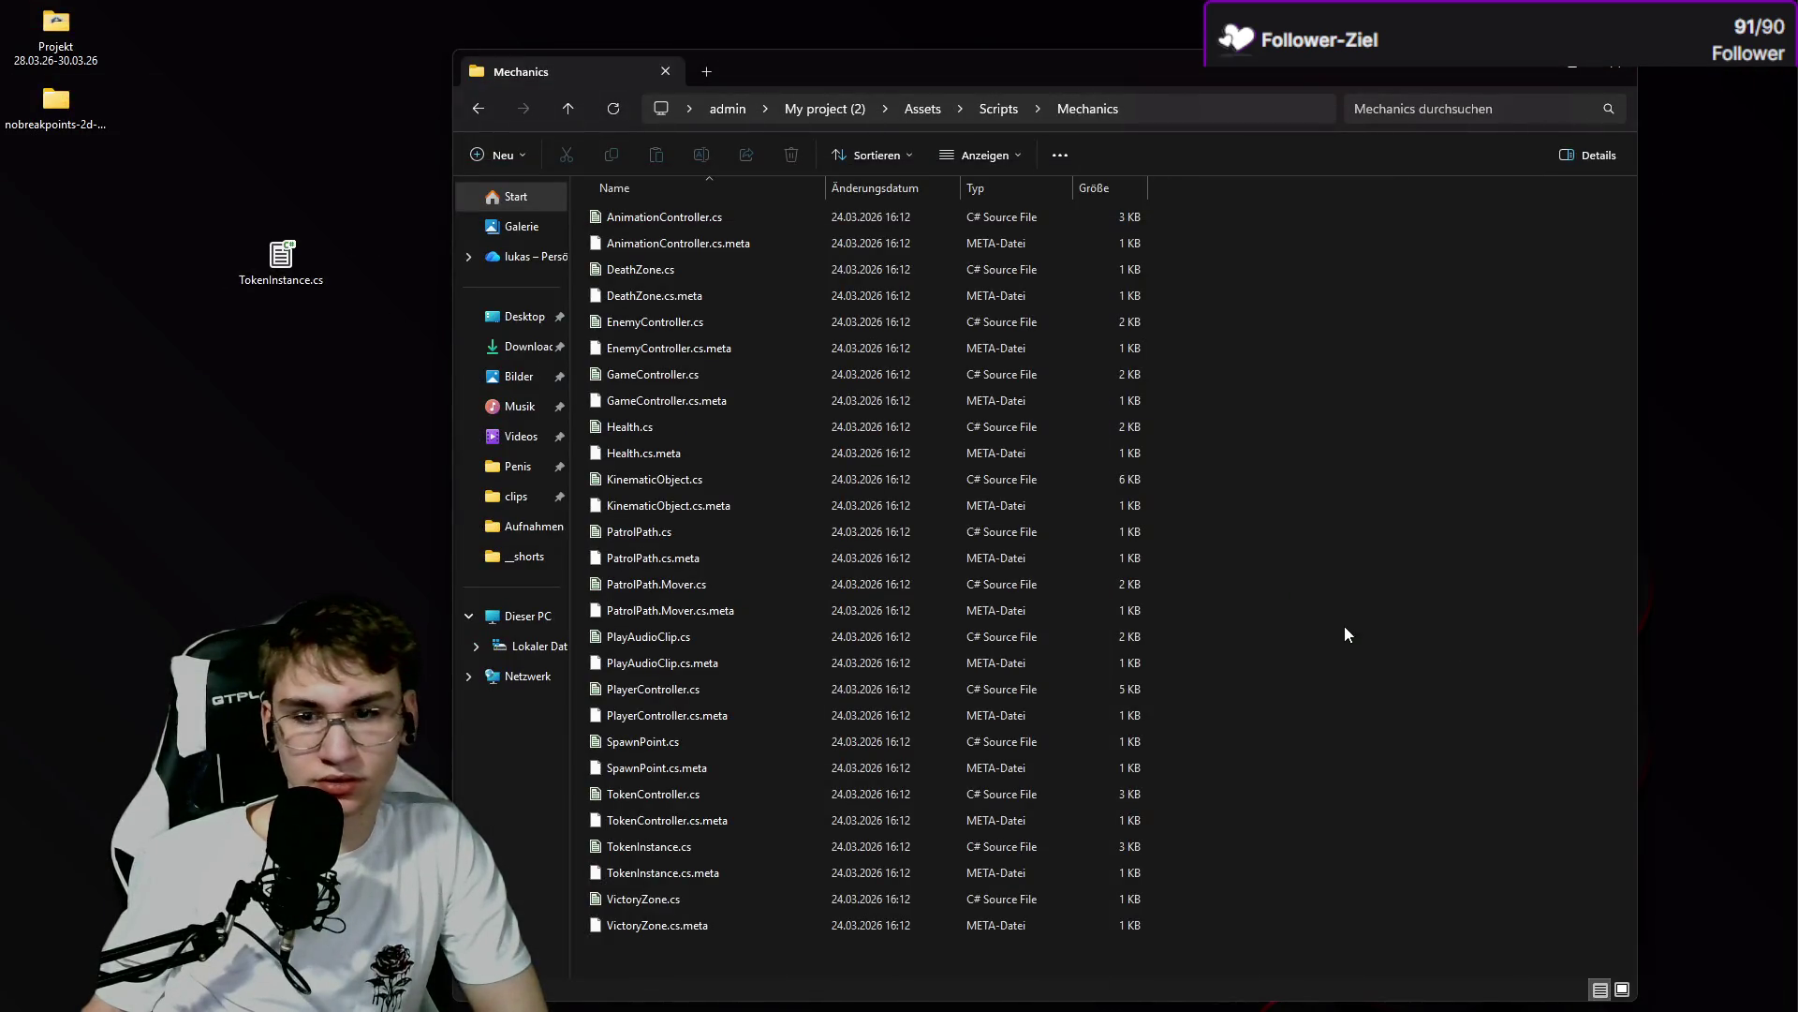
click(427, 386)
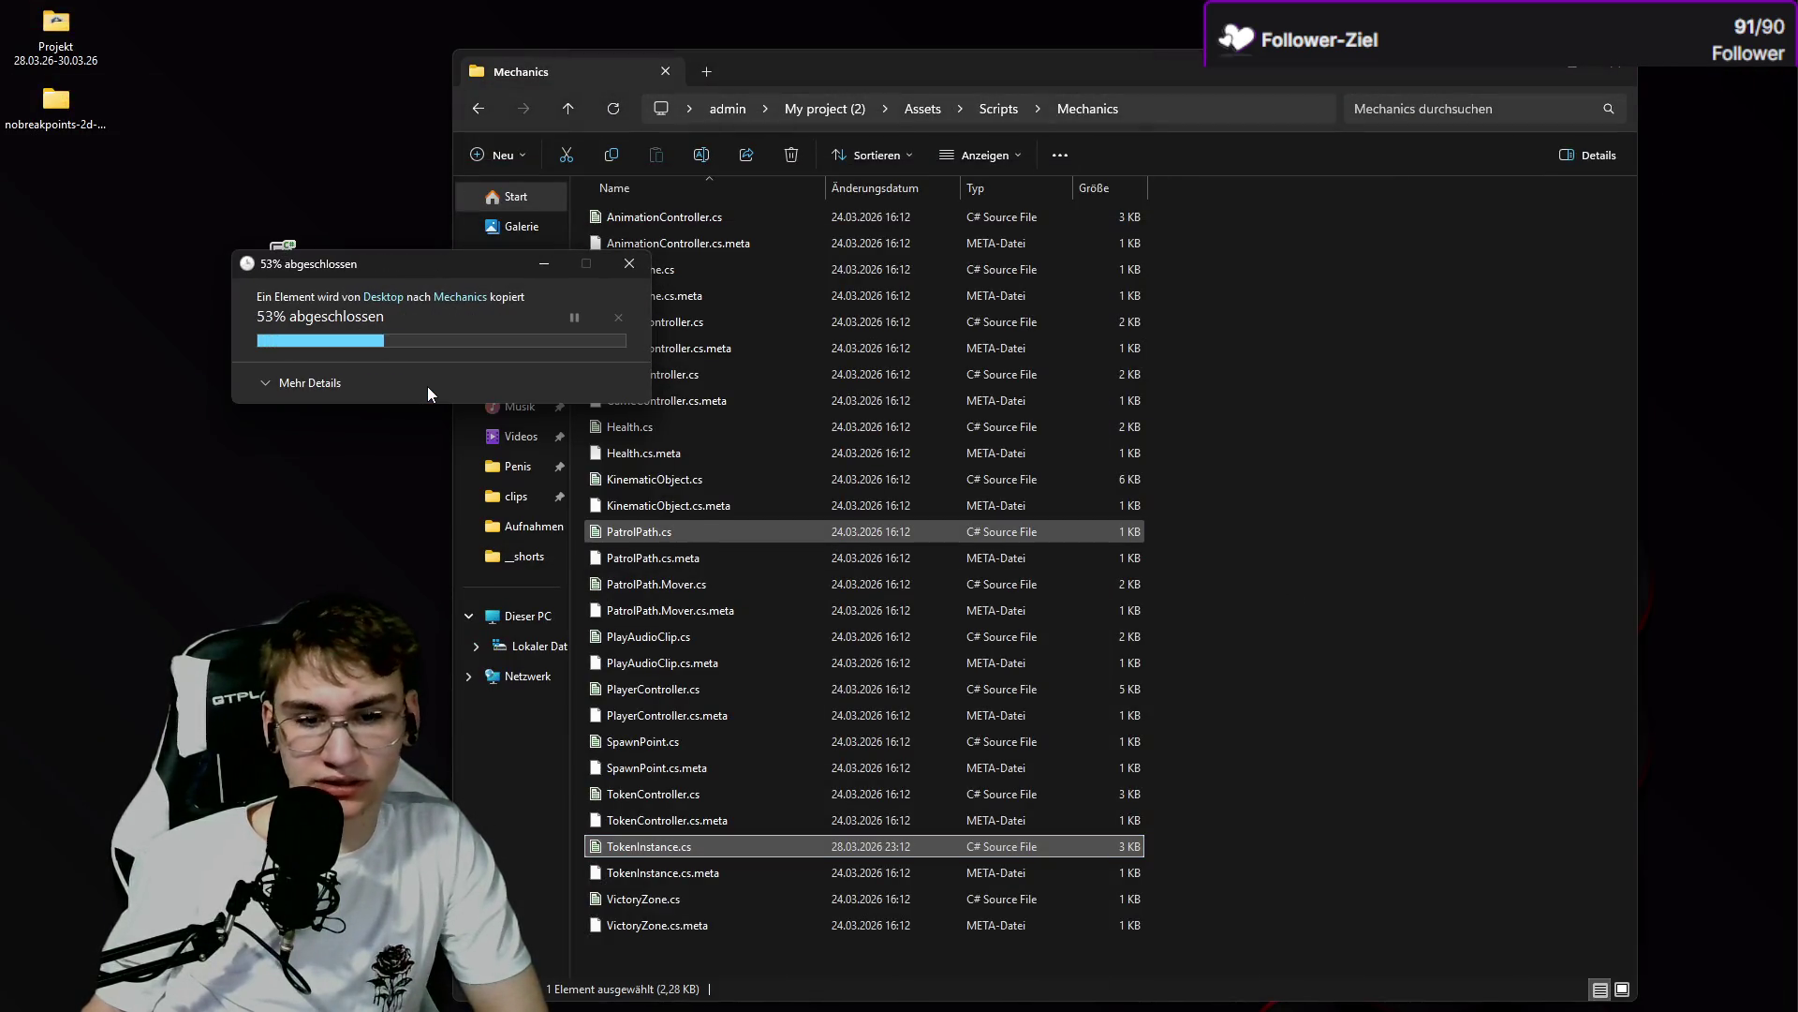
Close the Mechanics folder window and resume the tutorial video.
click(1579, 68)
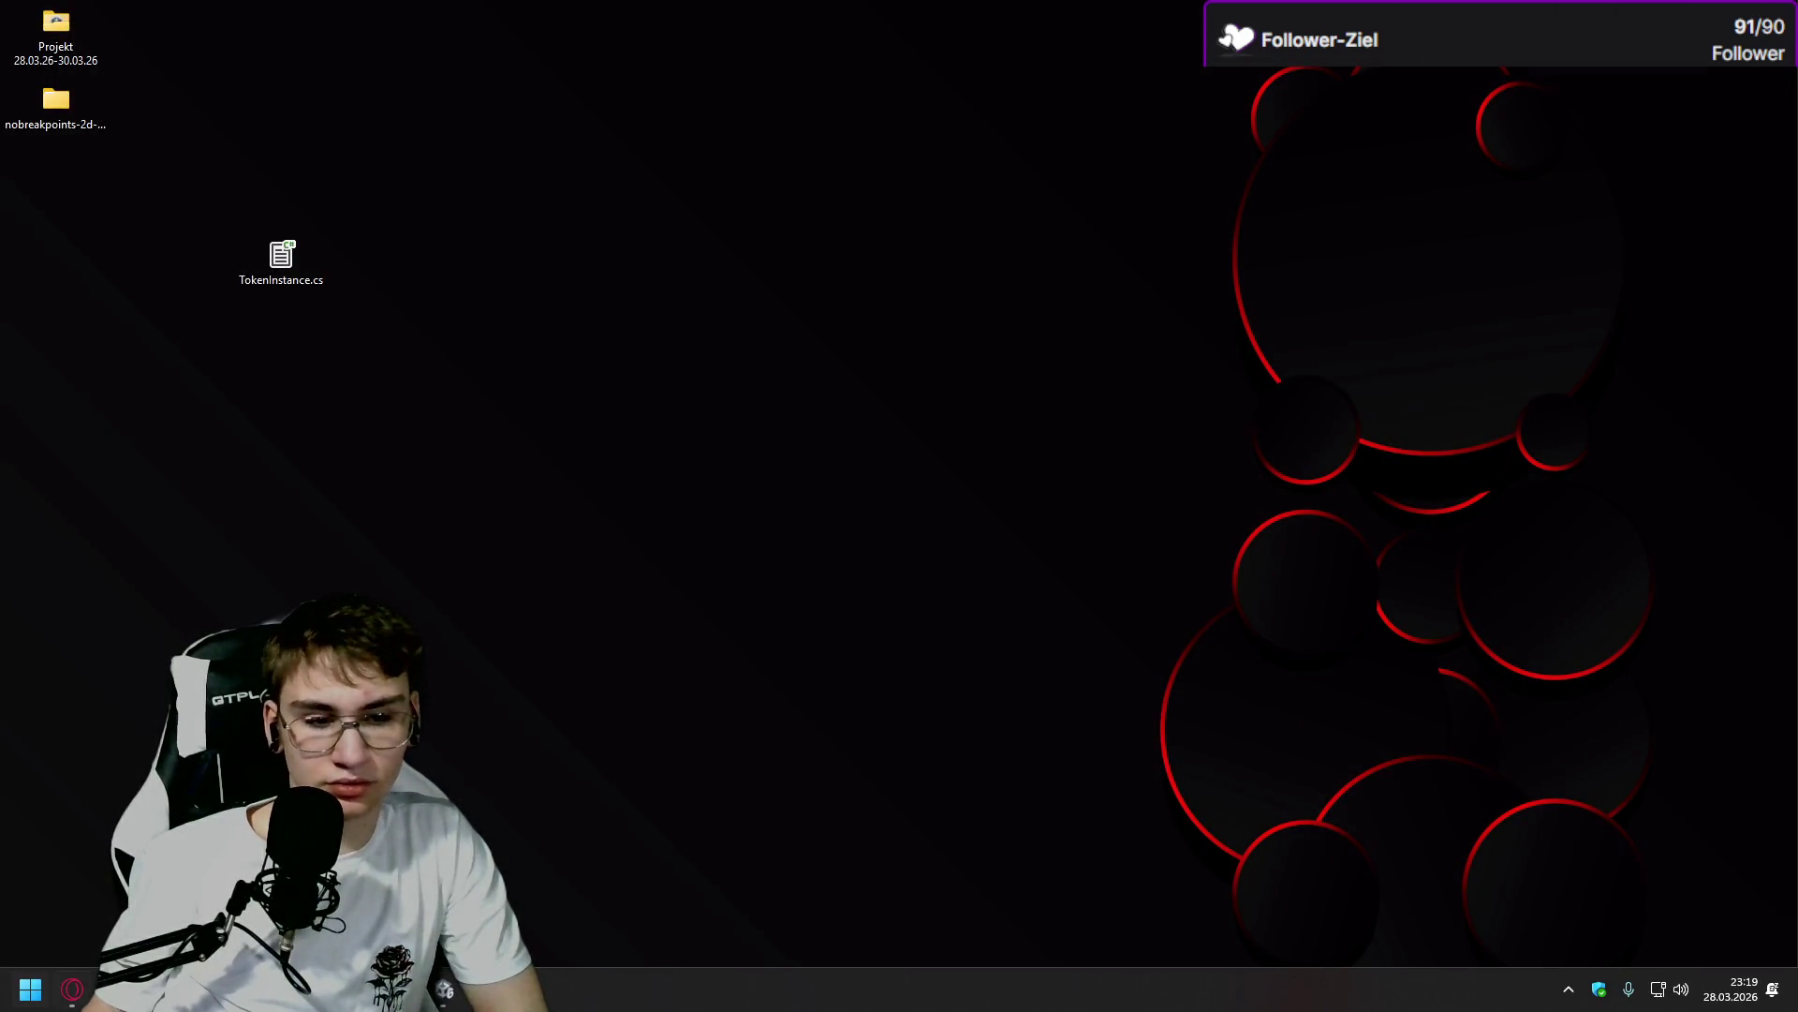
click(72, 989)
key(space)
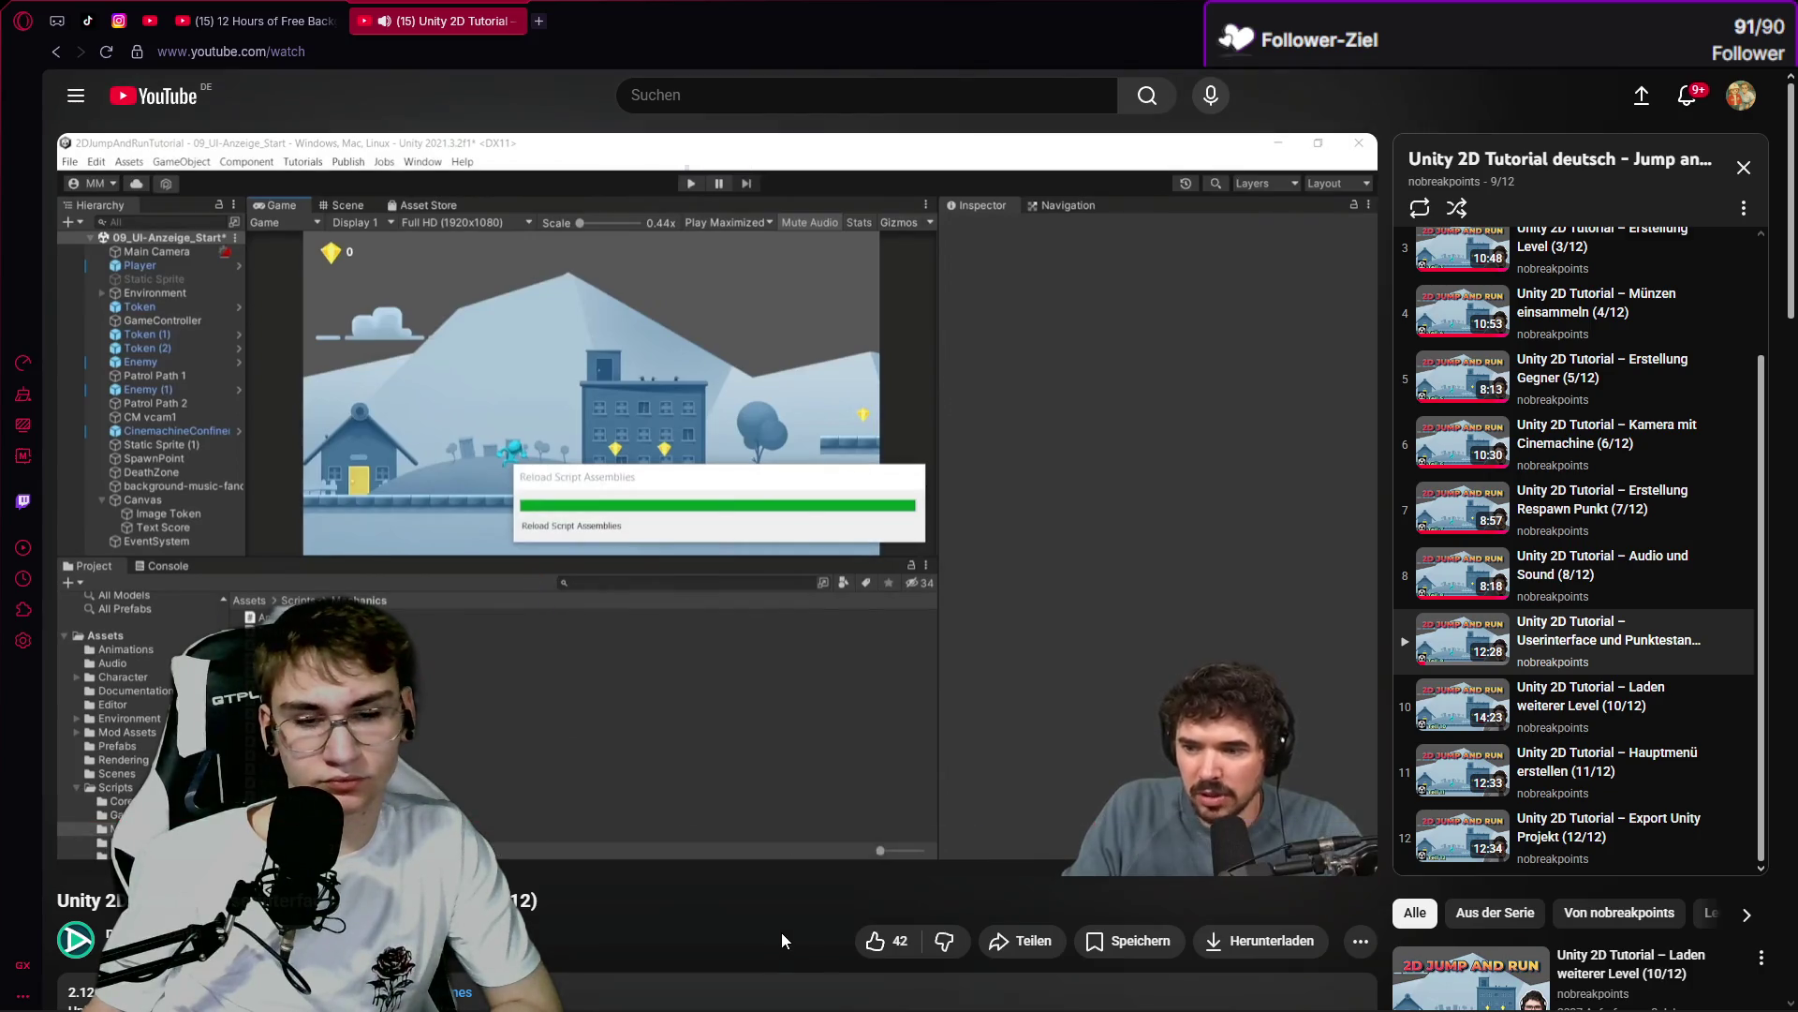
Zoom into the level in Unity's Scene view.
key(alt+Tab)
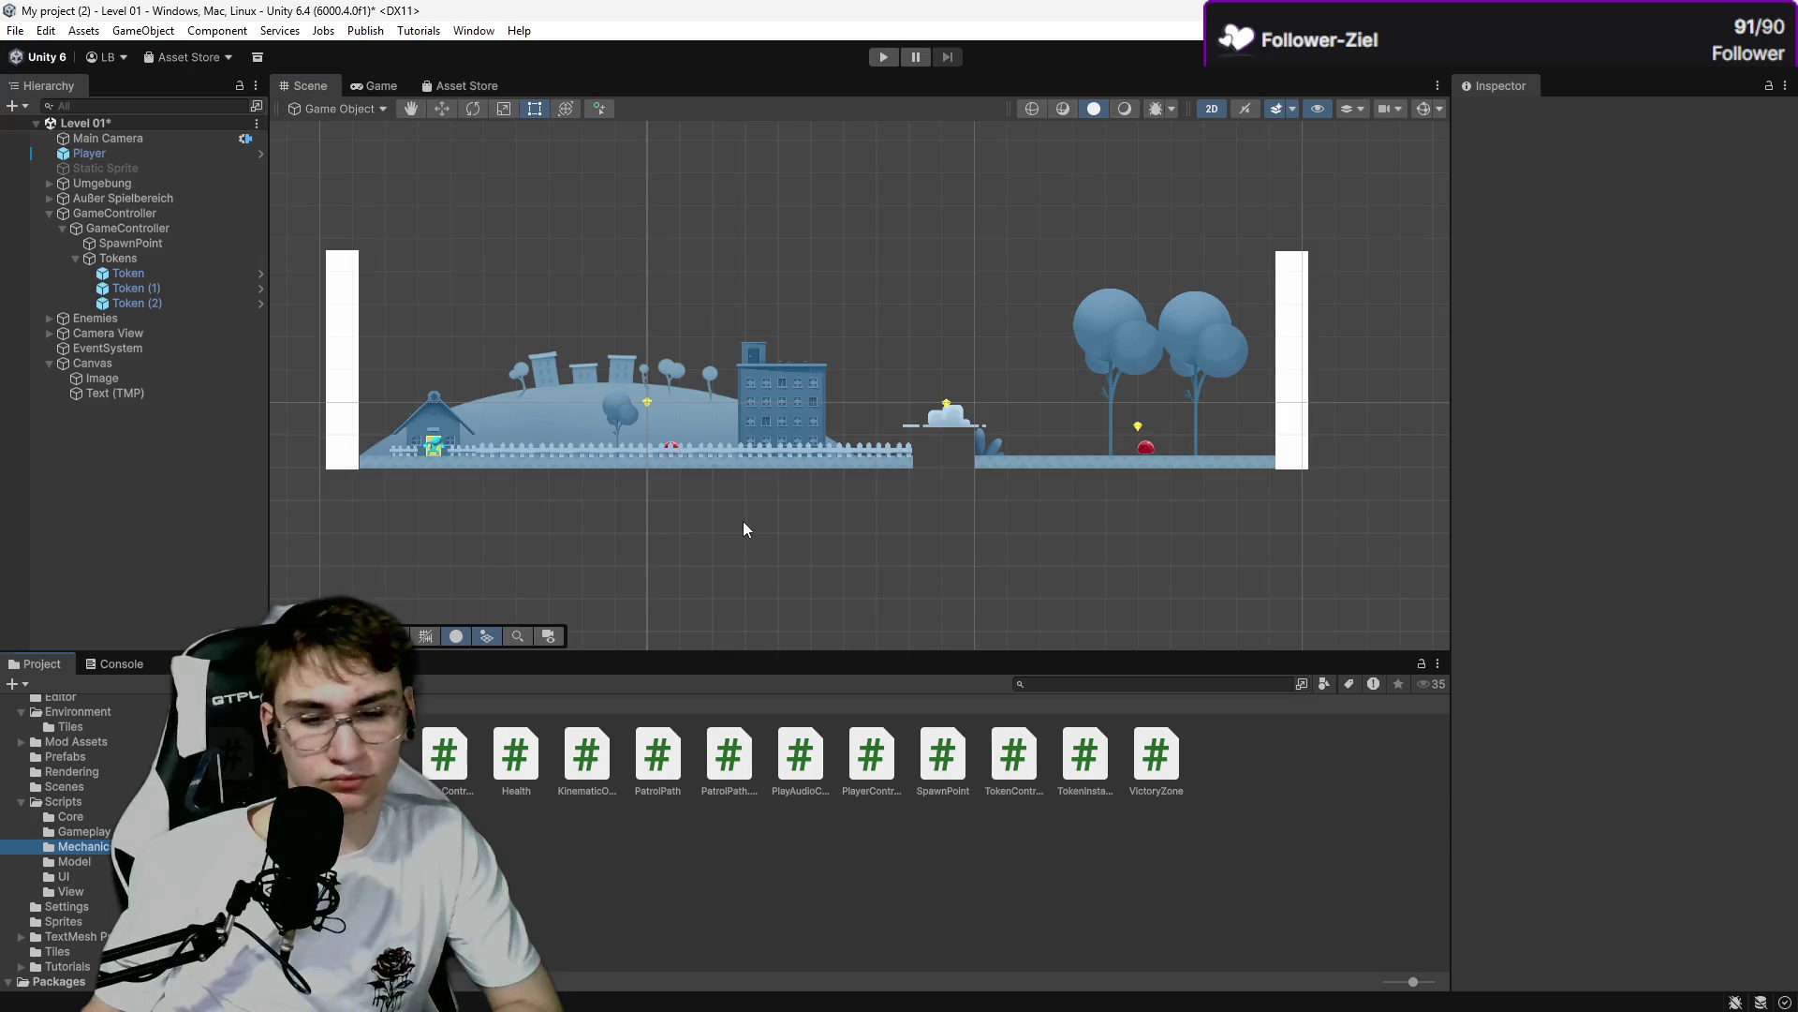
click(744, 521)
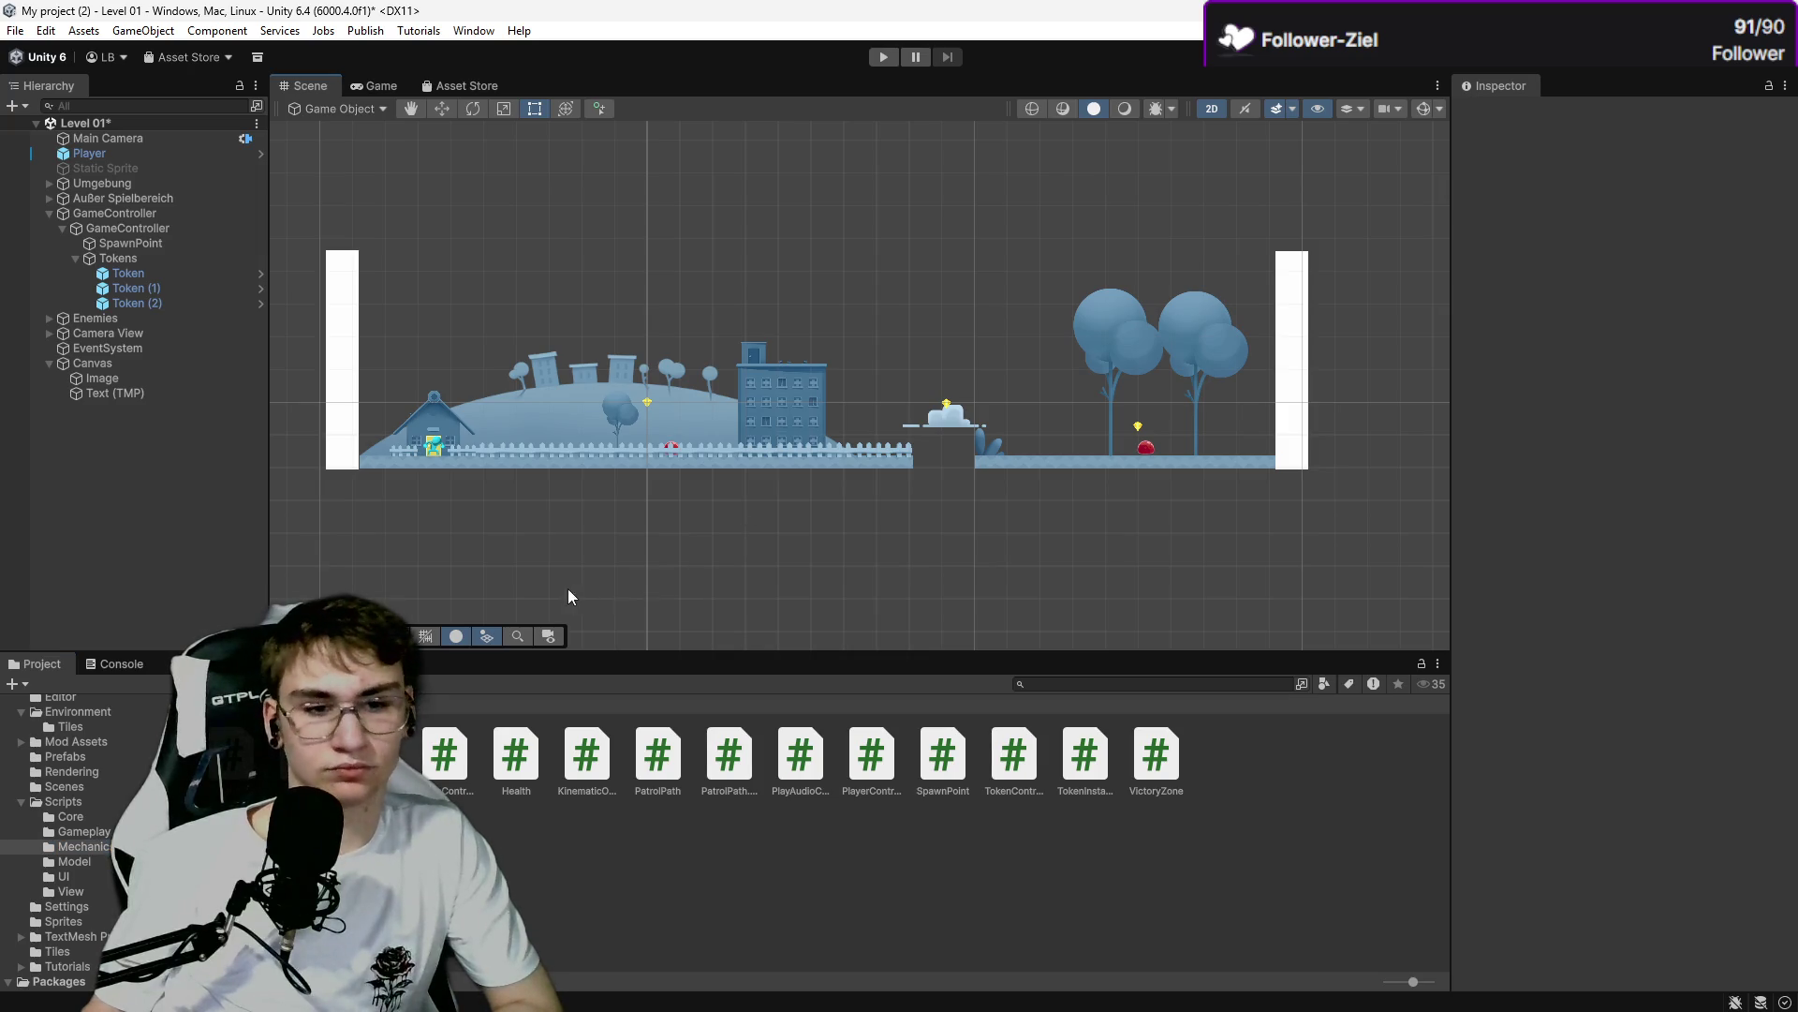
scroll(568, 588, up, 3)
scroll(614, 562, up, 1)
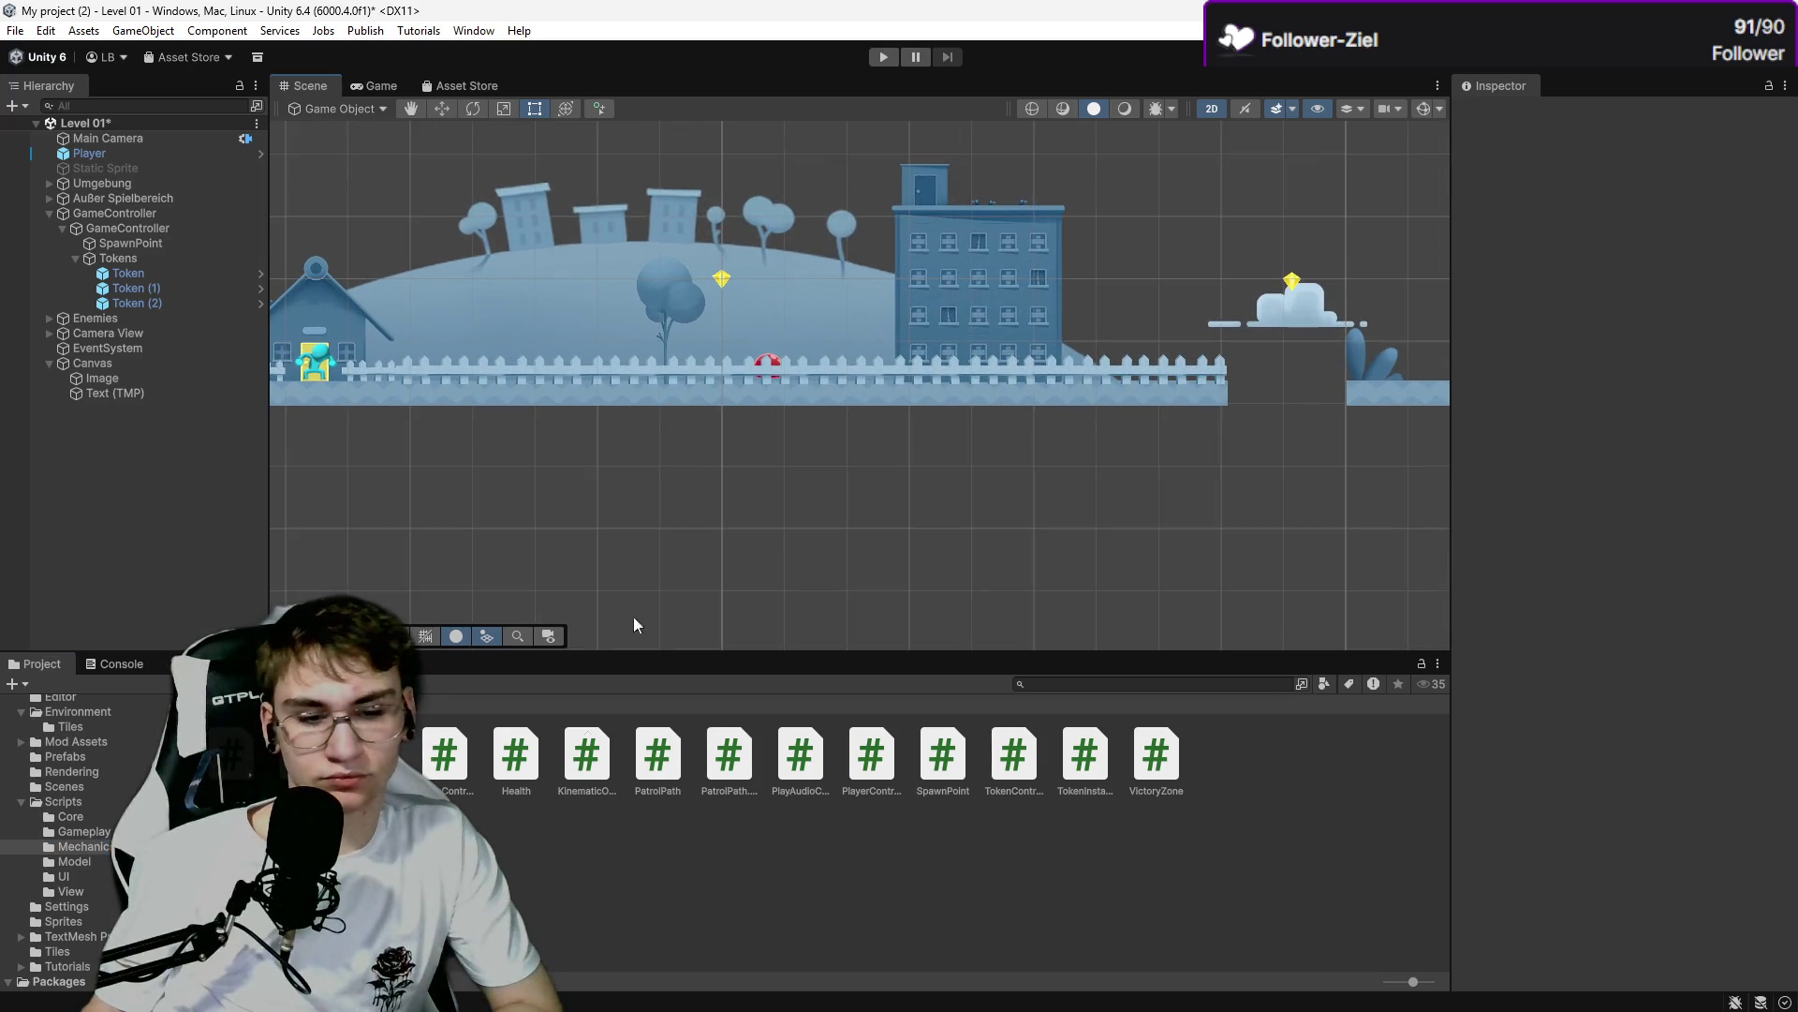
Watch the tutorial's token setup, pause it, and enter Play mode in Unity.
click(74, 987)
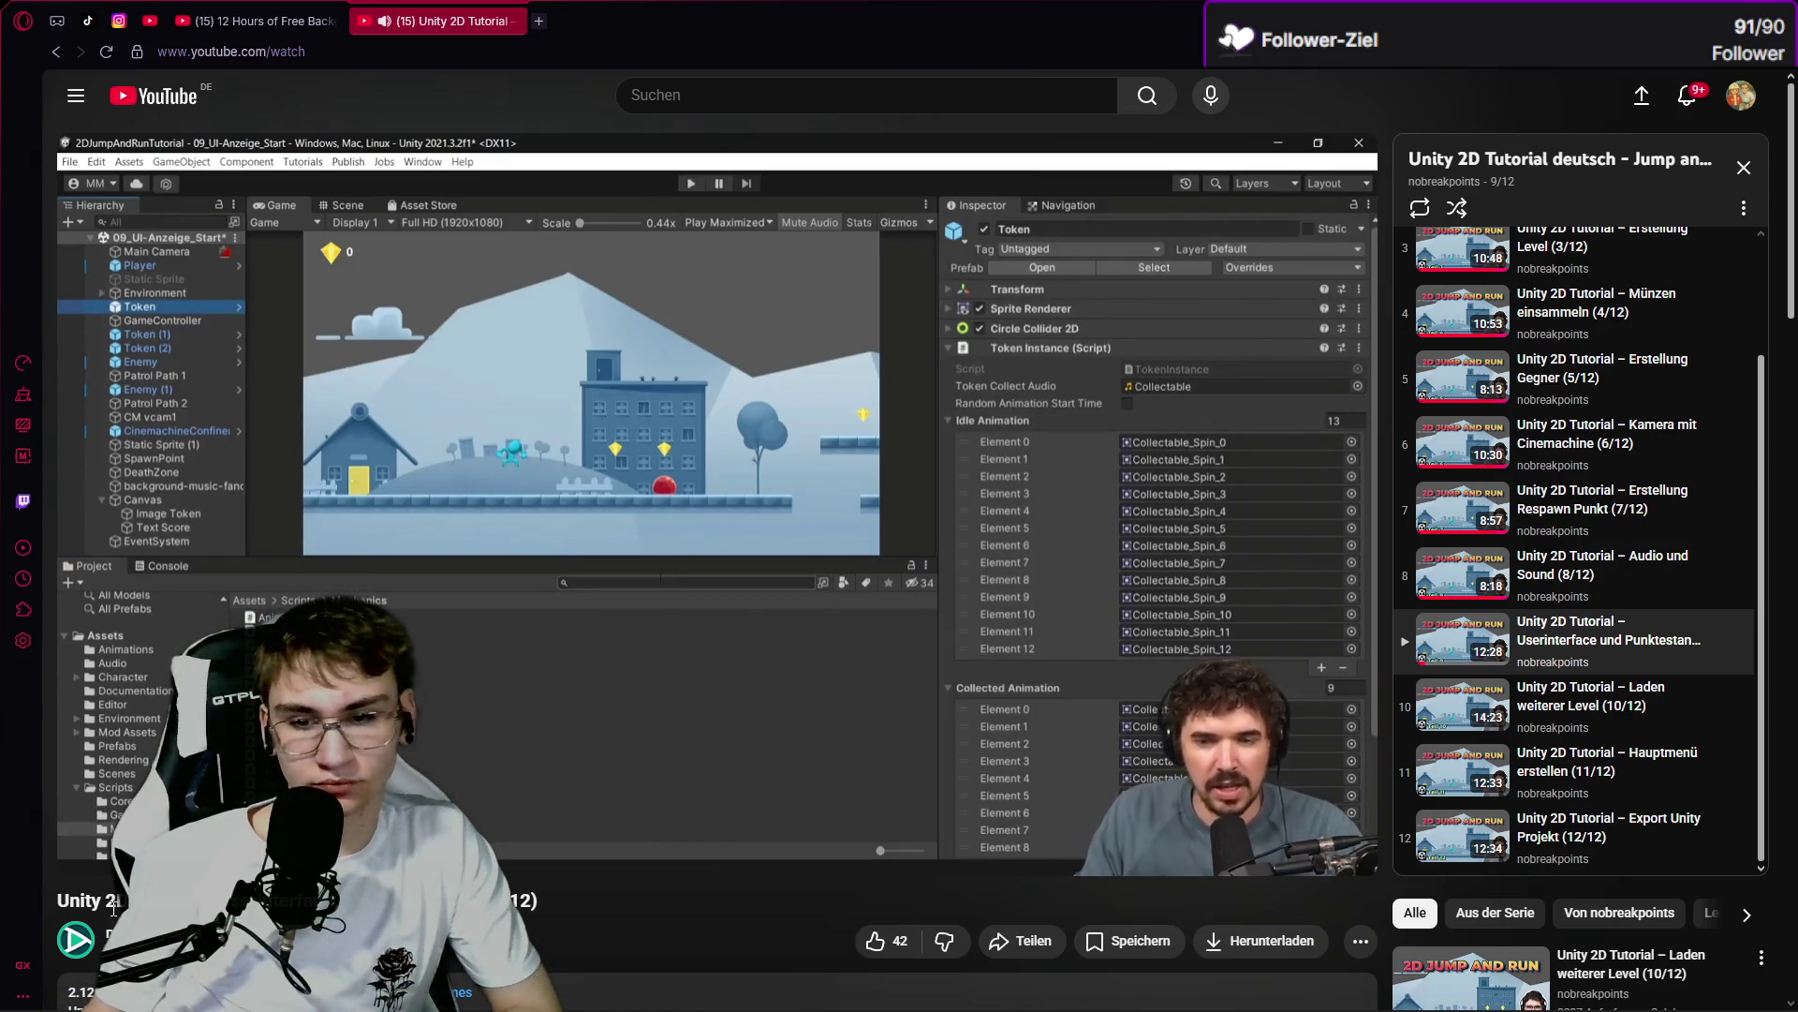
mouse_move(1339, 850)
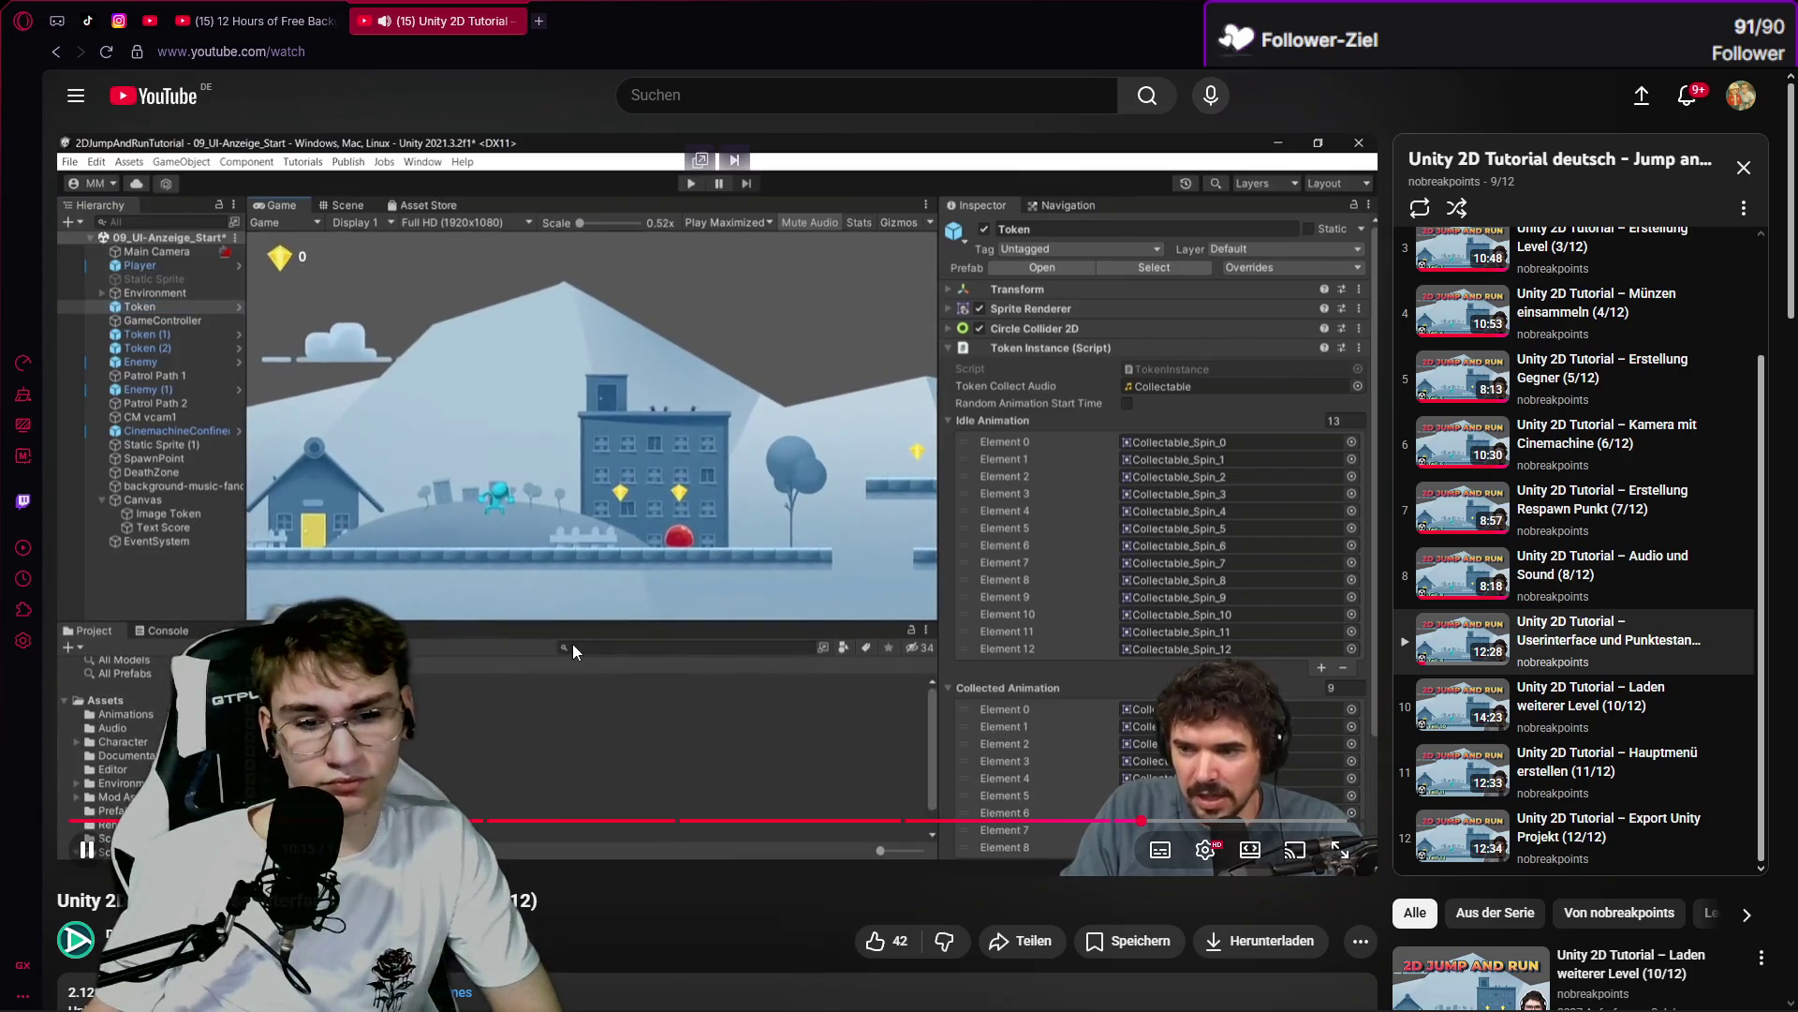
click(571, 643)
key(alt+Tab)
click(883, 57)
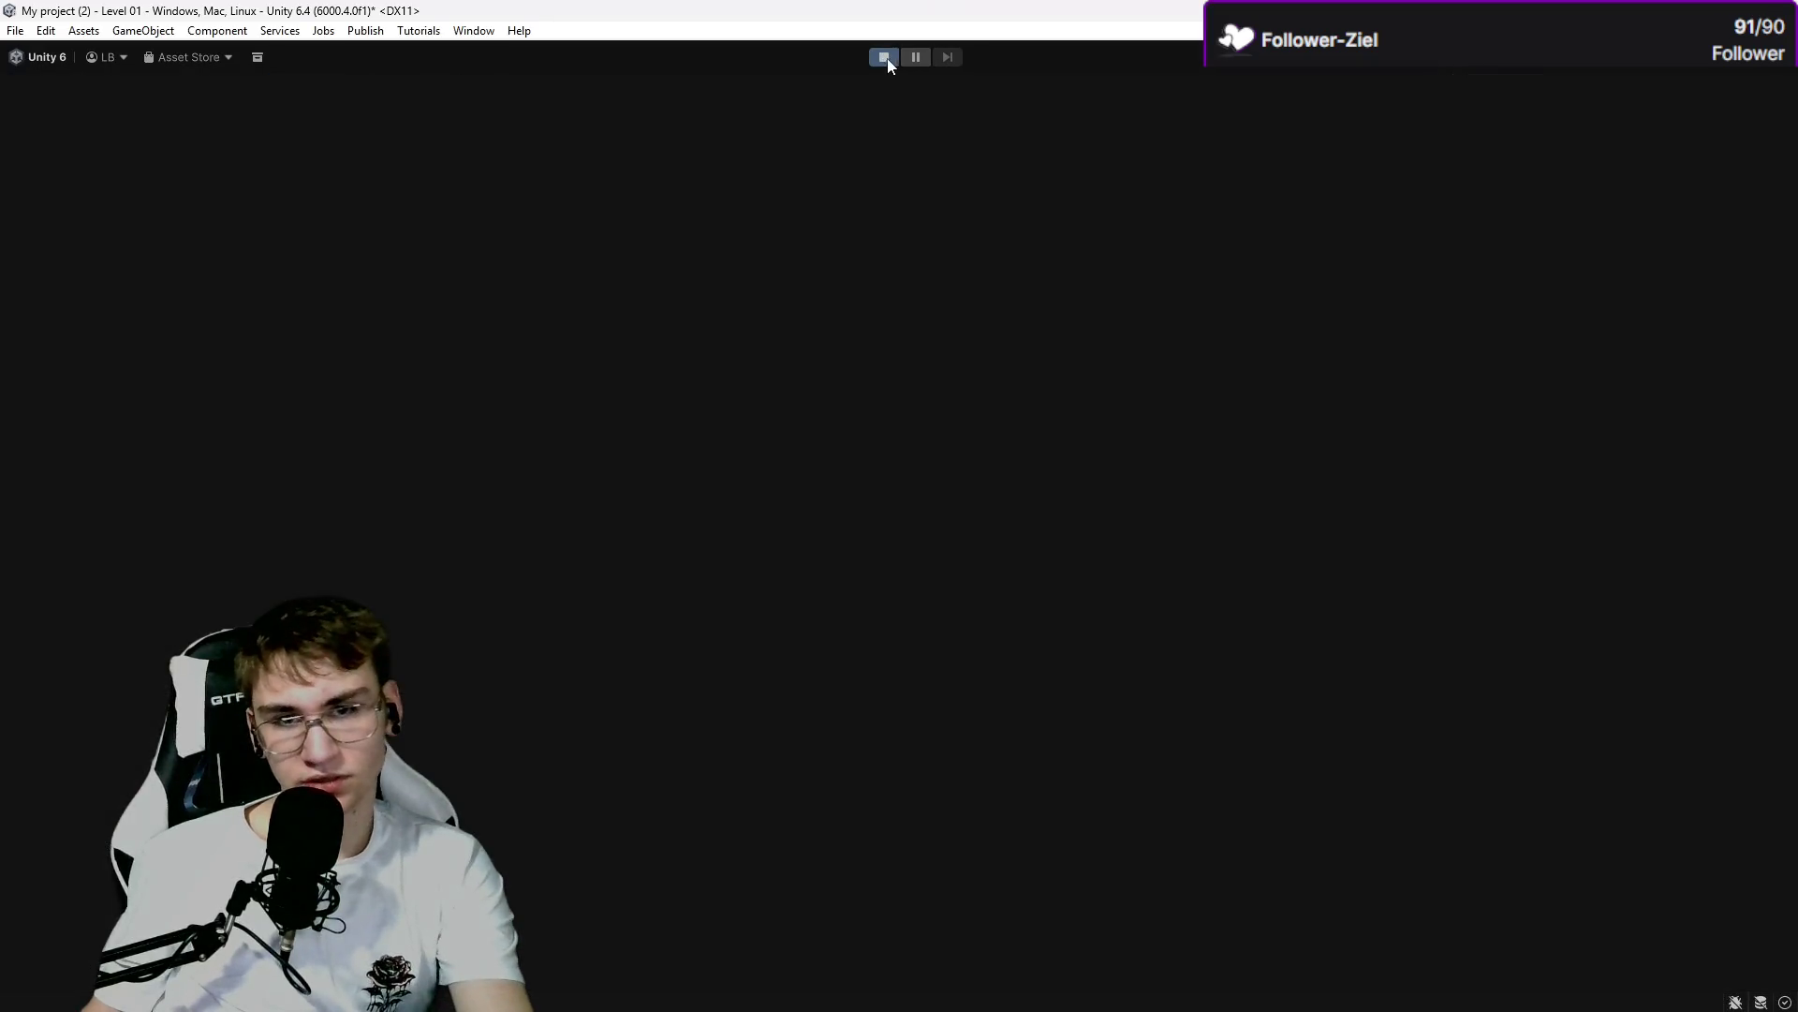
Run and jump the character to test the level, then inspect the DontDestroyOnLoad objects.
key(d)
key(space)
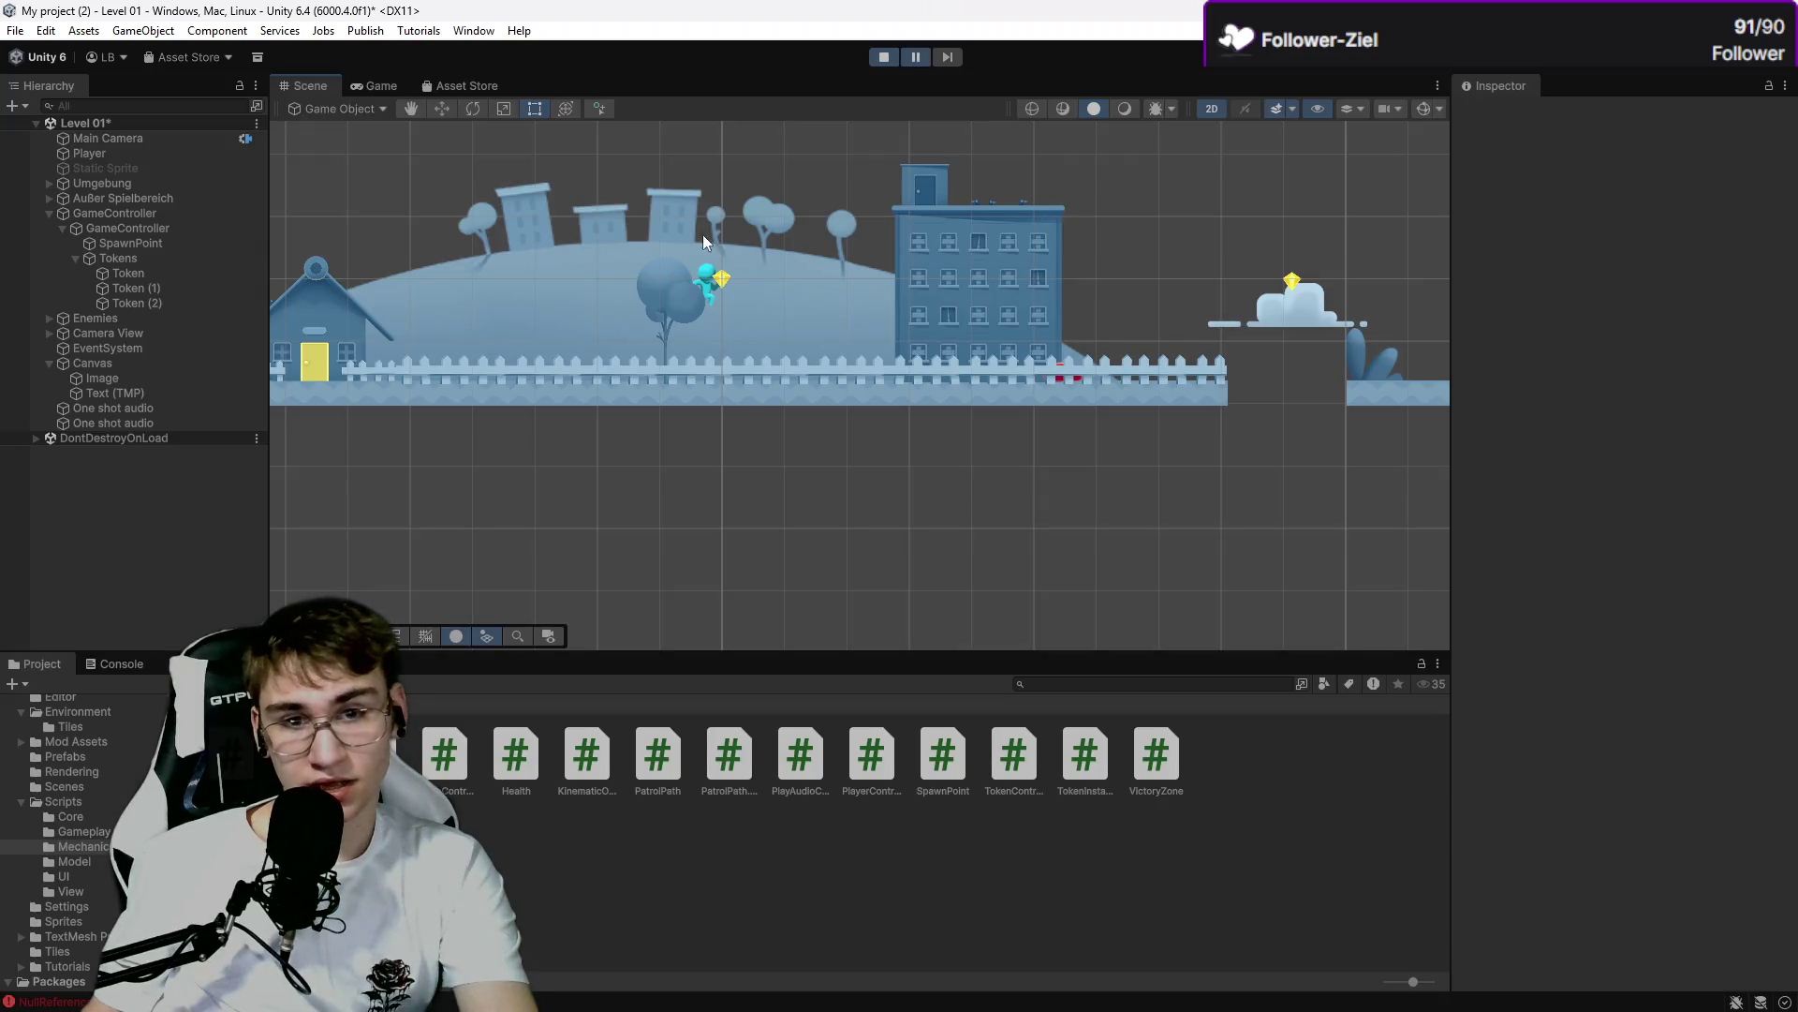
drag(738, 367, 808, 488)
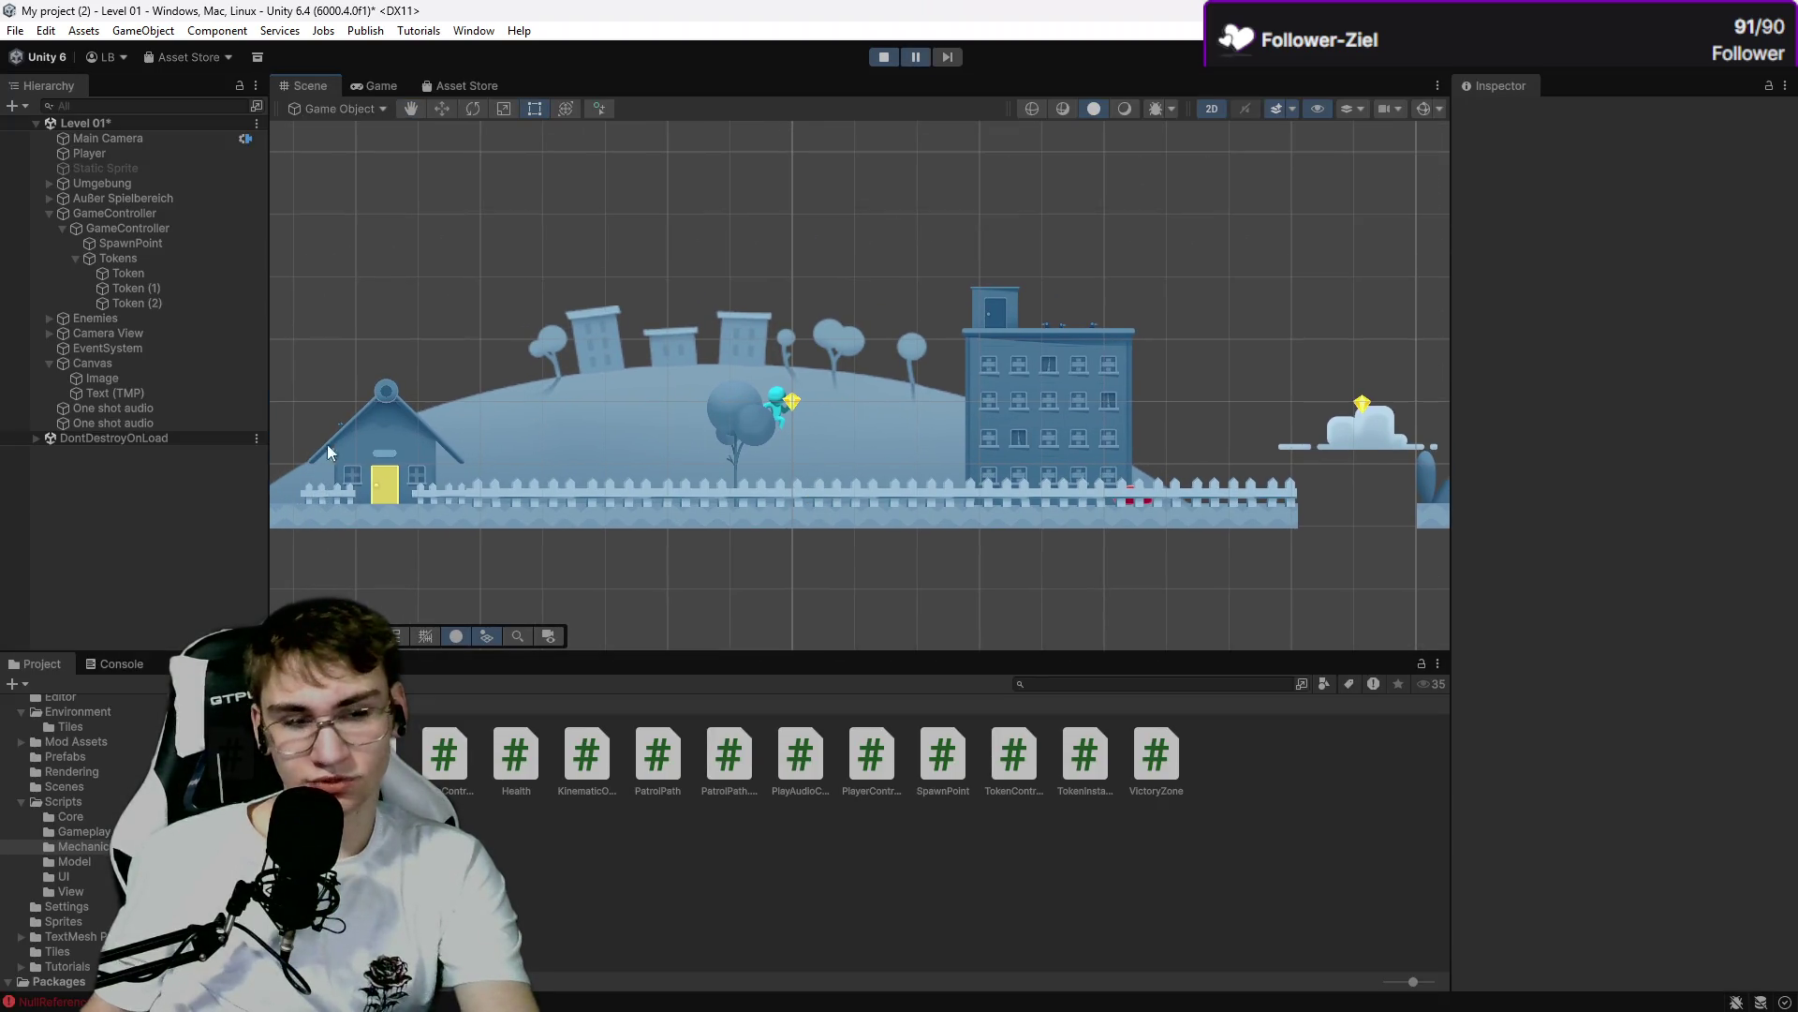
click(144, 442)
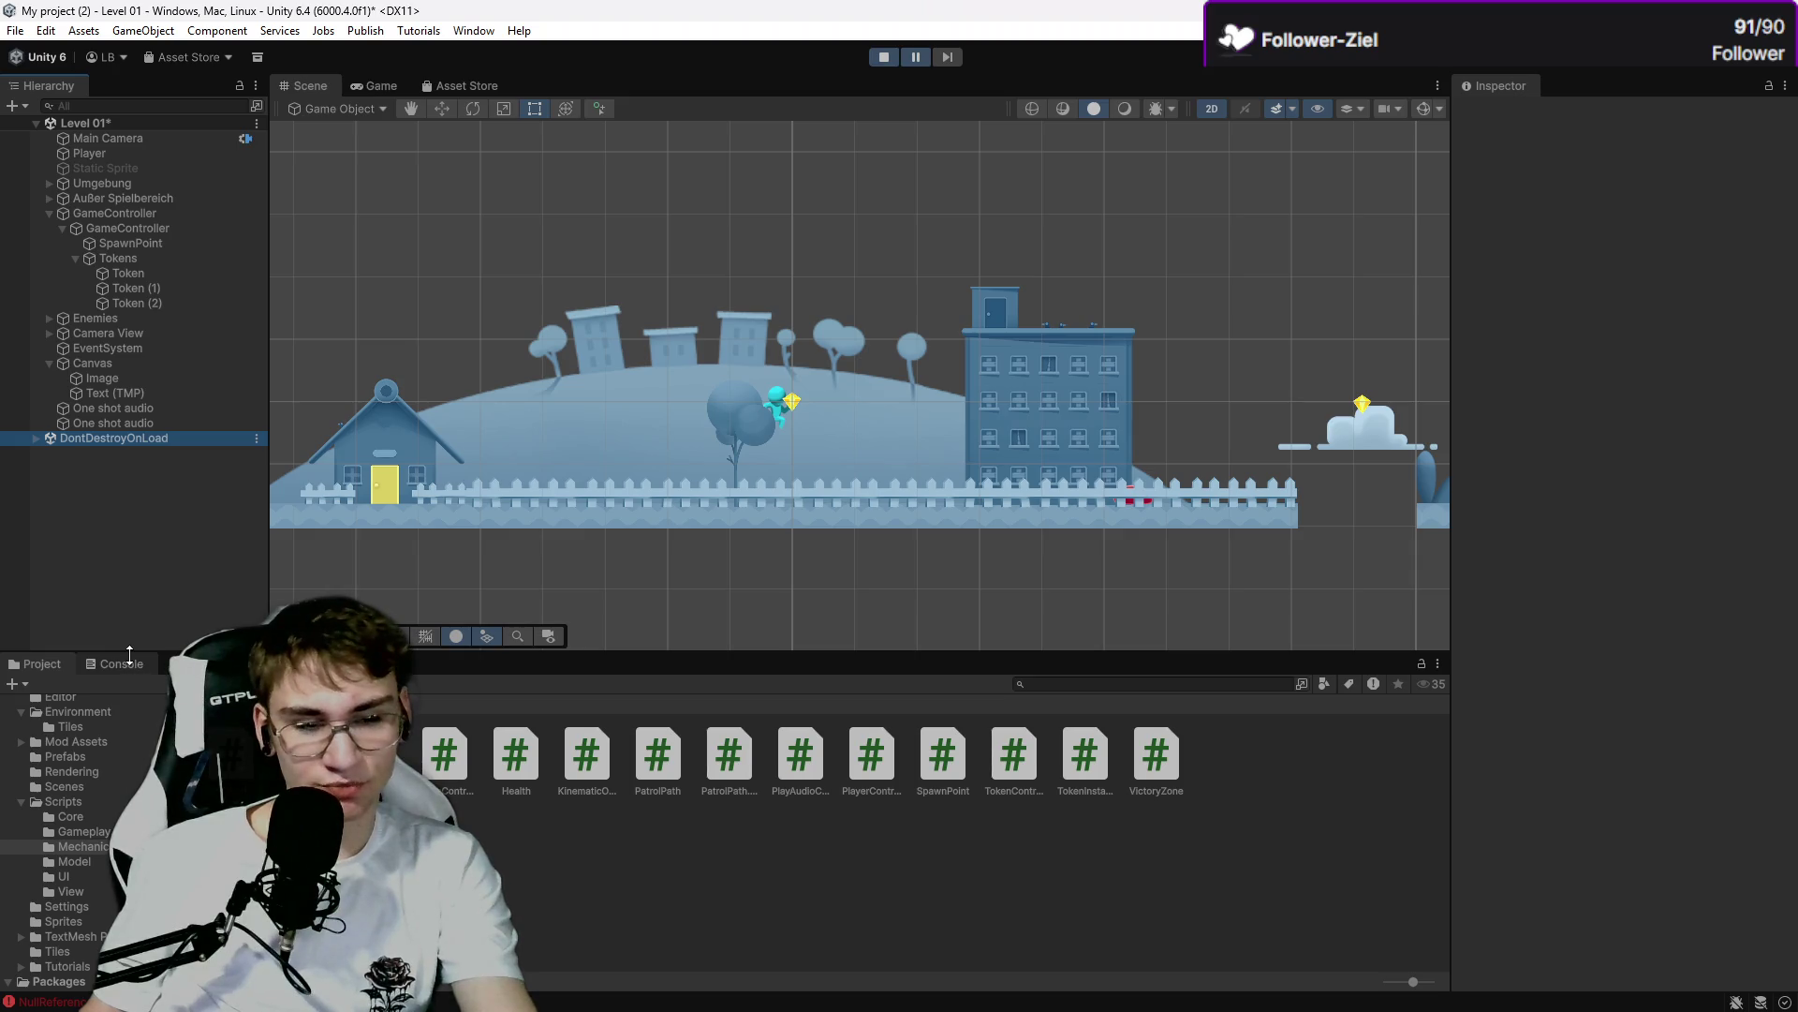
Pause the tutorial and select Token through Token (2) in the Hierarchy.
key(alt+Tab)
key(space)
key(alt+Tab)
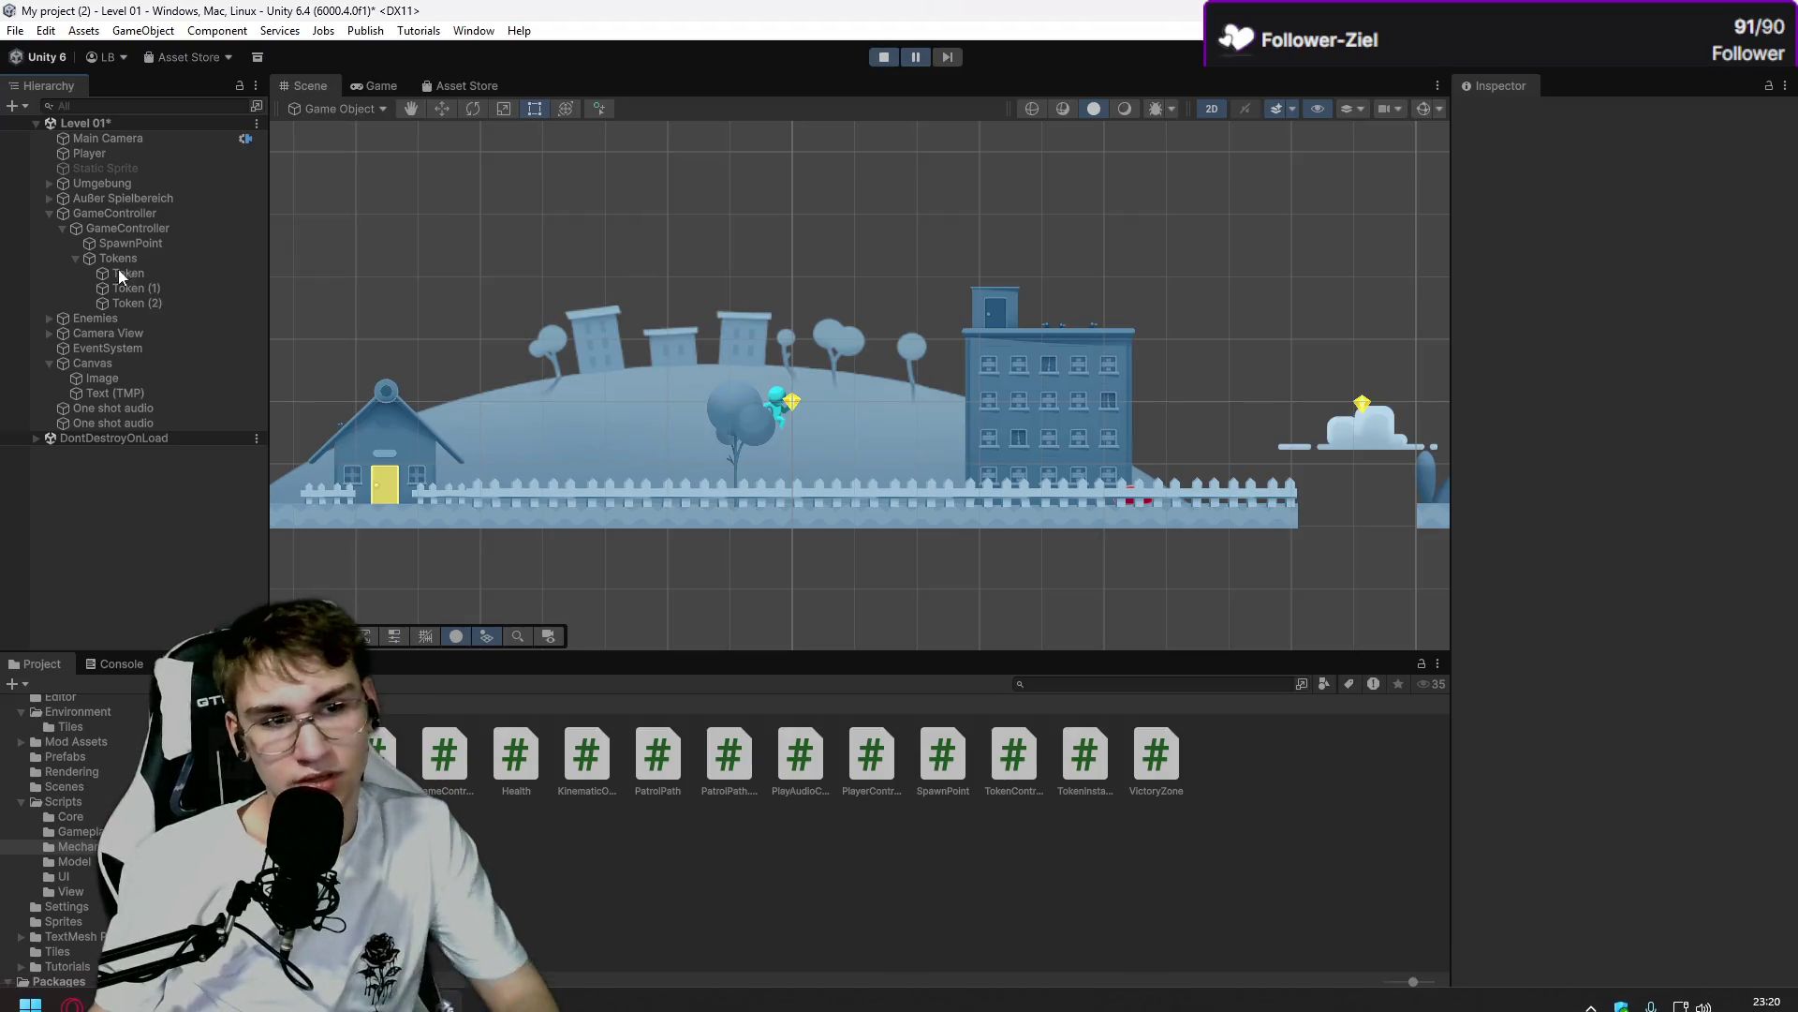
click(111, 274)
shift+click(118, 302)
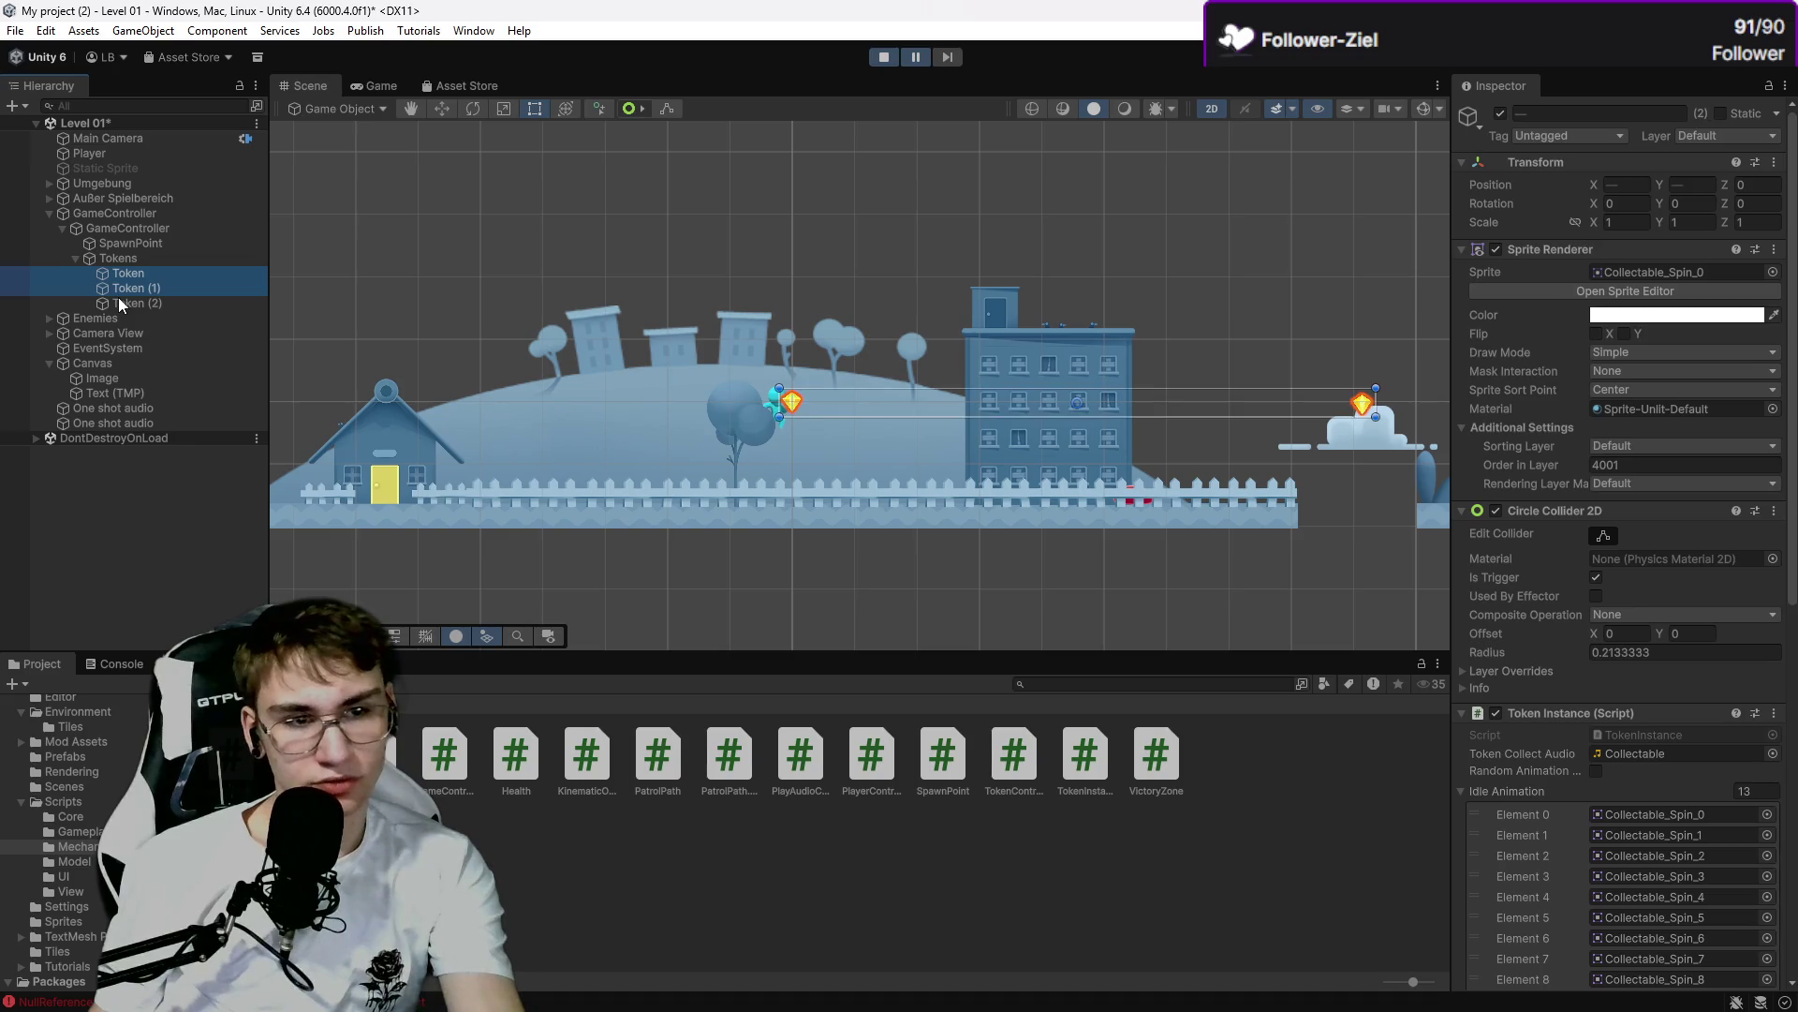
Assign GameController as the tokens' Score reference in the Inspector.
scroll(1766, 777, down, 5)
scroll(1766, 777, down, 4)
click(1728, 675)
click(1772, 670)
click(1723, 708)
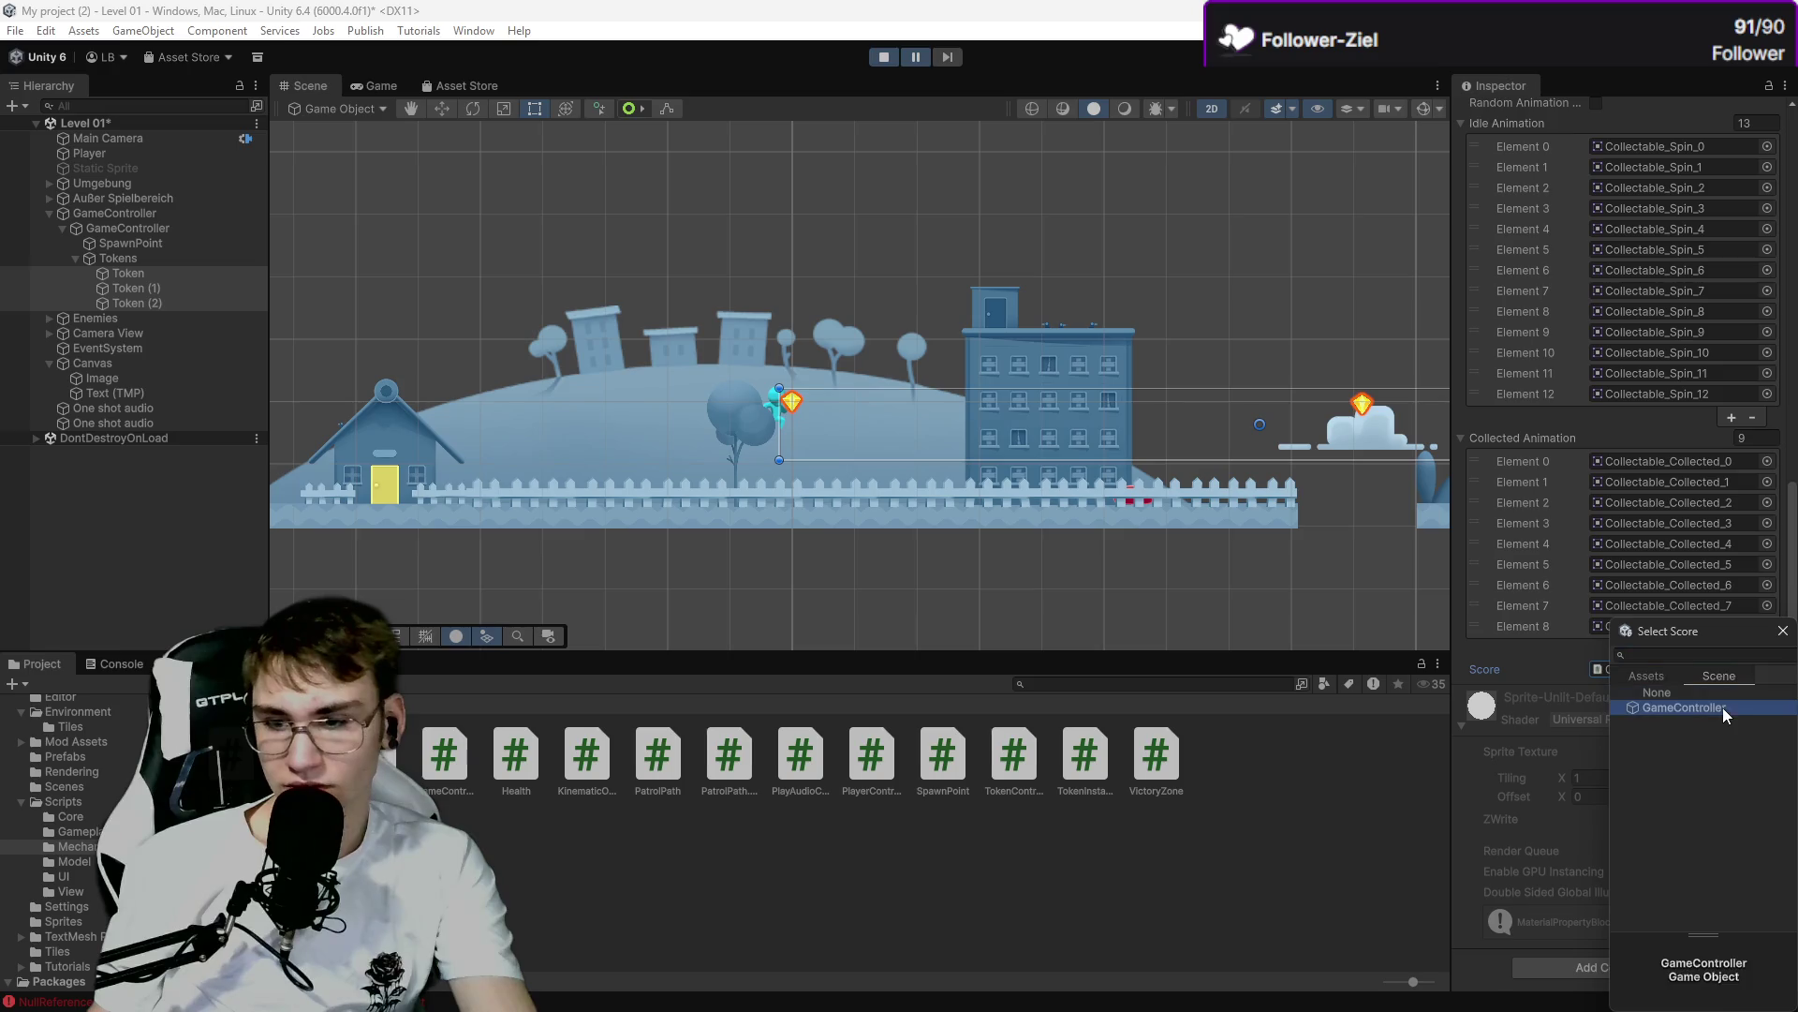
double_click(1667, 707)
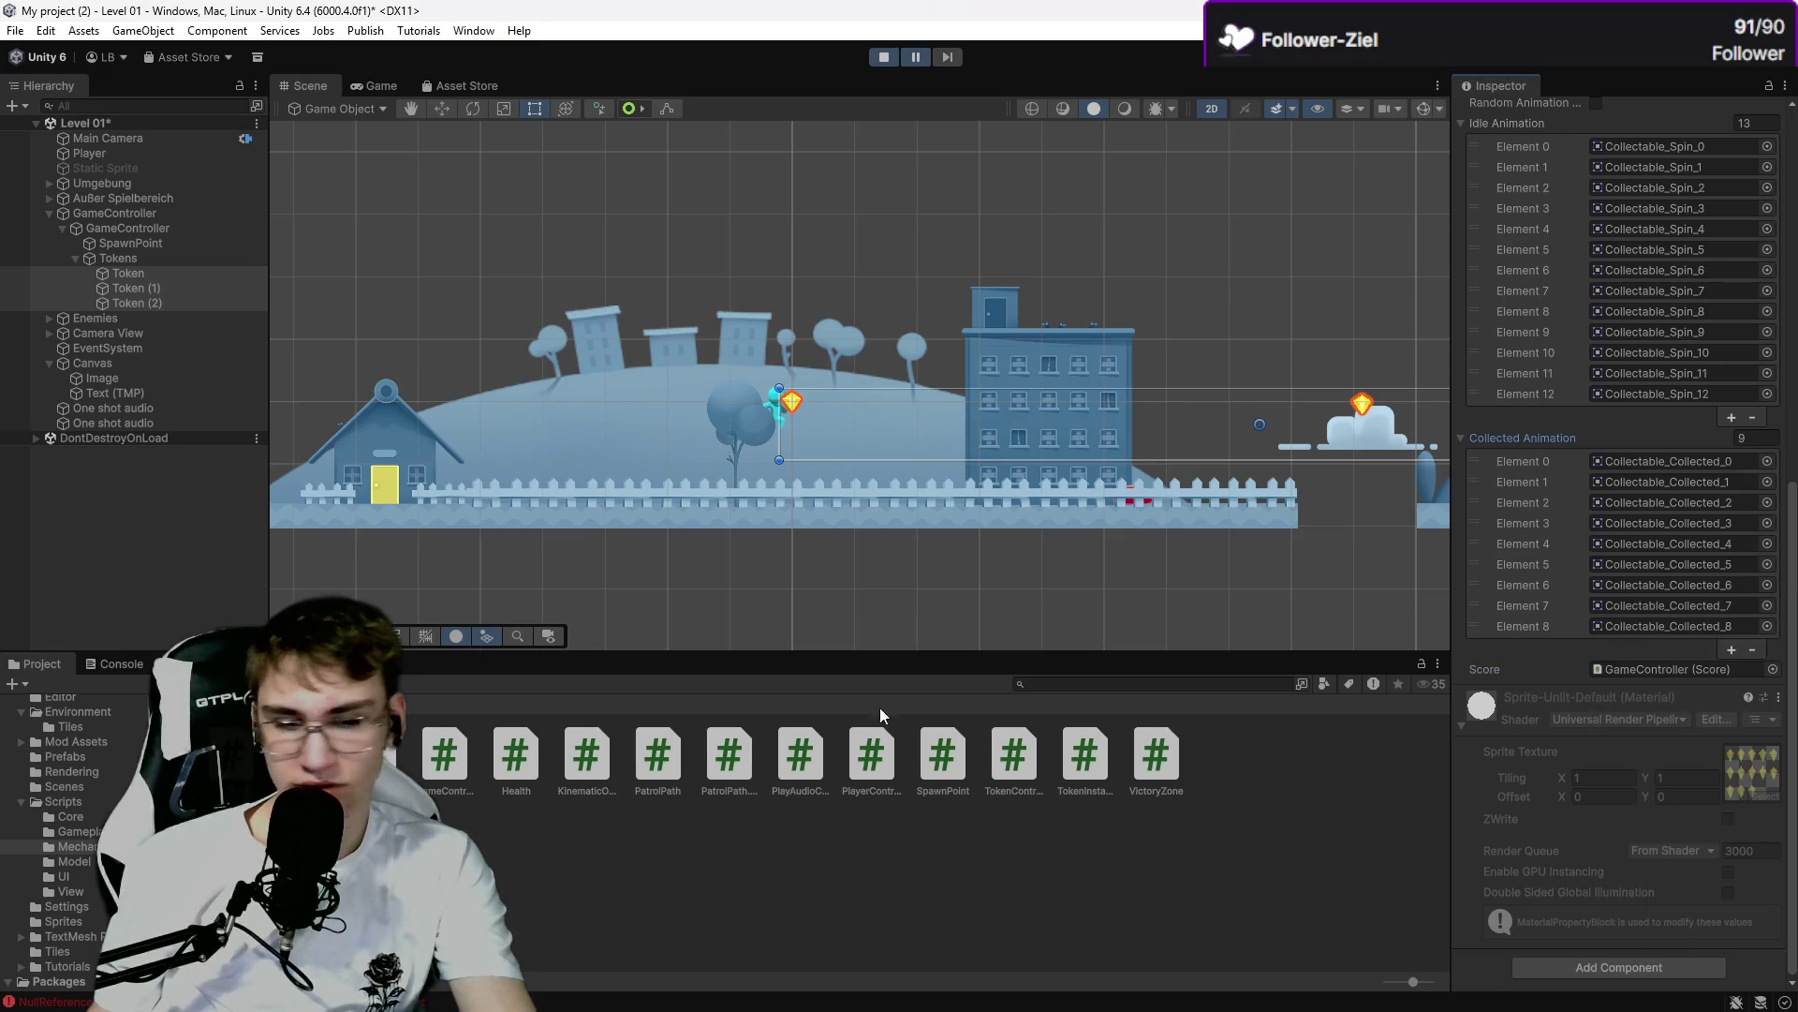
Inspect the Text (TMP) score object and the hillside sprite, then clear the selection.
click(74, 991)
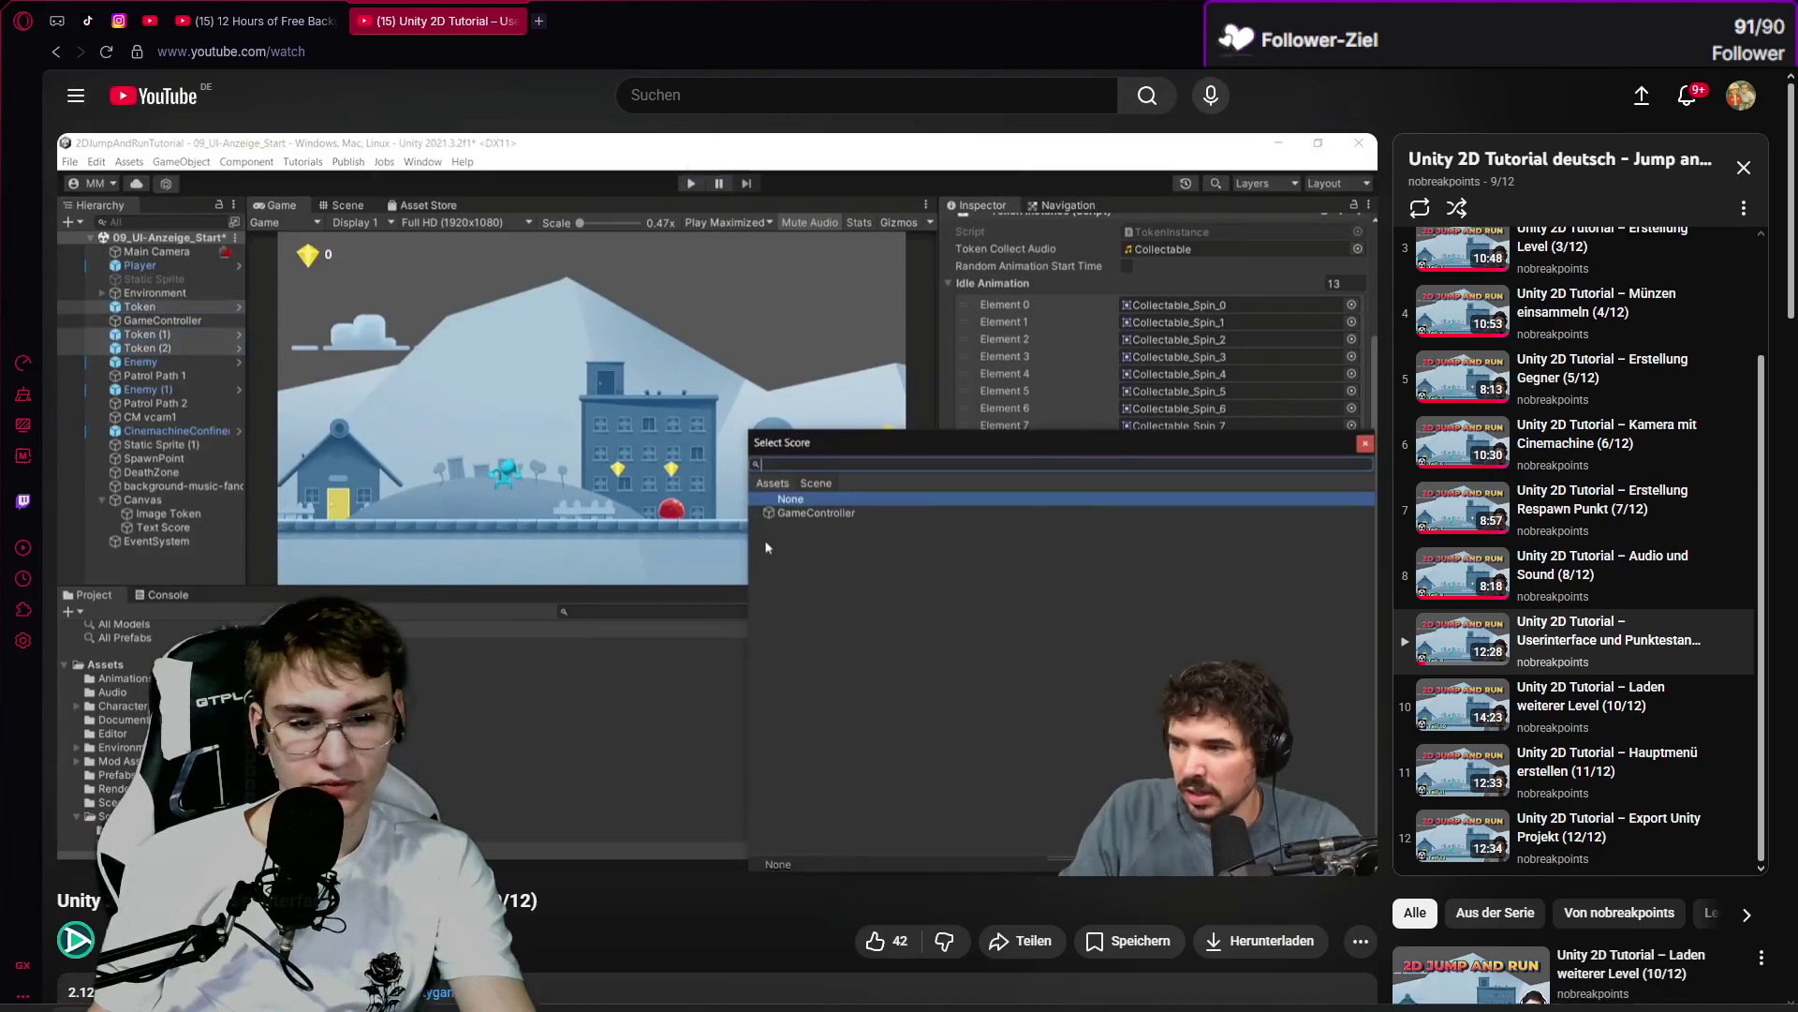
key(alt+Tab)
click(109, 424)
click(139, 393)
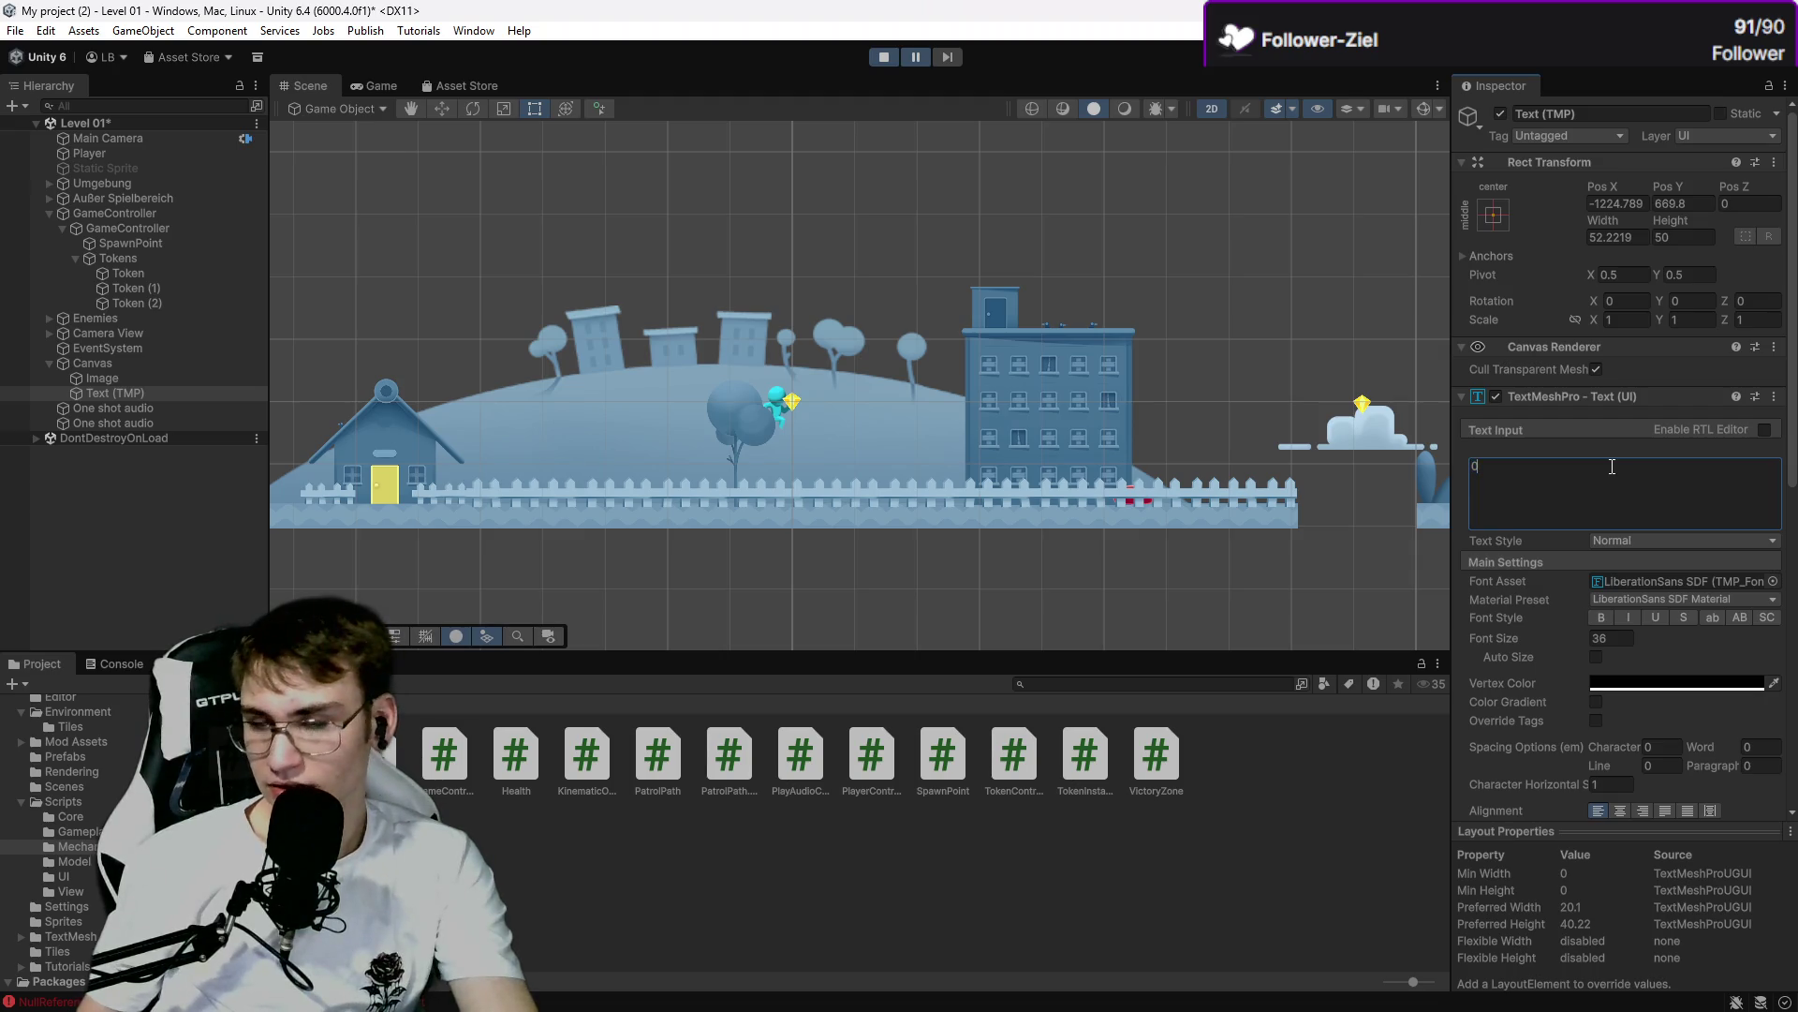
click(970, 492)
click(384, 328)
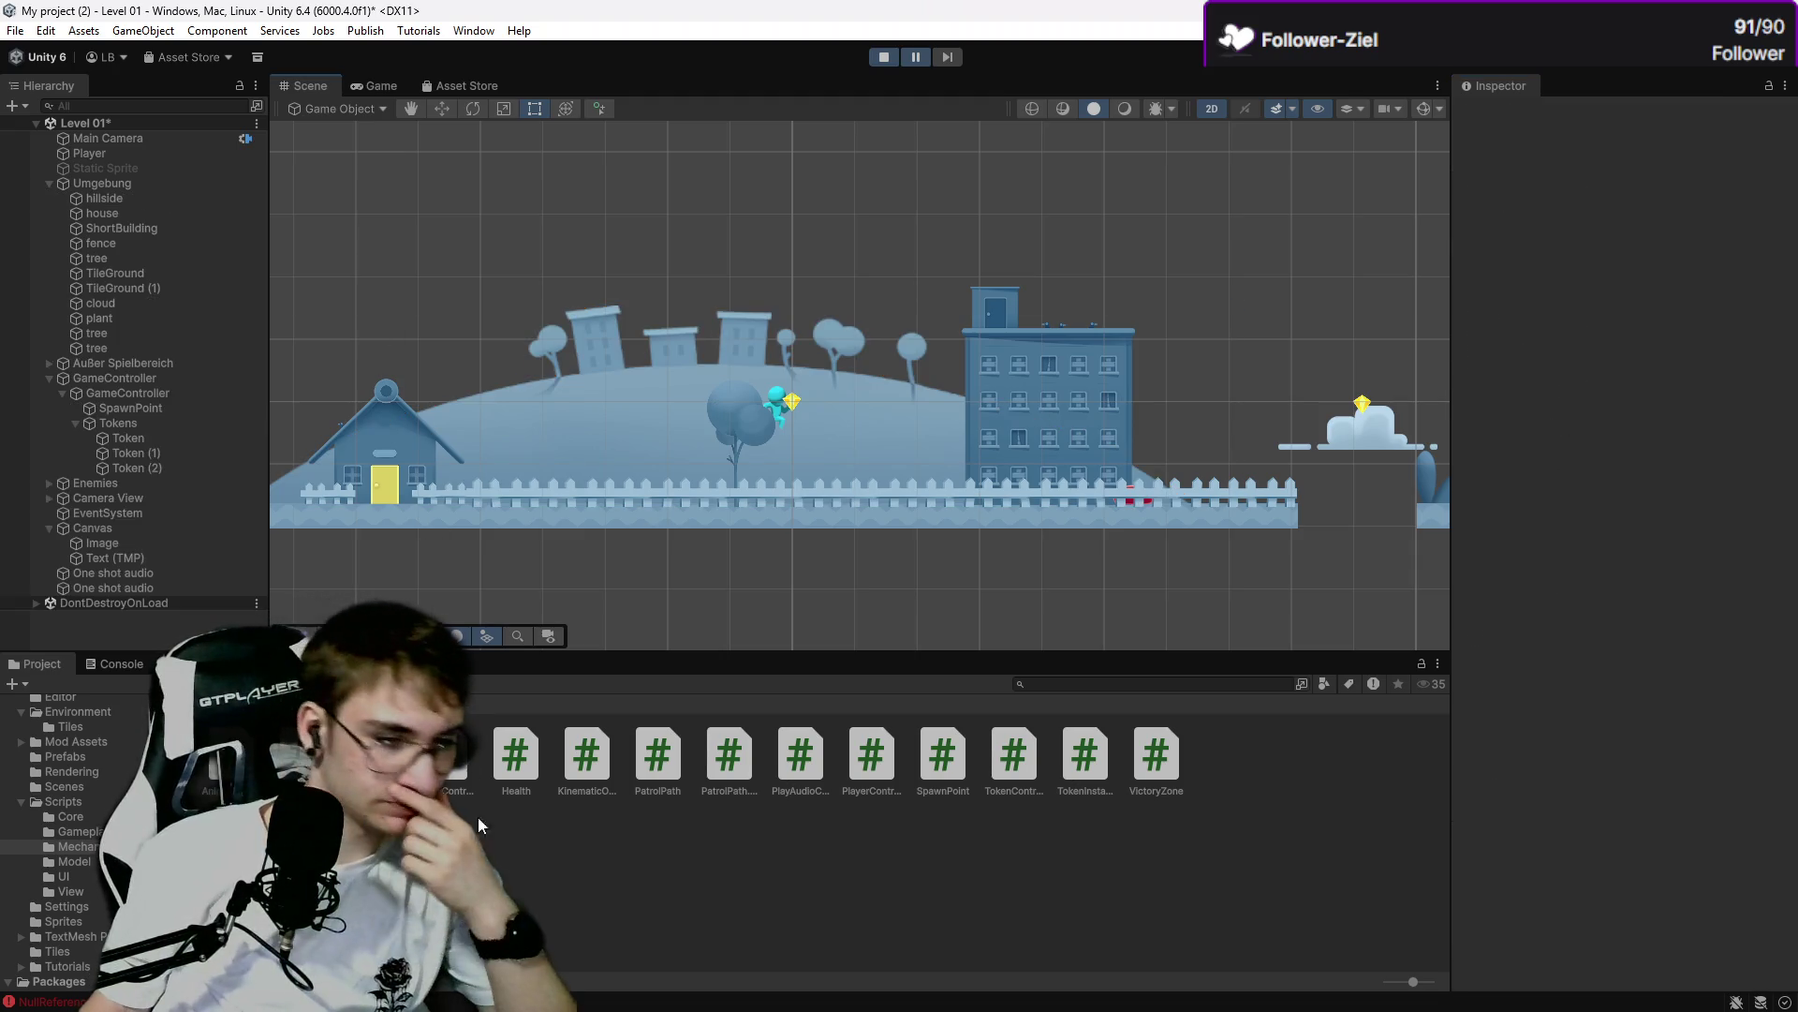
Resume the Unity tutorial video in the browser.
click(71, 988)
click(957, 504)
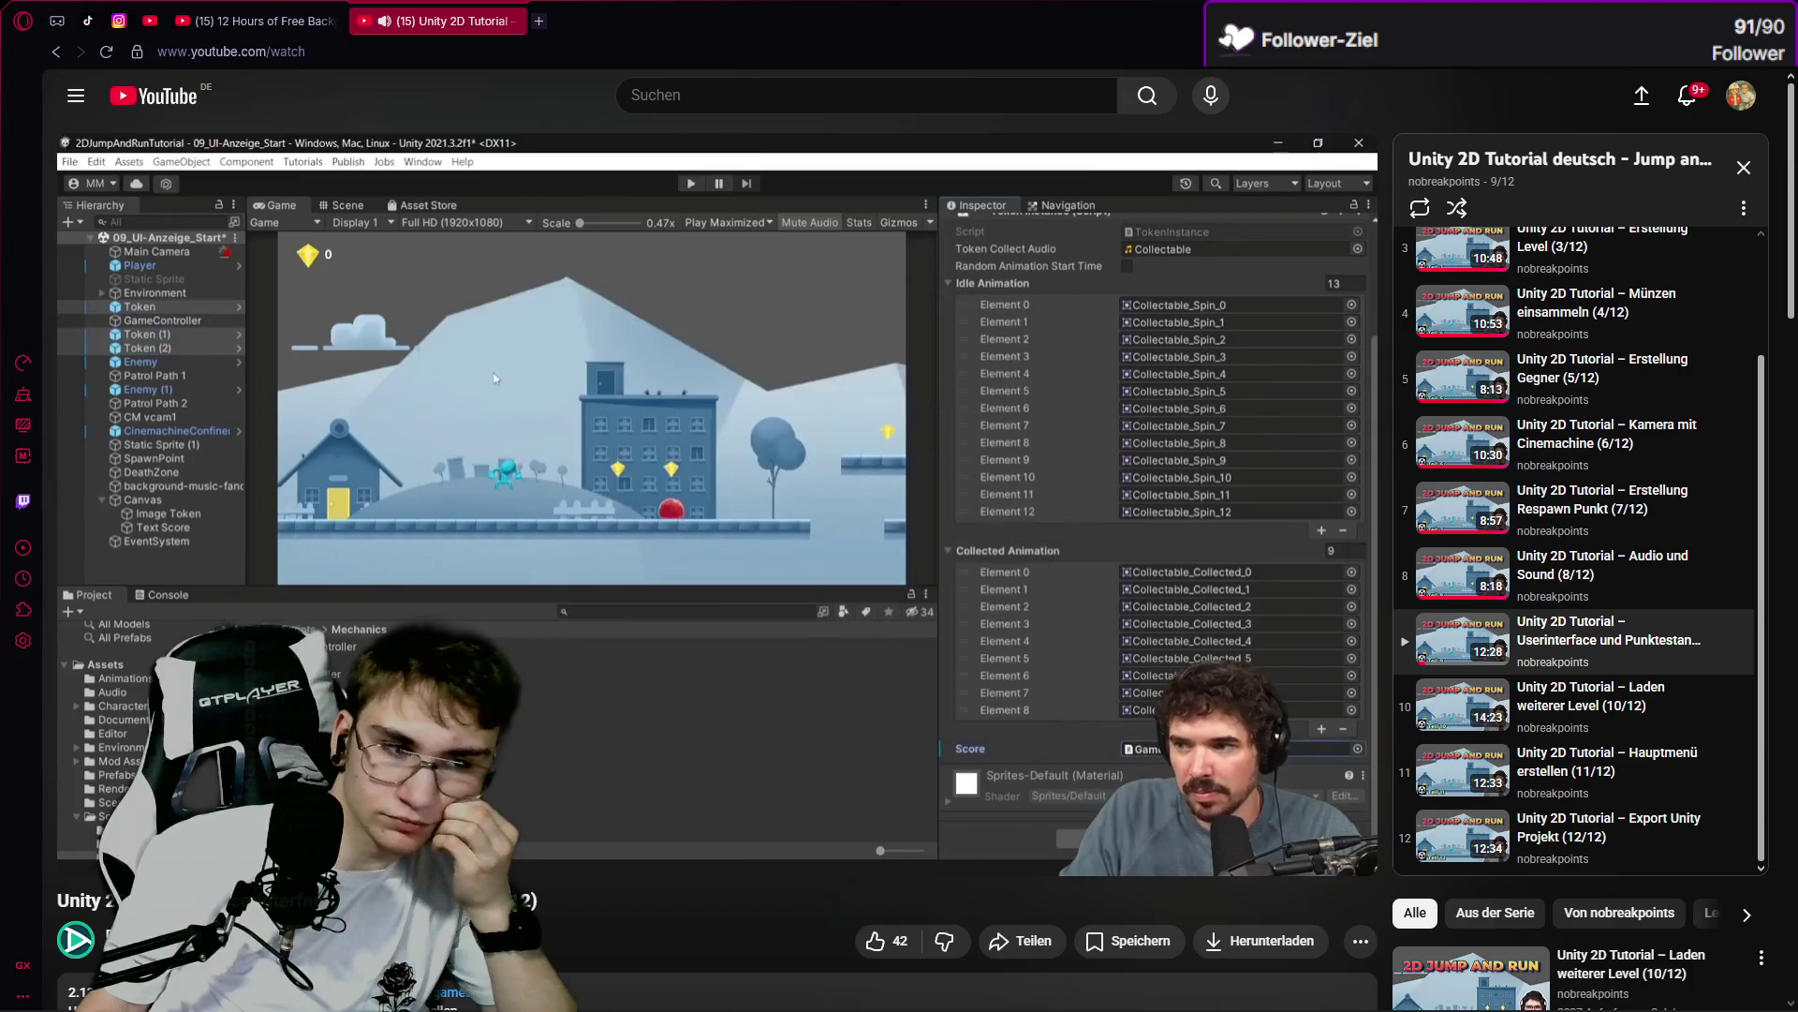
mouse_move(1197, 822)
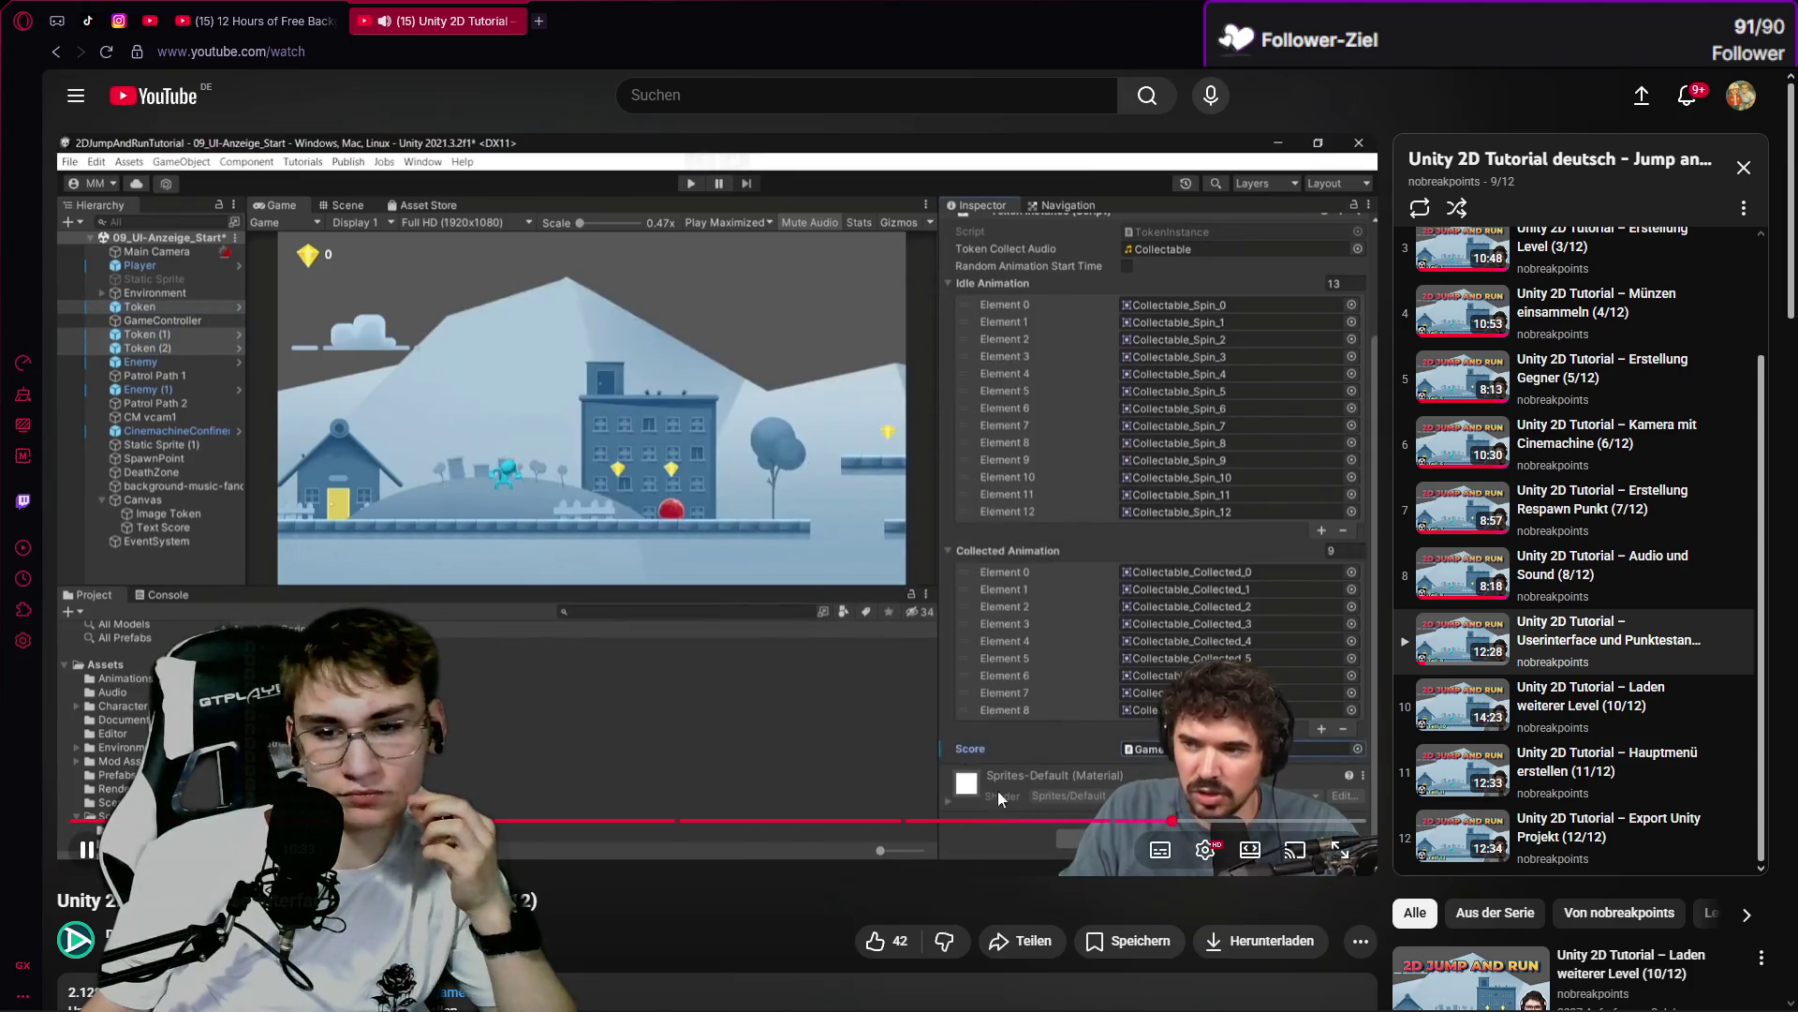